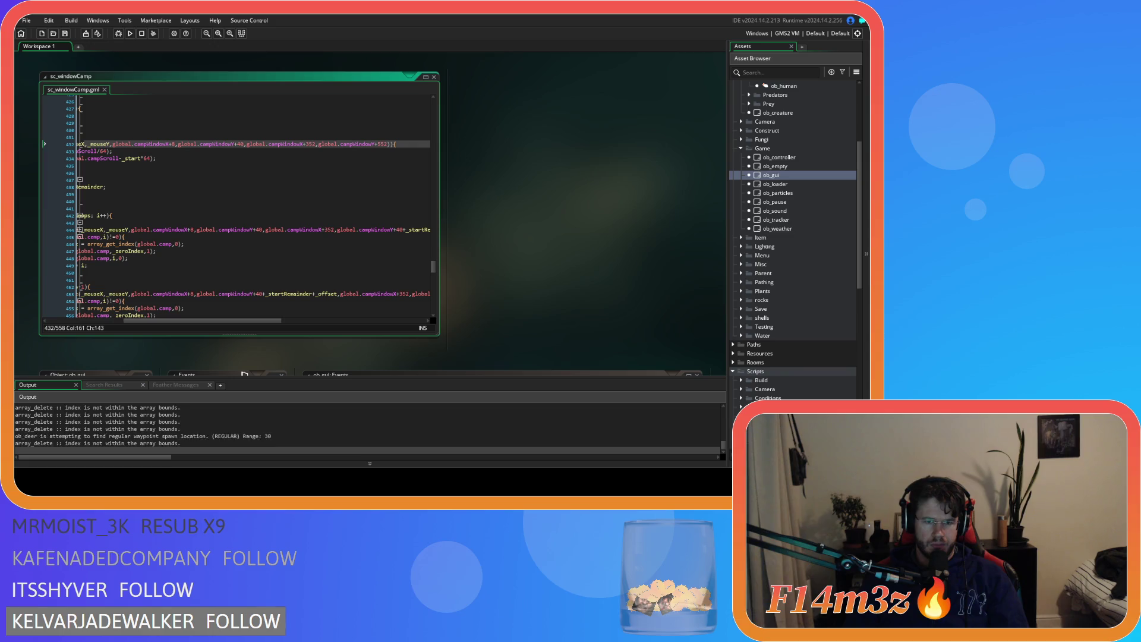
Close the Camp panel in the running game, confirm quitting, and return to the IDE
key(alt+Tab)
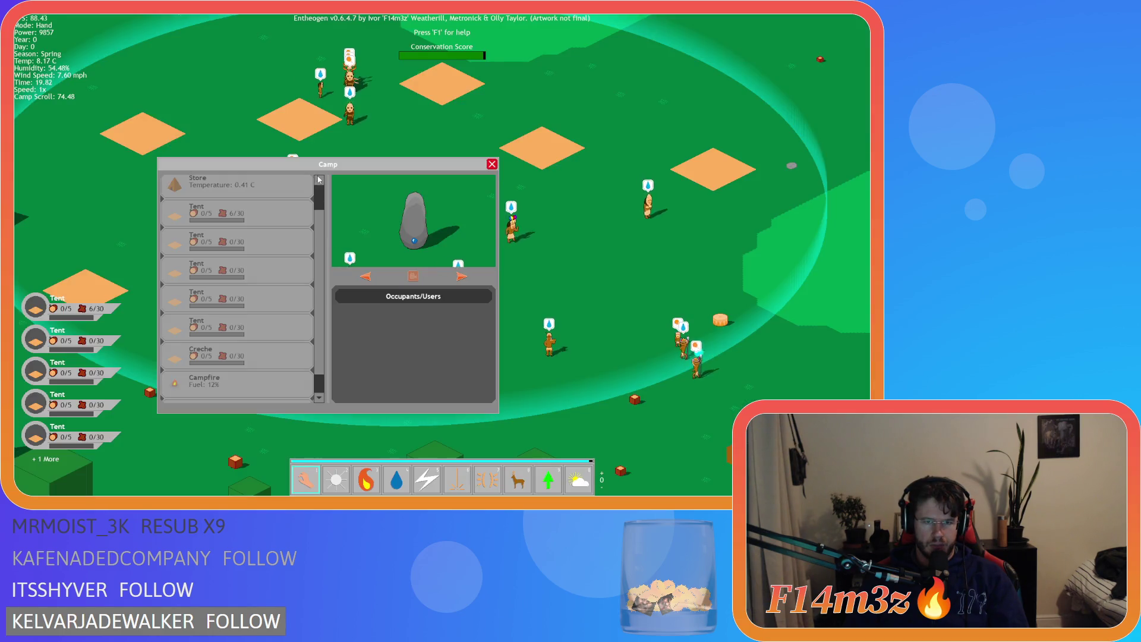
click(330, 303)
key(Escape)
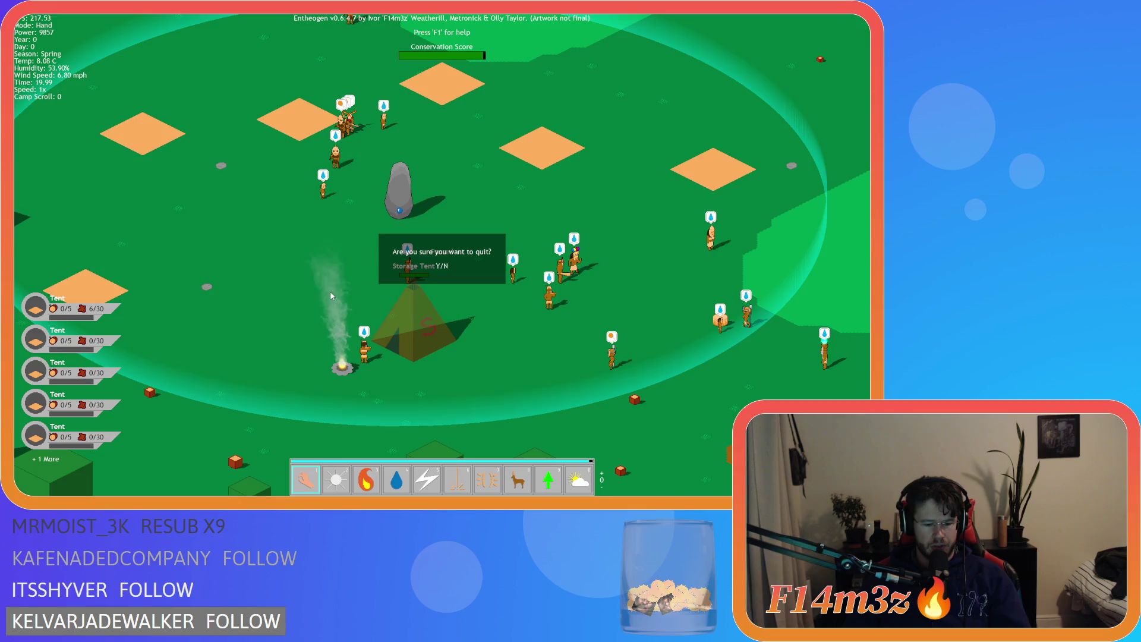
key(Return)
key(alt+F4)
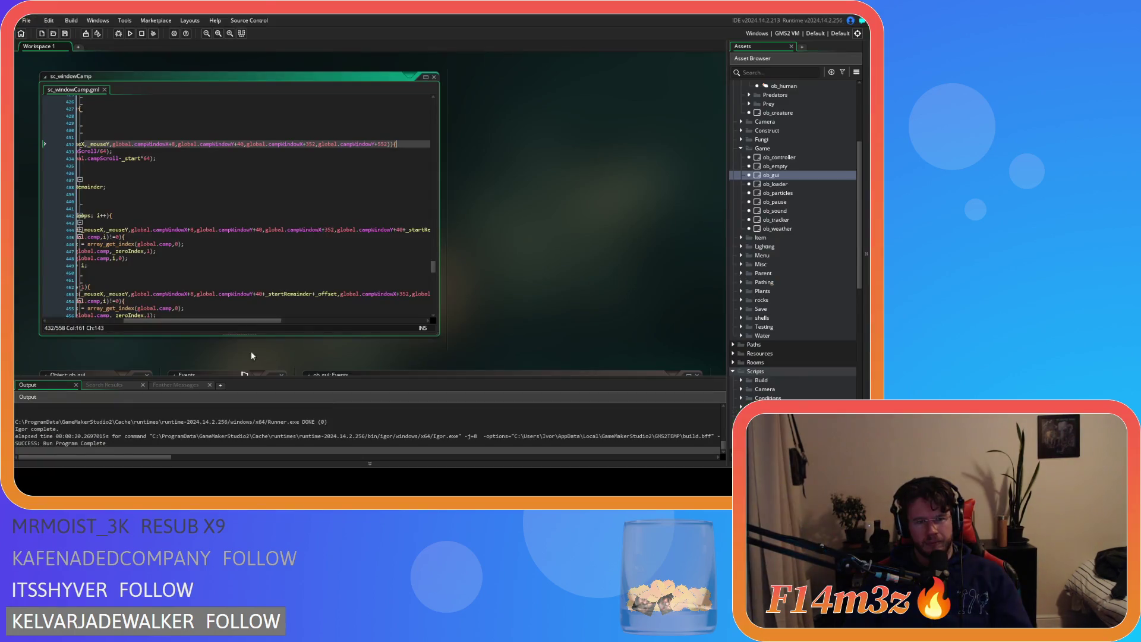
scroll(195, 274, down, 3)
scroll(195, 274, up, 9)
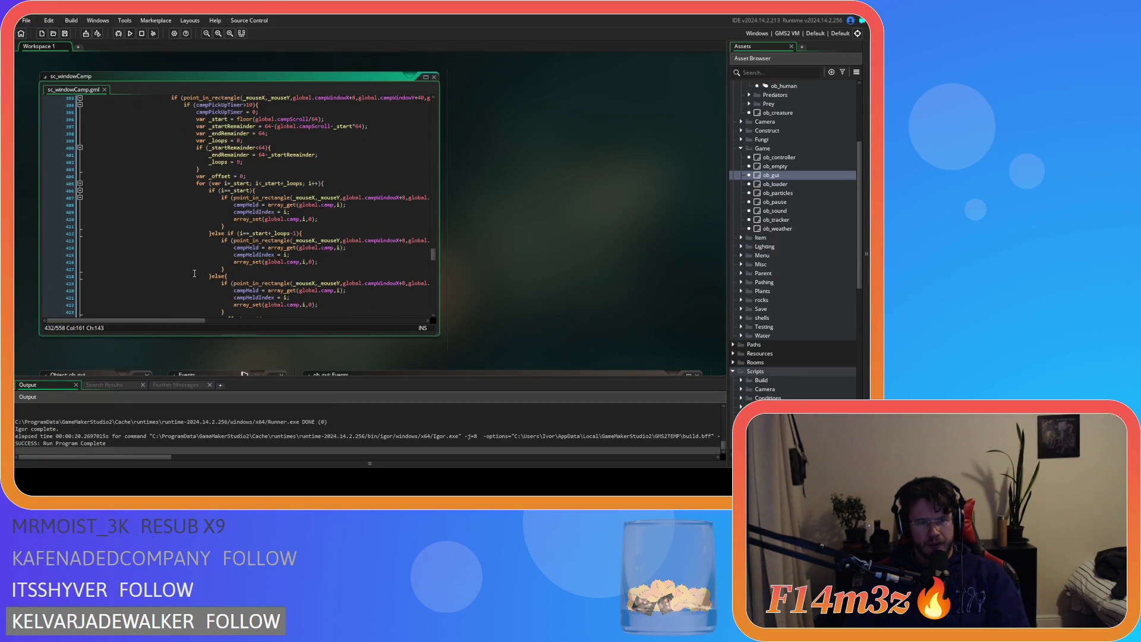
scroll(215, 281, up, 3)
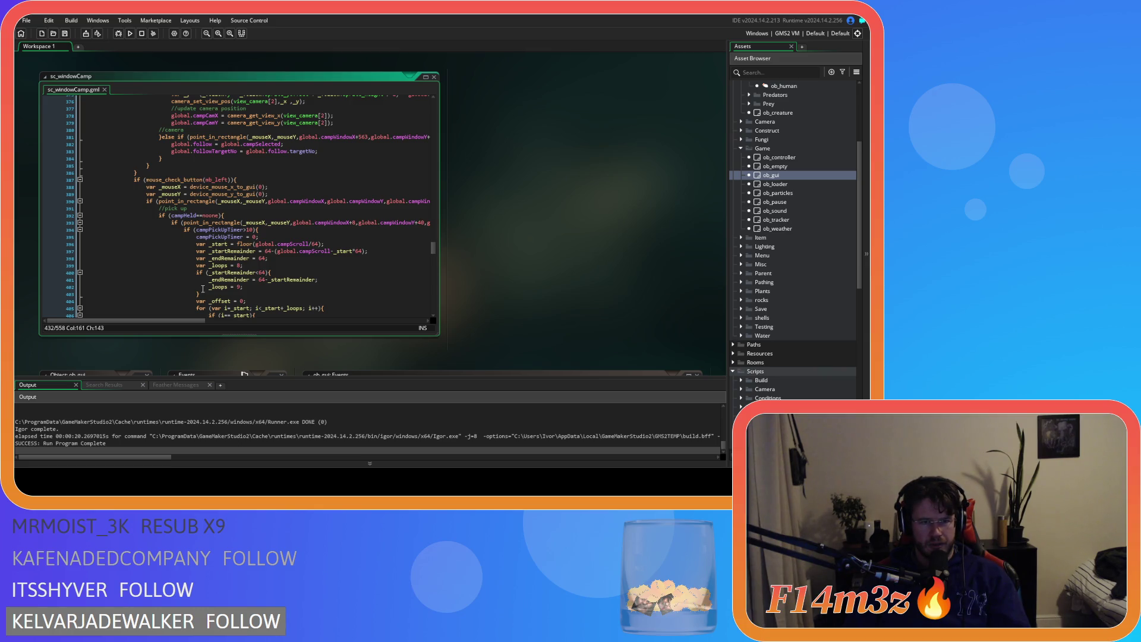
mouse_move(189, 323)
mouse_down()
mouse_move(261, 322)
mouse_move(186, 316)
mouse_up()
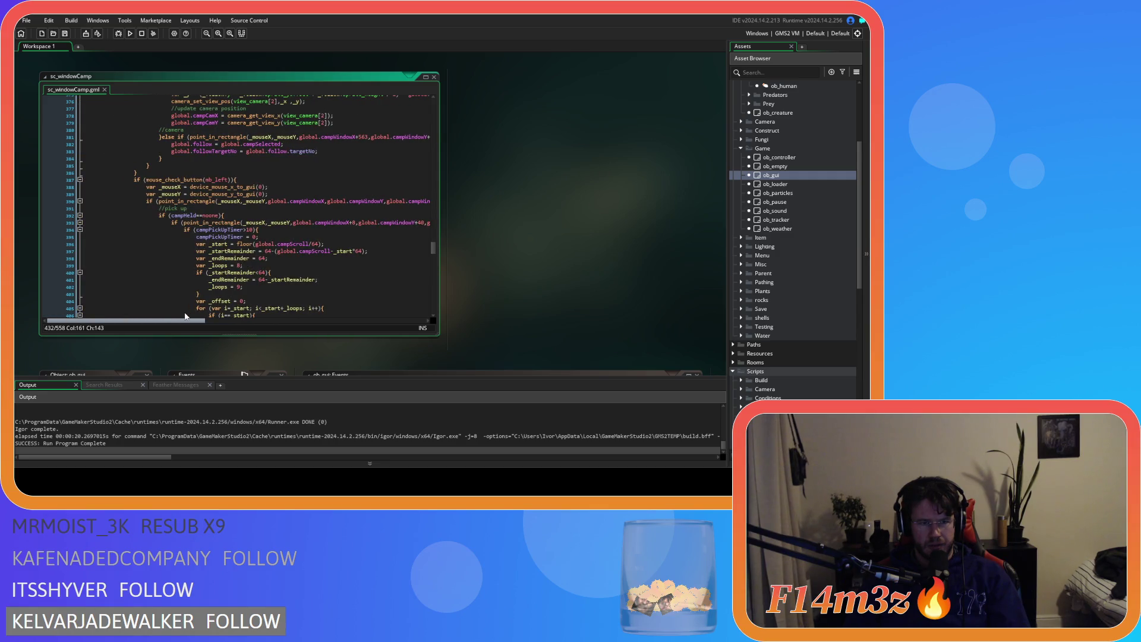
click(226, 215)
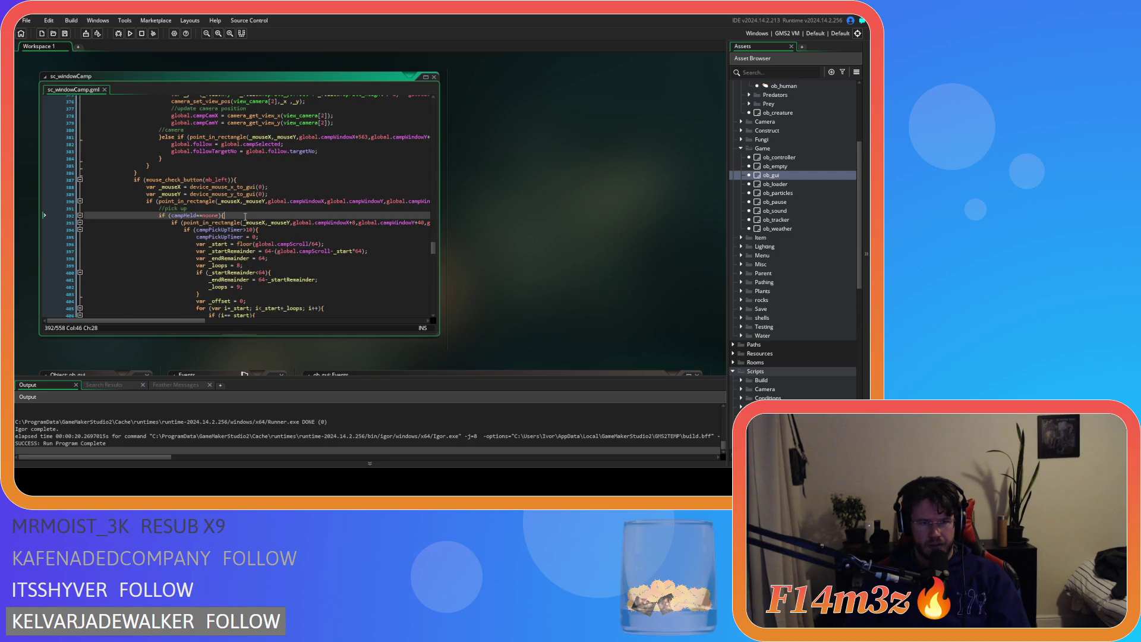
scroll(210, 289, down, 3)
scroll(210, 289, down, 7)
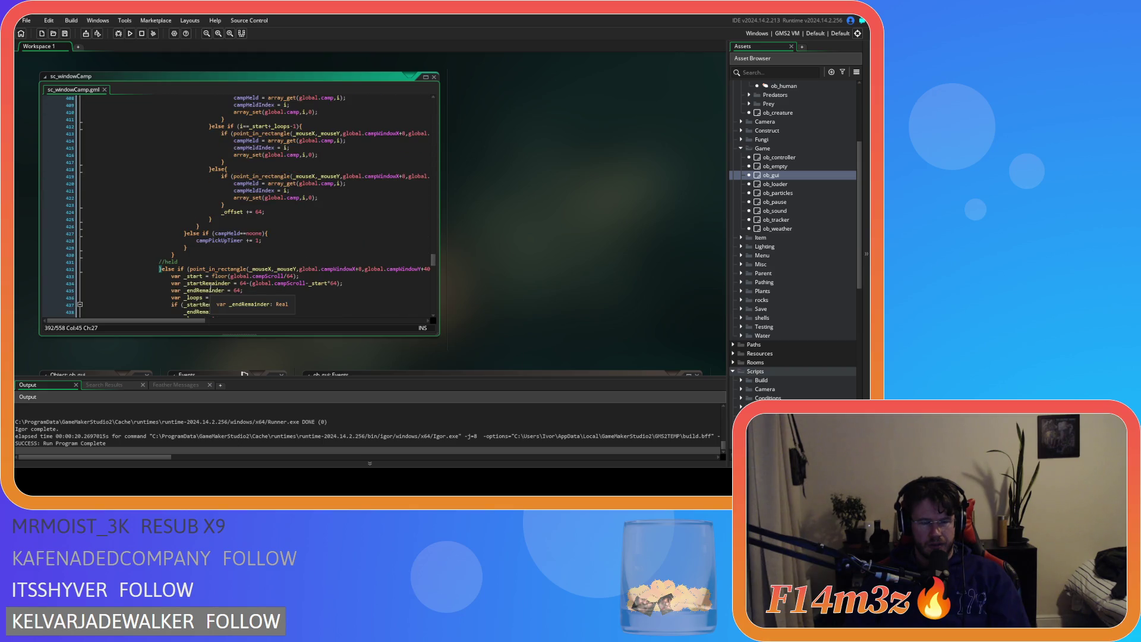
scroll(210, 289, down, 3)
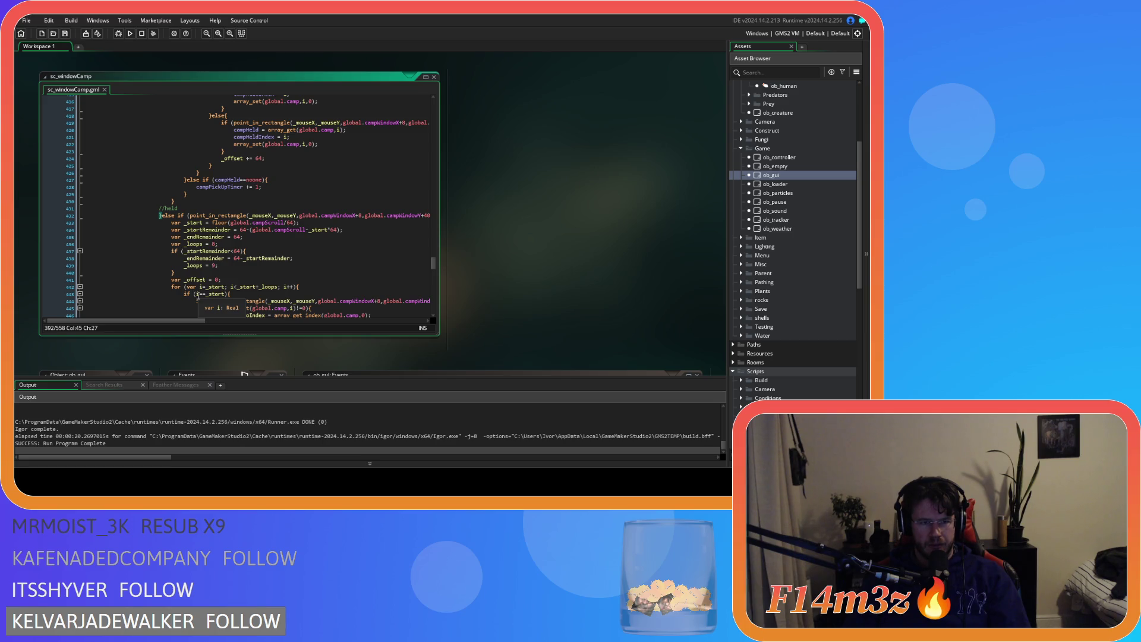
mouse_move(169, 321)
mouse_down()
mouse_move(258, 325)
mouse_move(196, 325)
mouse_up()
scroll(220, 301, up, 10)
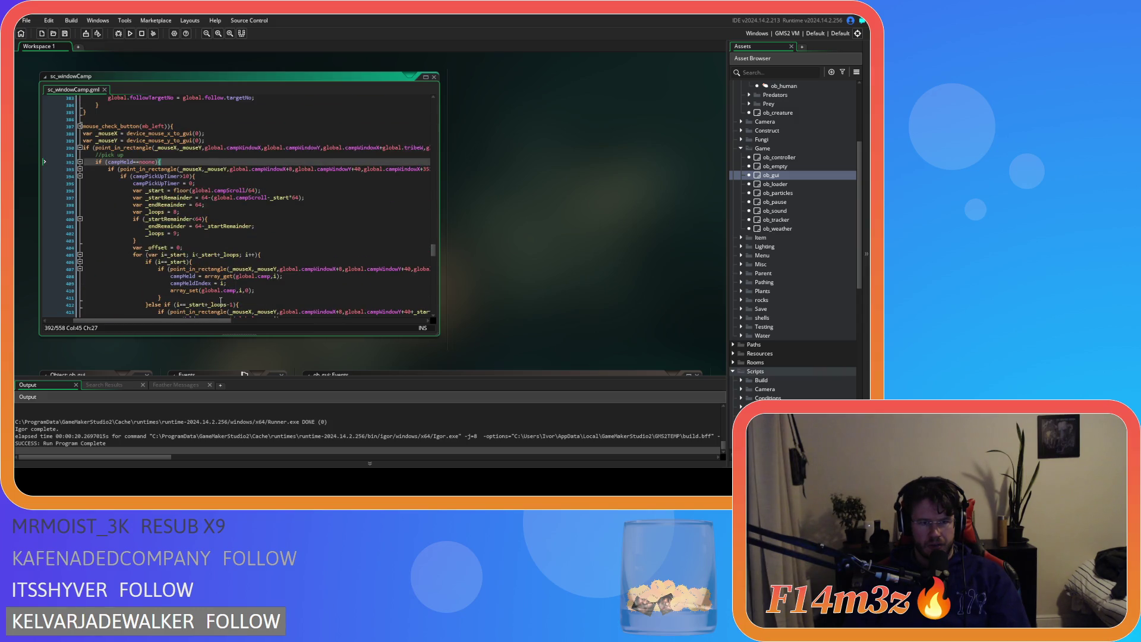
scroll(220, 301, down, 9)
drag(202, 323, 254, 325)
scroll(269, 290, up, 10)
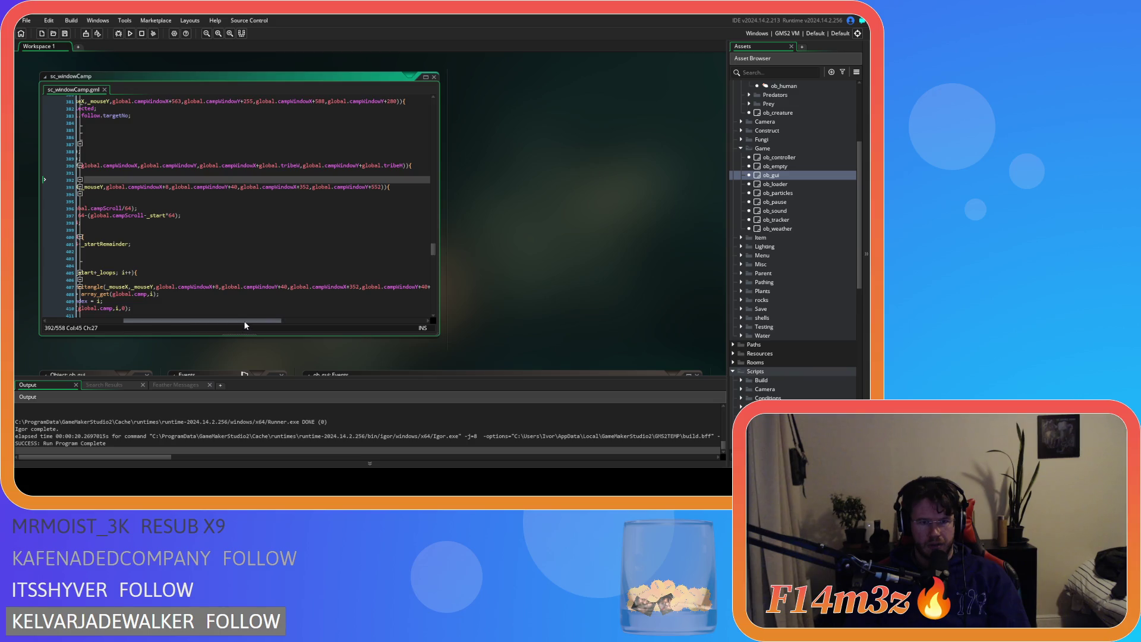
mouse_move(243, 319)
mouse_down()
mouse_move(198, 304)
mouse_move(262, 310)
mouse_up()
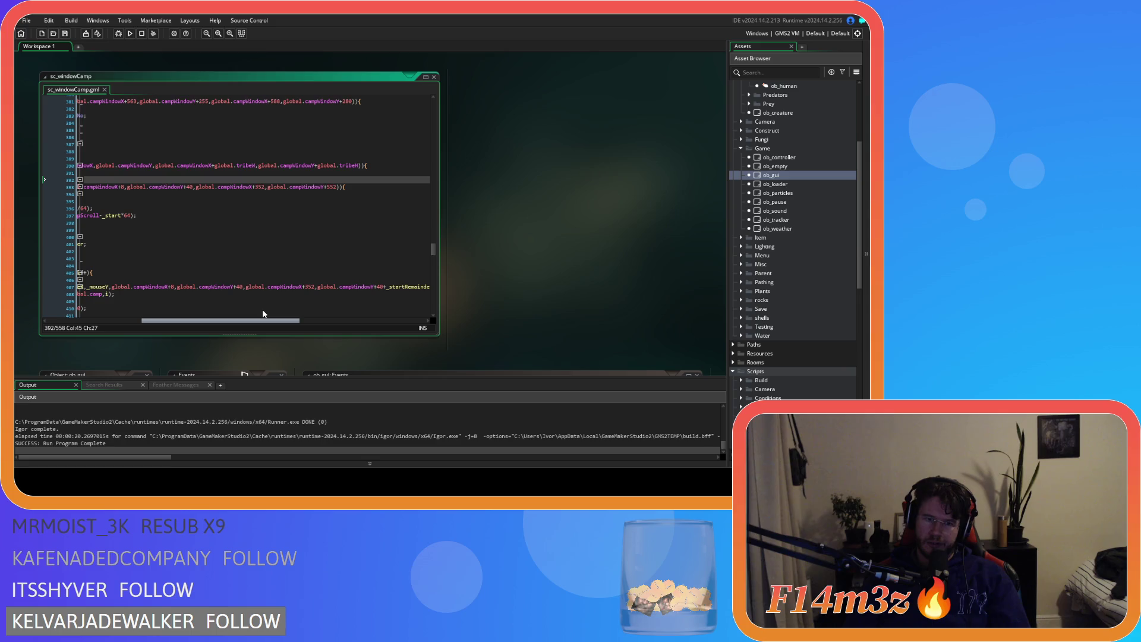
key(F5)
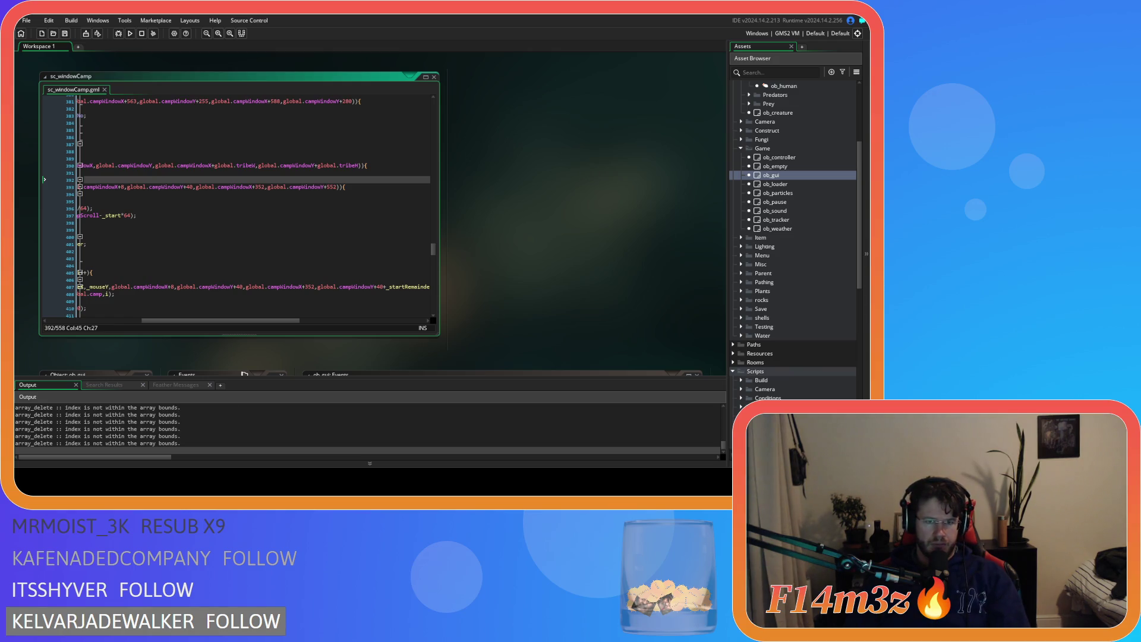
key(alt+Tab)
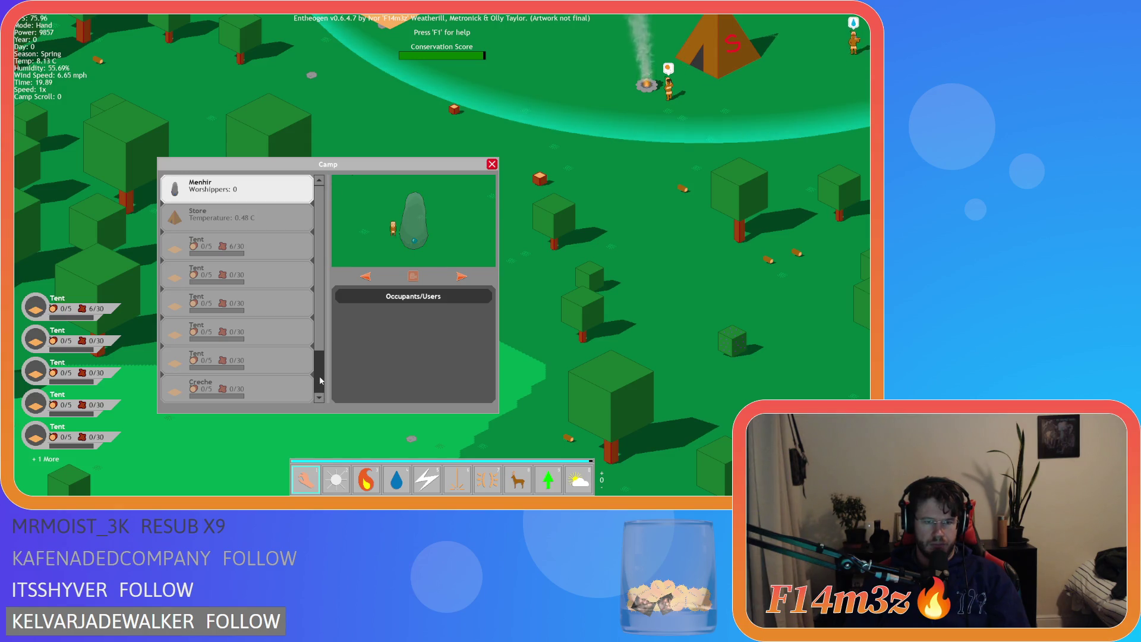
key(s)
key(Escape)
key(Escape)
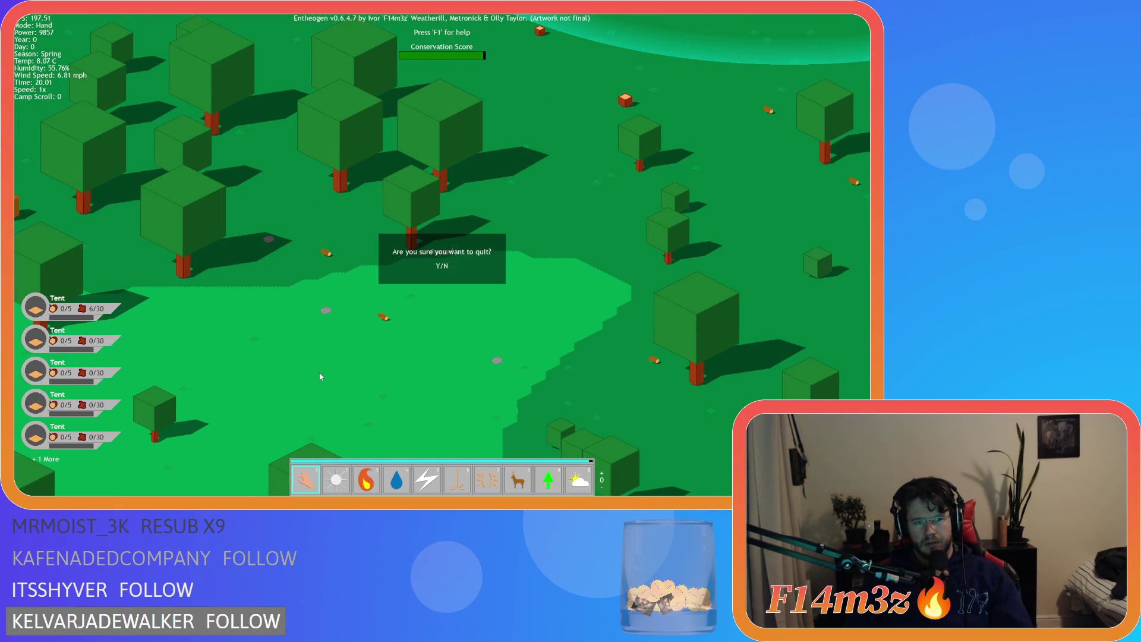
key(Return)
key(Escape)
drag(202, 321, 87, 305)
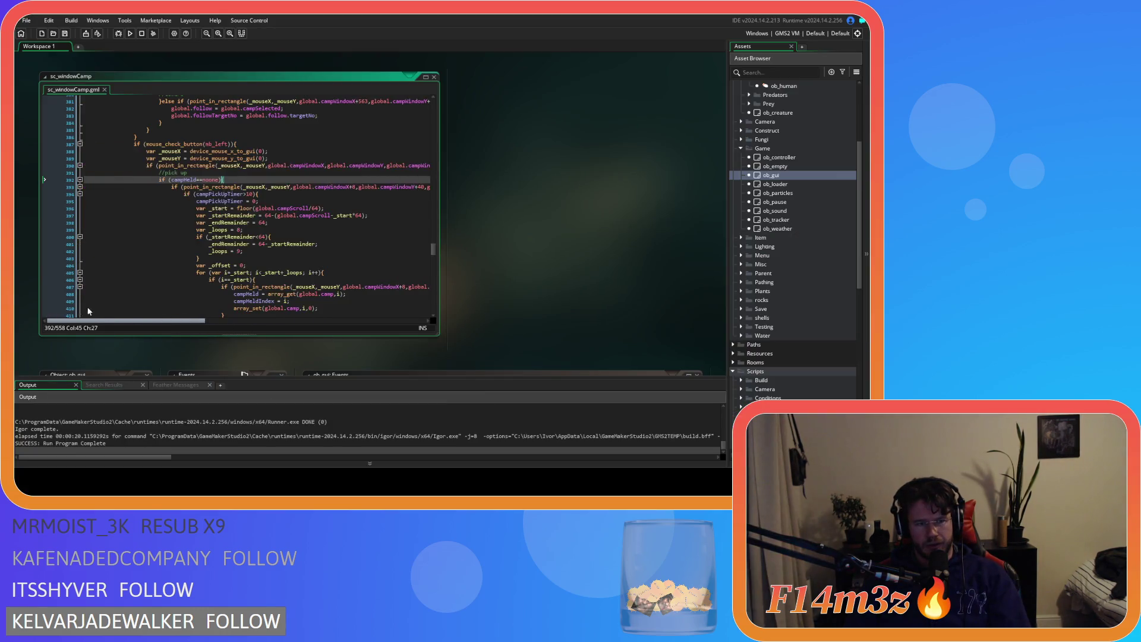
scroll(158, 281, down, 12)
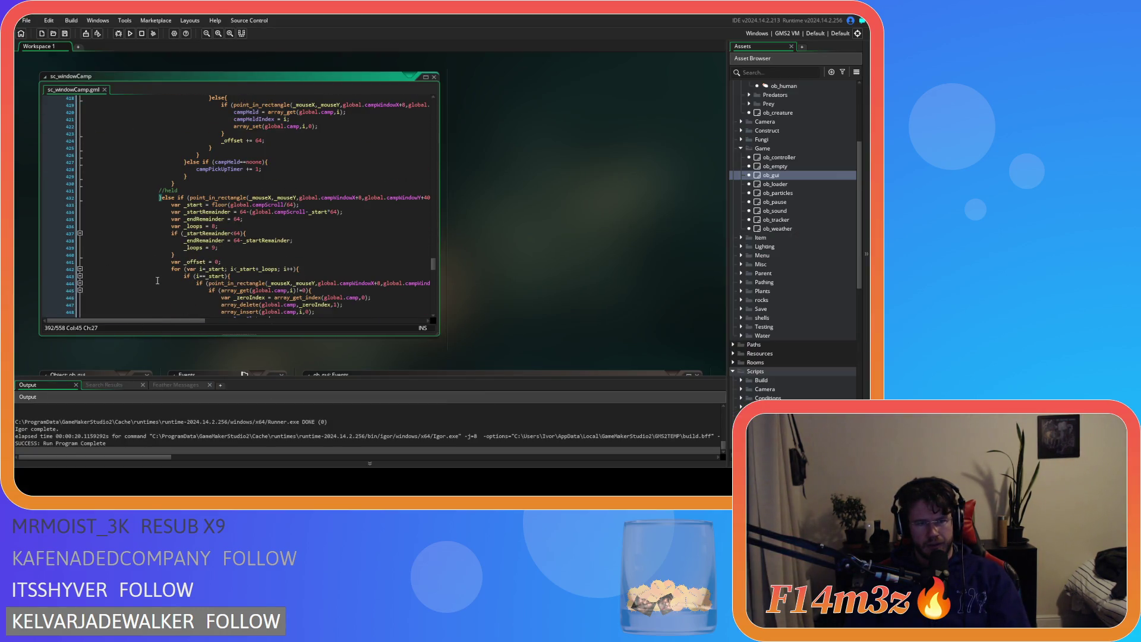
scroll(157, 281, down, 13)
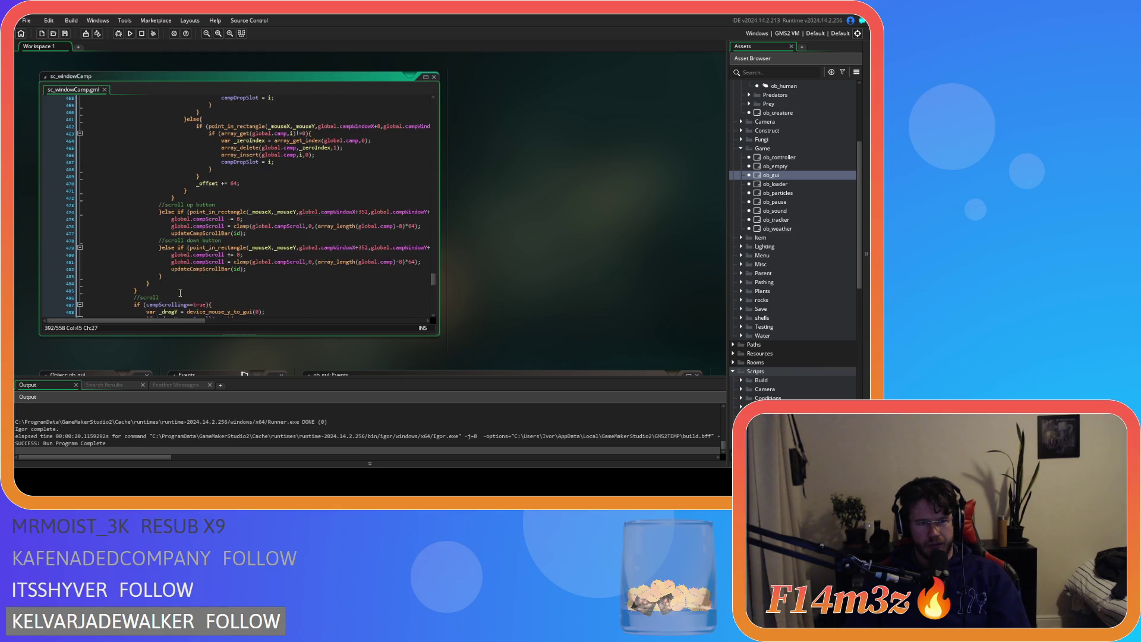
drag(186, 320, 210, 323)
scroll(173, 277, up, 20)
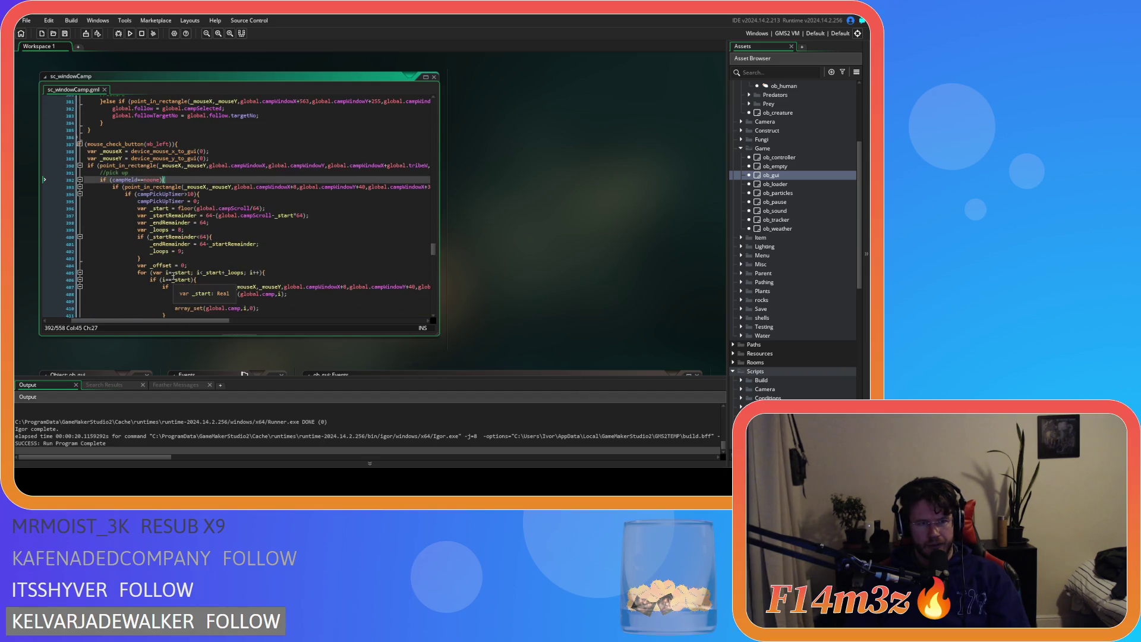
scroll(173, 276, down, 20)
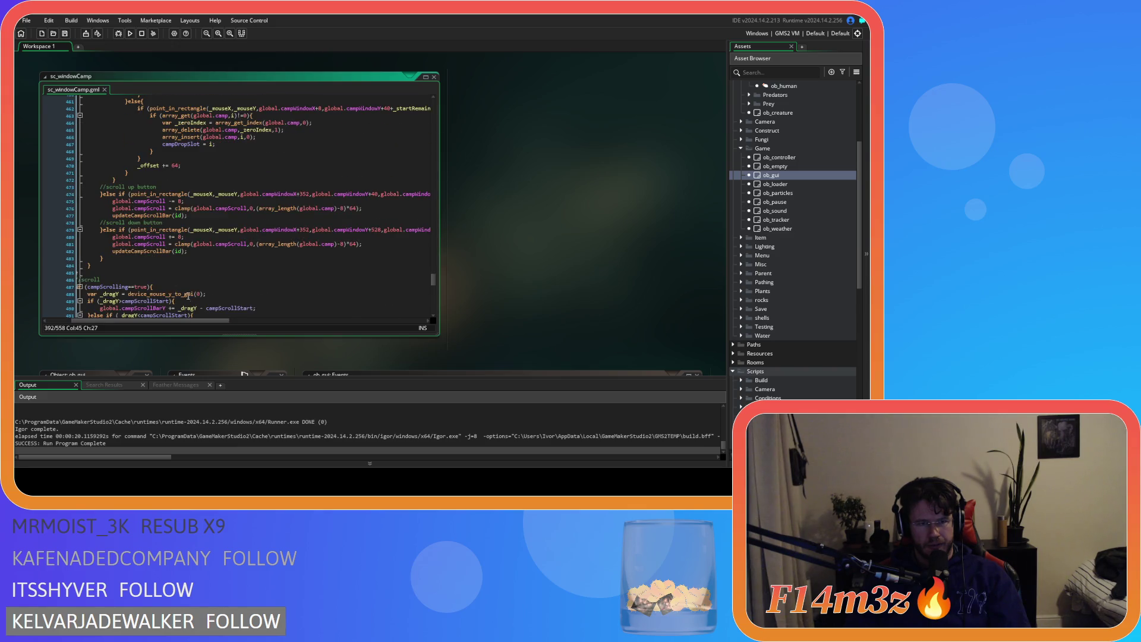
drag(184, 321, 246, 325)
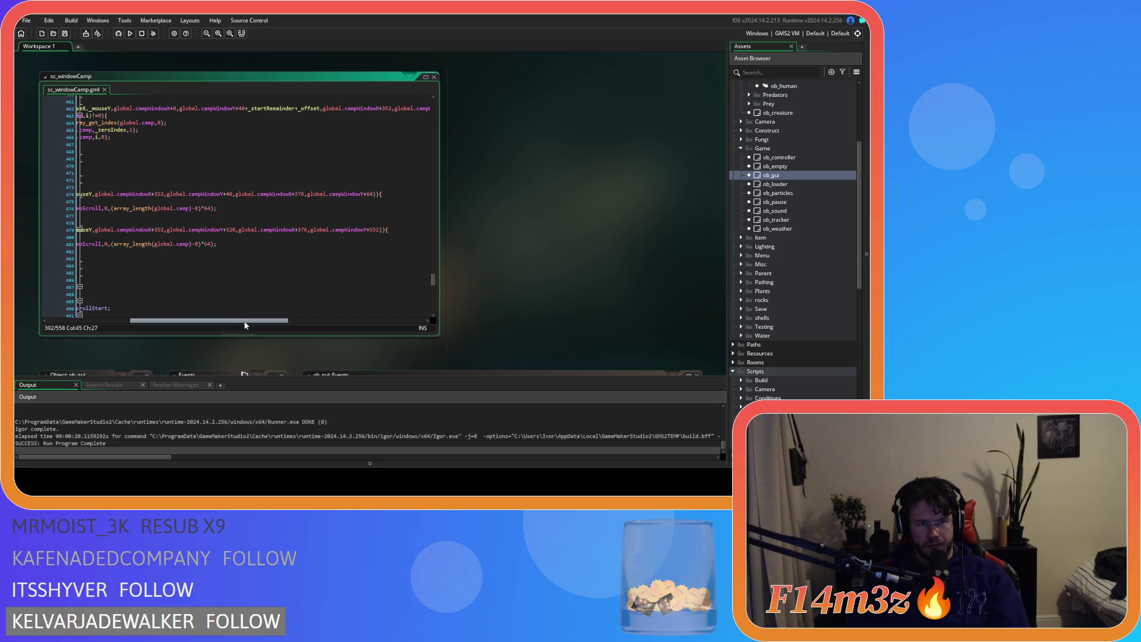
drag(245, 325, 165, 311)
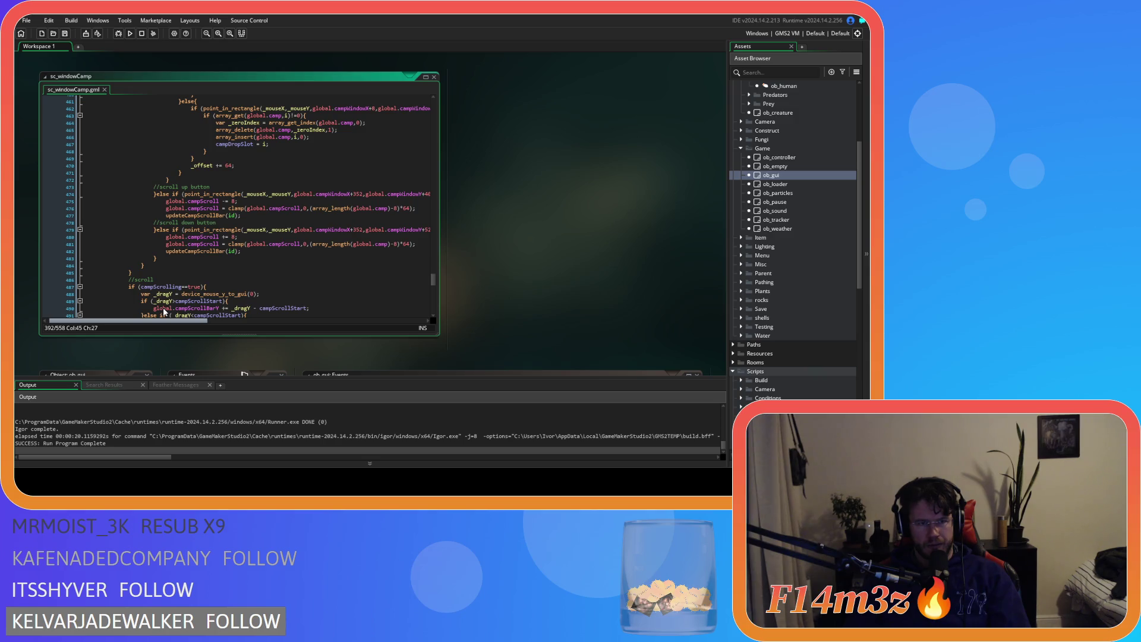
scroll(164, 311, up, 12)
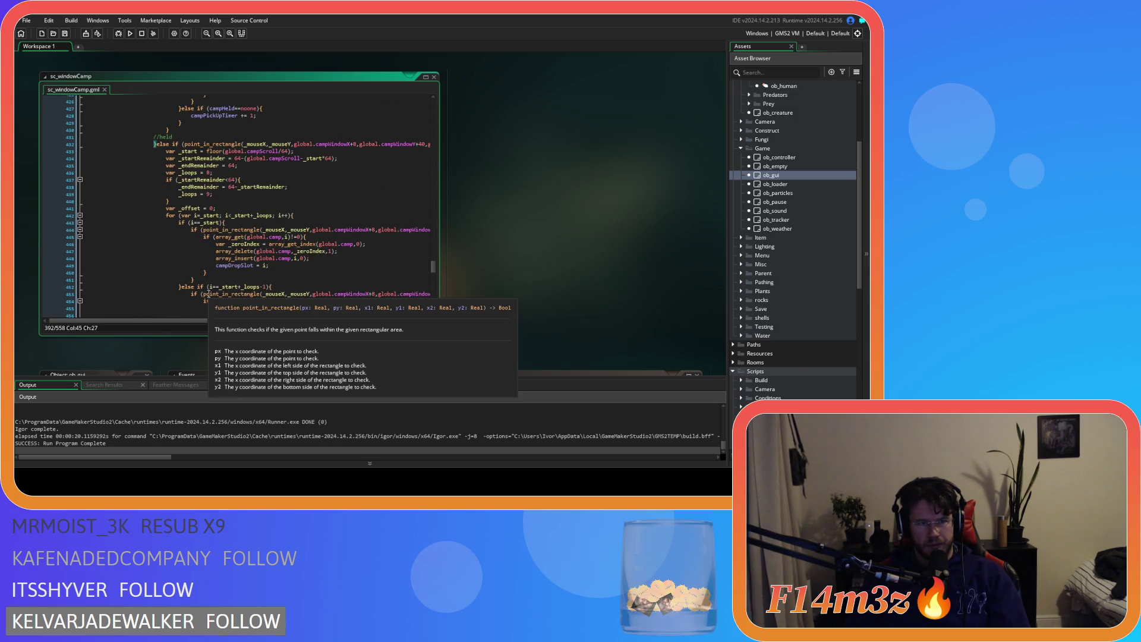
scroll(204, 274, up, 16)
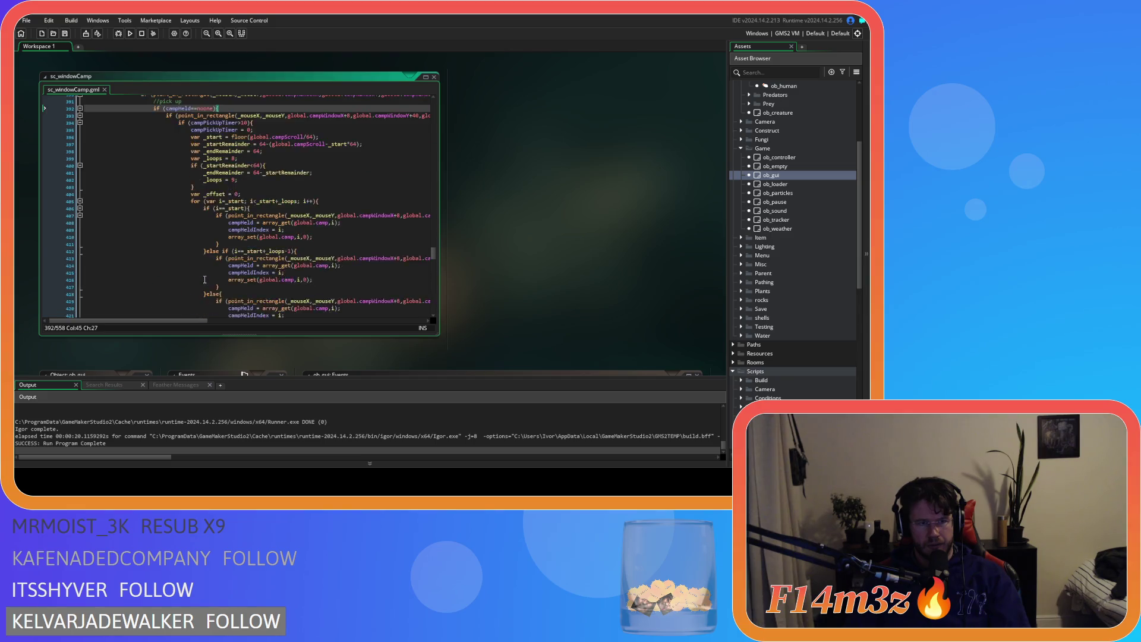
mouse_move(213, 205)
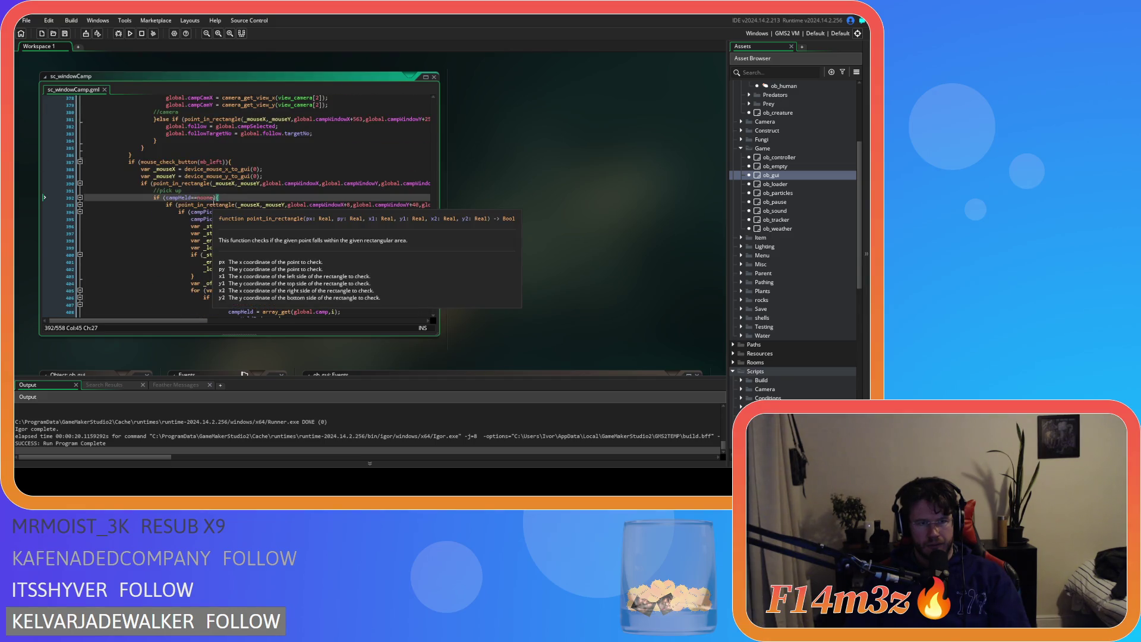
scroll(231, 203, down, 3)
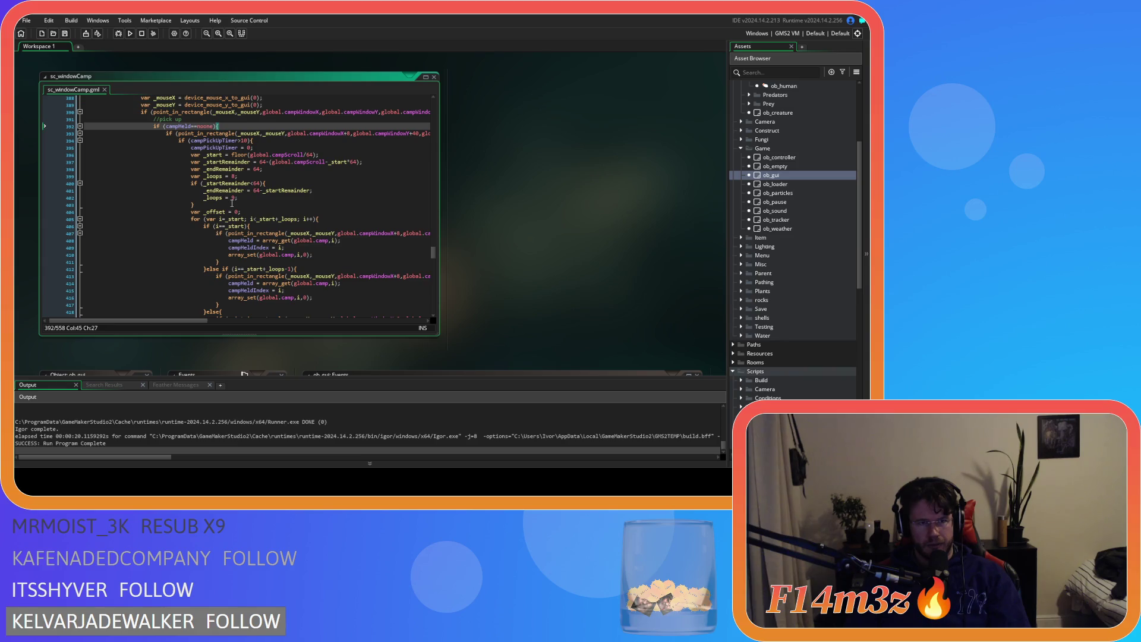
scroll(223, 157, down, 4)
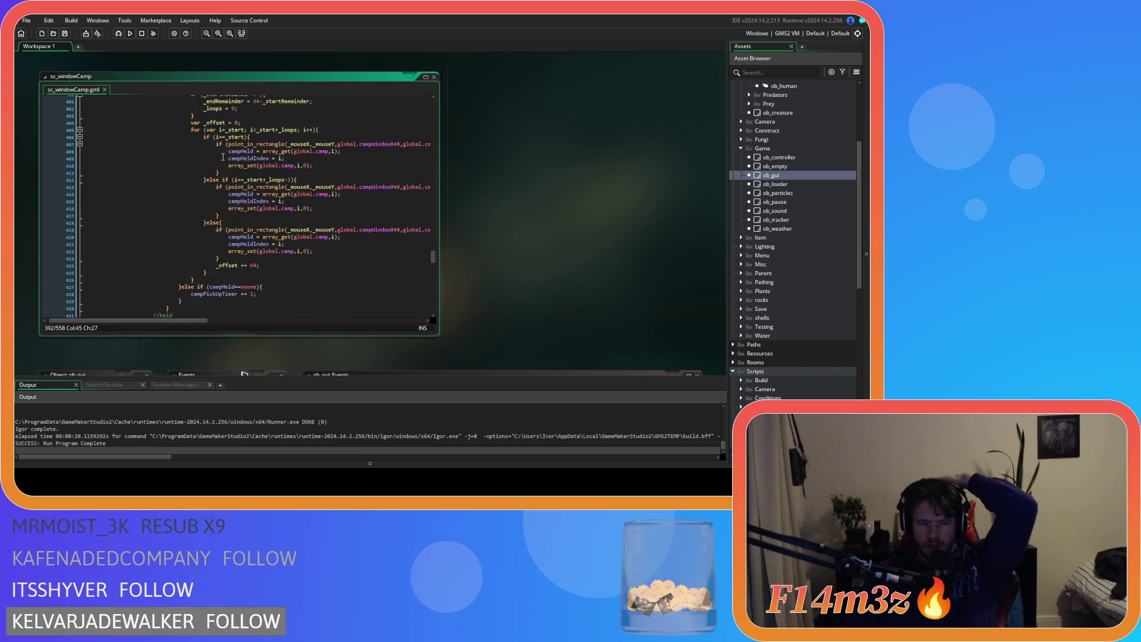
scroll(223, 157, down, 18)
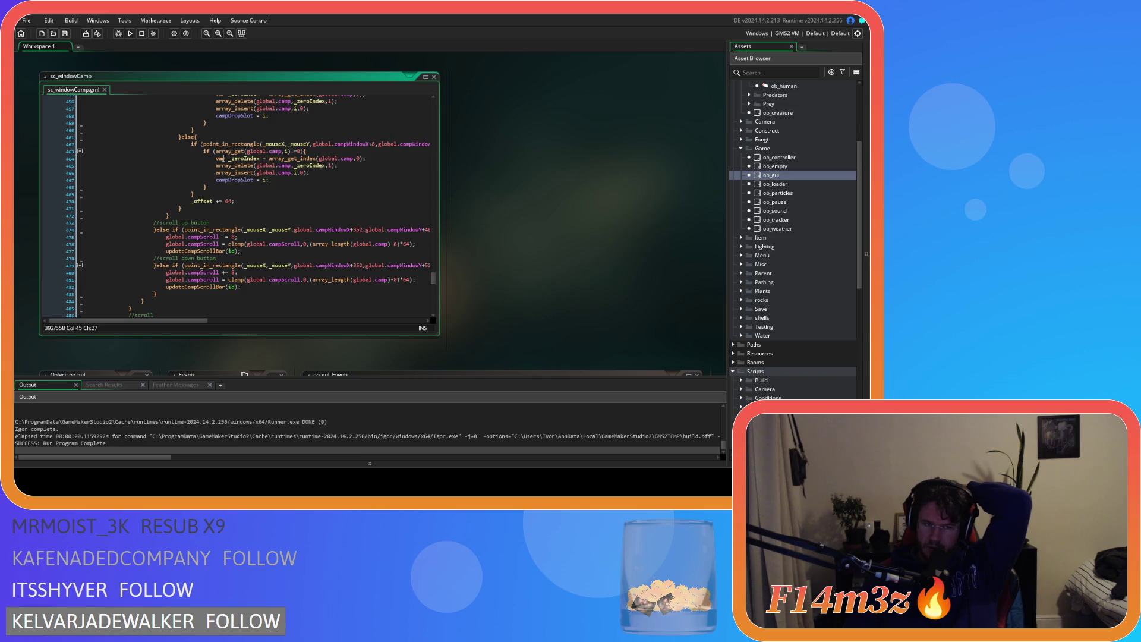
Turn the else if before the scroll up button check into a plain if and save
click(161, 230)
key(BackSpace)
key(Delete)
key(Delete)
key(Delete)
key(Return)
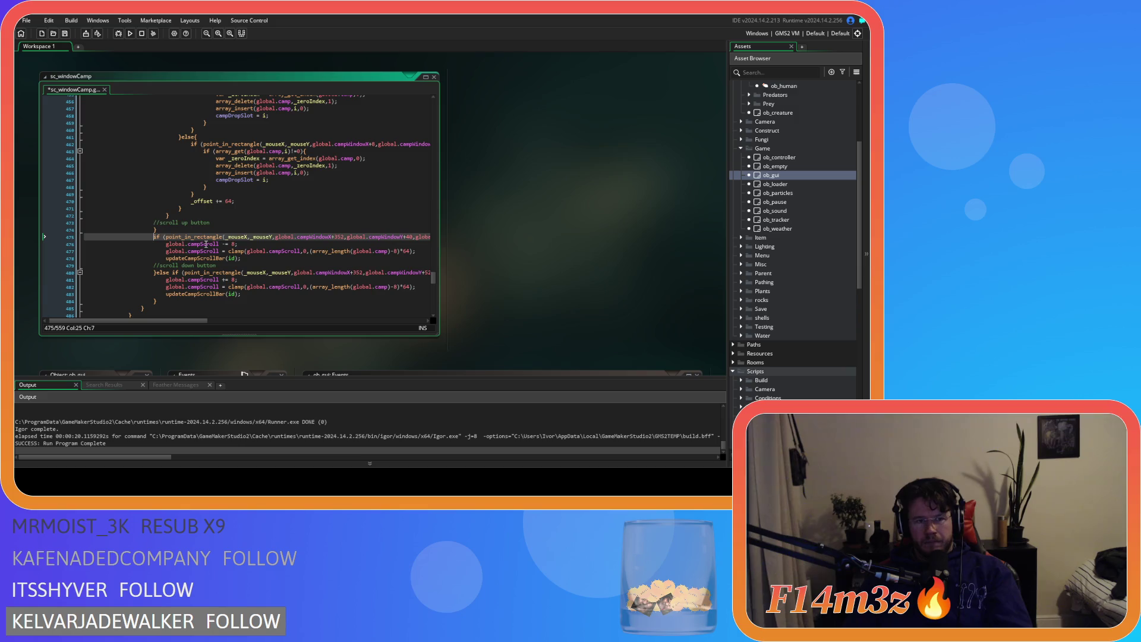
key(ctrl+s)
Paste the edge scroll up and down code after the scroll down block
drag(210, 223, 155, 228)
mouse_move(179, 233)
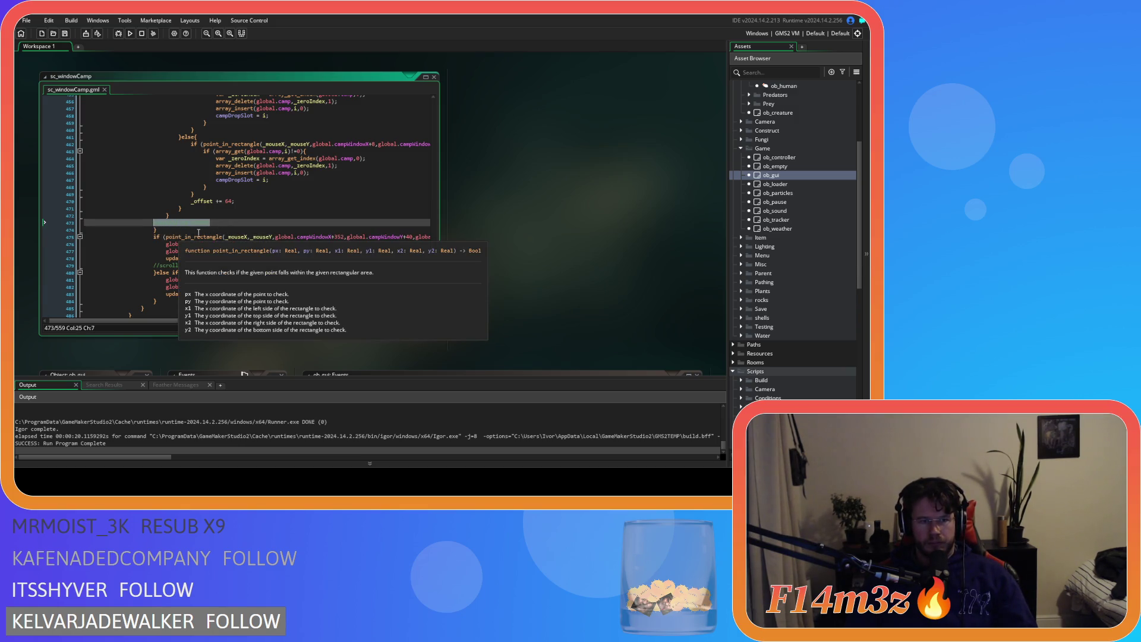
scroll(279, 233, down, 1)
scroll(216, 266, down, 1)
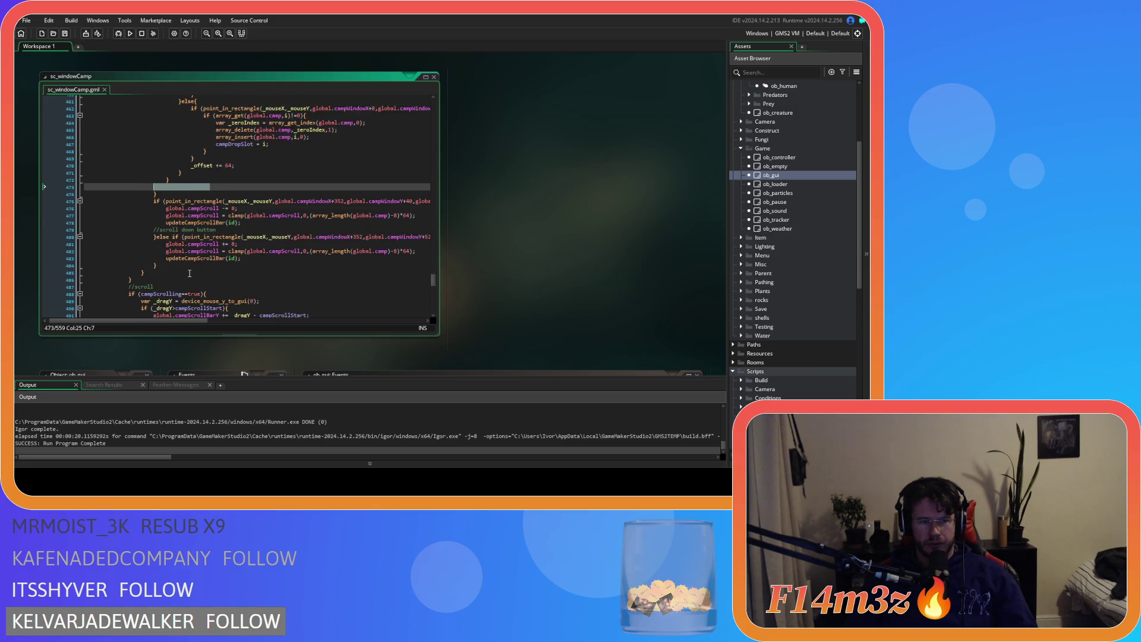
click(176, 268)
key(Return)
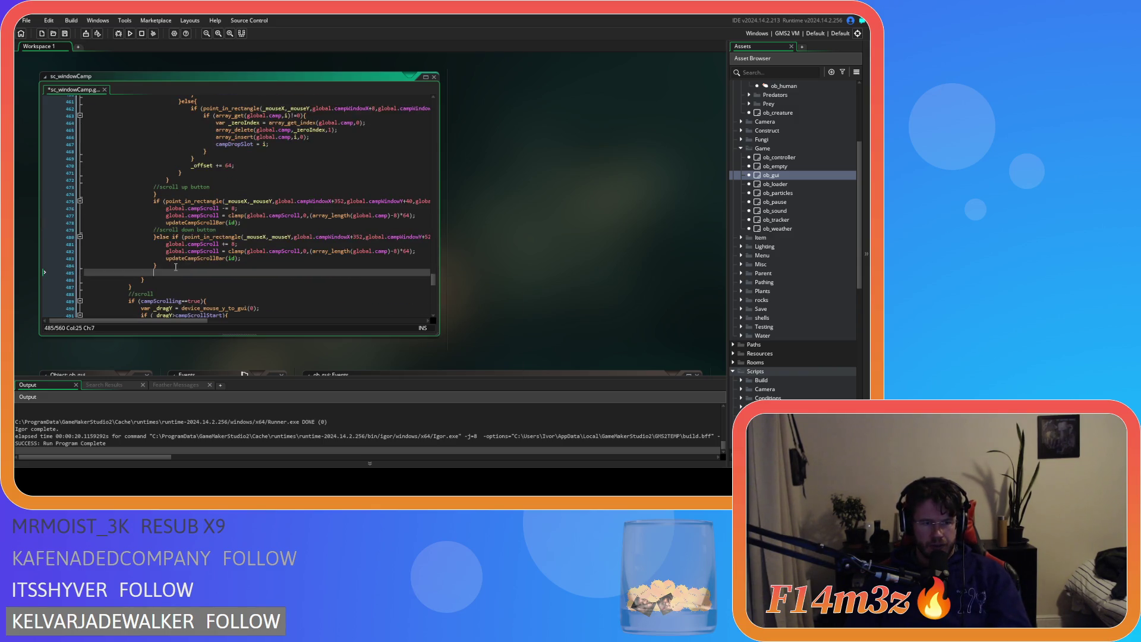
key(ctrl+v)
Move the '//scroll up button' comment onto its own line above the scroll up check
drag(173, 262, 153, 189)
scroll(212, 228, up, 4)
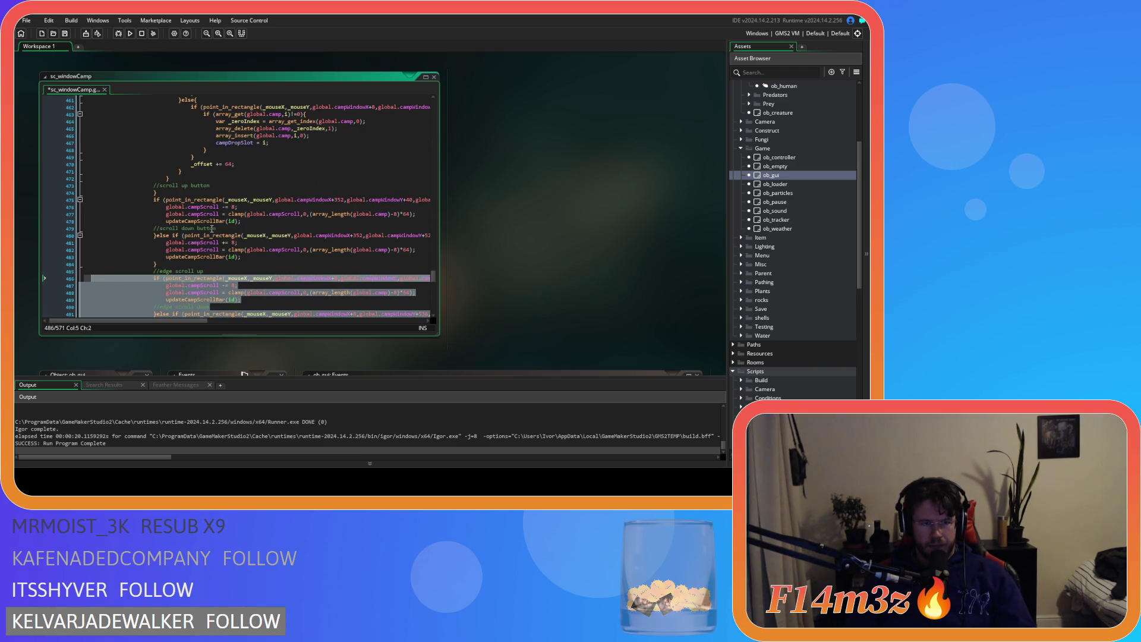
click(164, 186)
key(End)
key(BackSpace)
key(BackSpace)
key(BackSpace)
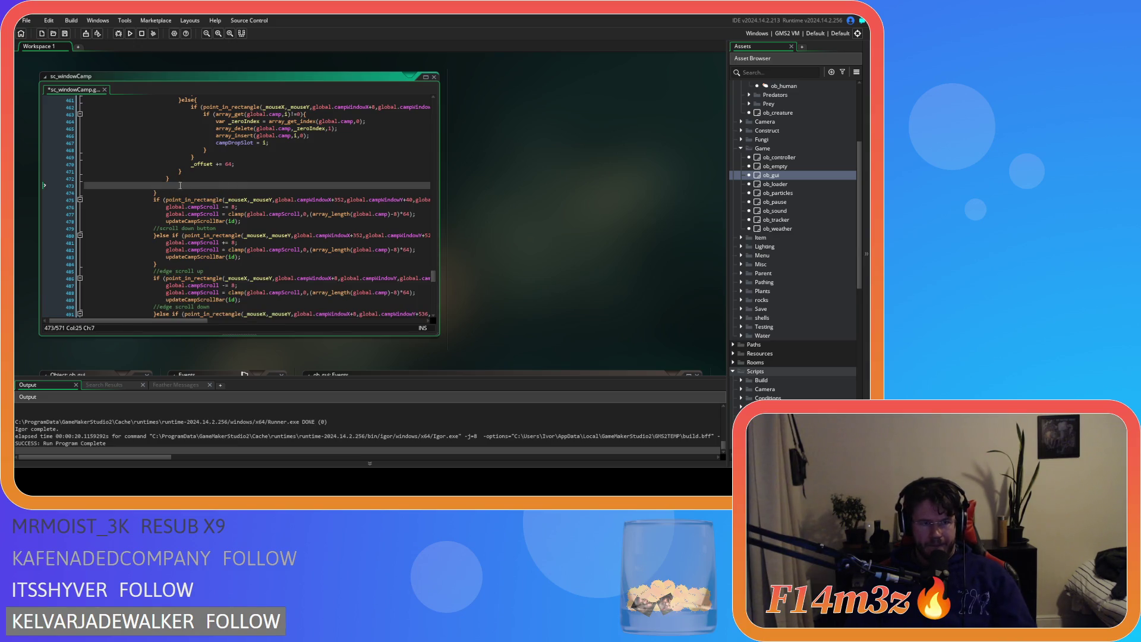
drag(160, 186, 52, 185)
key(Delete)
key(Delete)
key(End)
key(Return)
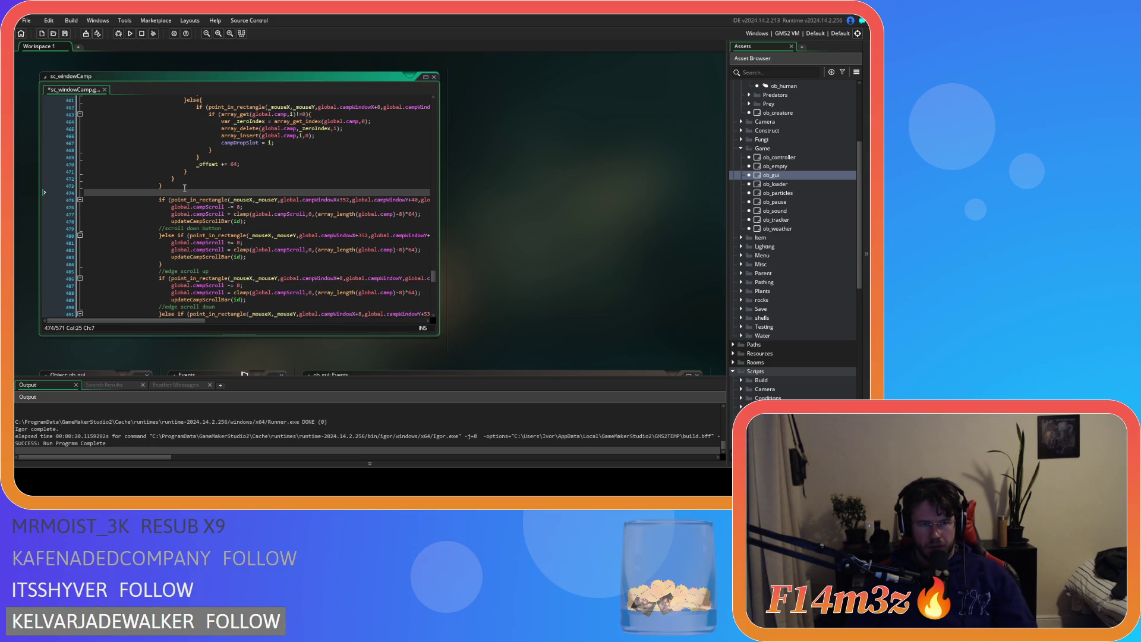
text(//scroll up button)
Rewrite the '//edge scroll up' comment on a new line above the closing brace
scroll(160, 242, down, 3)
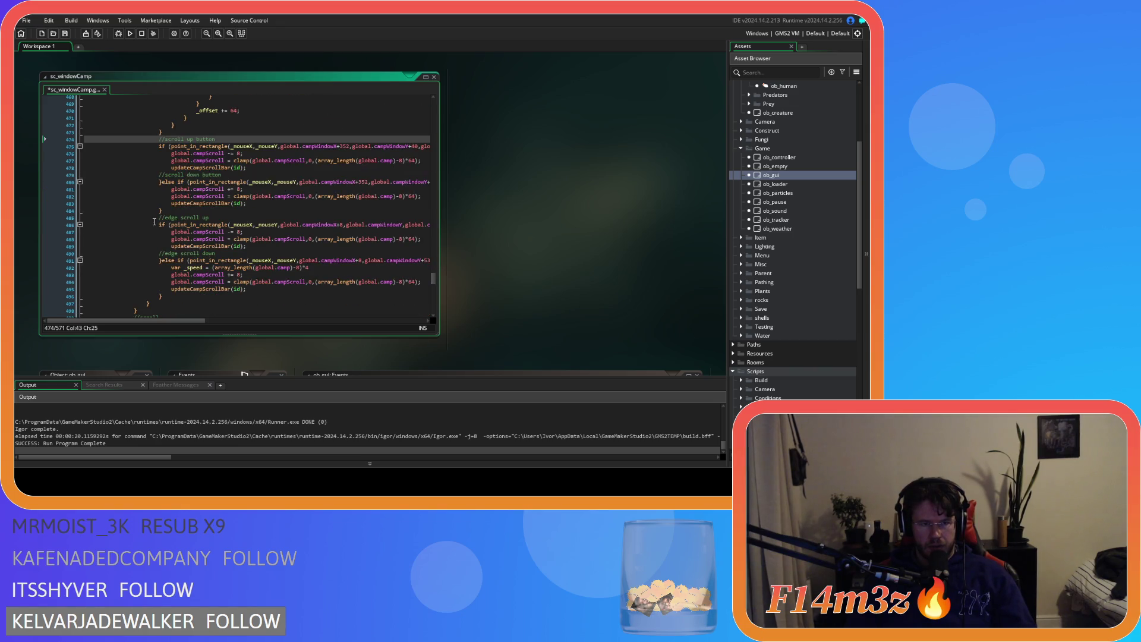
click(224, 217)
key(BackSpace)
key(BackSpace)
key(BackSpace)
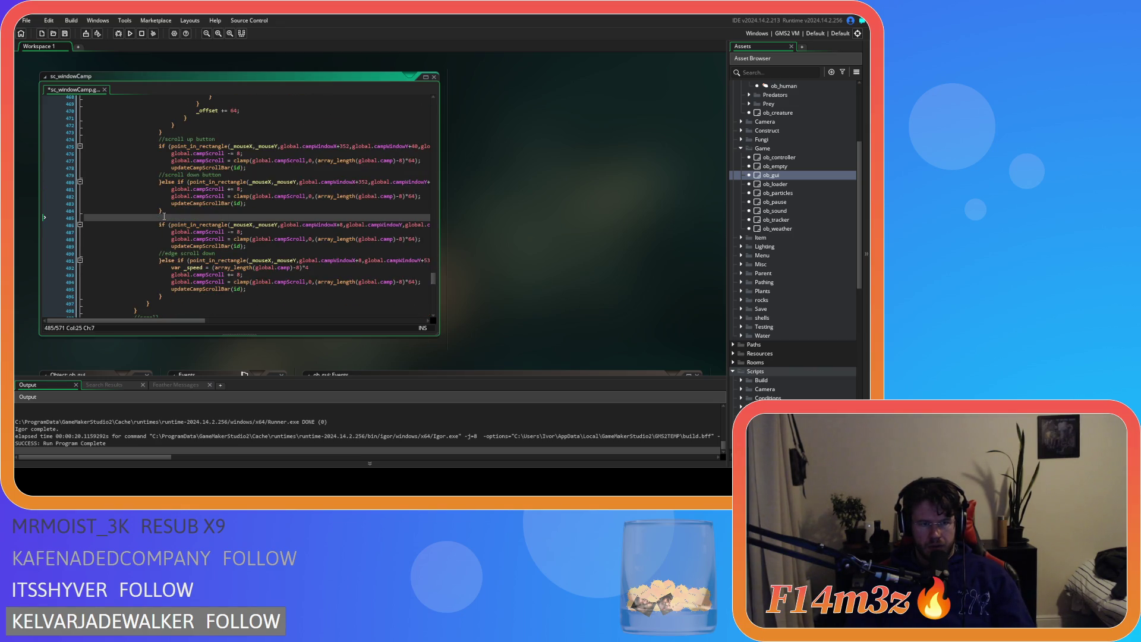
drag(160, 217, 59, 219)
key(BackSpace)
key(BackSpace)
key(Up)
key(End)
key(Return)
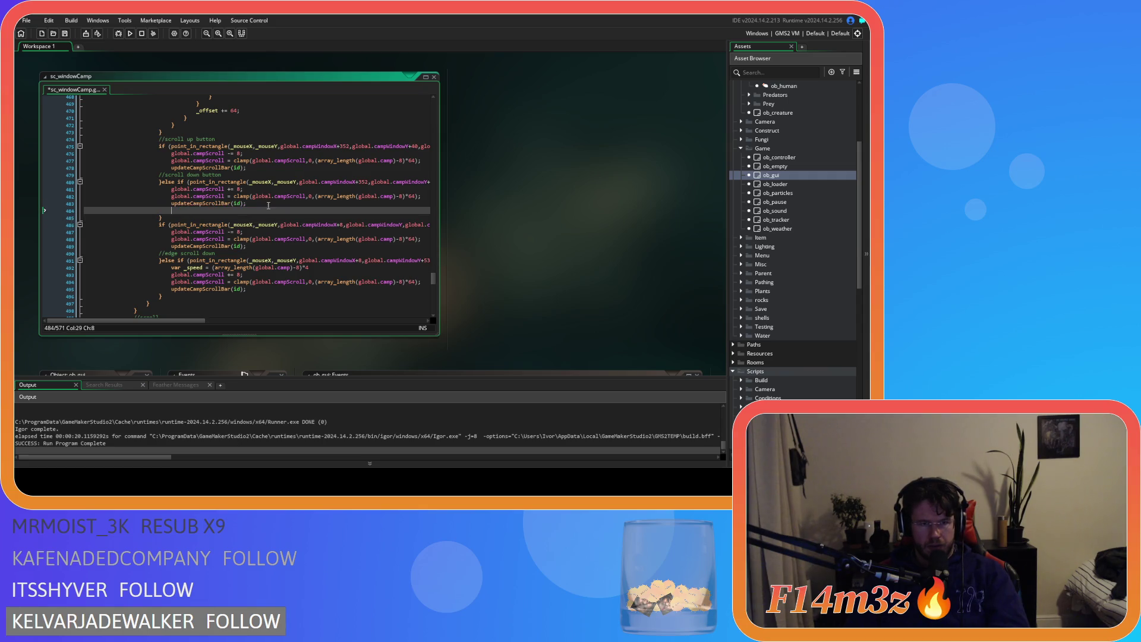
text(//edge scroll up)
Join the edge scroll up check to the preceding brace as an else if, and save
drag(159, 224, 44, 226)
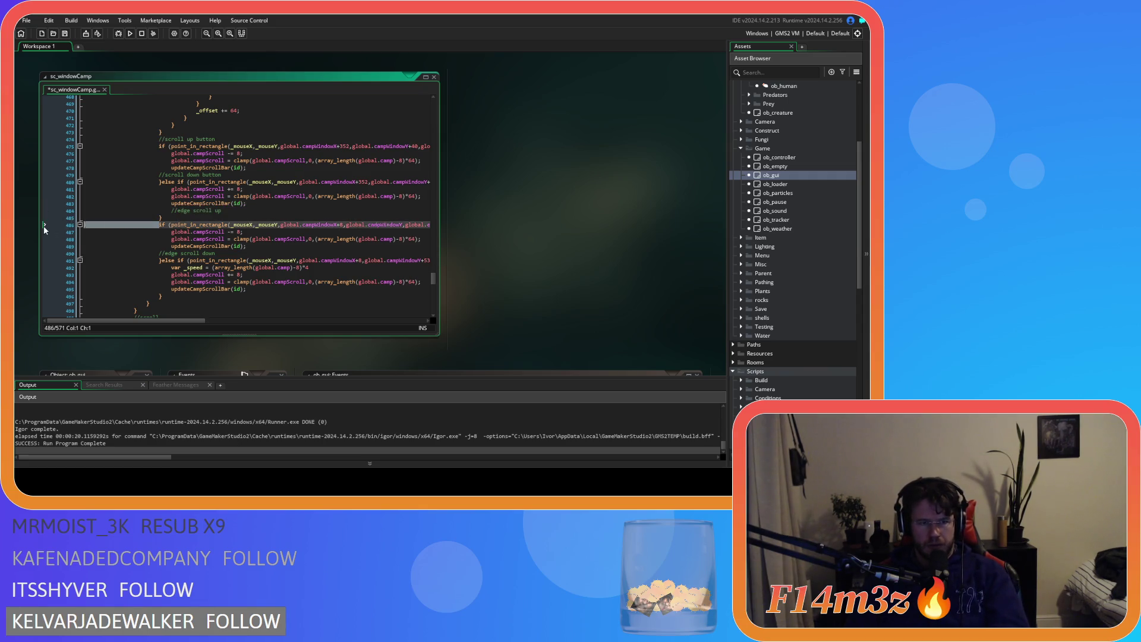
key(BackSpace)
key(BackSpace)
text(else)
key(ctrl+s)
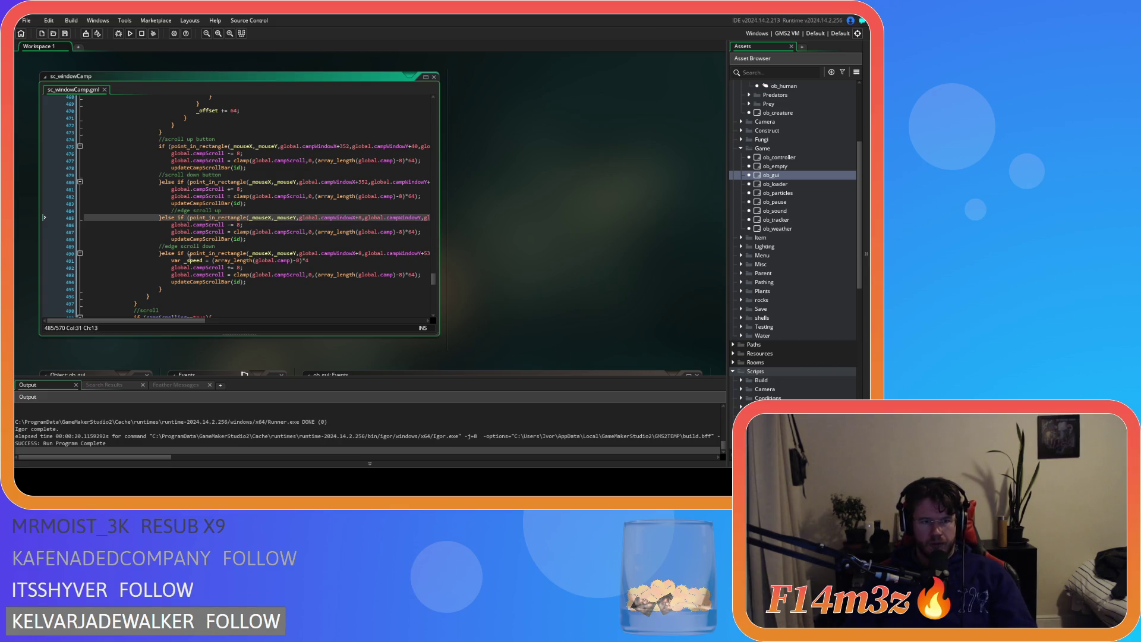
Fix the edge scroll comment indentation, save, and check the updateCampScrollBar(id) calls
click(160, 248)
key(Tab)
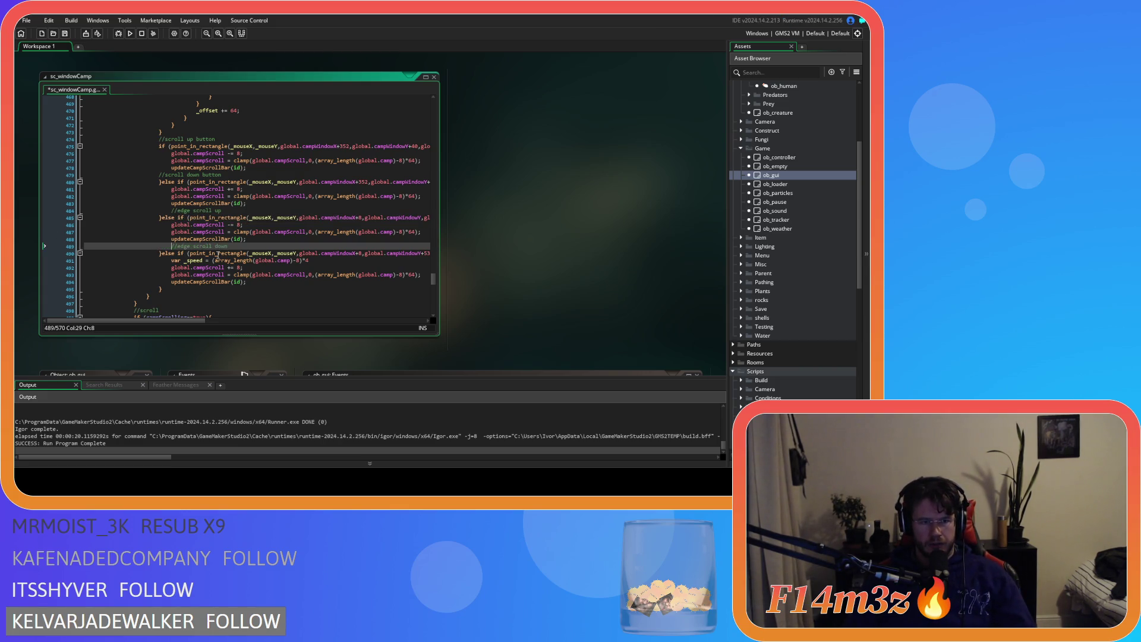
key(ctrl+s)
key(shift+Tab)
click(166, 211)
key(shift+Tab)
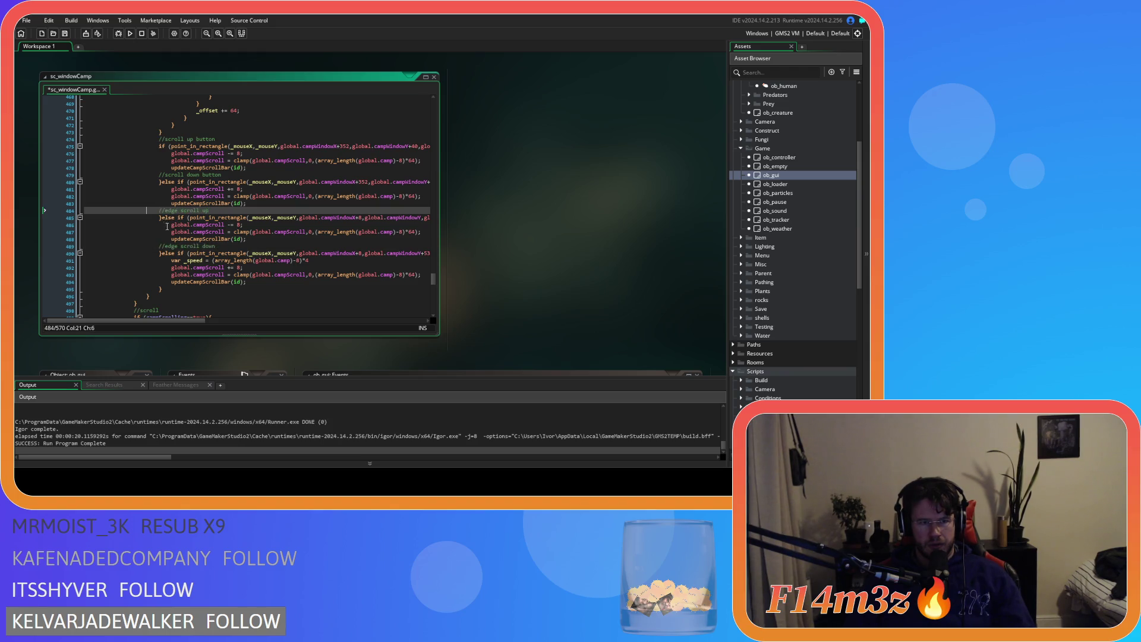
key(ctrl+s)
click(216, 246)
click(210, 281)
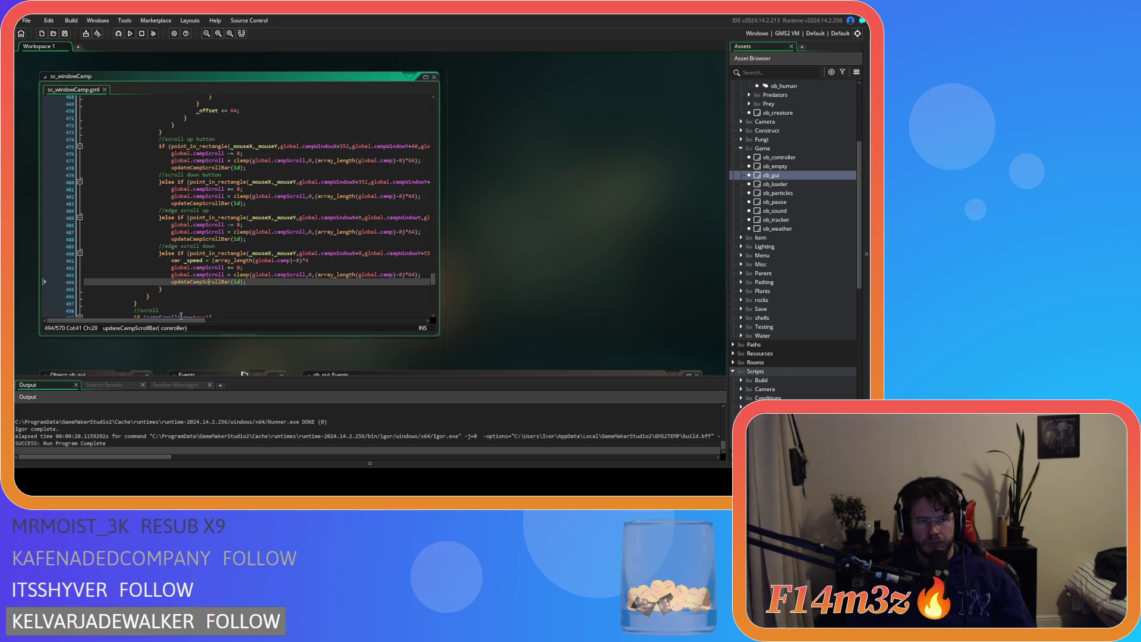
mouse_move(183, 321)
mouse_down()
mouse_move(197, 323)
mouse_move(193, 312)
mouse_up()
scroll(187, 305, up, 15)
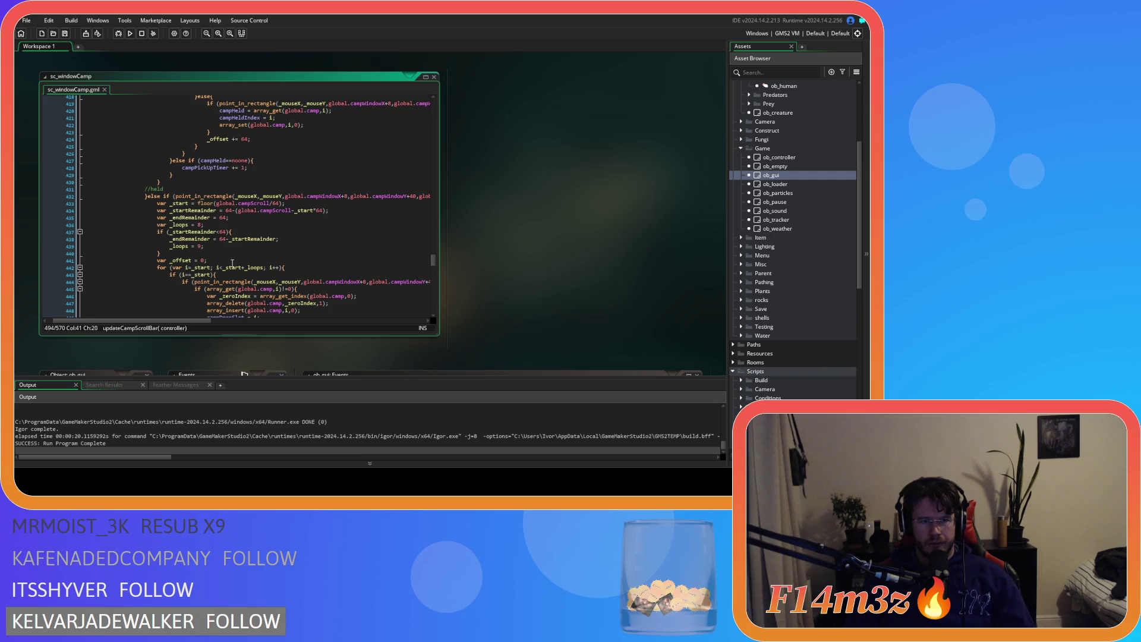
scroll(233, 262, down, 4)
scroll(233, 263, up, 3)
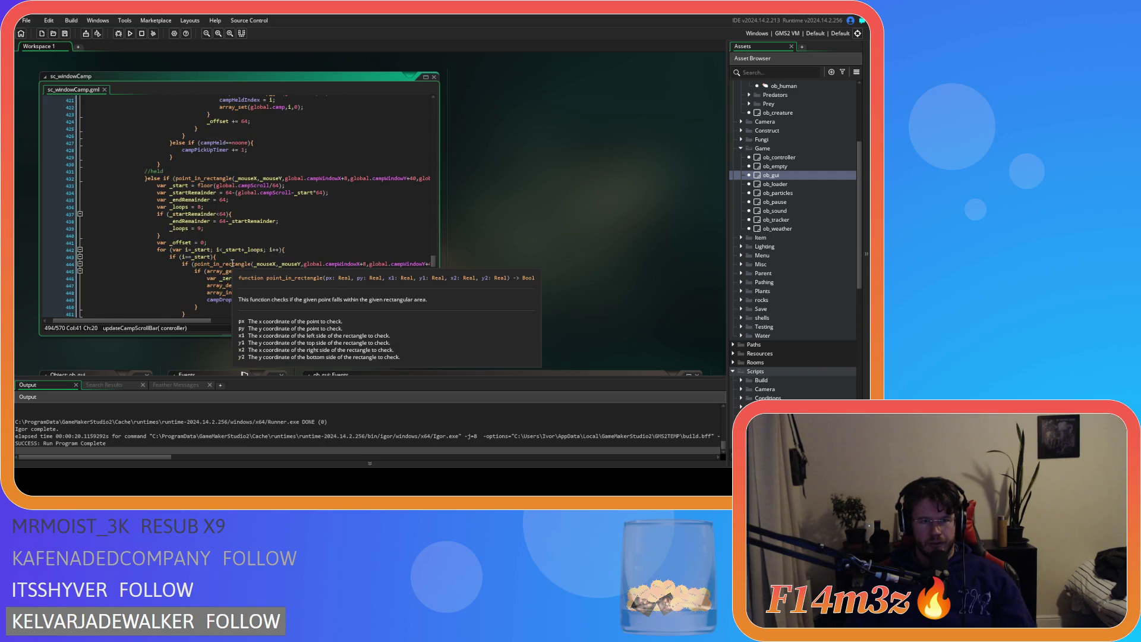
scroll(232, 263, down, 1)
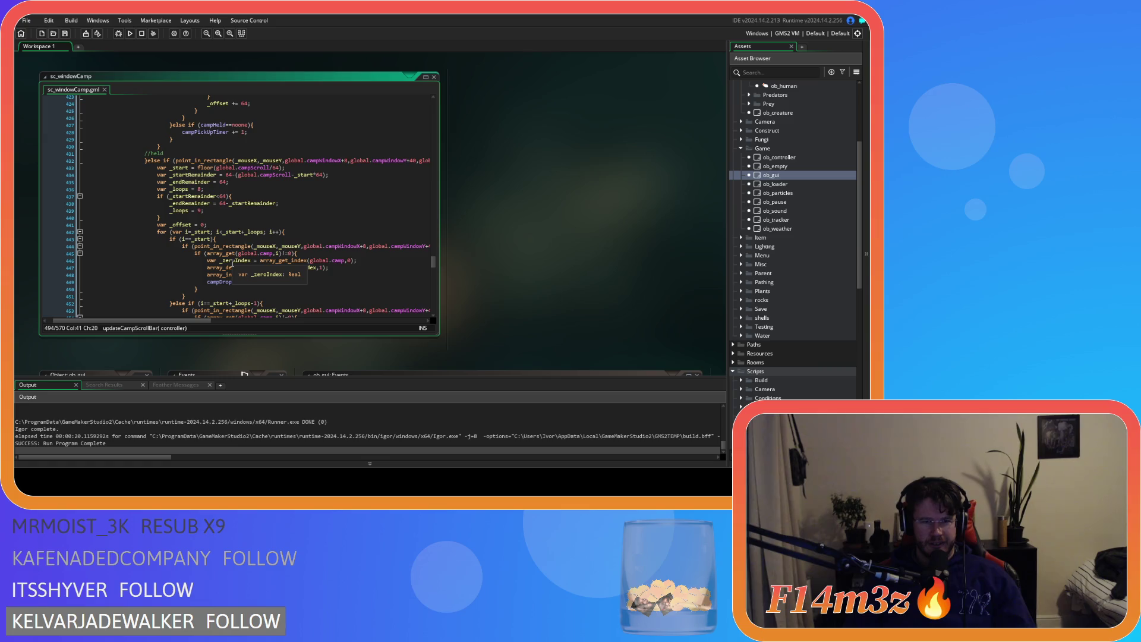
mouse_move(181, 321)
mouse_down()
mouse_move(259, 317)
mouse_move(137, 319)
mouse_move(287, 291)
mouse_move(184, 273)
mouse_up()
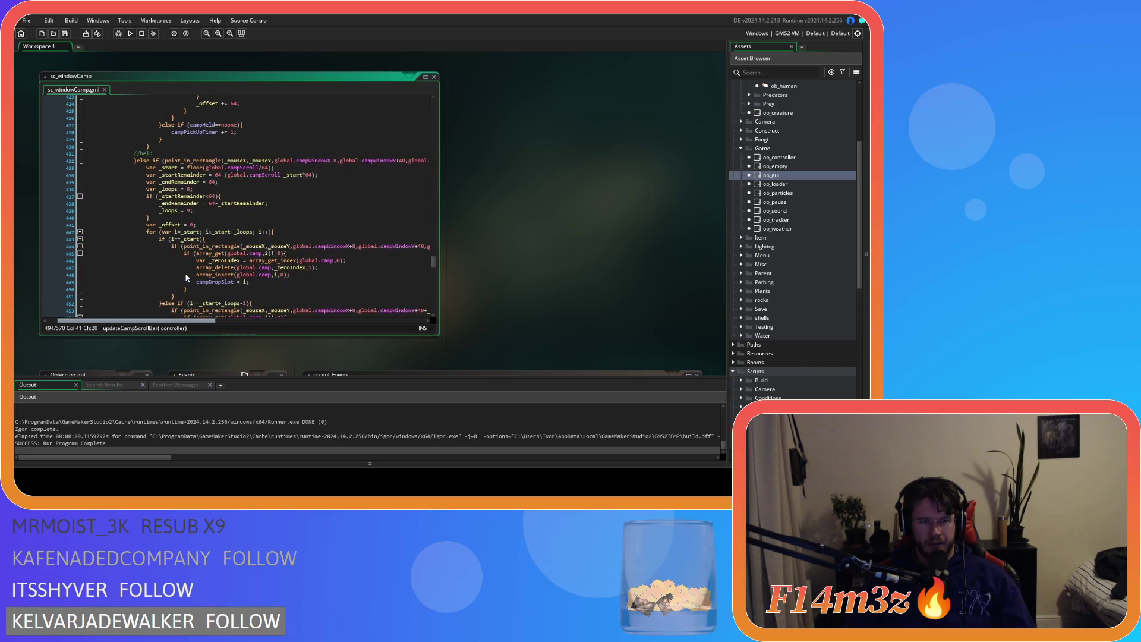
Delete the edge scroll up and down else-if blocks and the leftover line, then save
scroll(185, 277, down, 16)
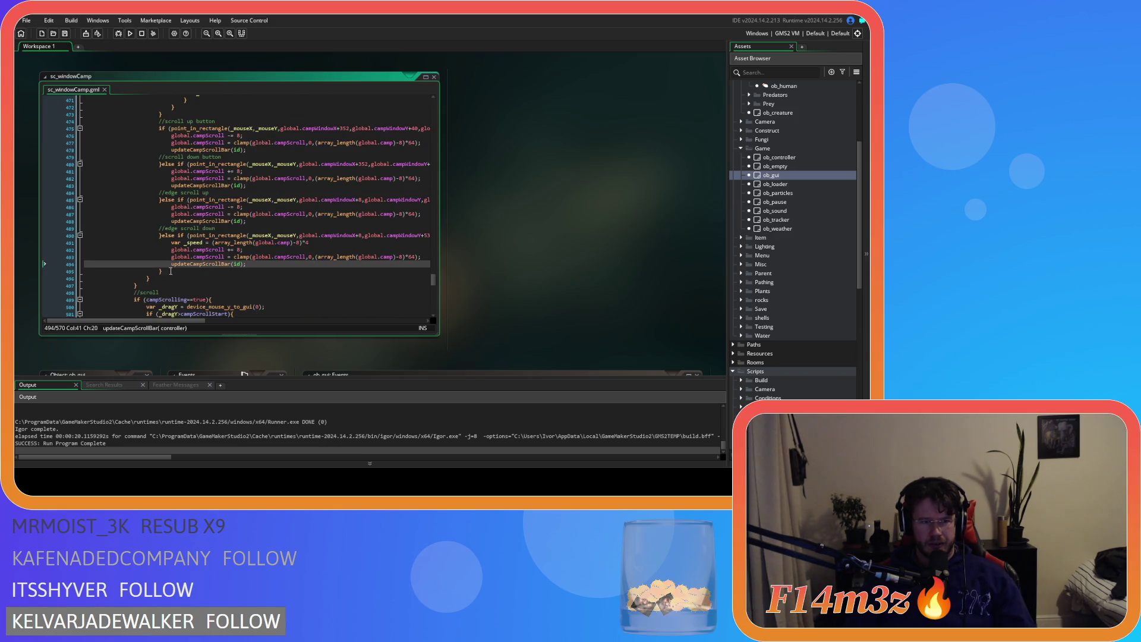
mouse_move(171, 271)
mouse_down()
mouse_move(178, 201)
mouse_move(65, 193)
mouse_up()
key(Delete)
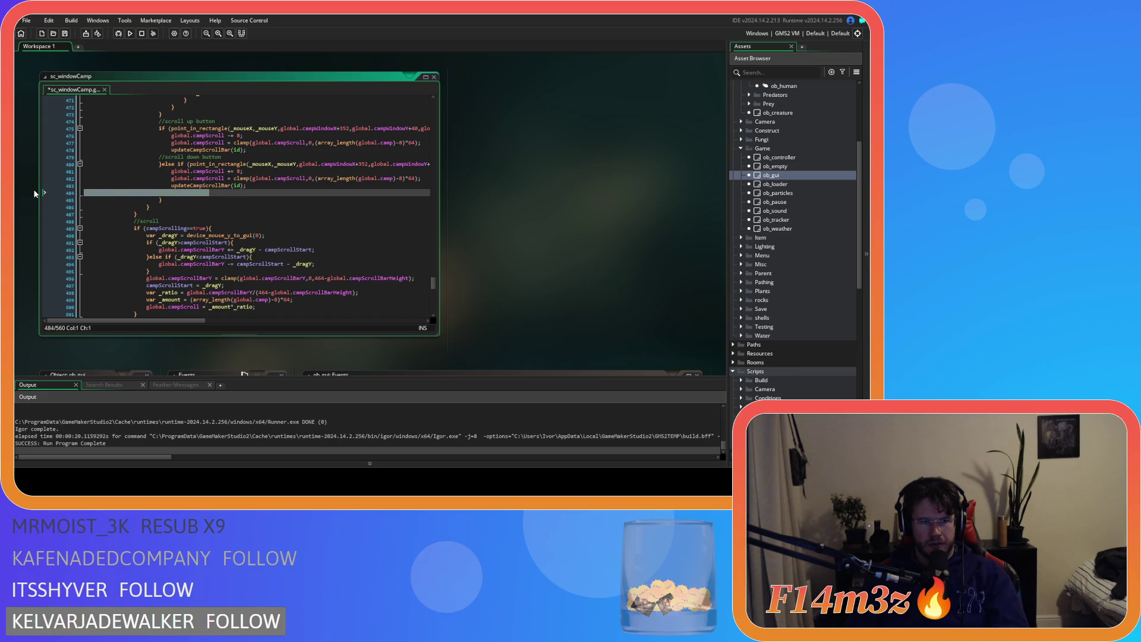
key(BackSpace)
key(BackSpace)
key(ctrl+s)
Scroll back up to the held-camp condition at line 432
scroll(247, 220, up, 3)
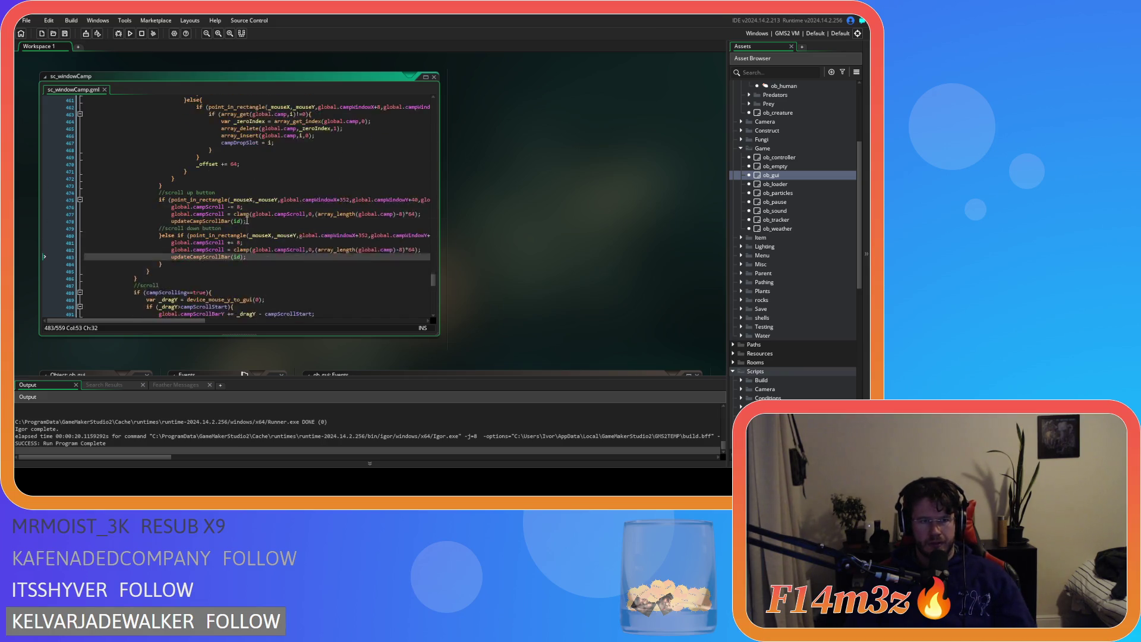
scroll(247, 220, up, 1)
scroll(211, 295, up, 4)
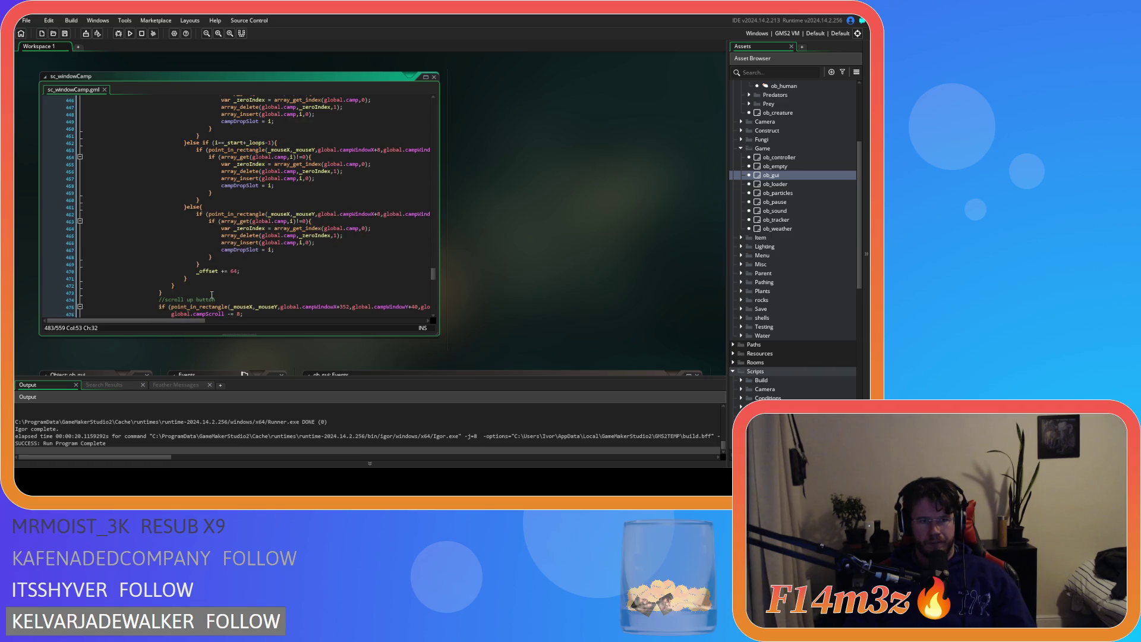
scroll(218, 302, up, 8)
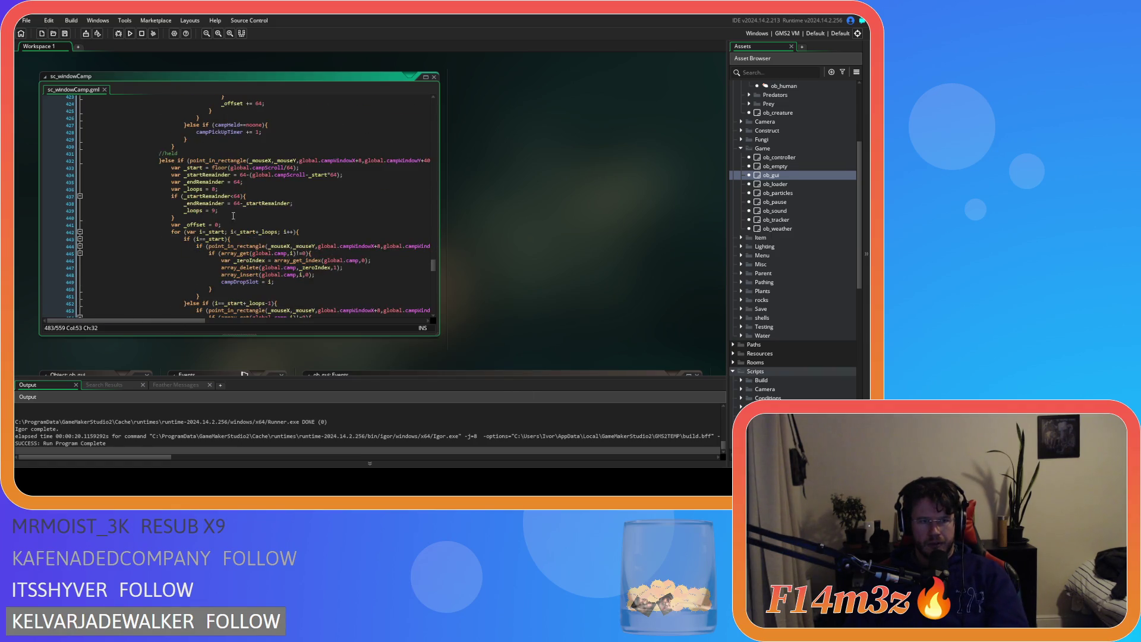
click(187, 161)
mouse_move(190, 320)
mouse_down()
mouse_move(285, 320)
mouse_move(202, 309)
mouse_move(230, 287)
mouse_move(284, 297)
mouse_move(217, 297)
mouse_move(301, 279)
mouse_move(214, 250)
mouse_move(193, 208)
mouse_up()
Reduce the held check to a plain else and paste the edge scroll code after the camp slot loop
mouse_move(148, 160)
mouse_down()
mouse_move(490, 149)
mouse_move(369, 165)
mouse_up()
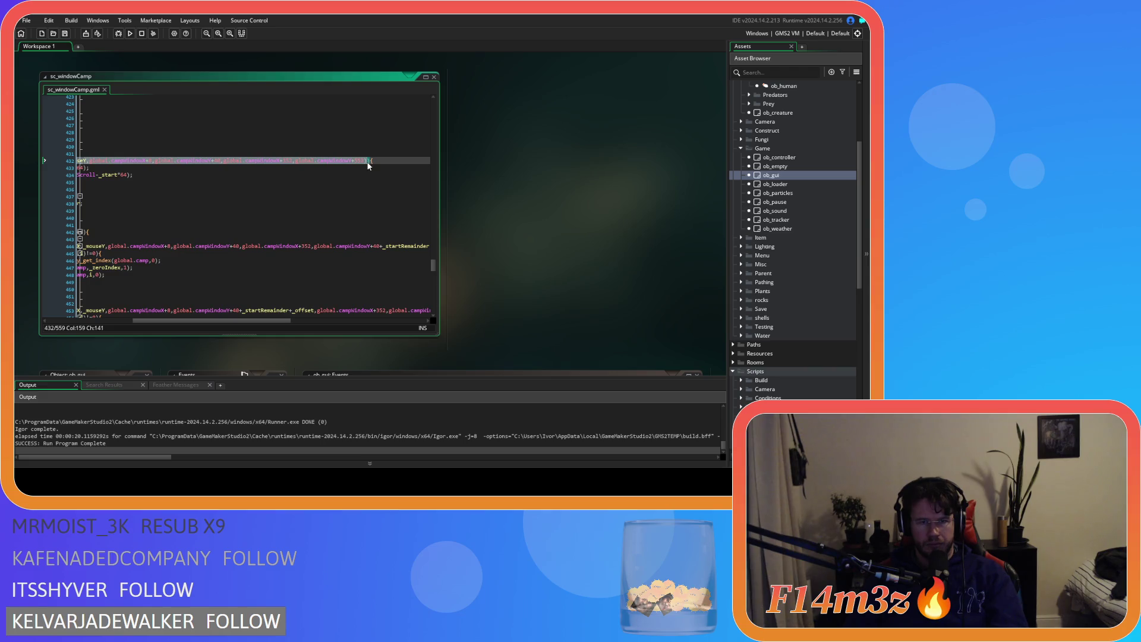
key(BackSpace)
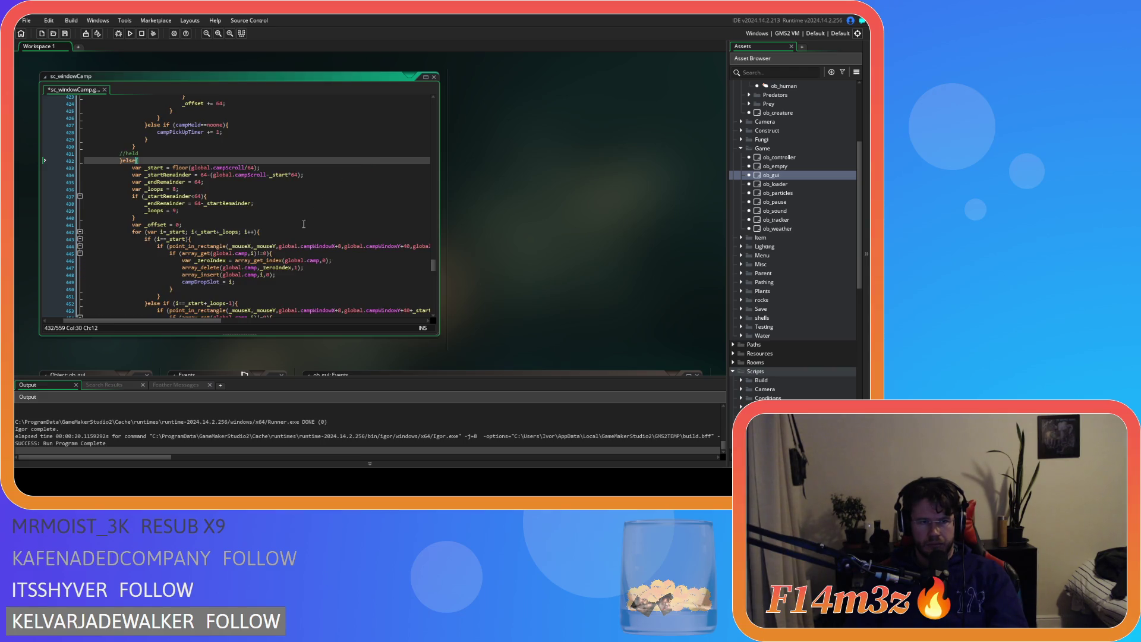
scroll(273, 235, down, 10)
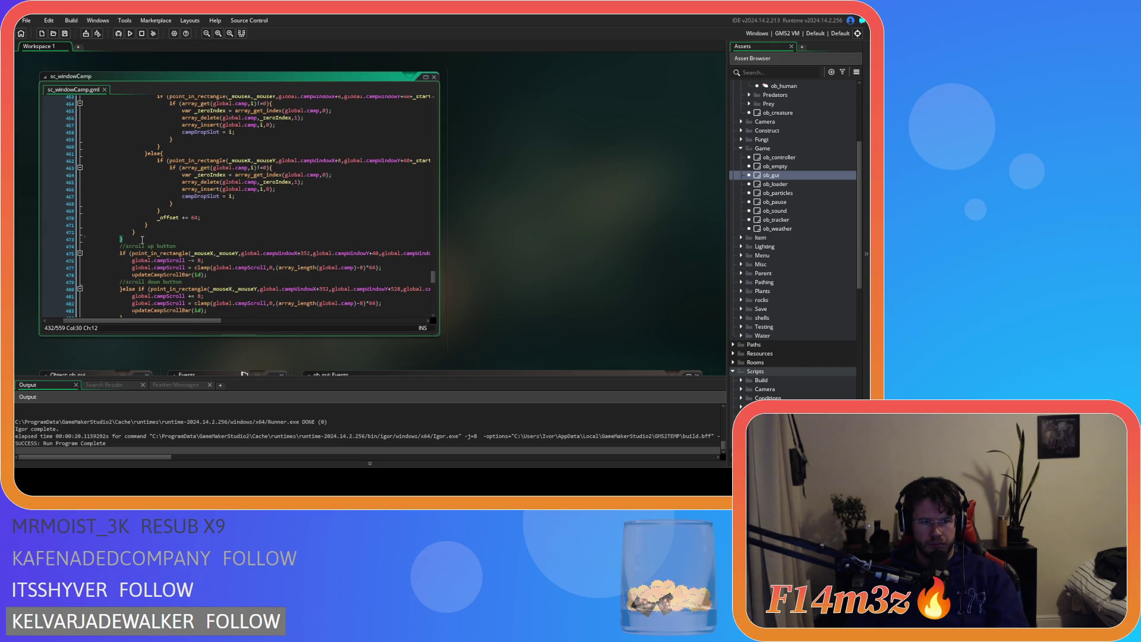
click(142, 240)
scroll(152, 239, down, 2)
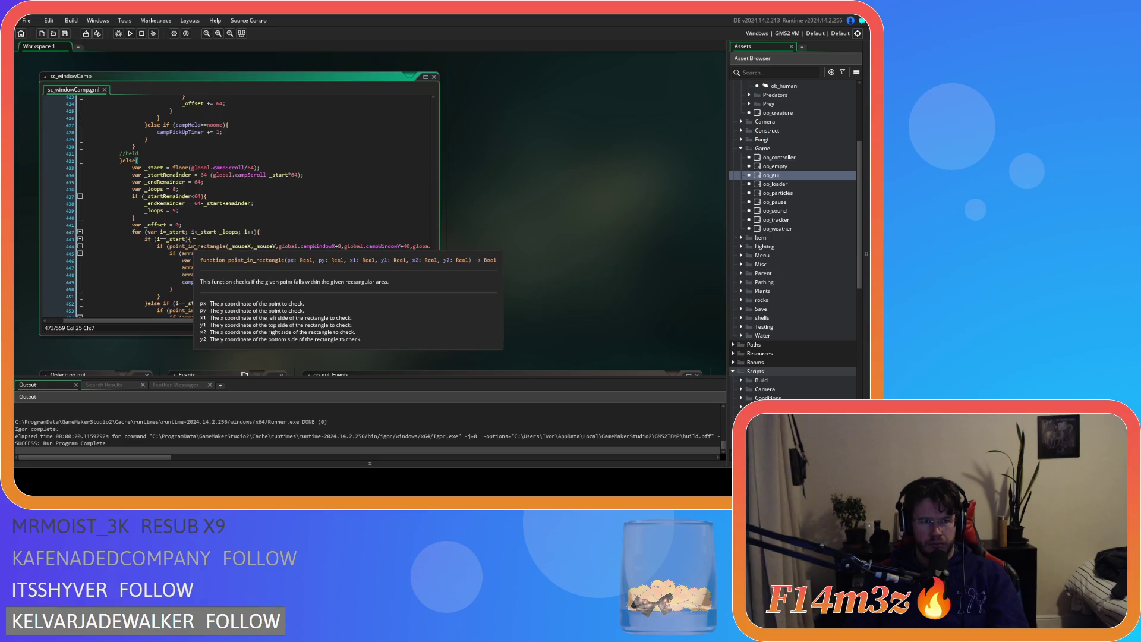
key(Left)
key(ctrl+v)
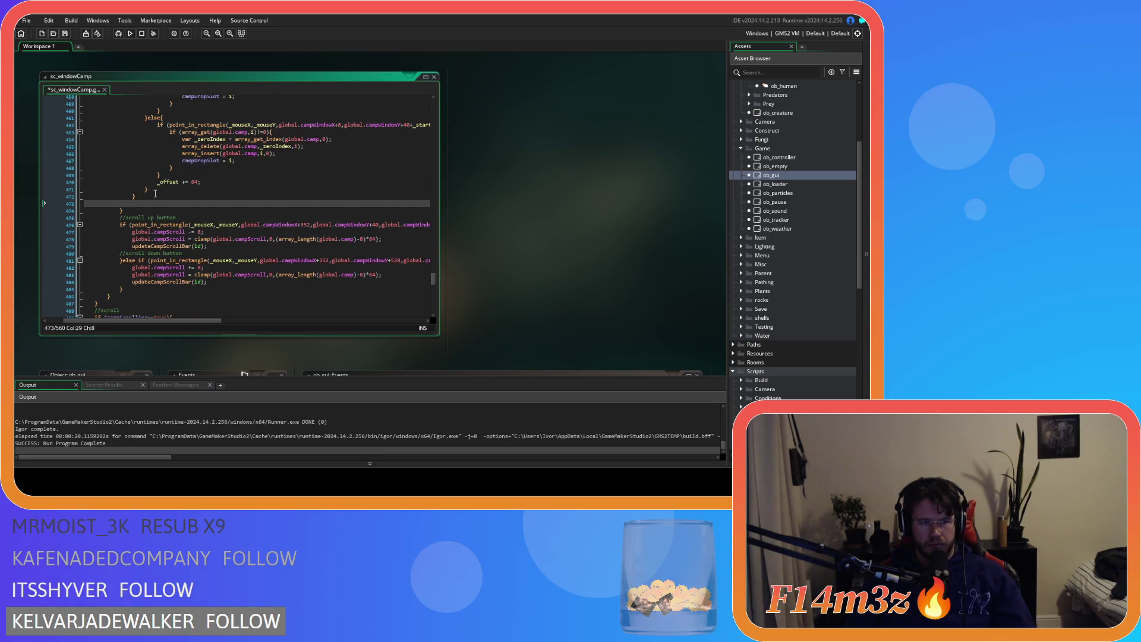
Indent the edge-scroll block on lines 474–483, add a copied edge scroll comment above it, and save
drag(133, 276, 62, 209)
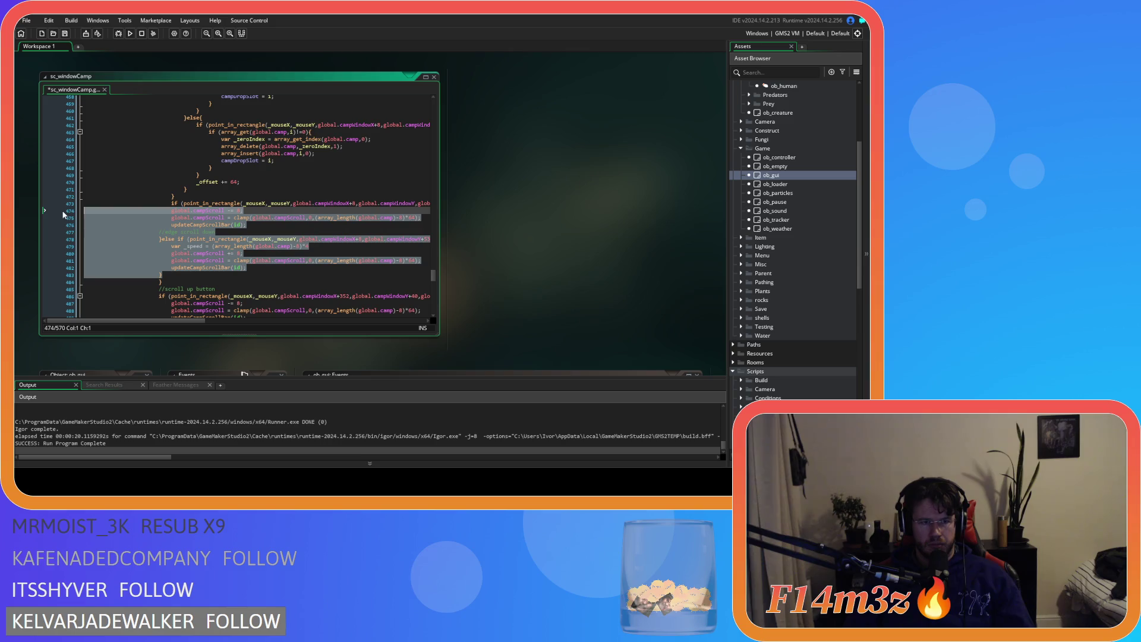
key(Tab)
click(213, 262)
drag(228, 232, 171, 232)
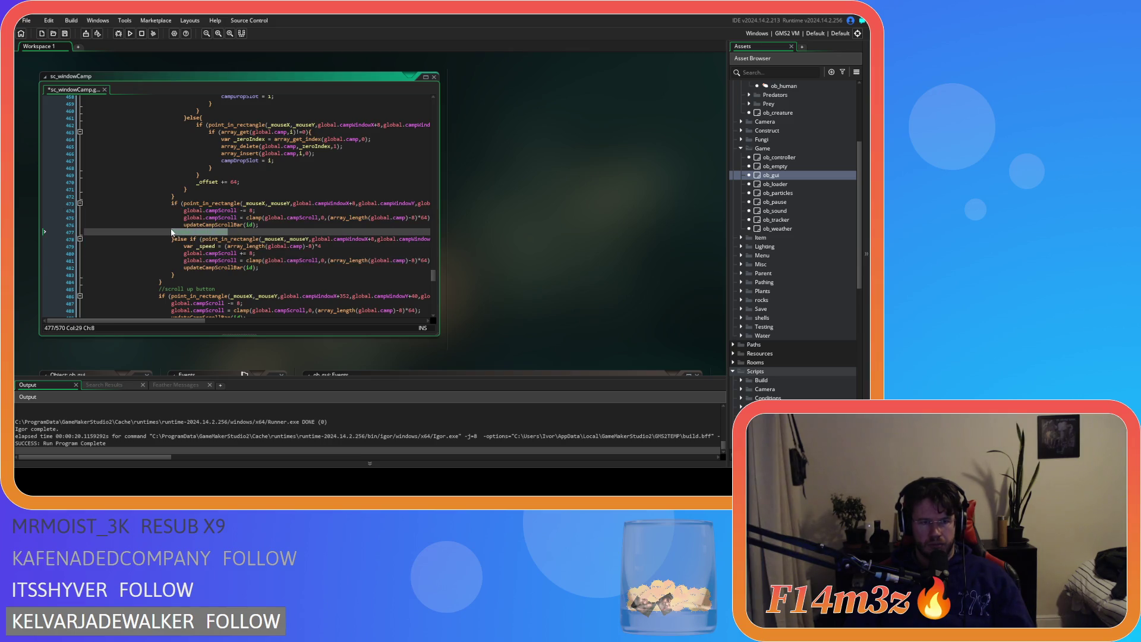
key(ctrl+c)
click(211, 198)
key(Return)
key(ctrl+v)
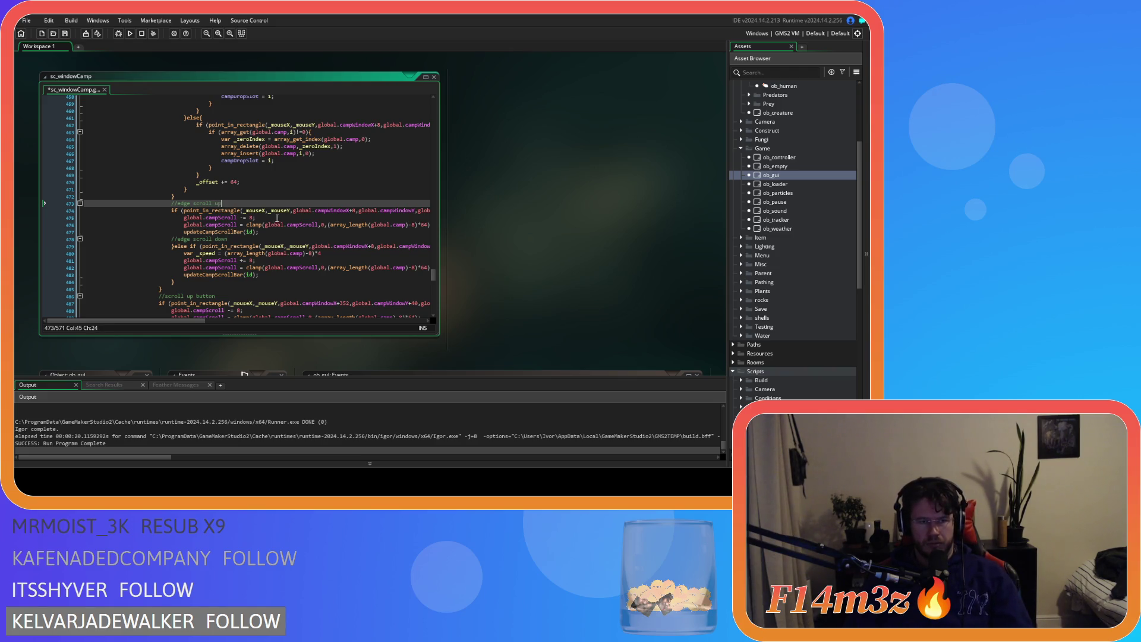
key(ctrl+s)
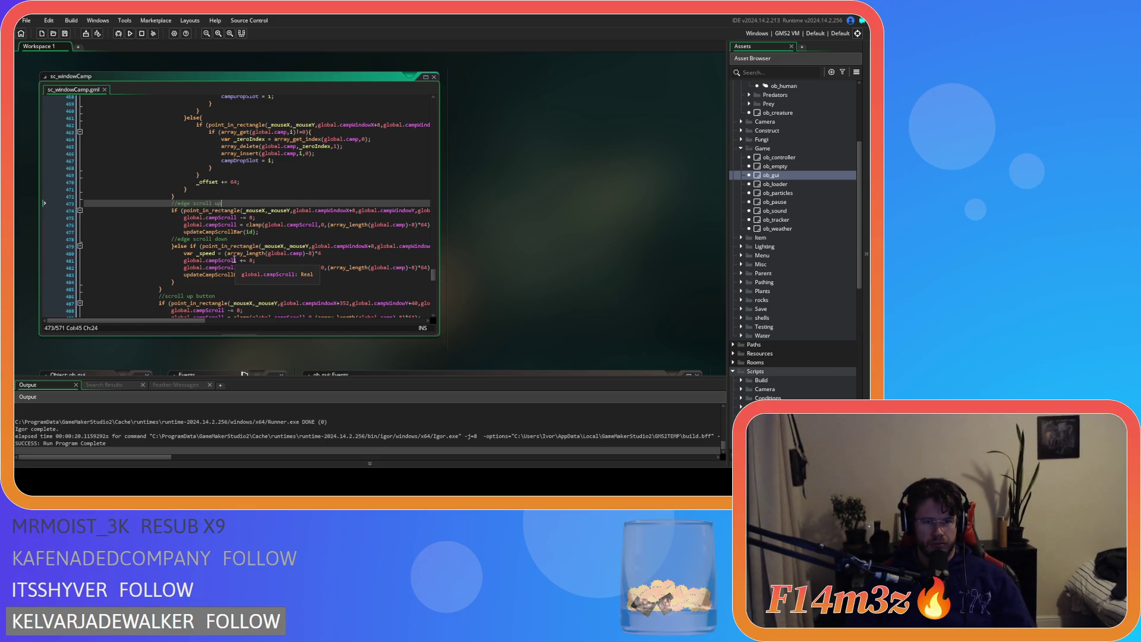
click(252, 225)
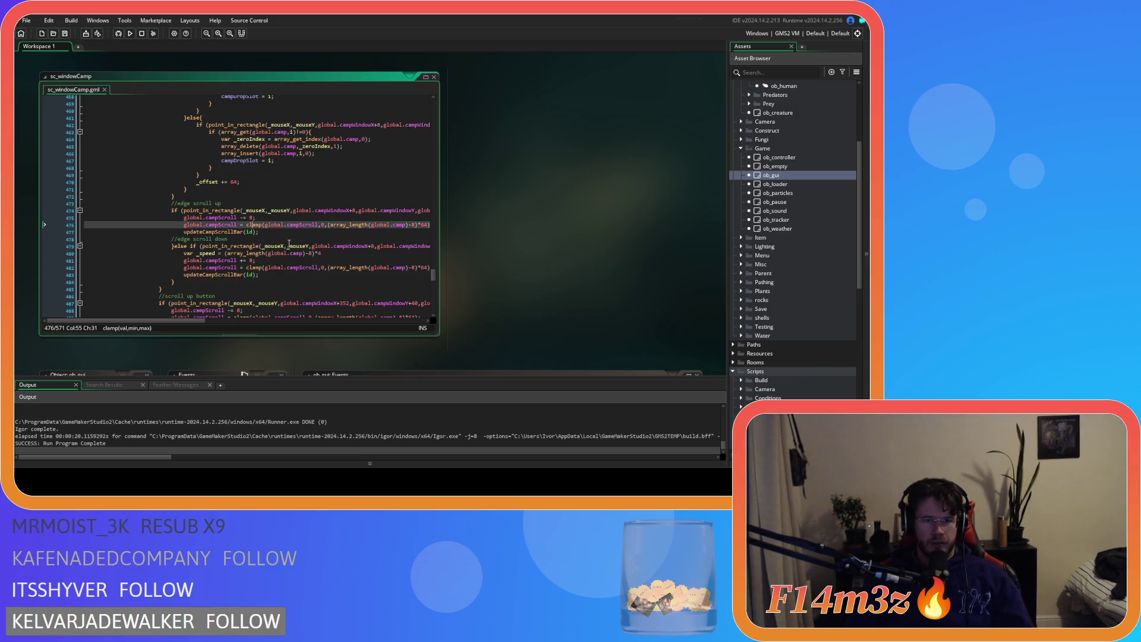
mouse_move(152, 321)
mouse_down()
mouse_move(240, 325)
mouse_move(179, 315)
mouse_up()
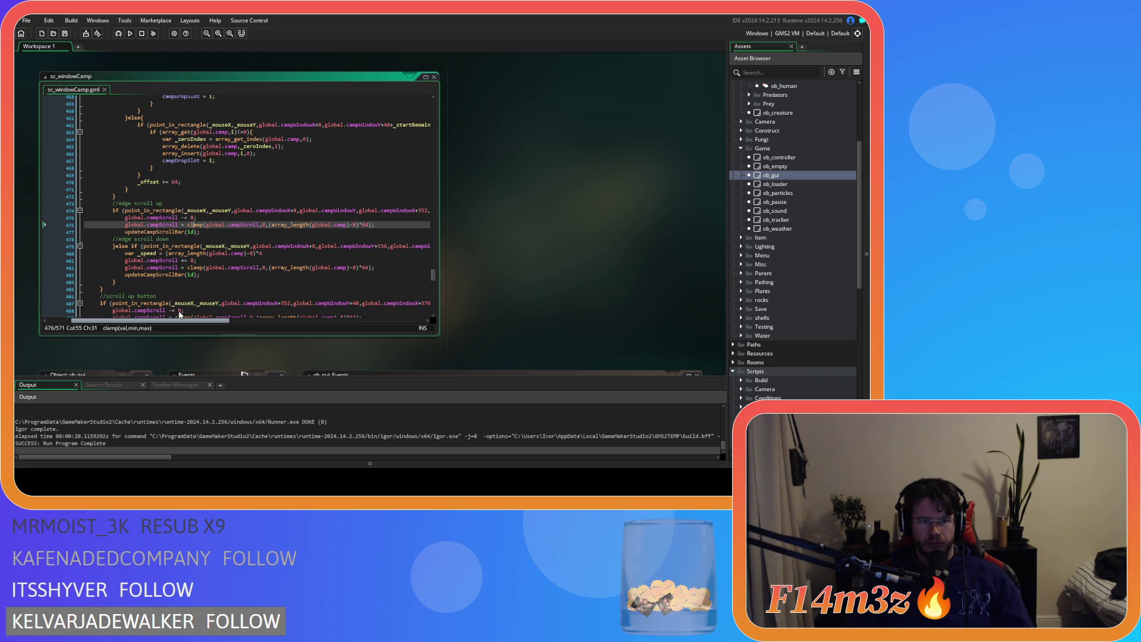
Review the scroll-down increment logic in sc_windowCamp, then build and run the game with F5
scroll(123, 267, up, 3)
click(114, 266)
scroll(269, 293, up, 9)
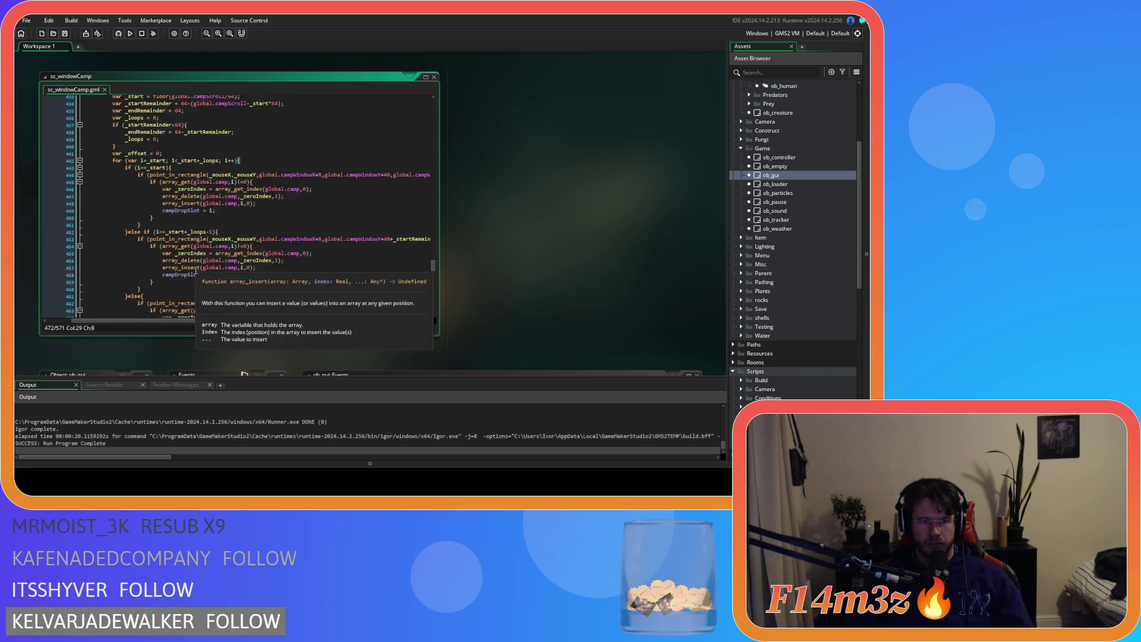
scroll(278, 295, down, 1)
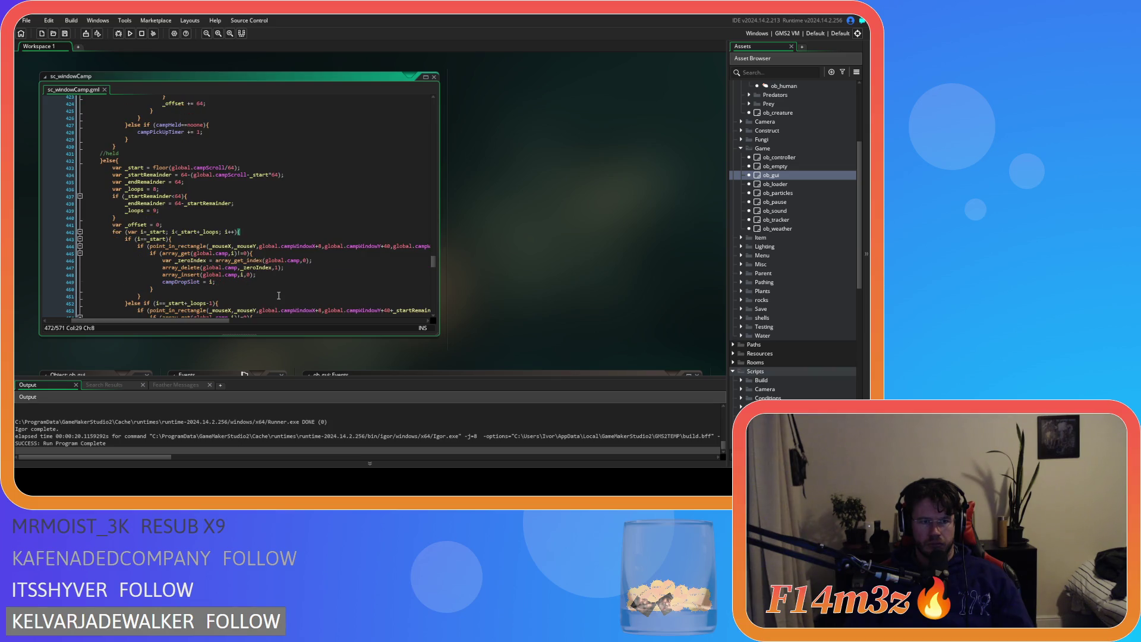
scroll(278, 295, down, 12)
click(225, 261)
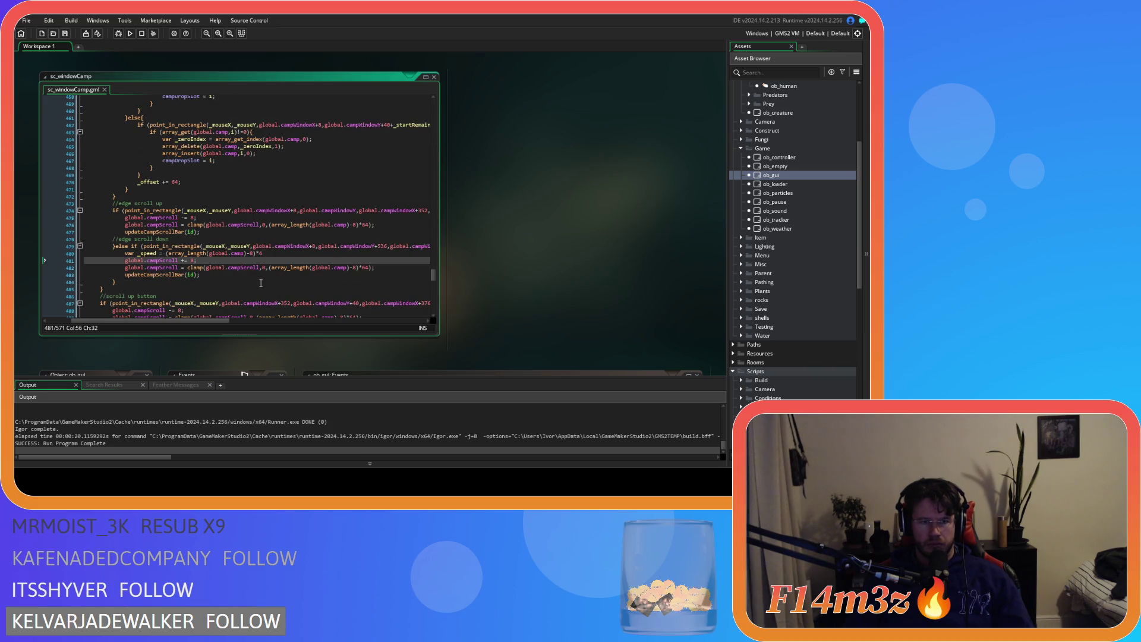
mouse_move(191, 320)
mouse_down()
mouse_move(267, 320)
mouse_move(212, 316)
mouse_move(247, 313)
mouse_up()
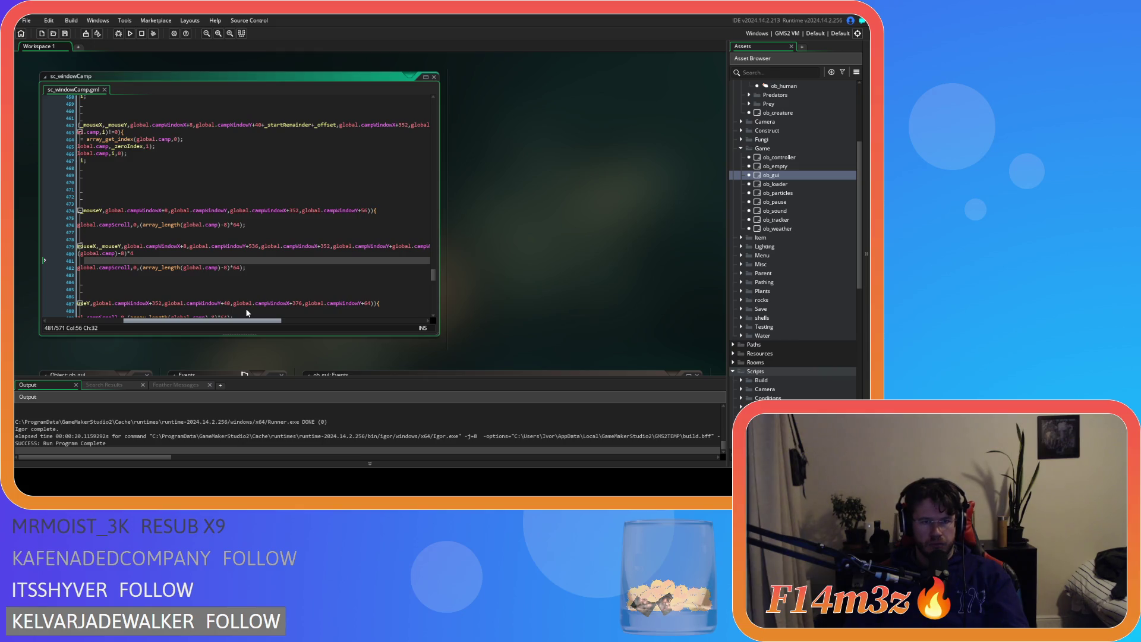
mouse_move(247, 313)
mouse_down()
mouse_move(272, 312)
mouse_move(219, 304)
mouse_up()
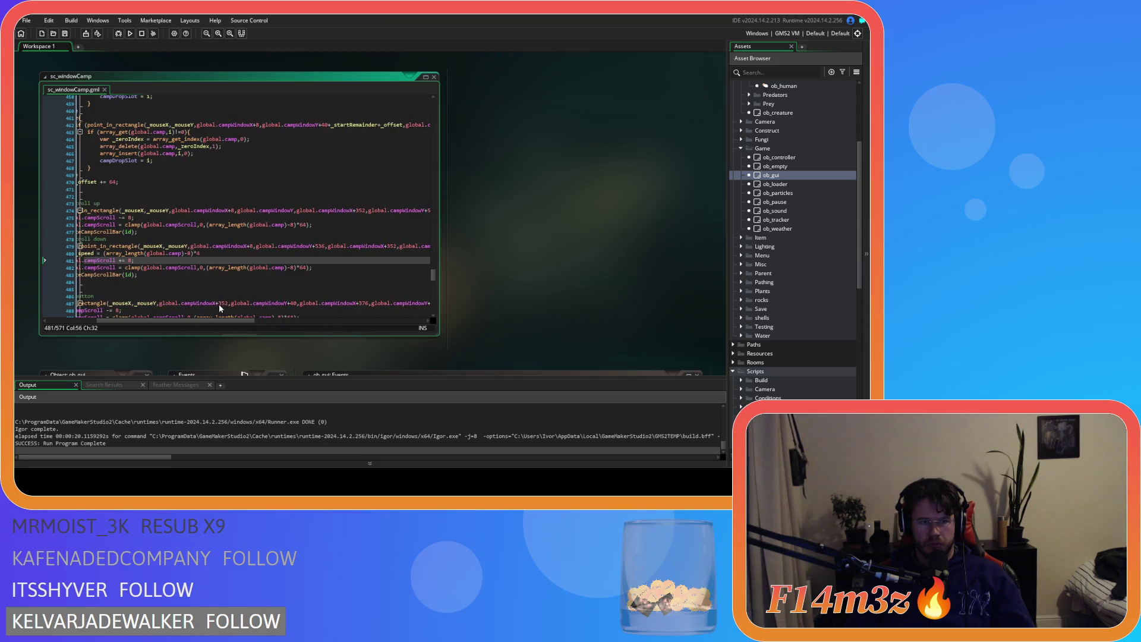
scroll(222, 264, left, 3)
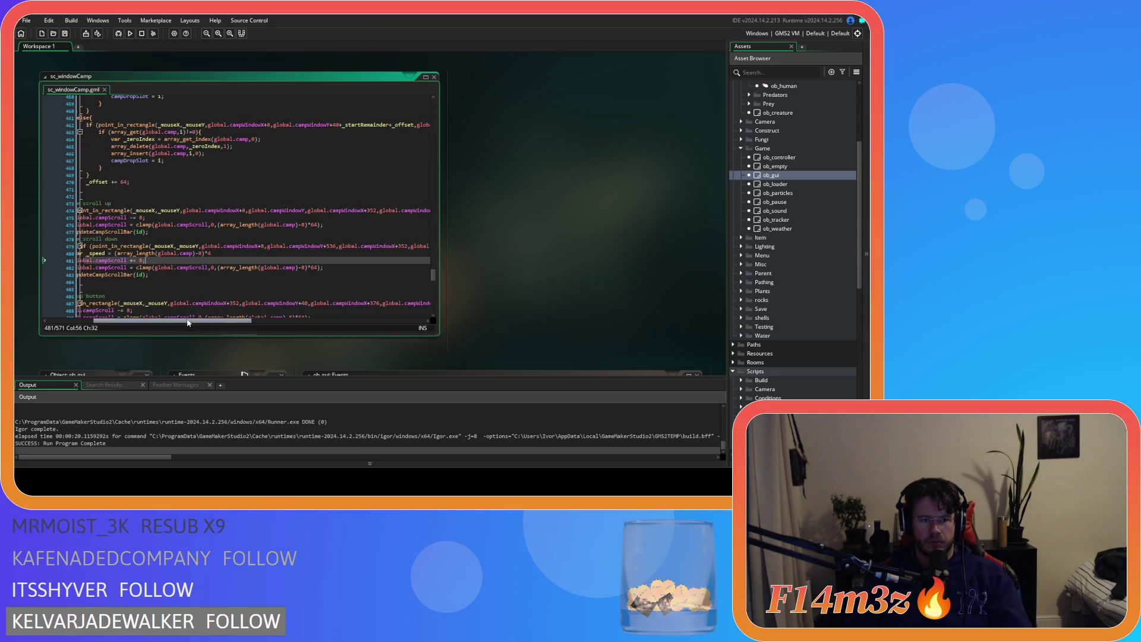
key(F5)
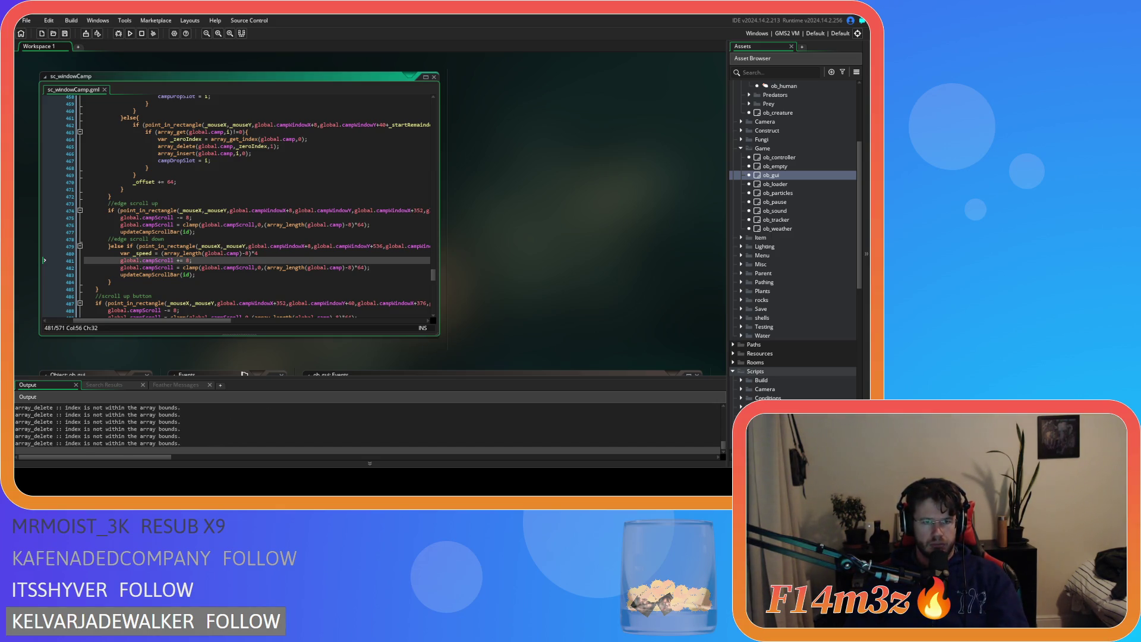
In the running game, scroll the Camp list down and up, close the Camp window, and quit
key(alt+Tab)
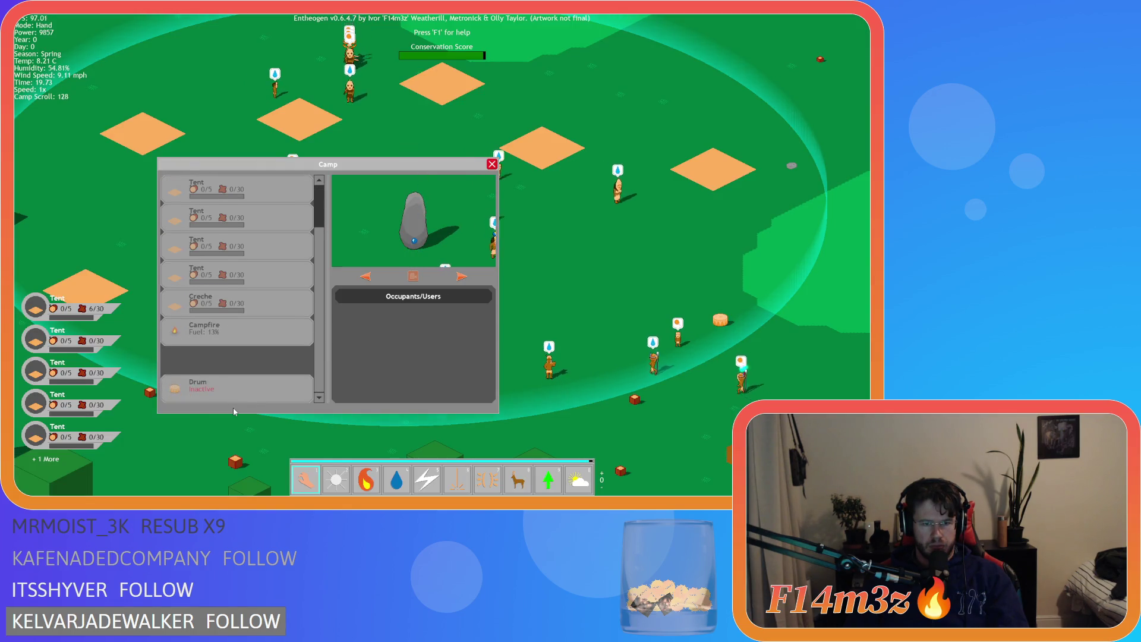
scroll(236, 297, down, 3)
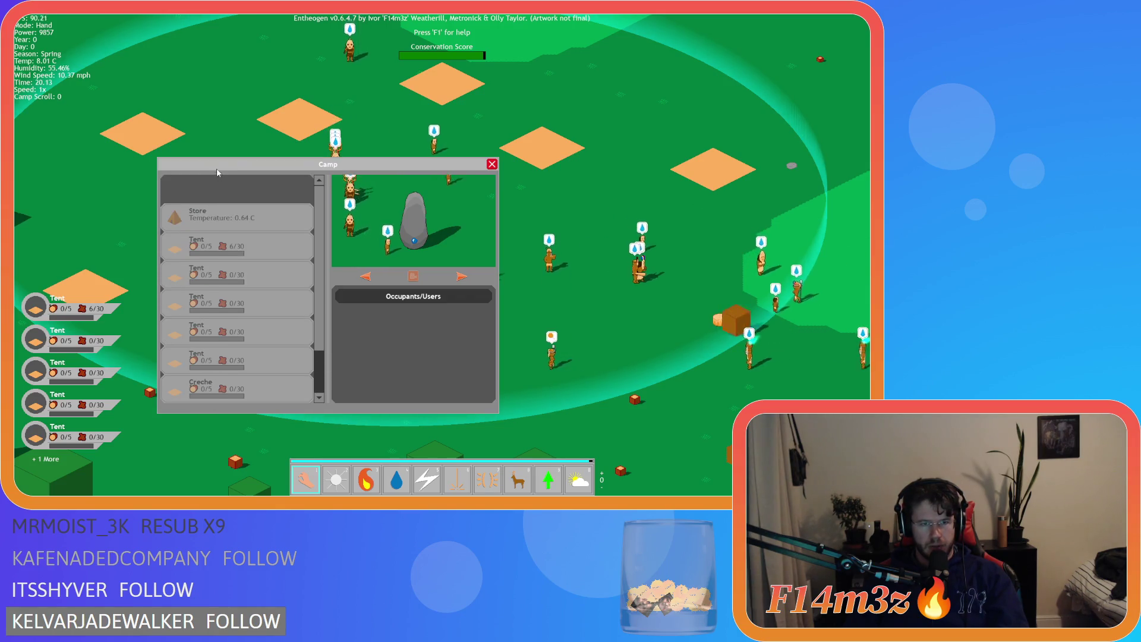
scroll(231, 407, up, 2)
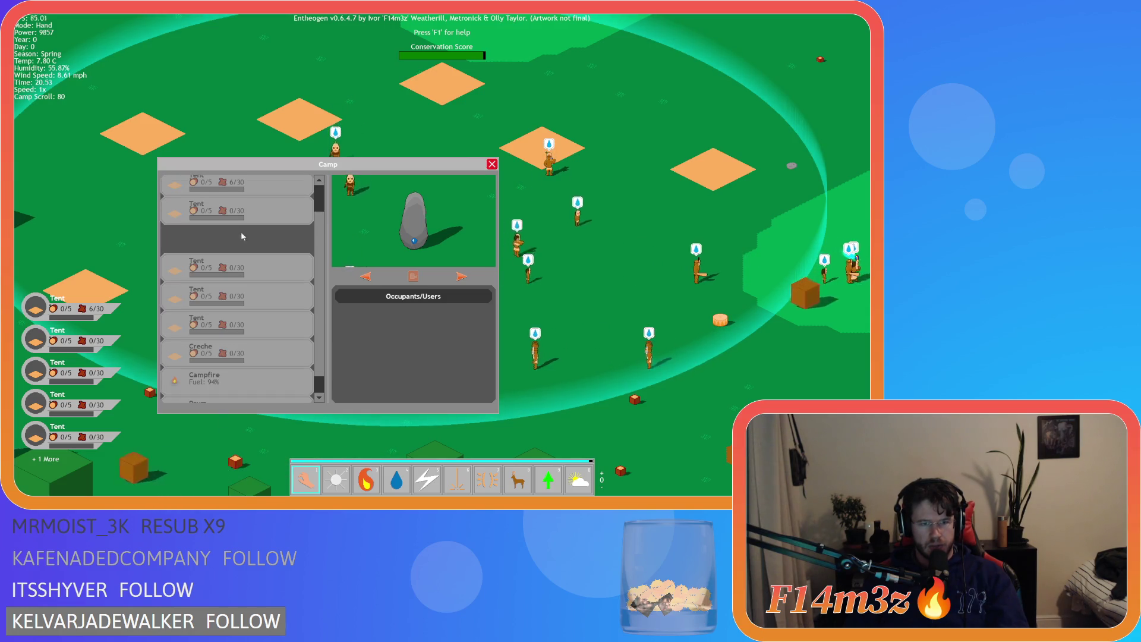
scroll(241, 230, up, 2)
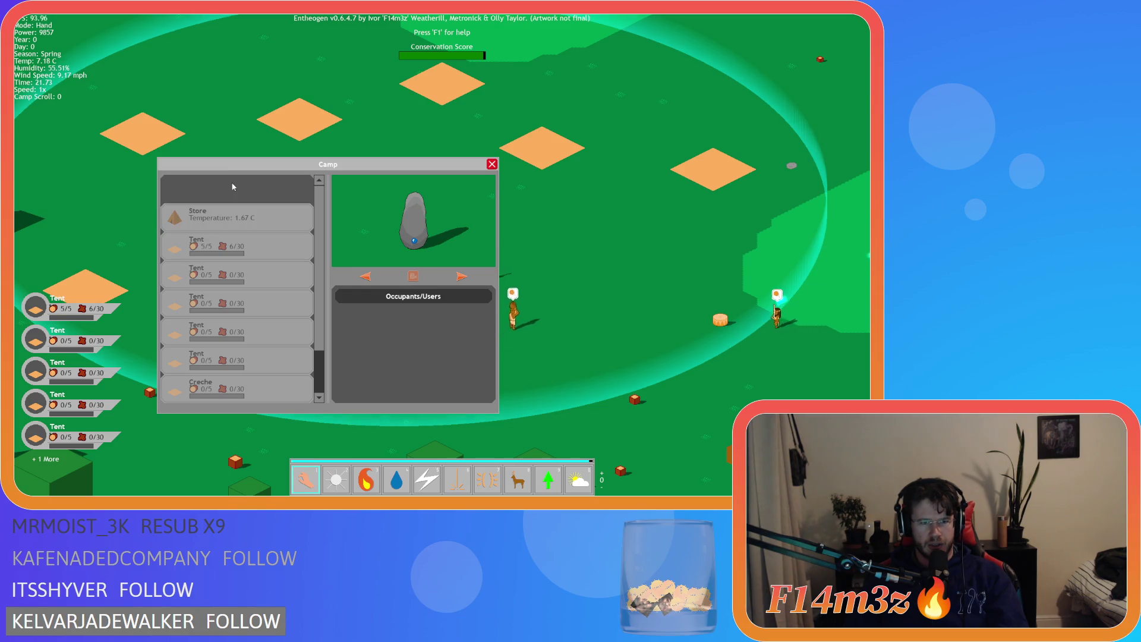
key(Escape)
key(Escape)
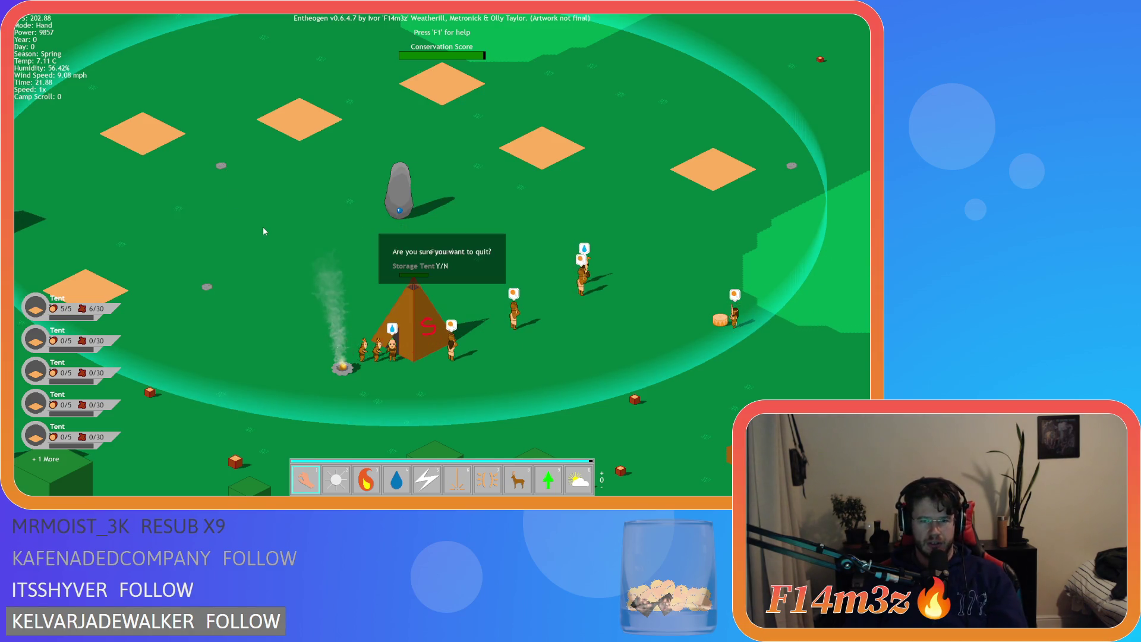
key(Escape)
key(Escape)
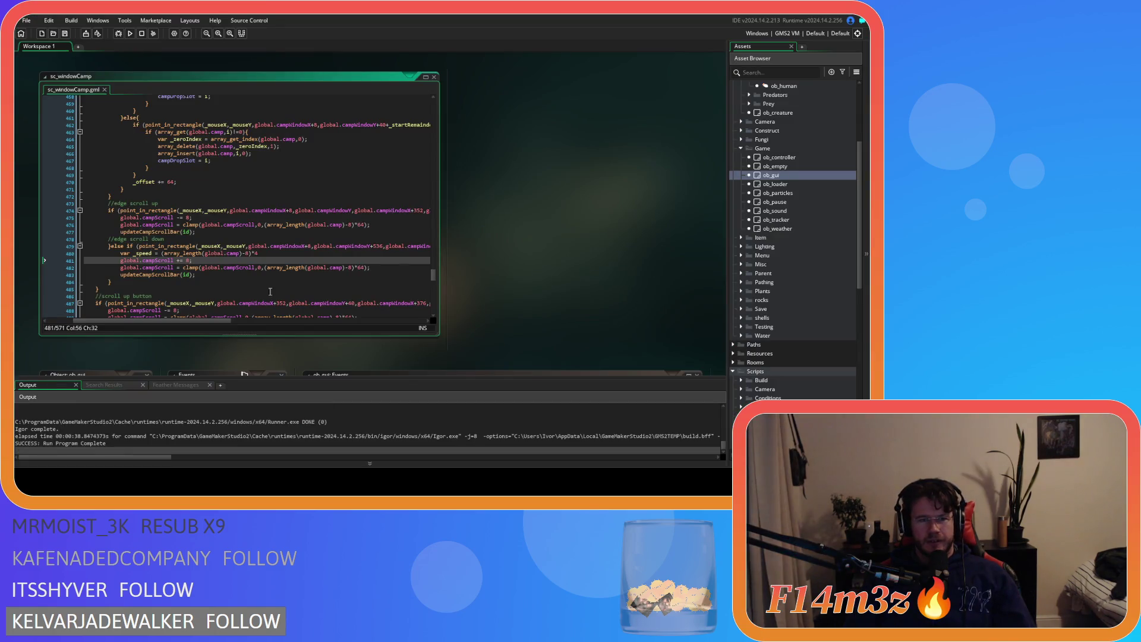
Add +40 after global.campWindowY in the line 474 edge-scroll-up check and save
drag(218, 320, 250, 321)
click(260, 210)
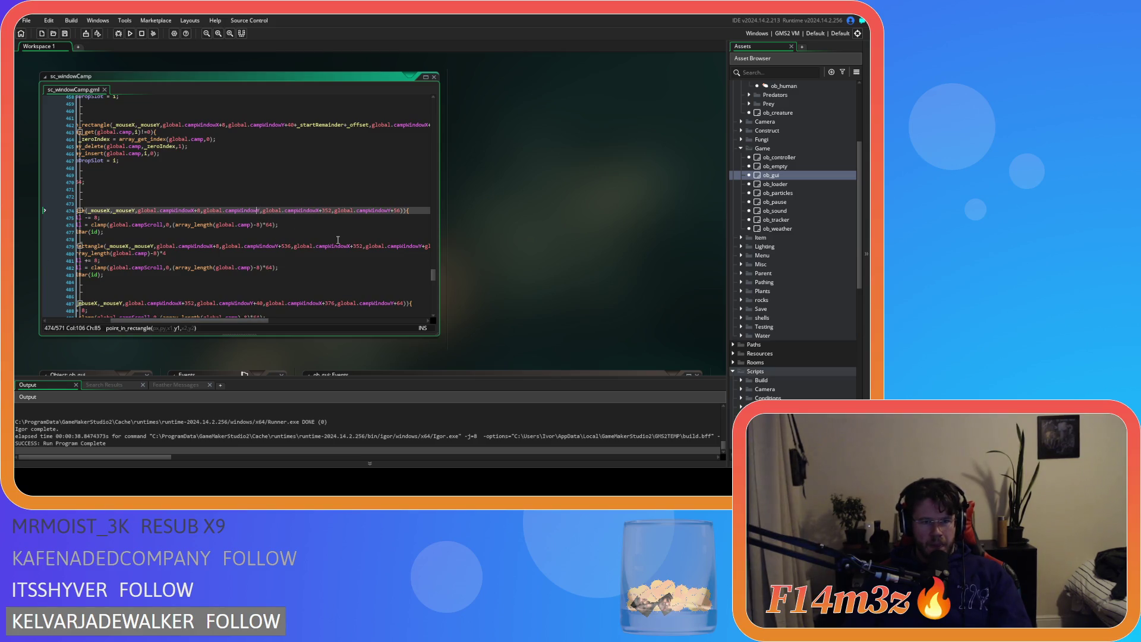
text(+40)
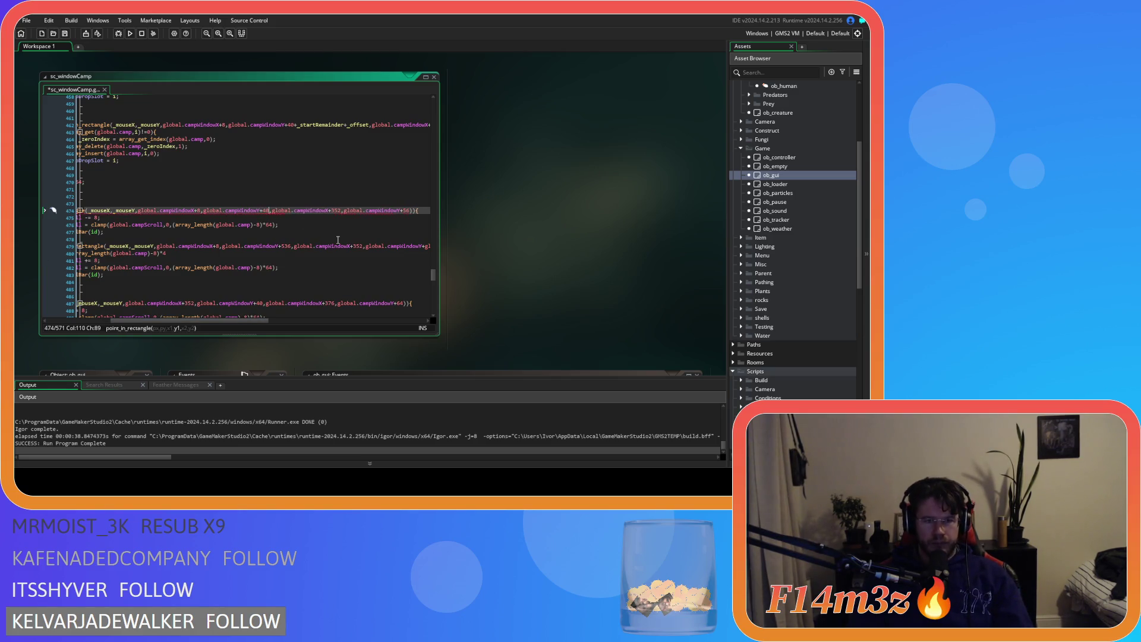
key(ctrl+s)
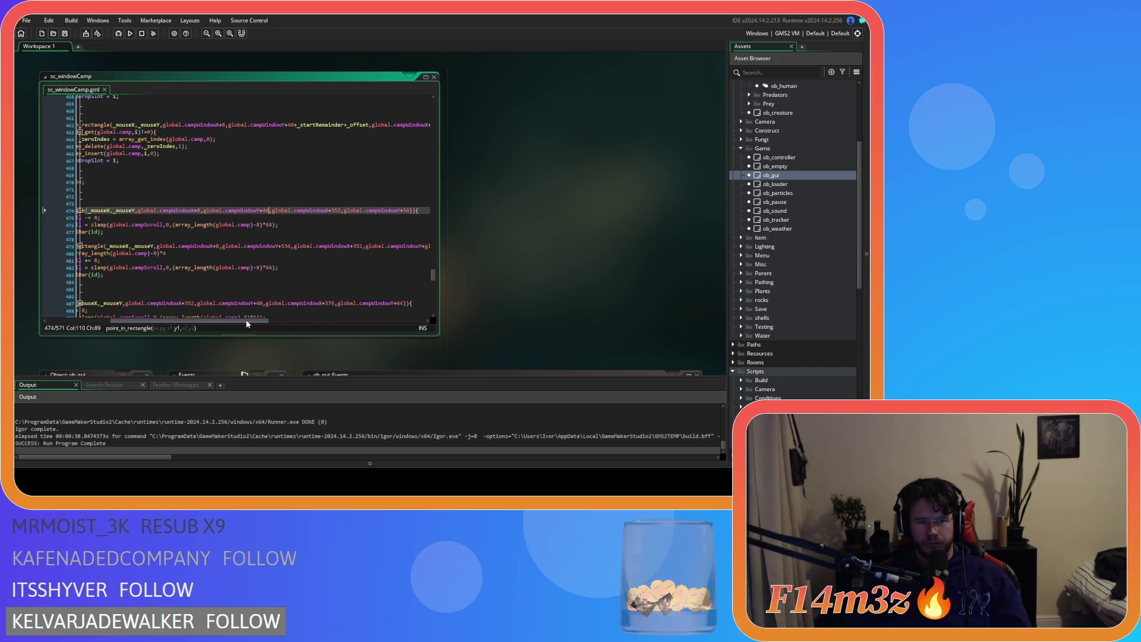
drag(247, 323, 302, 323)
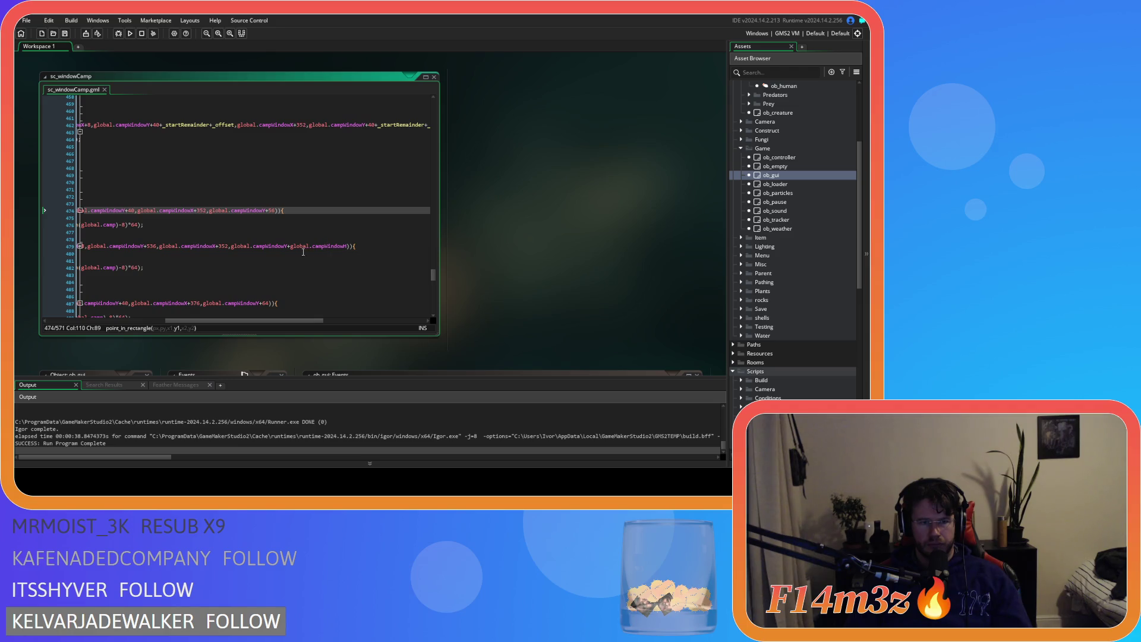
drag(247, 321, 237, 323)
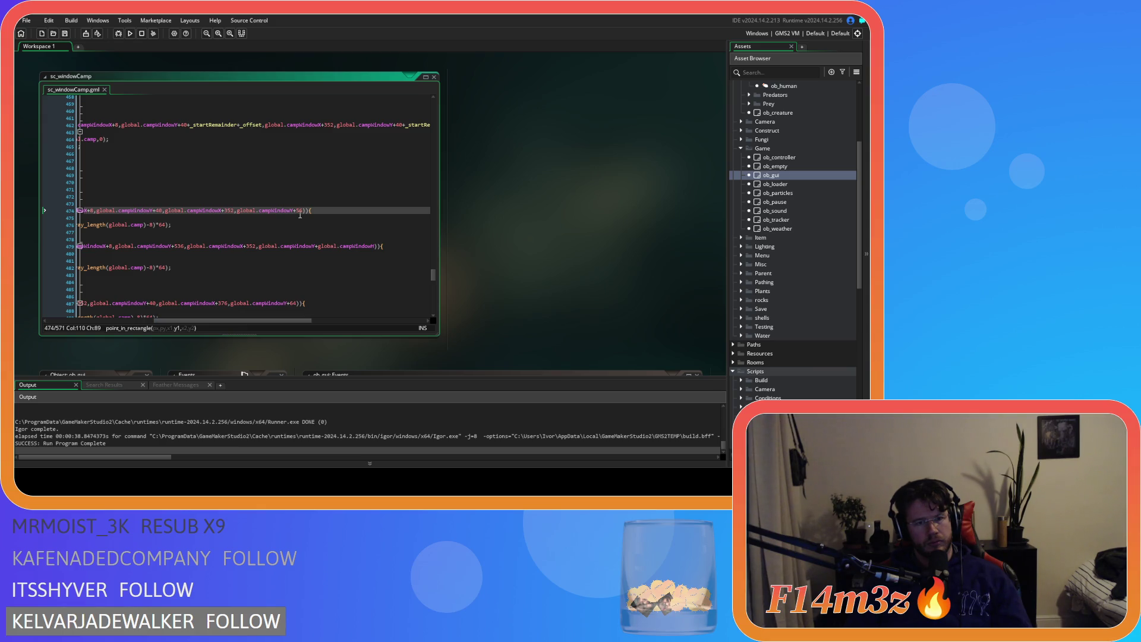
Change the offset after campWindowY+ on line 479 to 56 and save
double_click(176, 246)
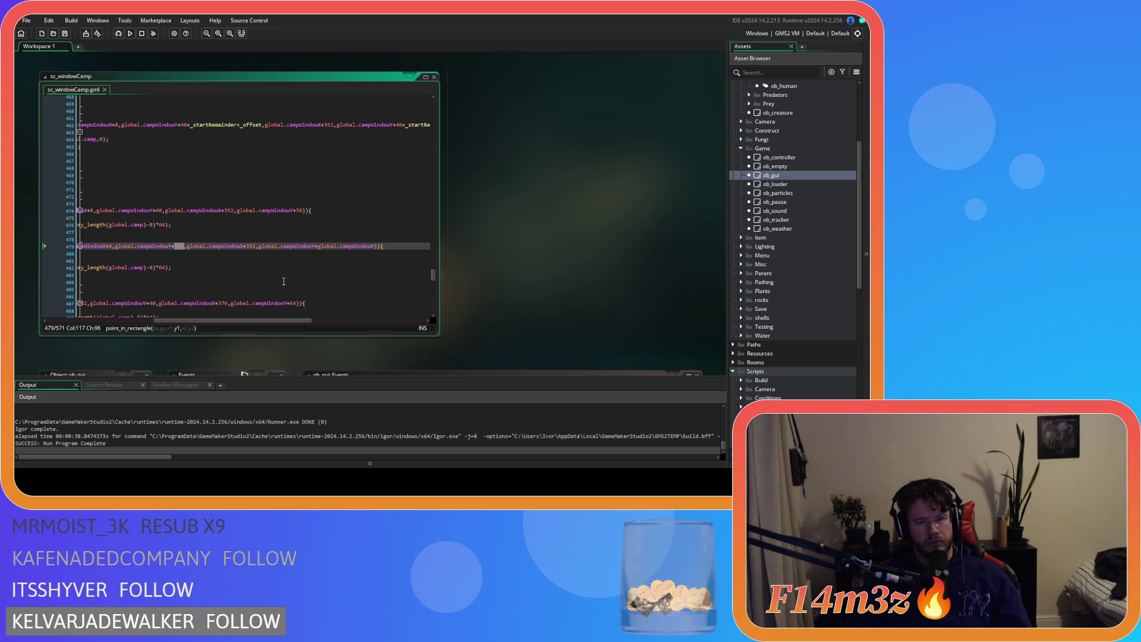
click(319, 246)
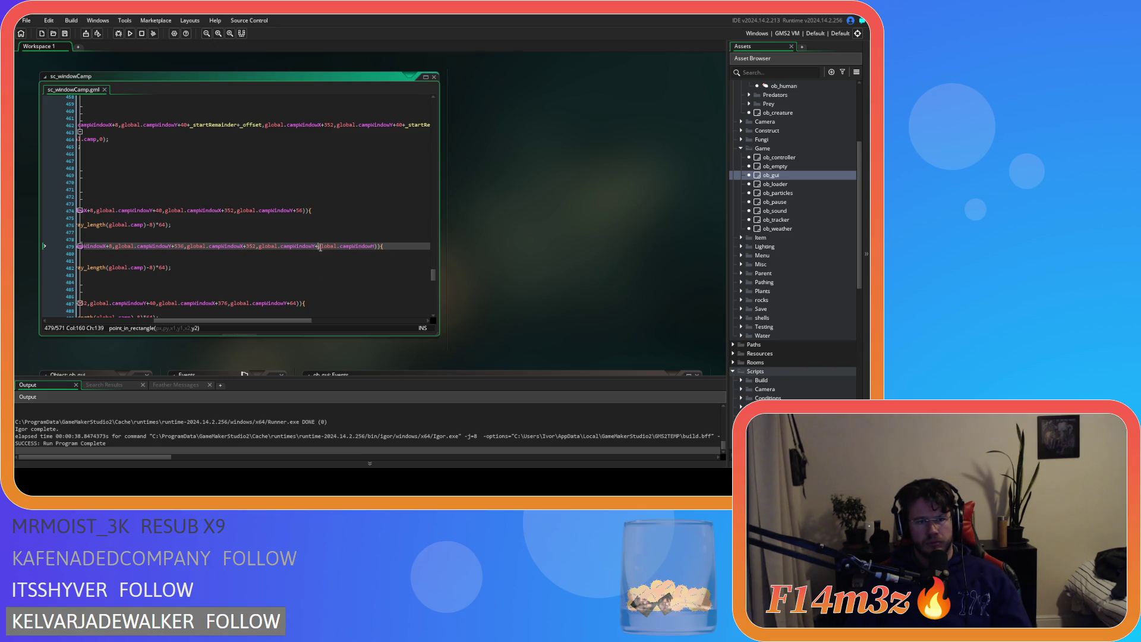
text(56)
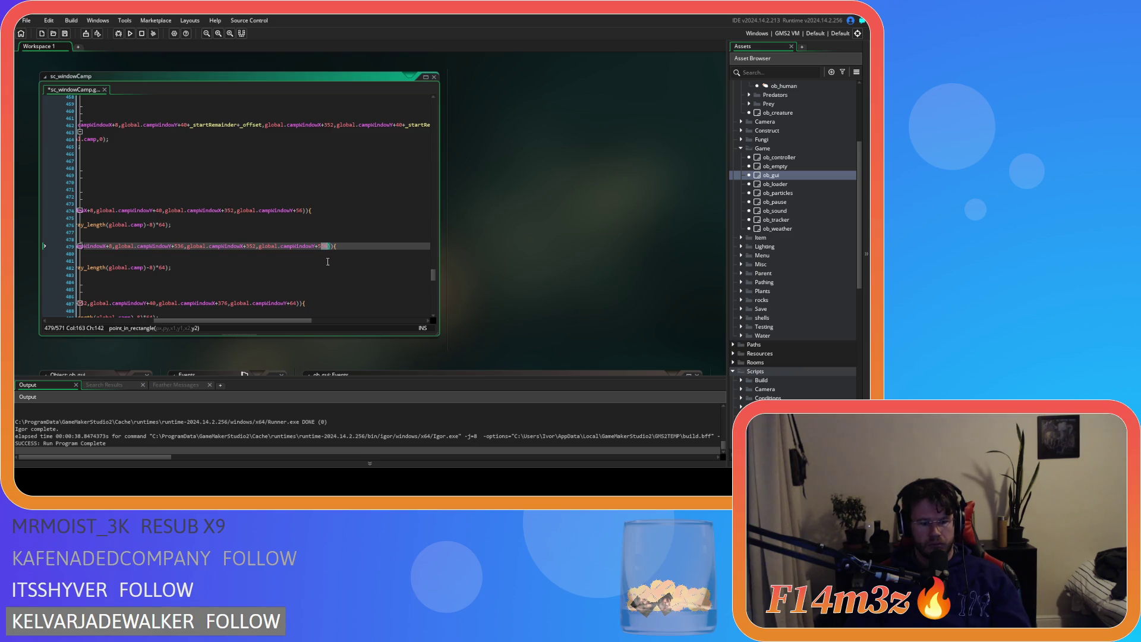
key(ctrl+s)
Review the edge scroll down block's campScroll increment and updateCampScrollBar lines
scroll(321, 297, up, 10)
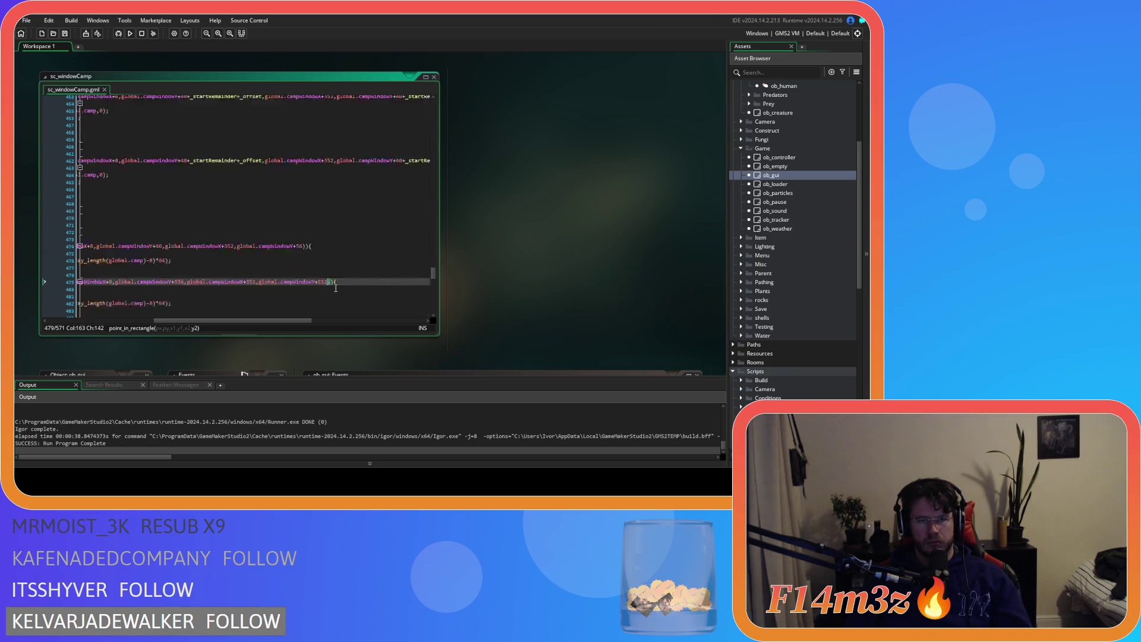
scroll(301, 309, up, 5)
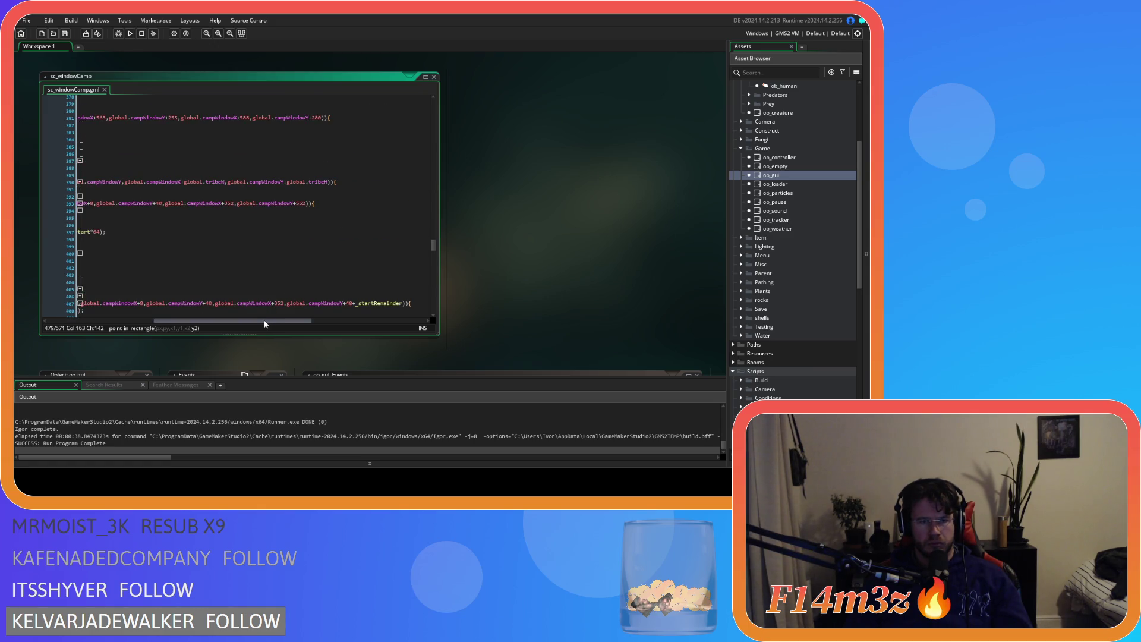
drag(265, 322, 235, 319)
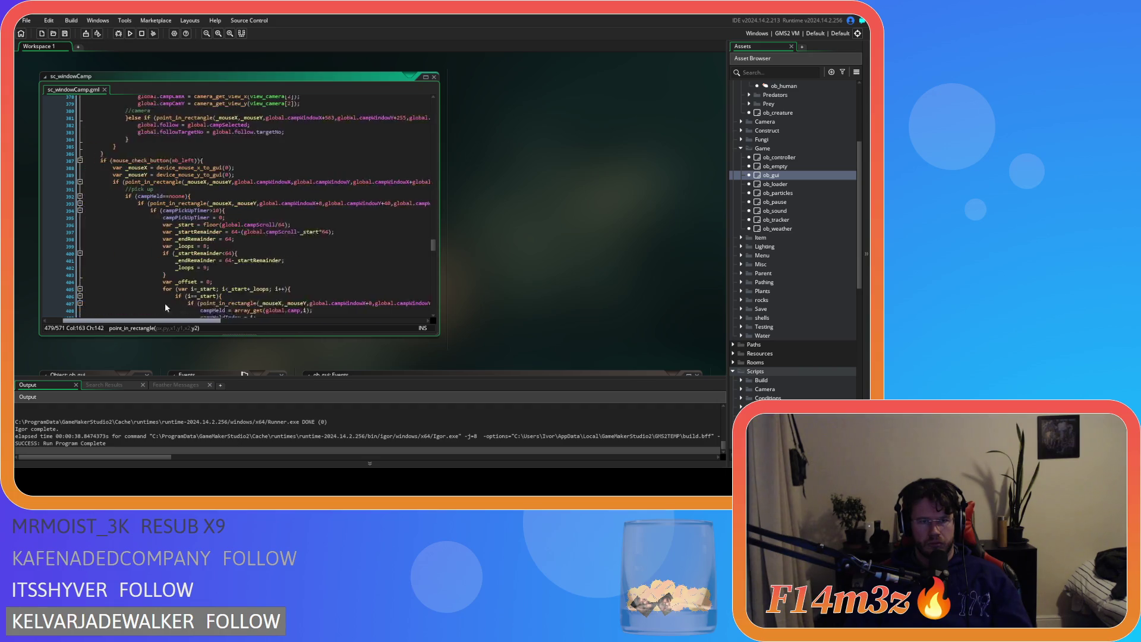
scroll(216, 304, right, 5)
scroll(307, 283, down, 15)
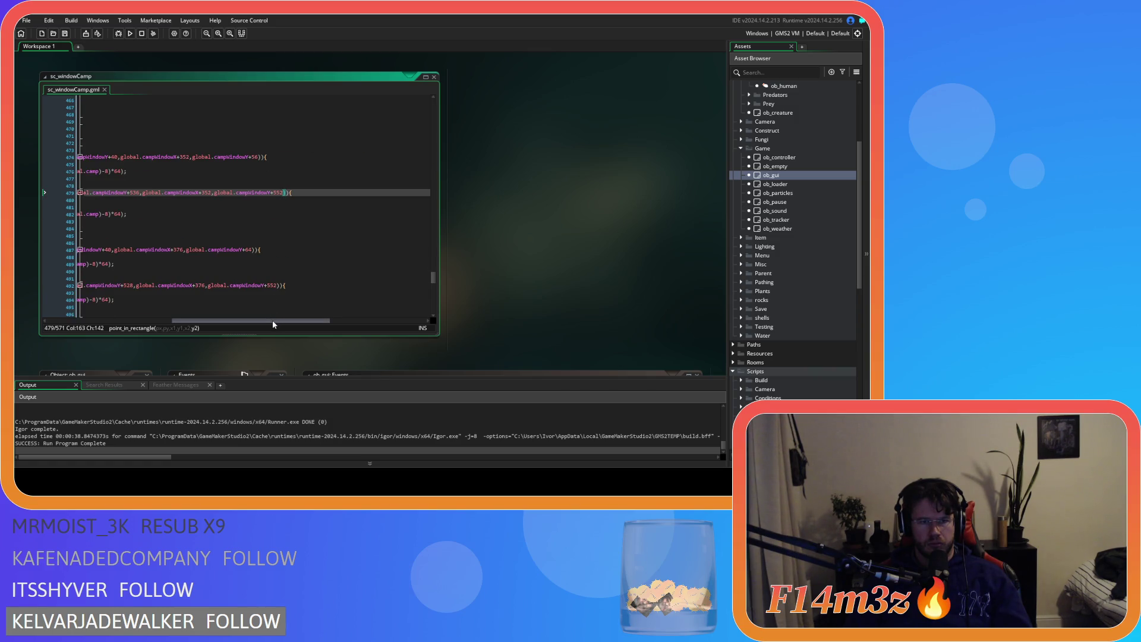
scroll(242, 262, left, 10)
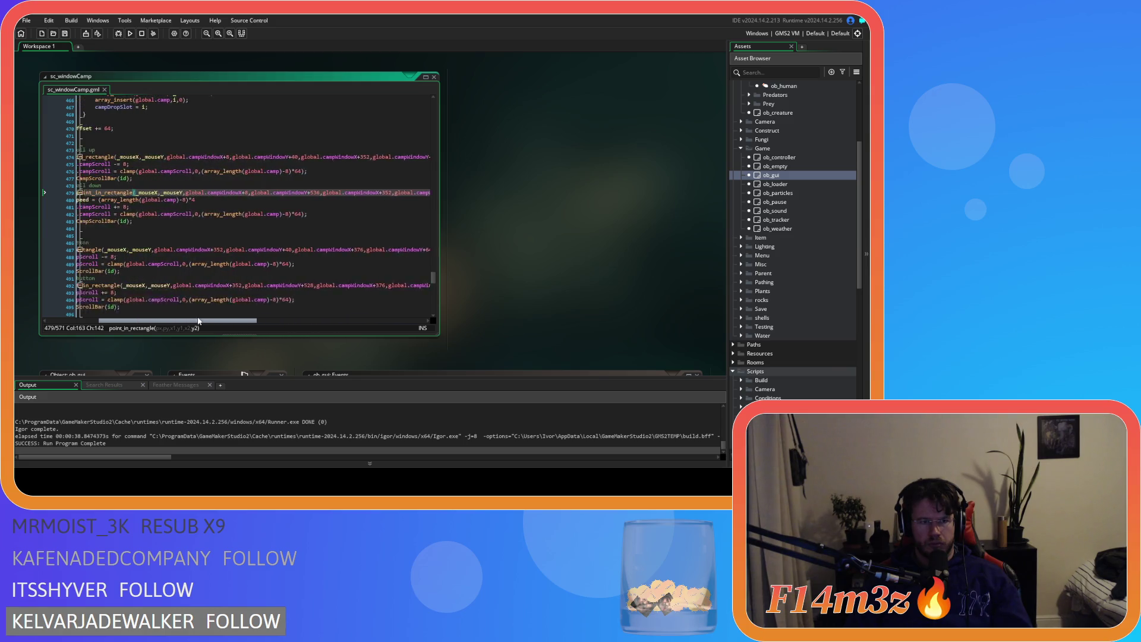
click(321, 208)
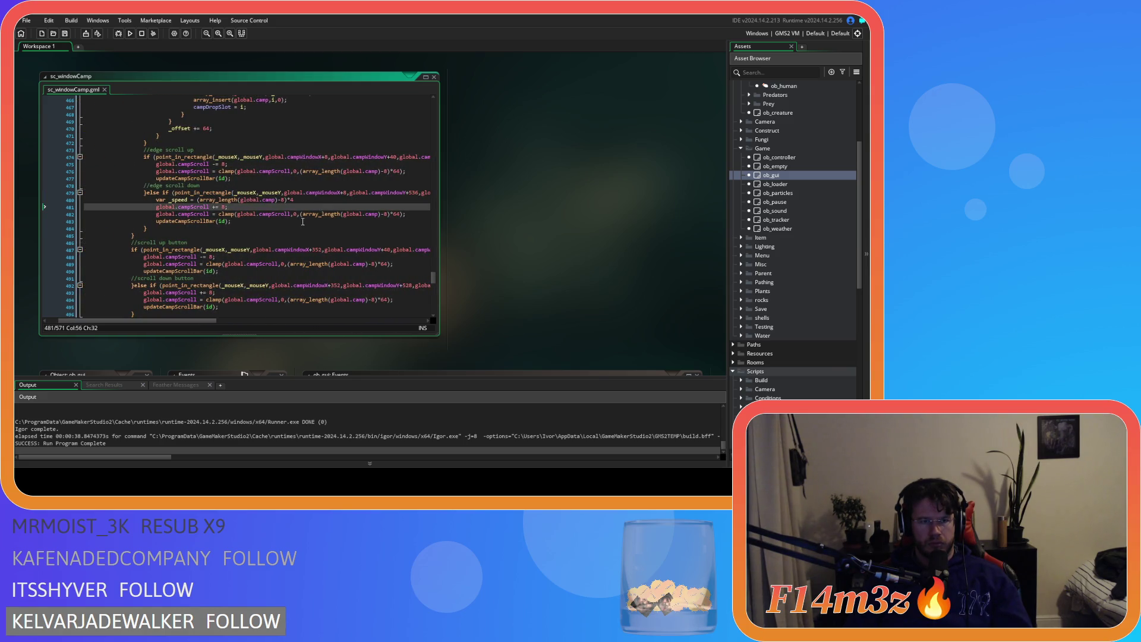
click(302, 222)
Build and run the game with F5, then scroll down the Camp window list
key(F5)
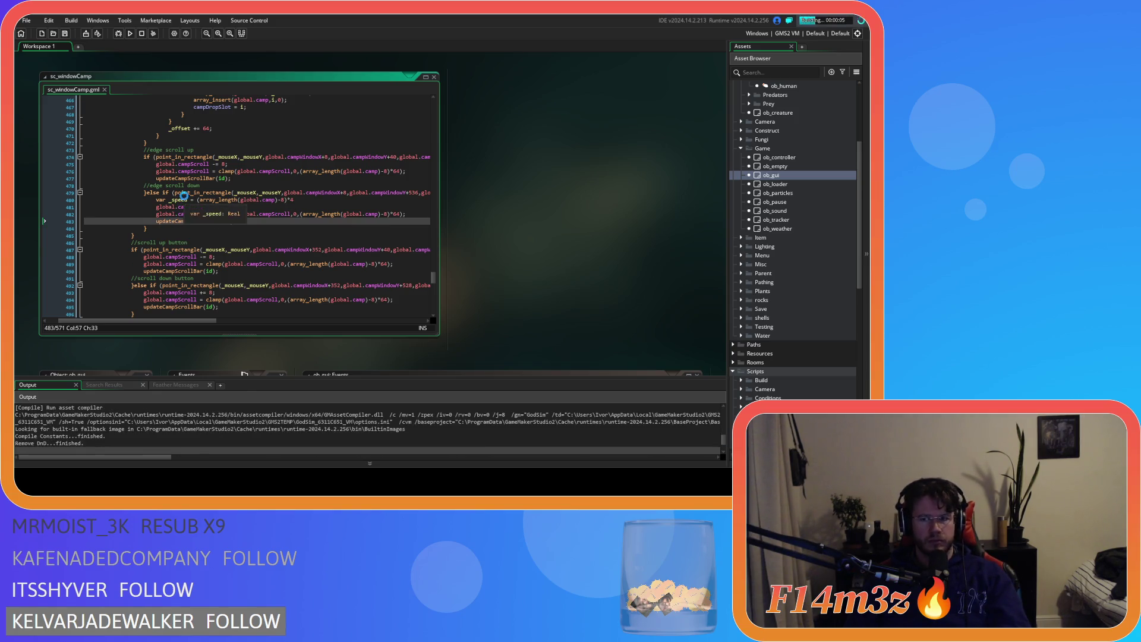
mouse_move(187, 192)
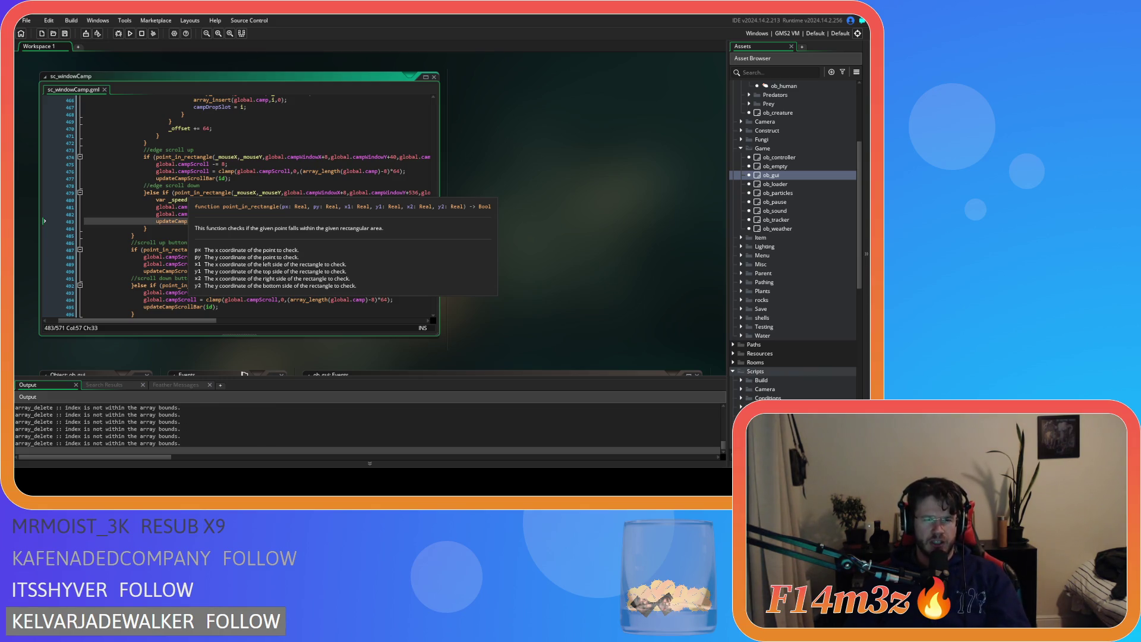
key(alt+Tab)
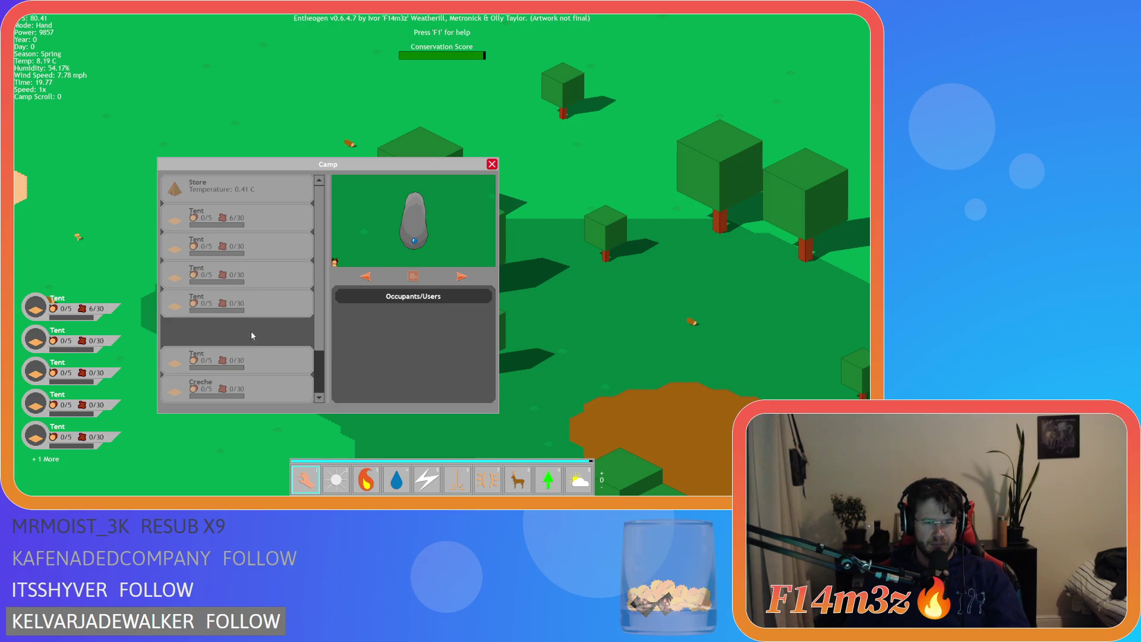
scroll(239, 297, down, 2)
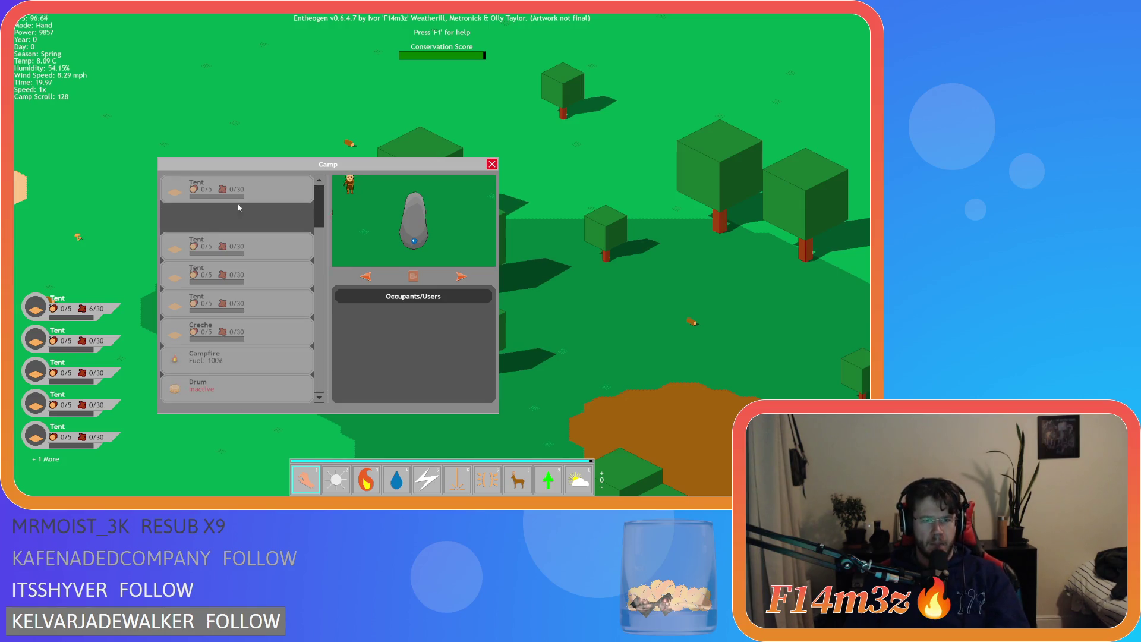
scroll(226, 391, down, 2)
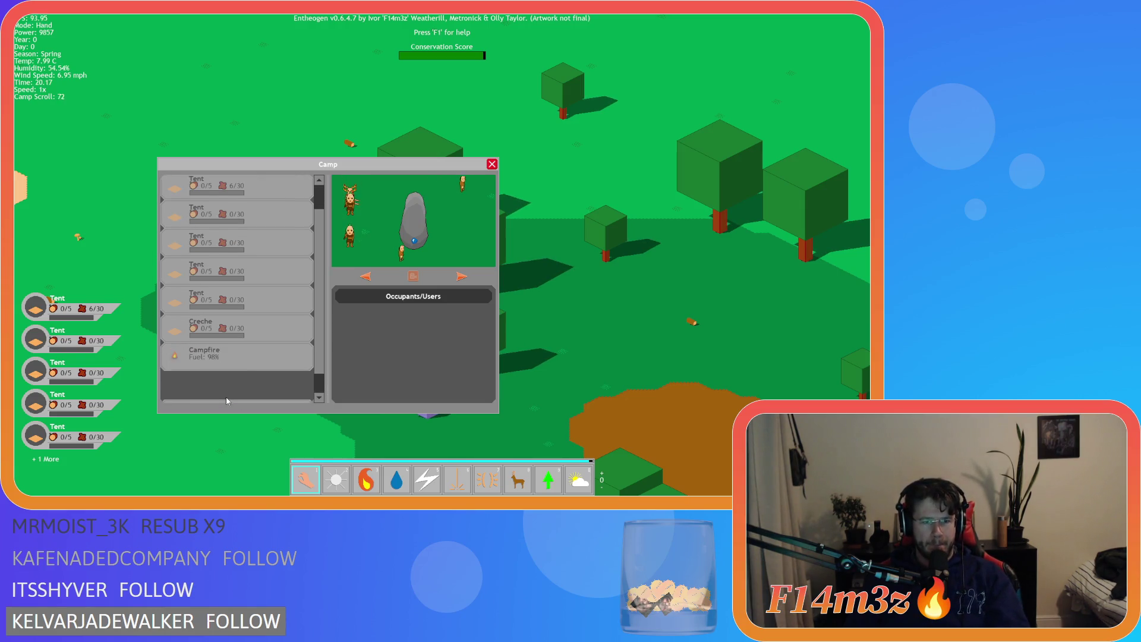
Rearrange the Camp list by dragging entries, moving Store down and a Tent 0/5 up
mouse_move(226, 401)
mouse_down()
mouse_move(237, 180)
mouse_move(227, 206)
mouse_move(222, 396)
mouse_move(240, 177)
mouse_move(222, 394)
mouse_move(222, 331)
mouse_up()
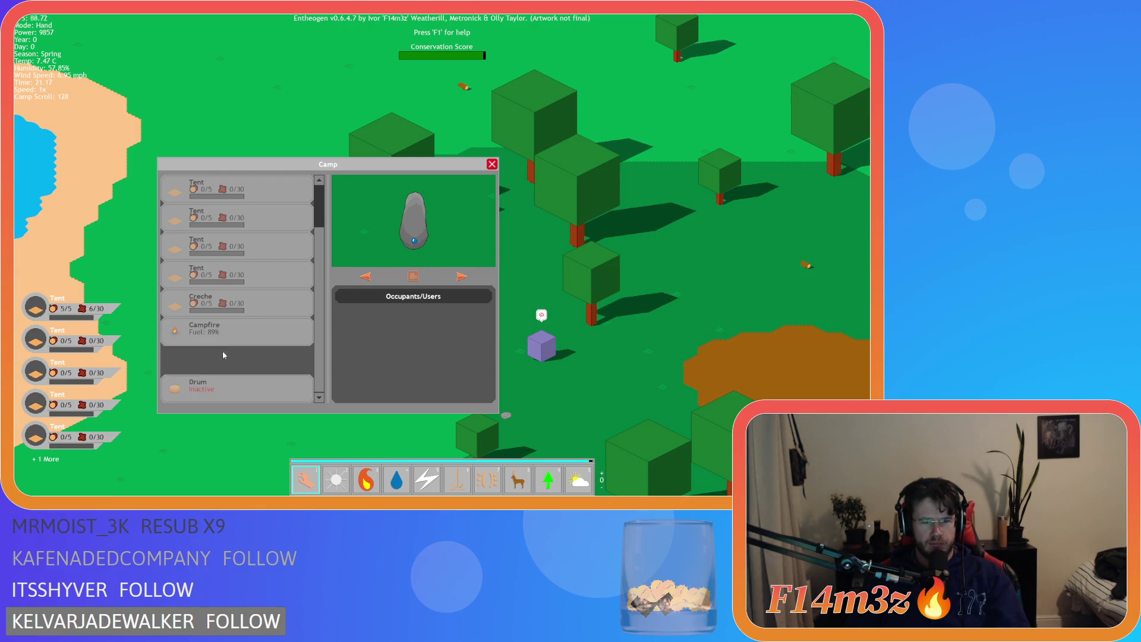
scroll(222, 351, up, 3)
mouse_move(242, 294)
mouse_down()
mouse_move(242, 386)
mouse_move(241, 176)
mouse_move(234, 401)
mouse_move(227, 177)
mouse_up()
mouse_move(239, 241)
mouse_down()
mouse_move(246, 189)
mouse_move(262, 312)
mouse_up()
mouse_move(230, 190)
mouse_down()
mouse_move(234, 269)
mouse_move(227, 191)
mouse_up()
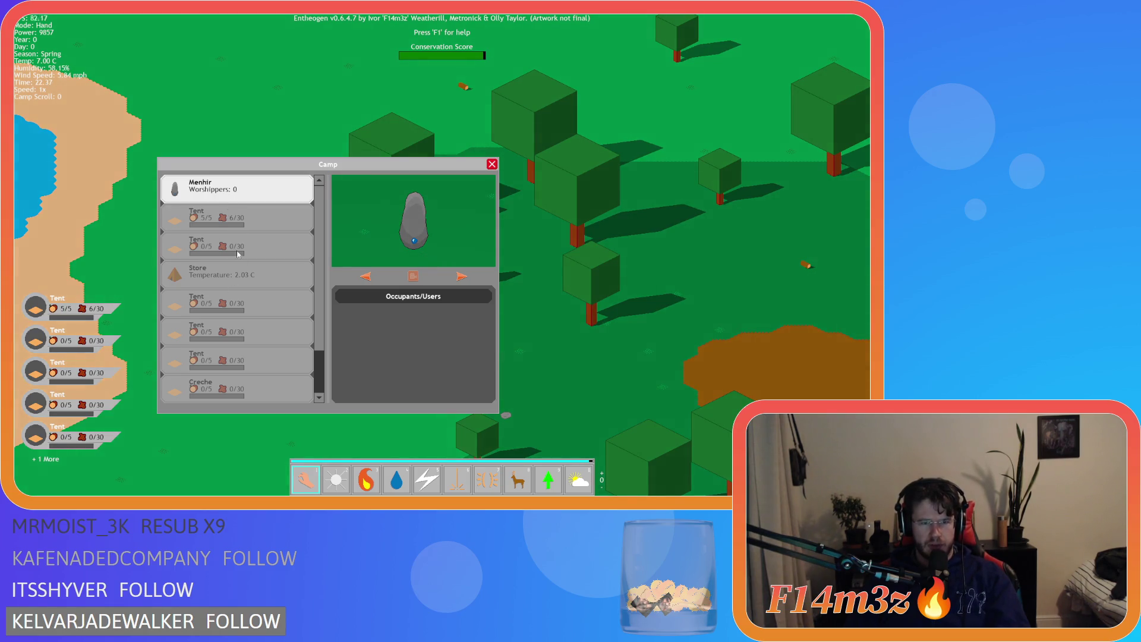
mouse_move(226, 239)
mouse_down()
mouse_move(229, 219)
mouse_move(223, 271)
mouse_move(216, 219)
mouse_move(220, 357)
mouse_move(212, 190)
mouse_move(227, 184)
mouse_move(244, 351)
mouse_move(231, 193)
mouse_up()
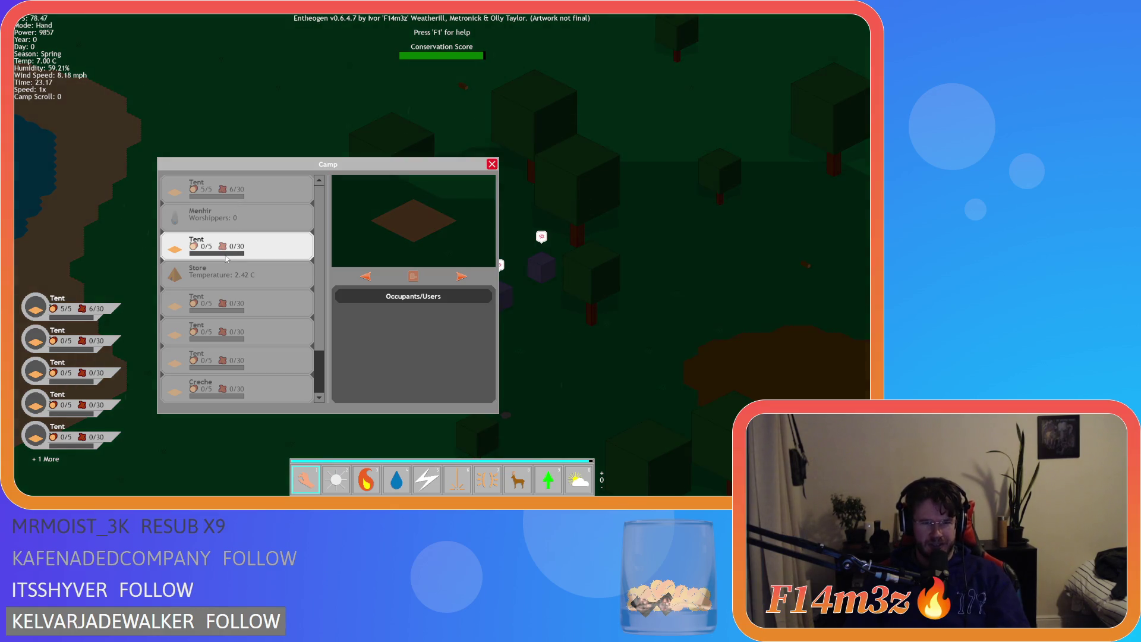
mouse_move(235, 233)
mouse_down()
mouse_move(224, 224)
mouse_move(223, 251)
mouse_up()
drag(224, 222, 224, 185)
mouse_move(225, 274)
mouse_down()
mouse_move(234, 349)
mouse_move(244, 238)
mouse_move(261, 251)
mouse_up()
key(Escape)
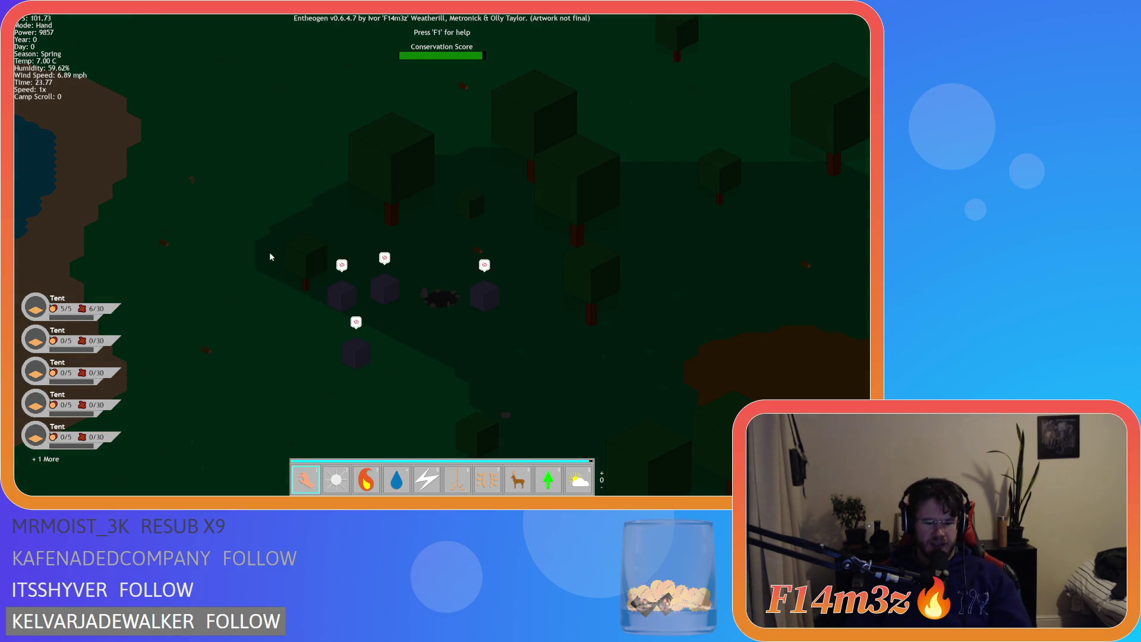
key(Escape)
key(Return)
key(Escape)
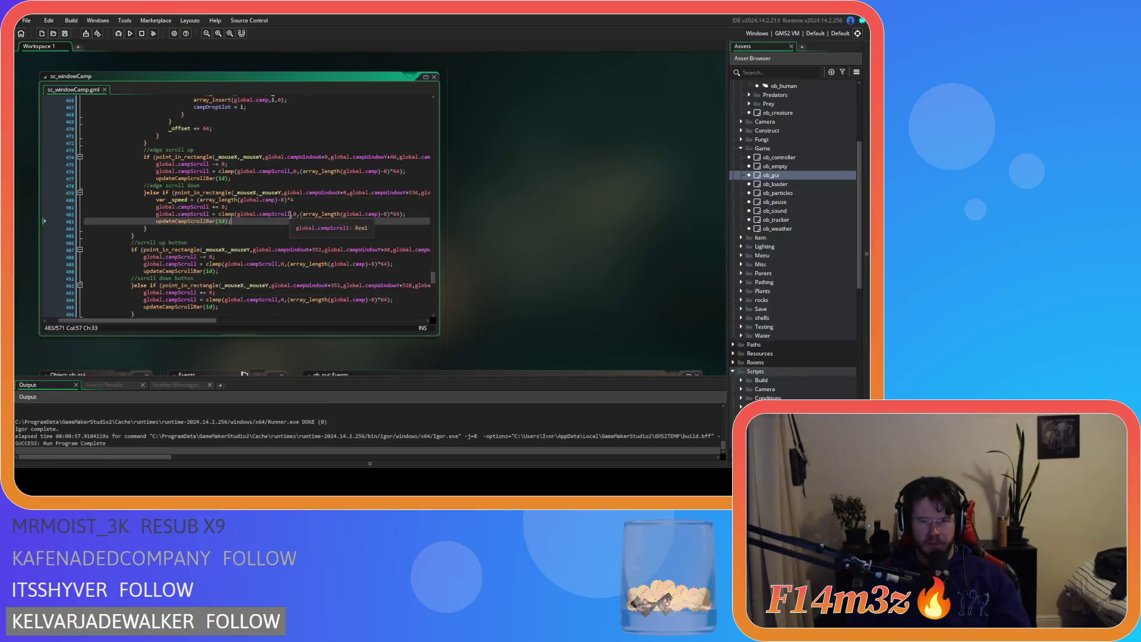
scroll(284, 217, up, 2)
scroll(284, 217, up, 6)
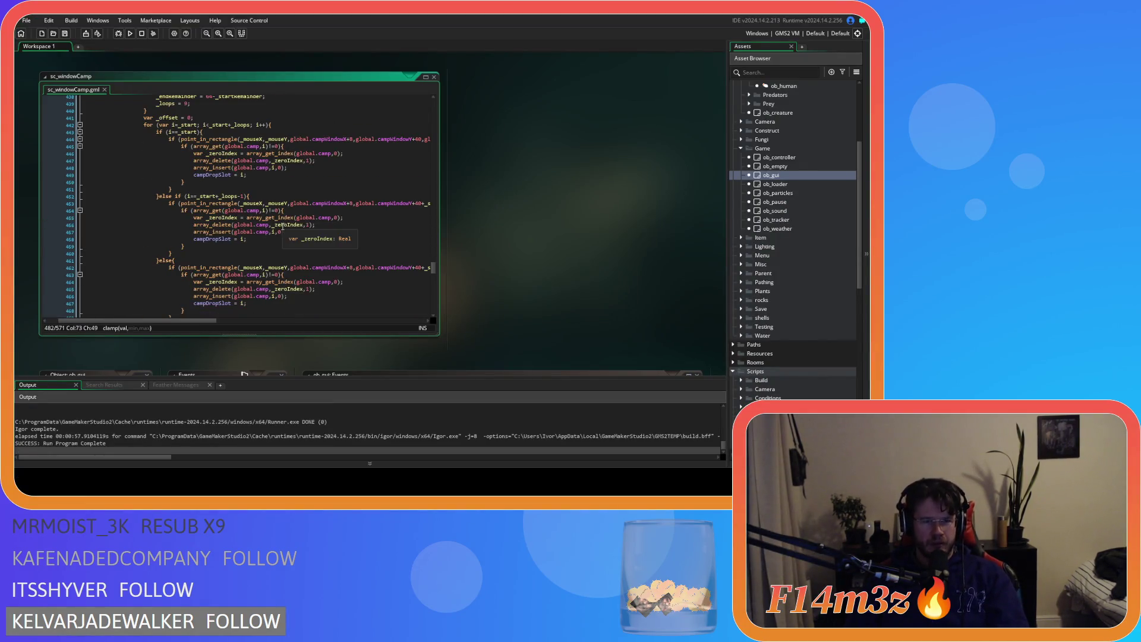
click(202, 142)
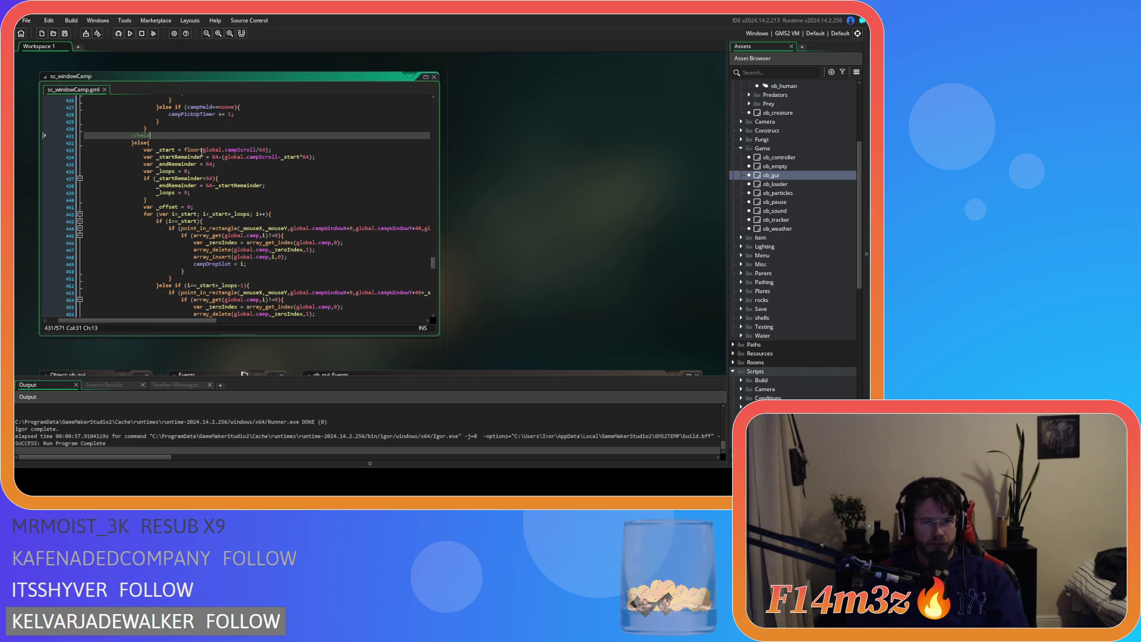
click(202, 150)
scroll(208, 172, up, 8)
scroll(208, 171, up, 8)
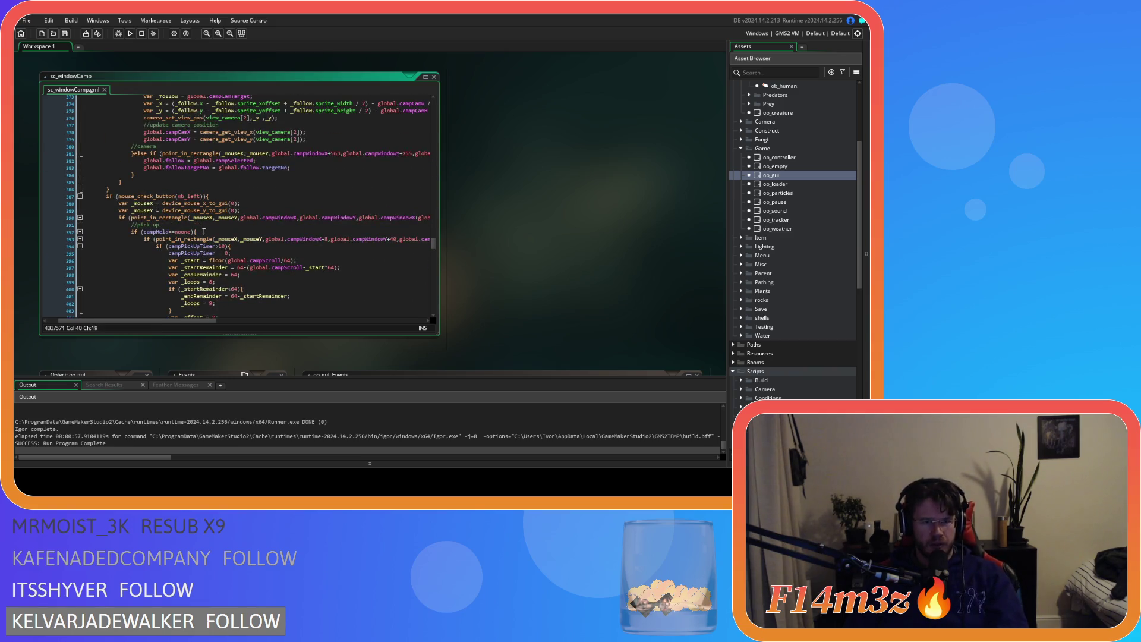
click(196, 232)
scroll(252, 256, down, 13)
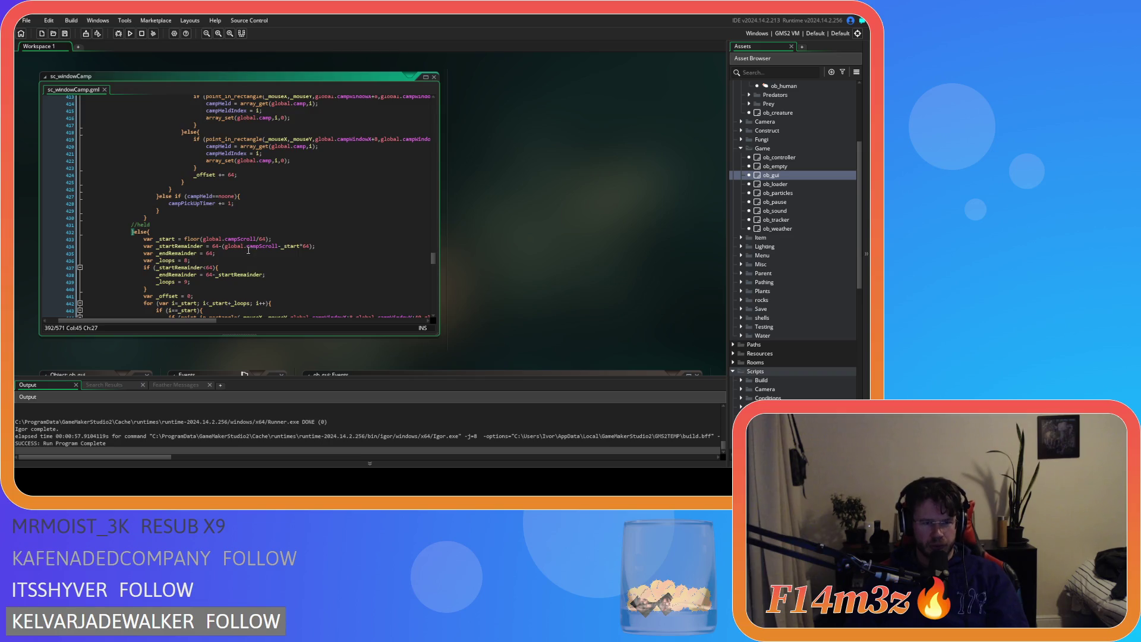
scroll(269, 261, down, 7)
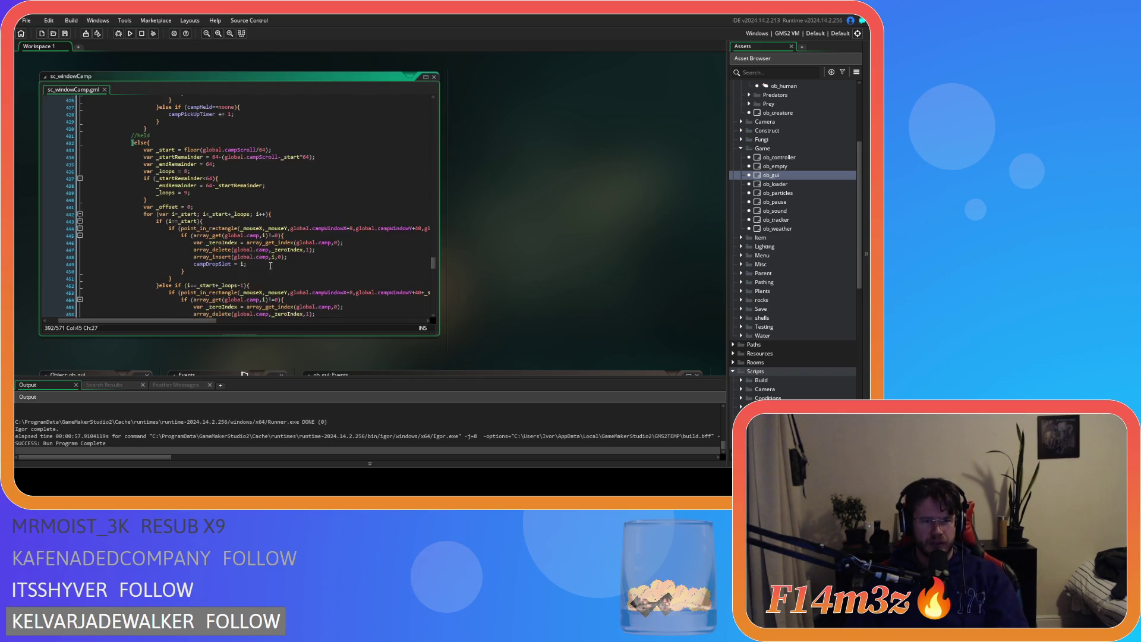
scroll(271, 262, down, 14)
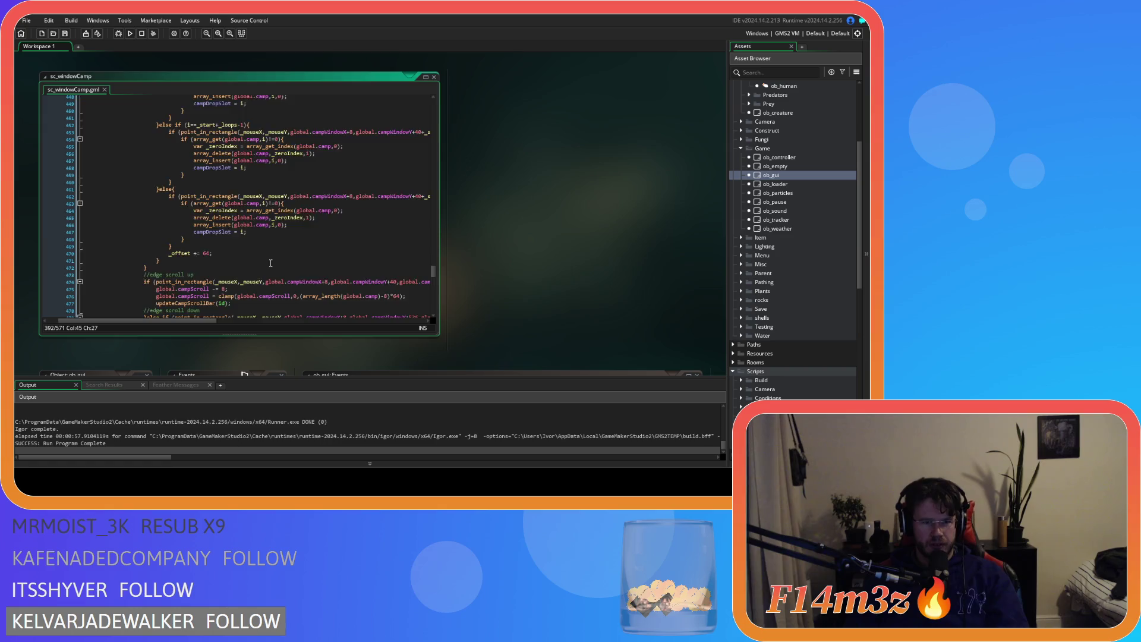
scroll(271, 263, up, 16)
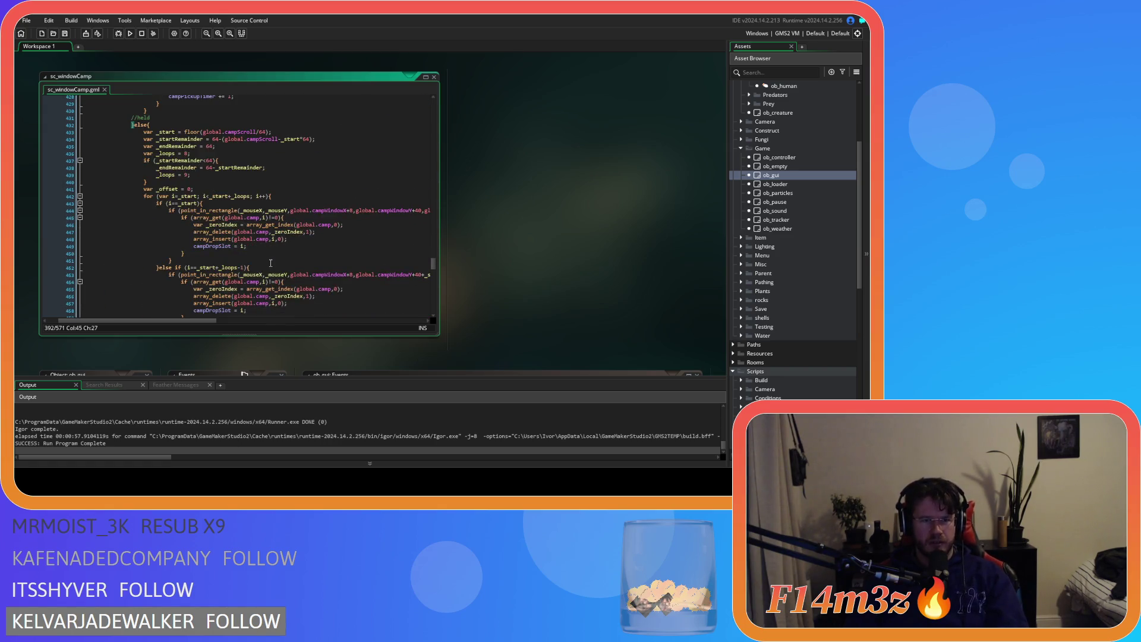
scroll(295, 260, up, 4)
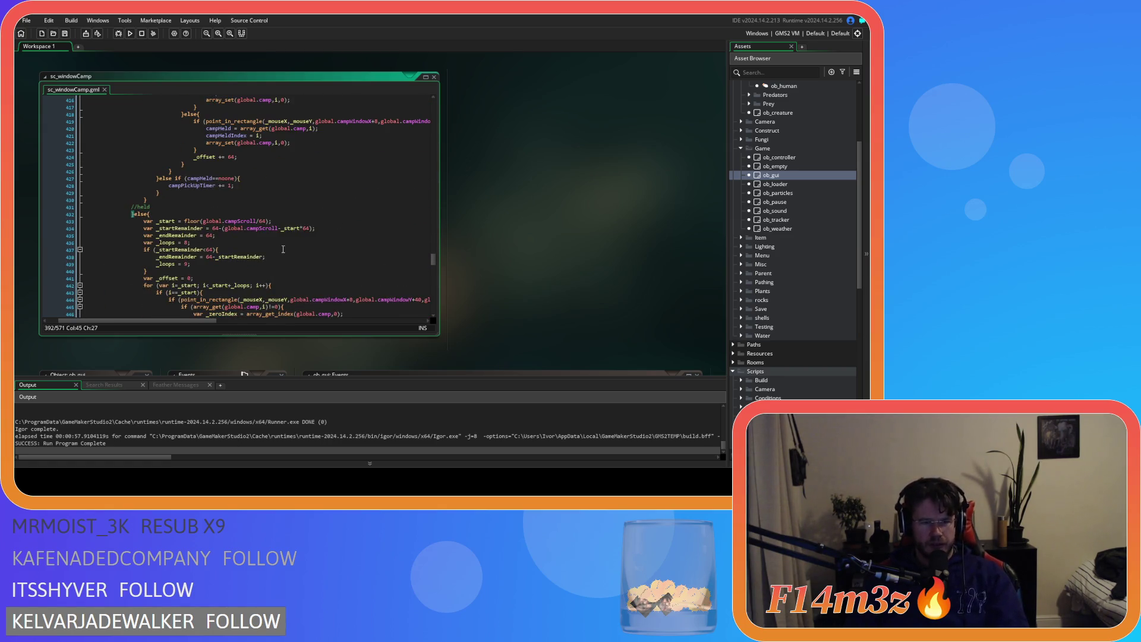
scroll(283, 249, up, 8)
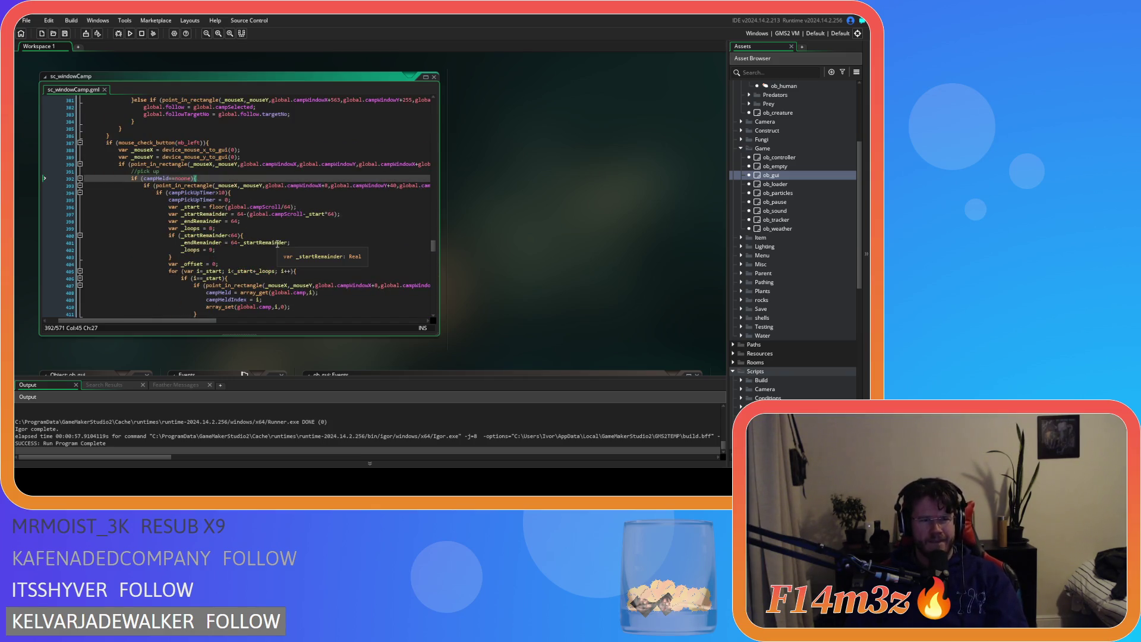
scroll(278, 244, down, 20)
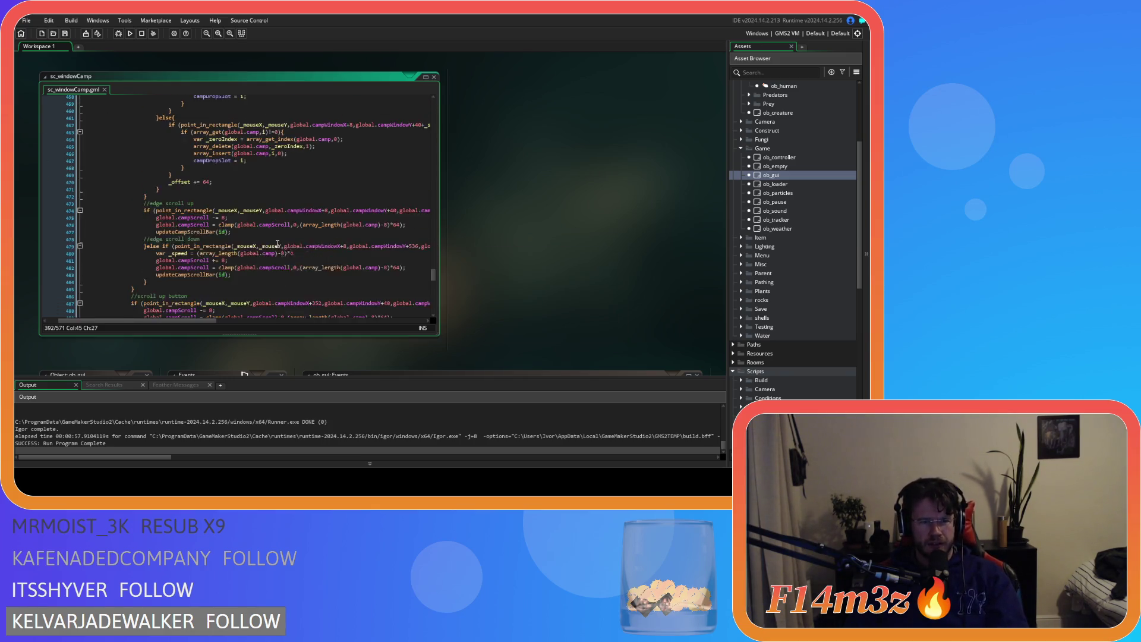
scroll(276, 243, down, 20)
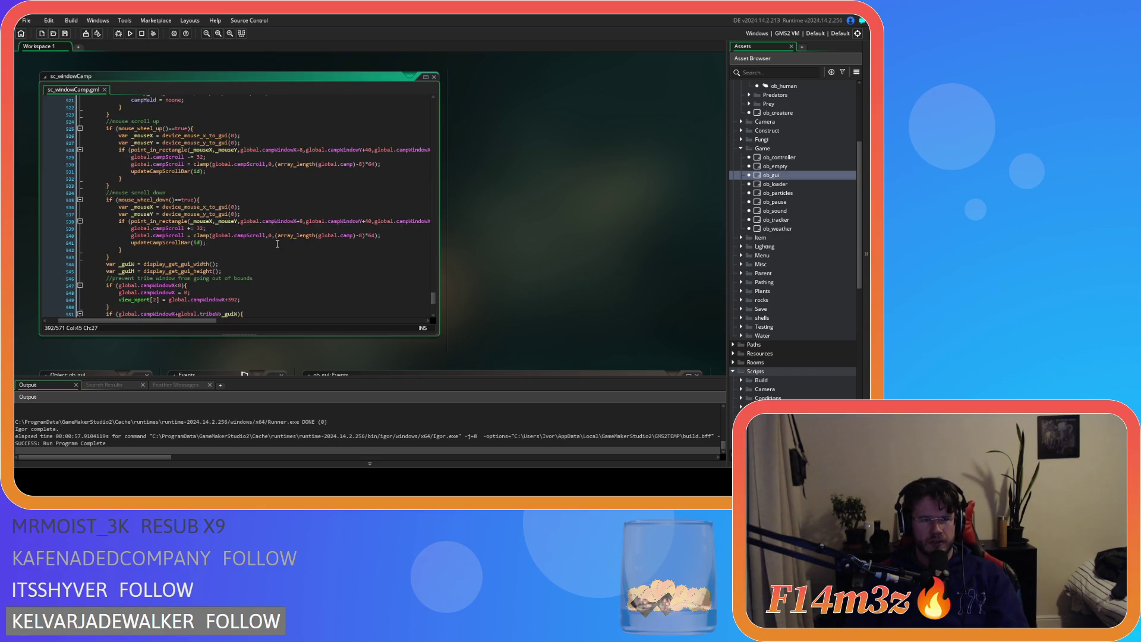
scroll(277, 244, up, 18)
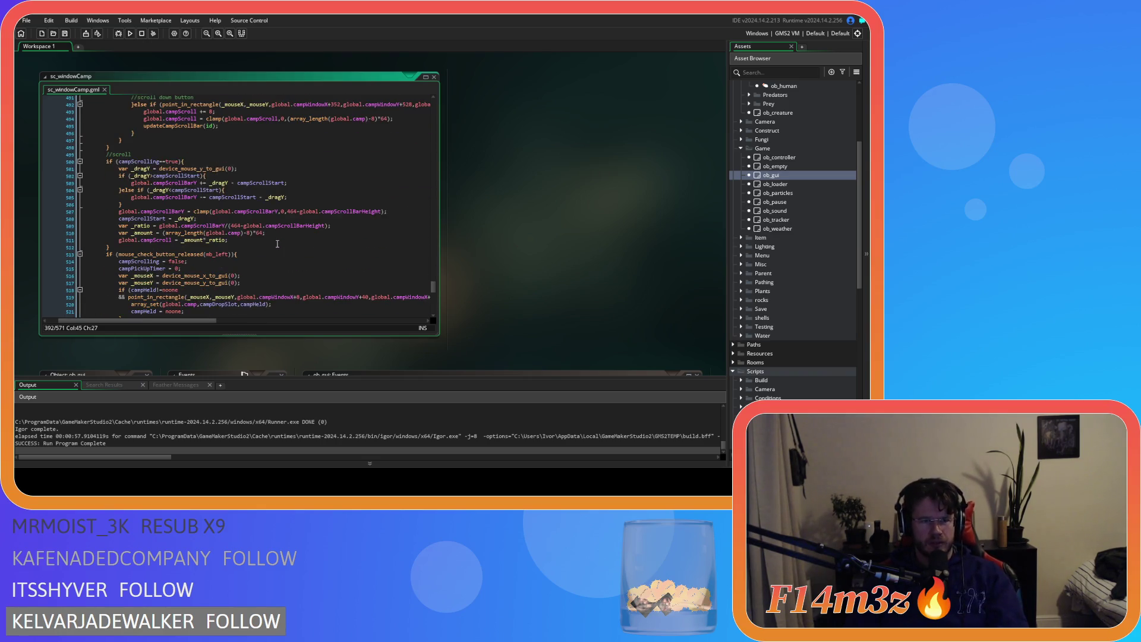
scroll(277, 244, down, 4)
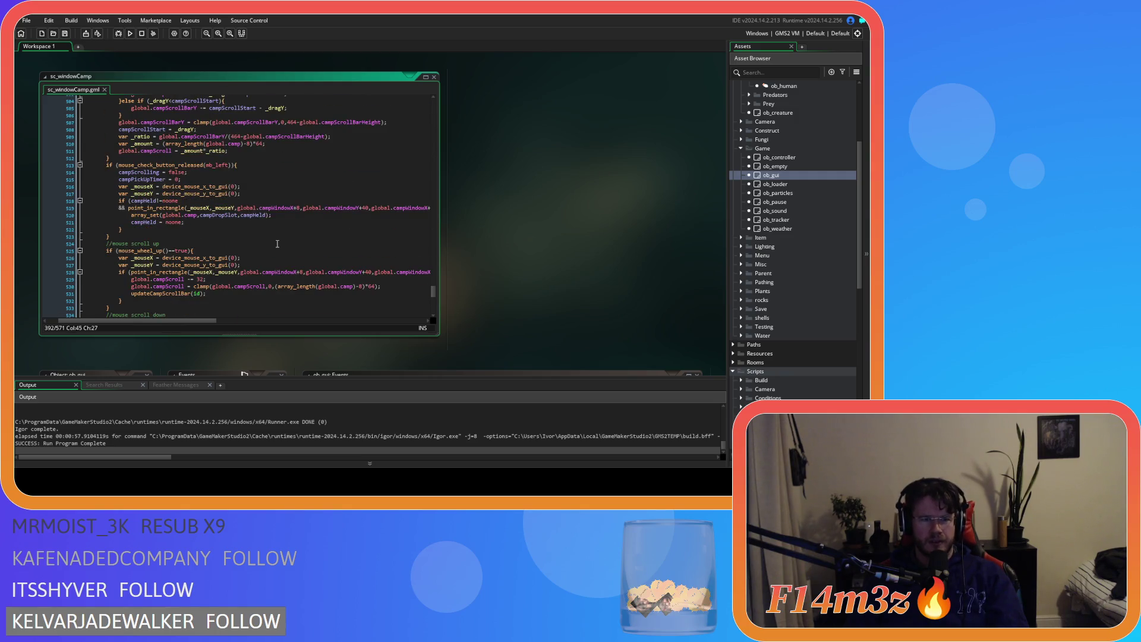
drag(141, 222, 226, 223)
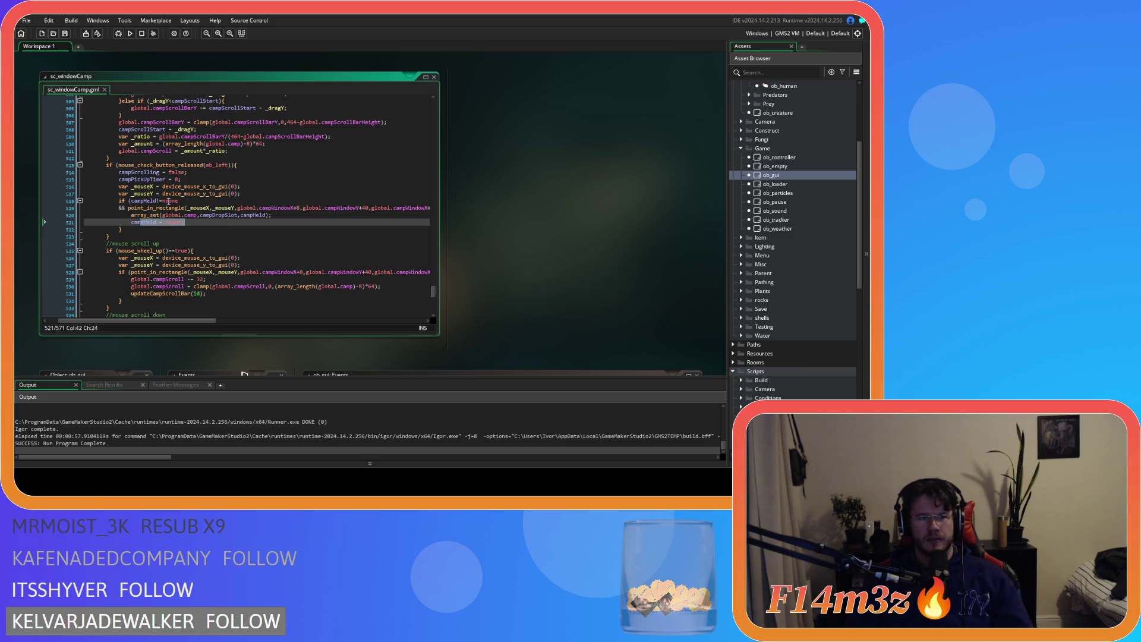
drag(146, 200, 178, 201)
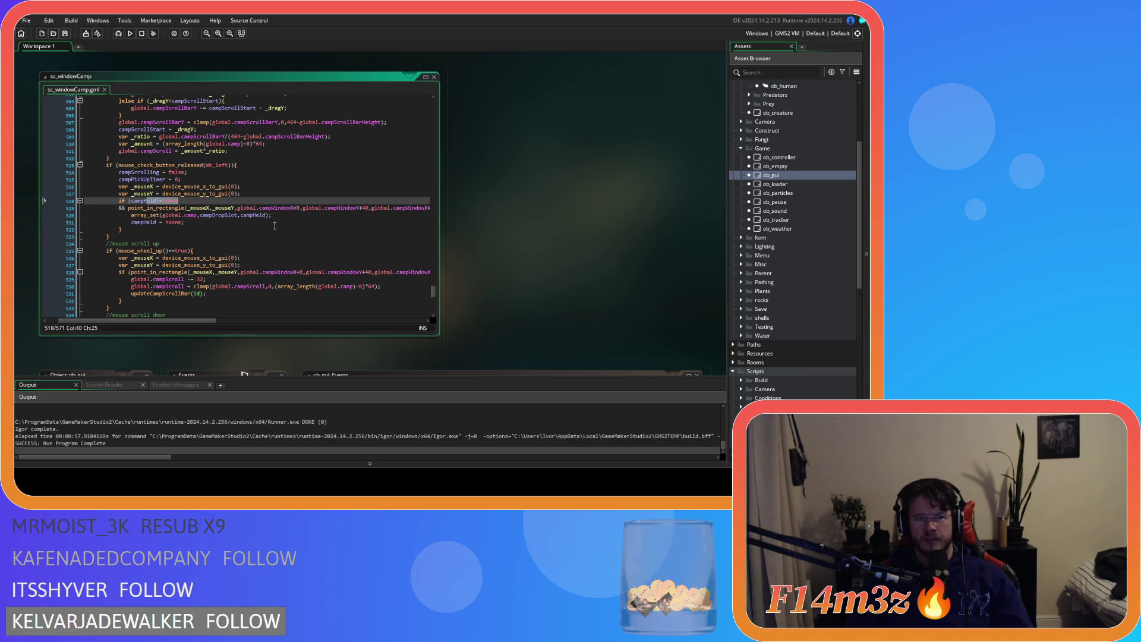
scroll(275, 225, up, 20)
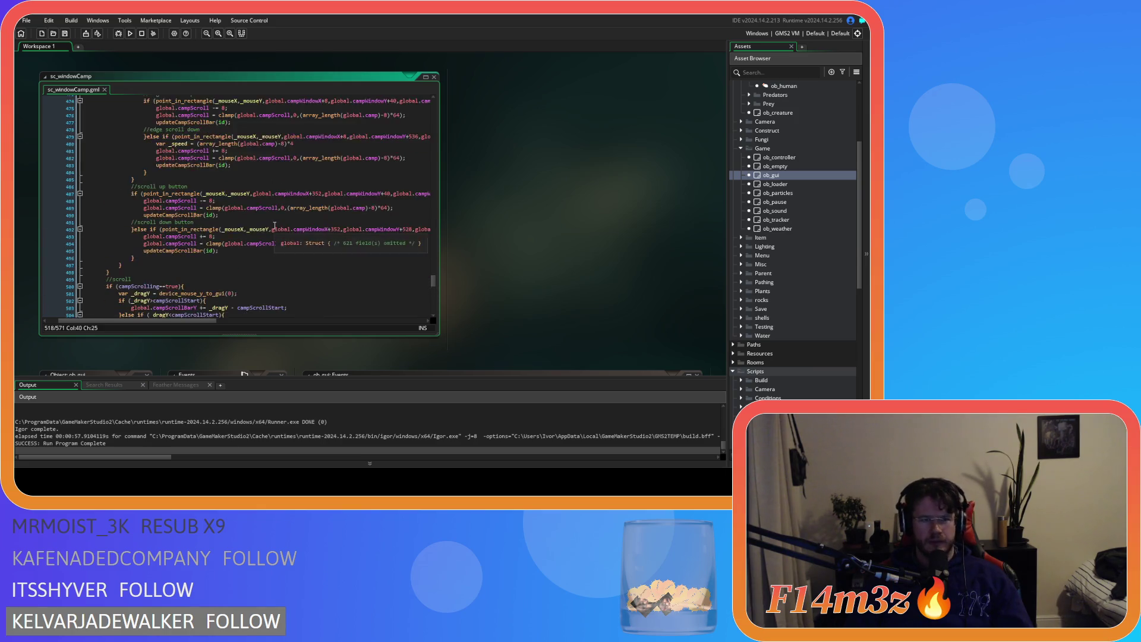
scroll(274, 226, up, 17)
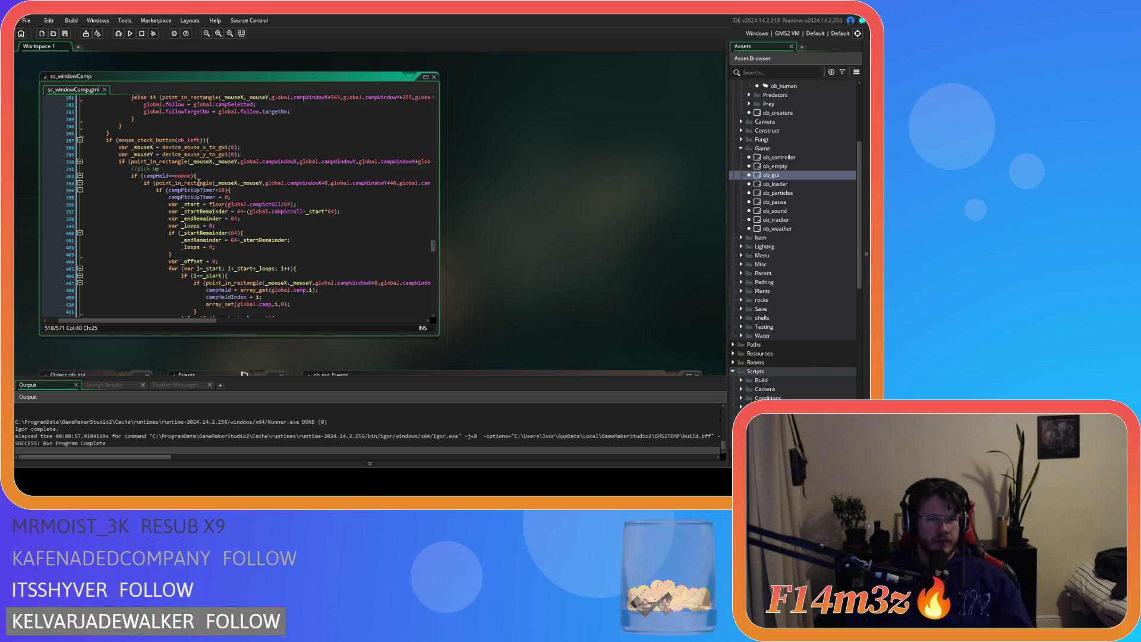
Review the campHeld pick-up loop around line 392, then build and run the game with F5
click(205, 174)
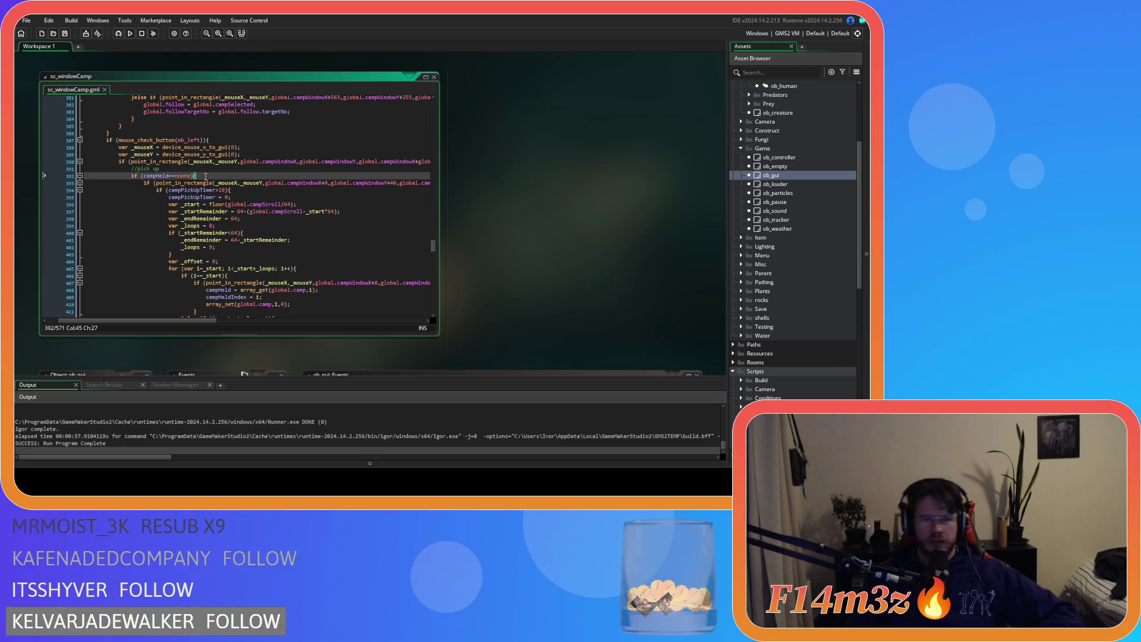
scroll(292, 236, down, 4)
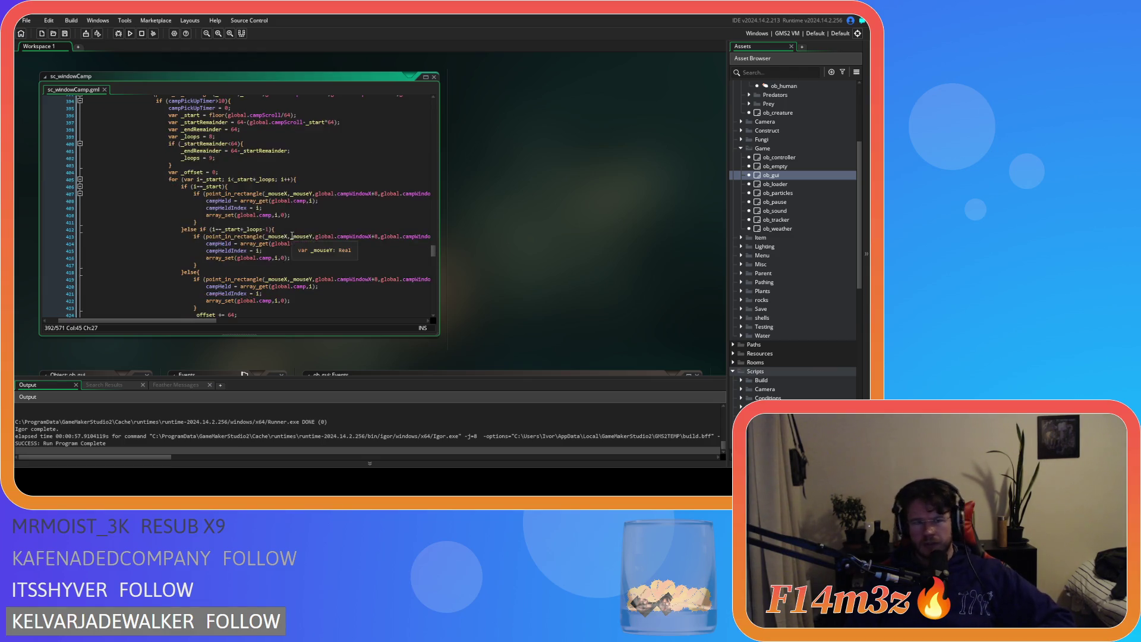
scroll(292, 236, up, 4)
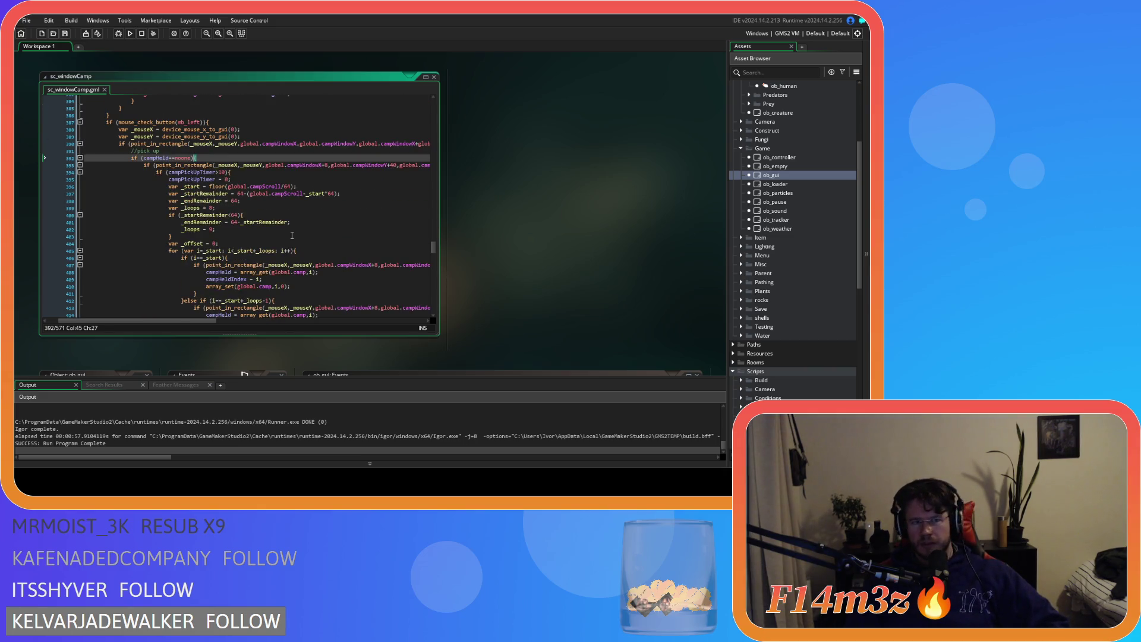
scroll(292, 236, down, 14)
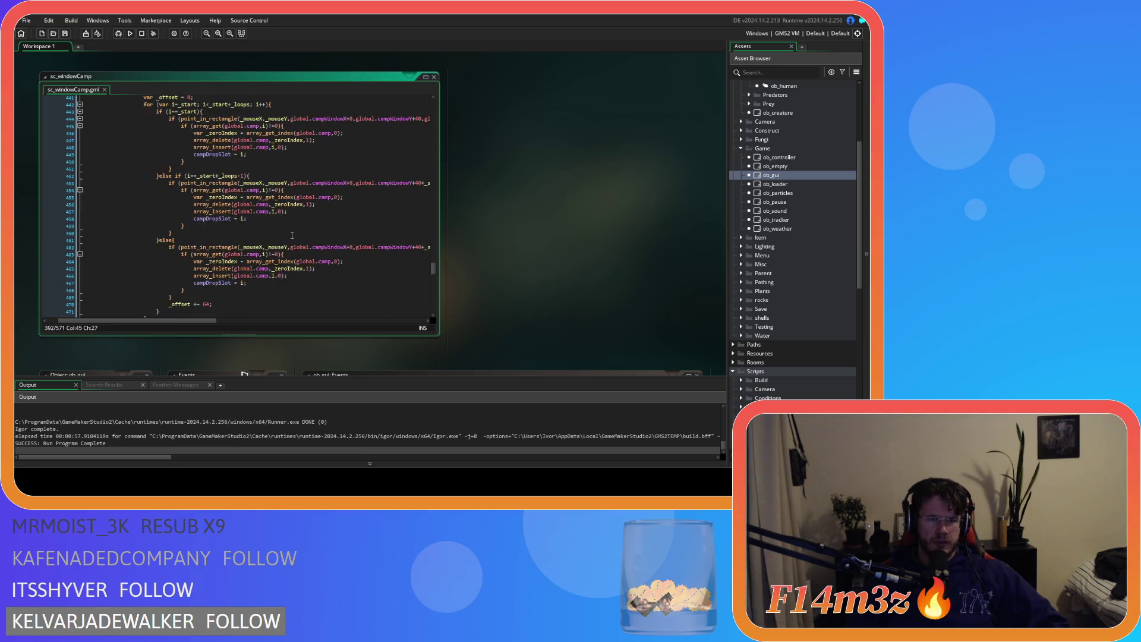
scroll(291, 236, up, 15)
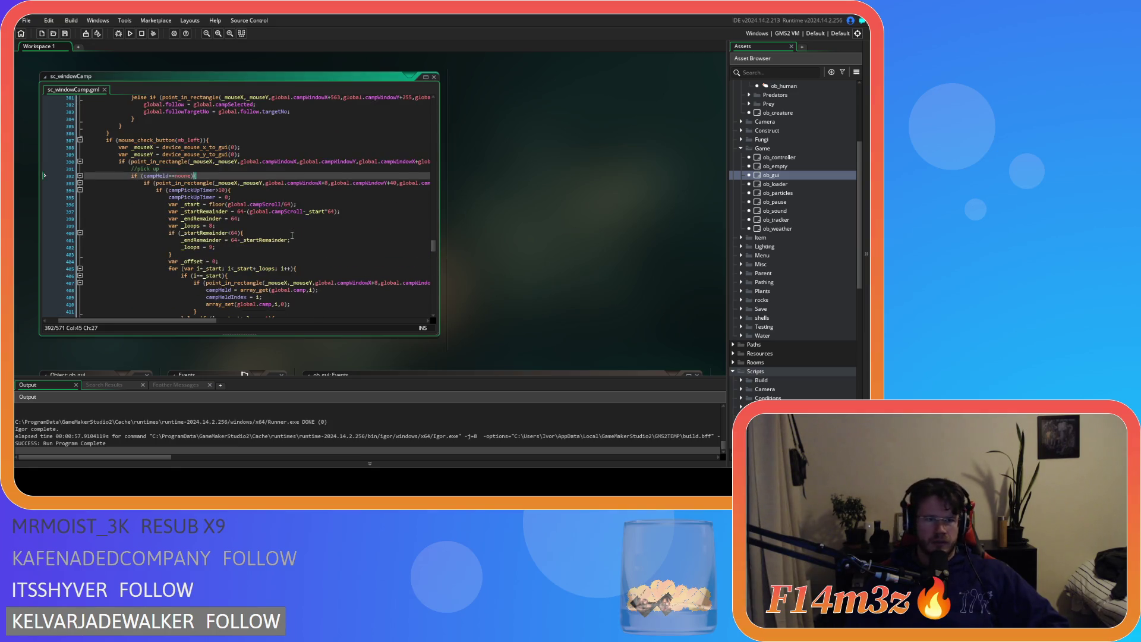
scroll(292, 235, down, 9)
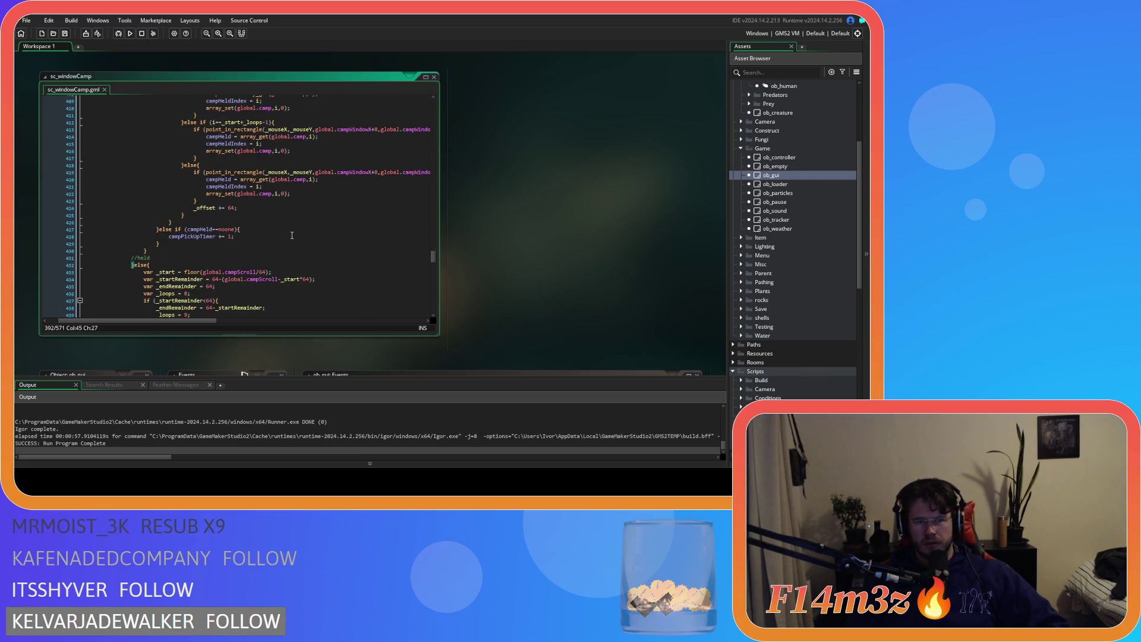
scroll(292, 235, down, 7)
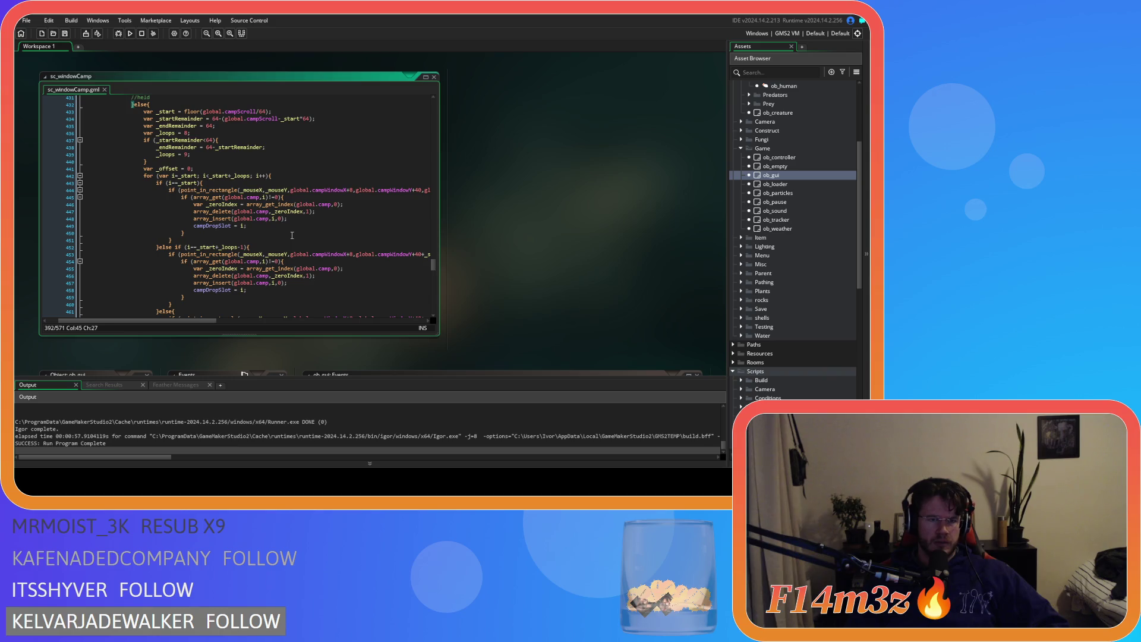
scroll(292, 236, up, 17)
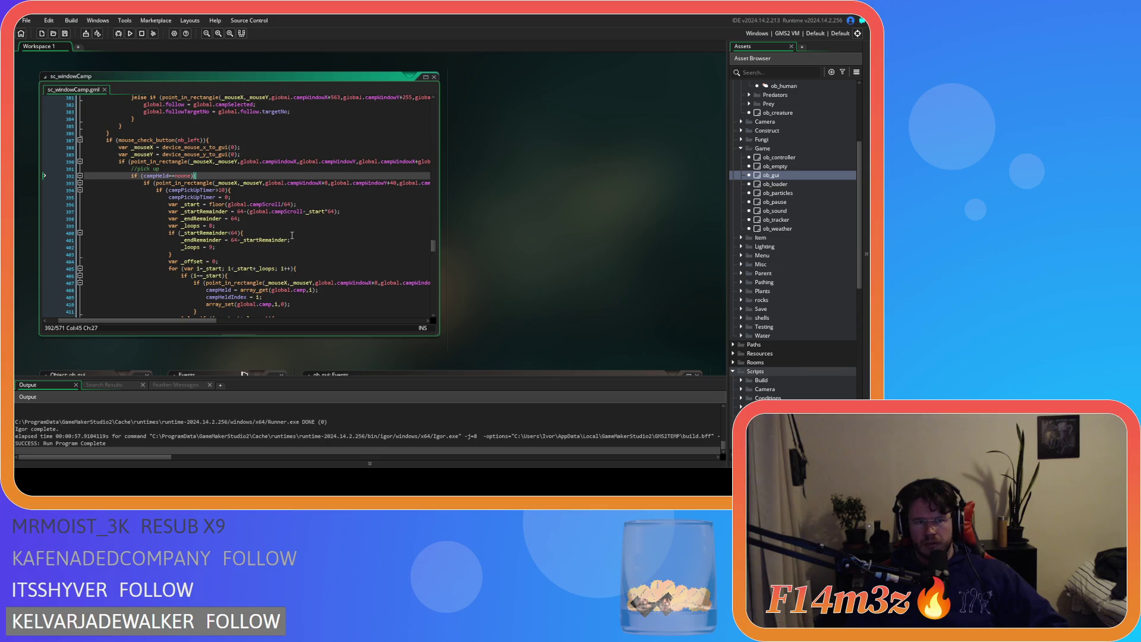
scroll(292, 236, down, 17)
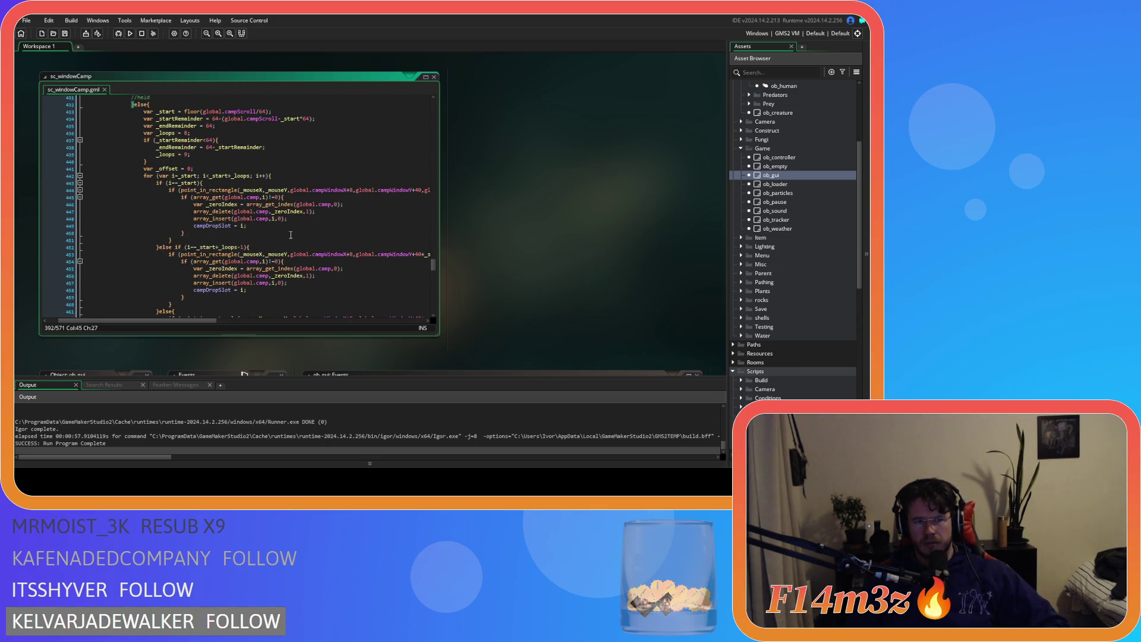
scroll(291, 236, down, 4)
scroll(290, 235, up, 20)
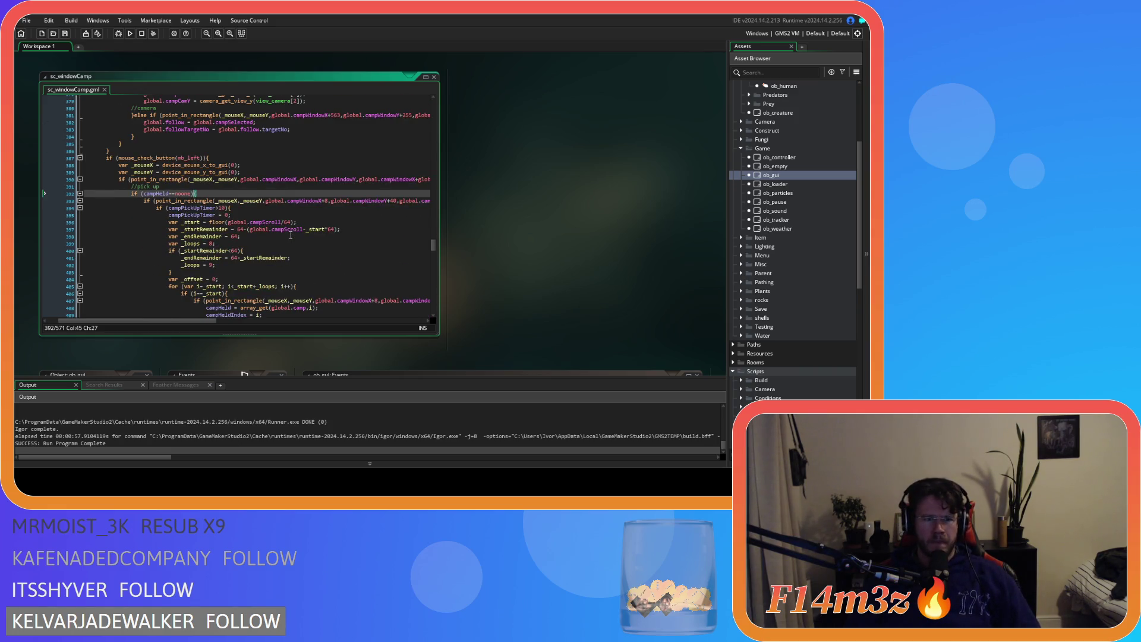
key(F5)
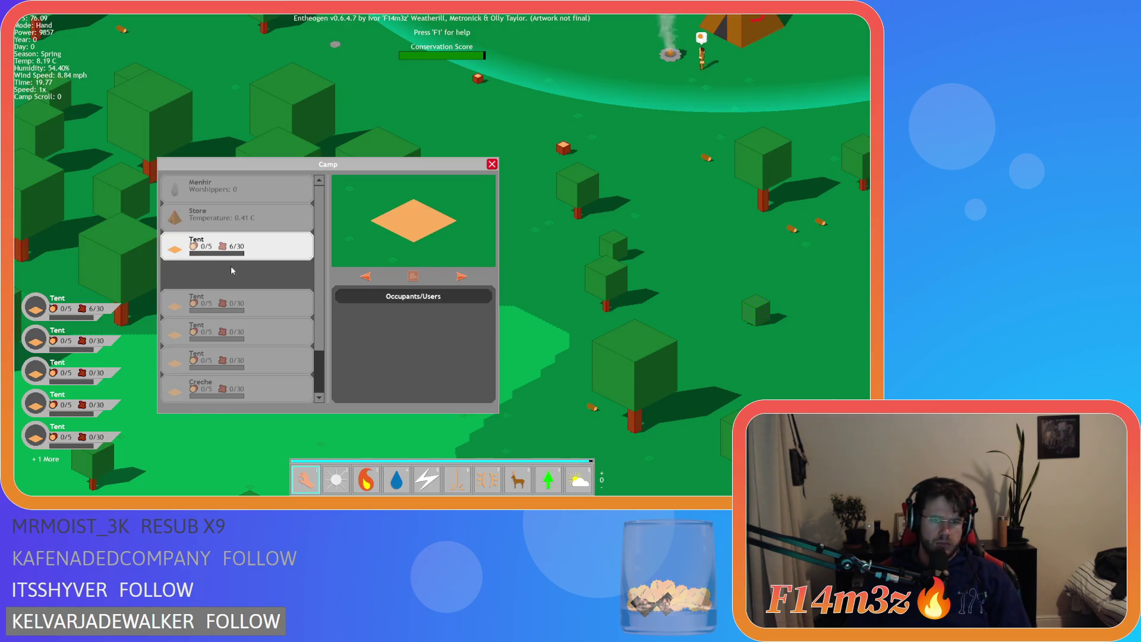
Quit the running Entheogen test game and confirm, returning to the IDE
key(Escape)
key(Escape)
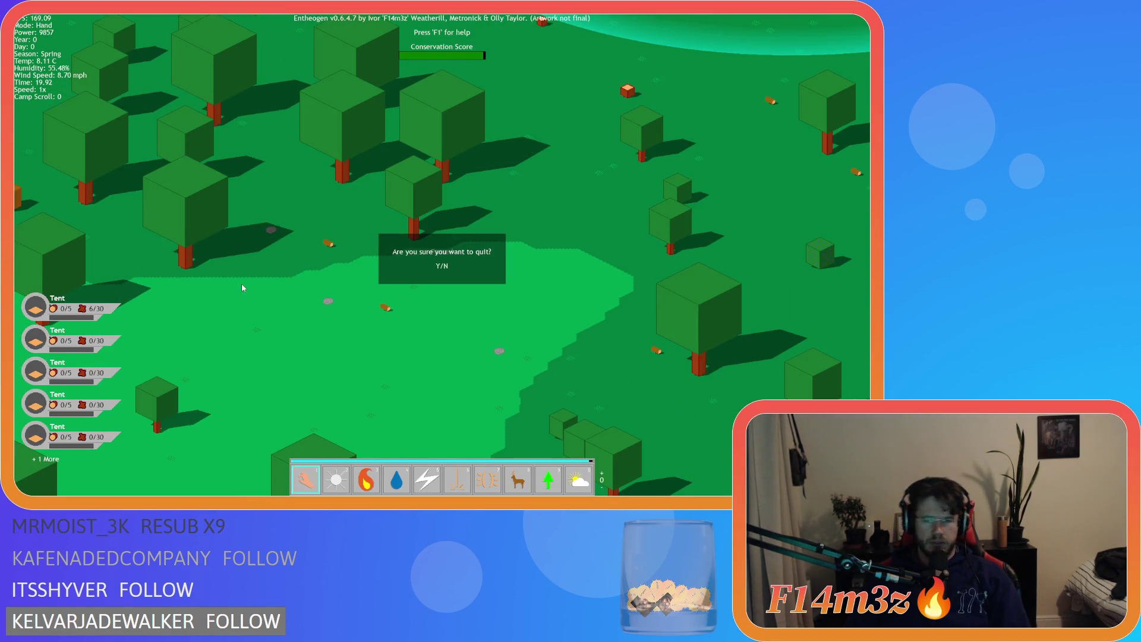
key(Return)
key(alt+F4)
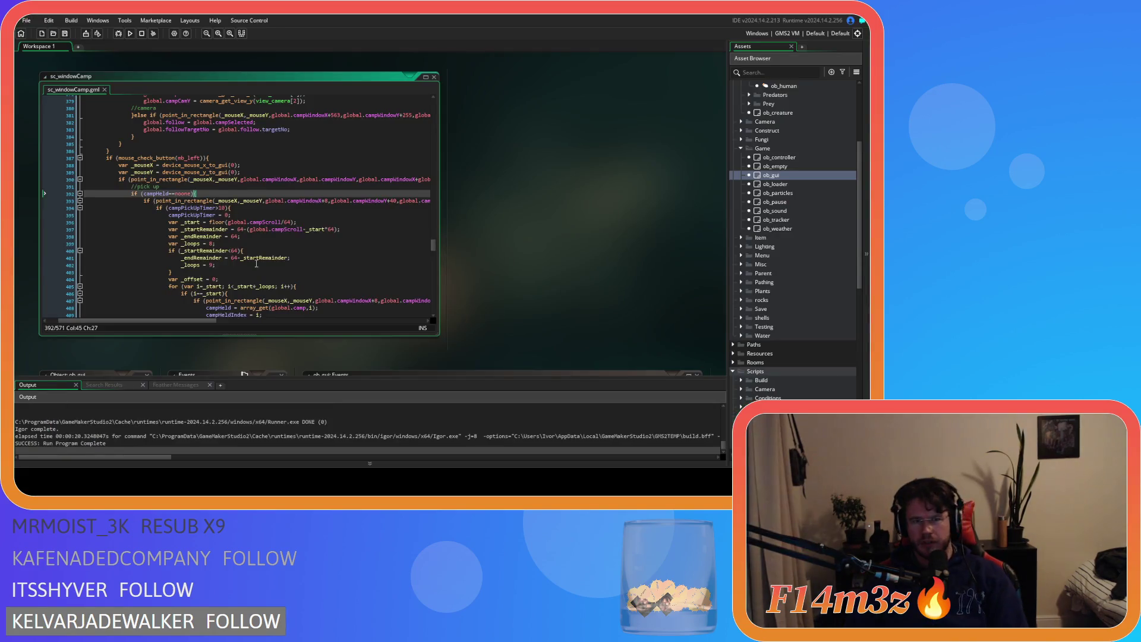
click(307, 194)
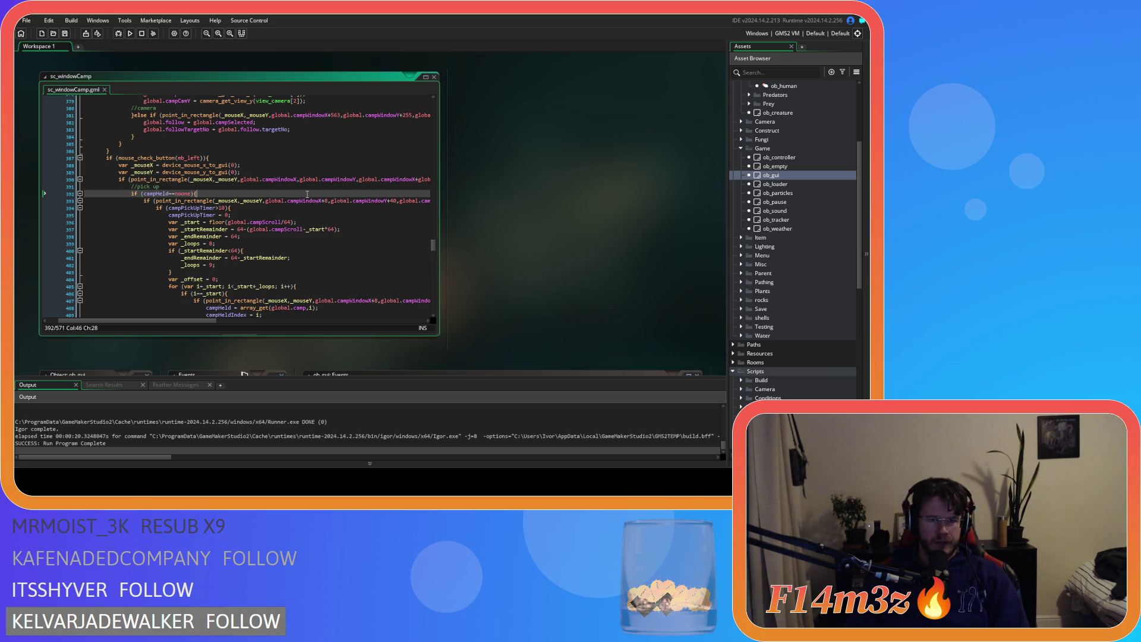
scroll(308, 194, down, 4)
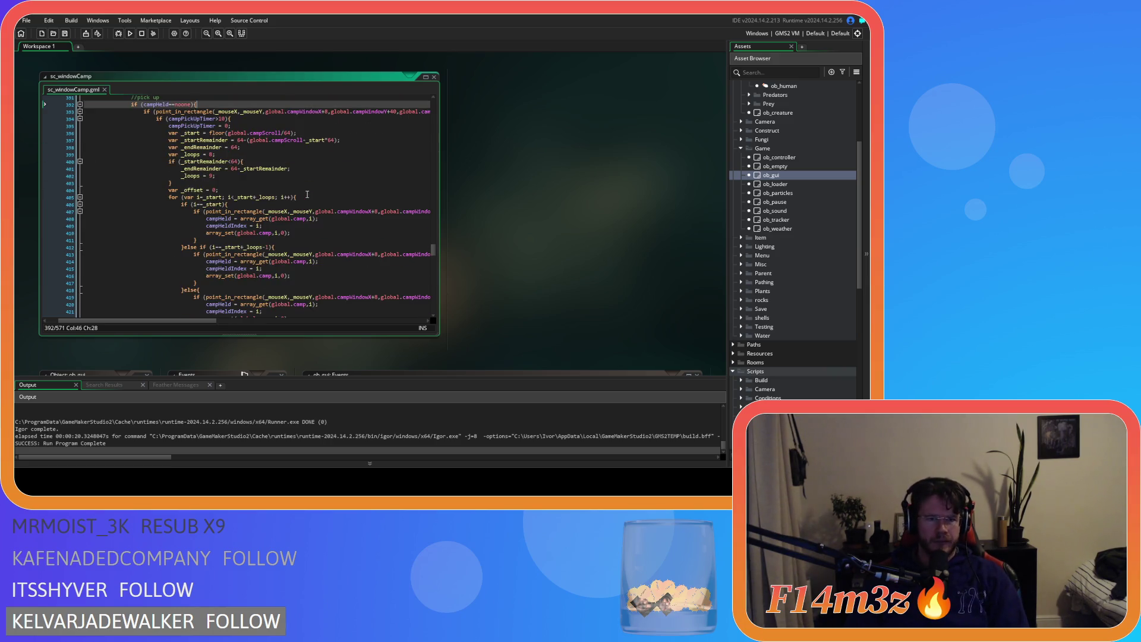
scroll(307, 195, down, 3)
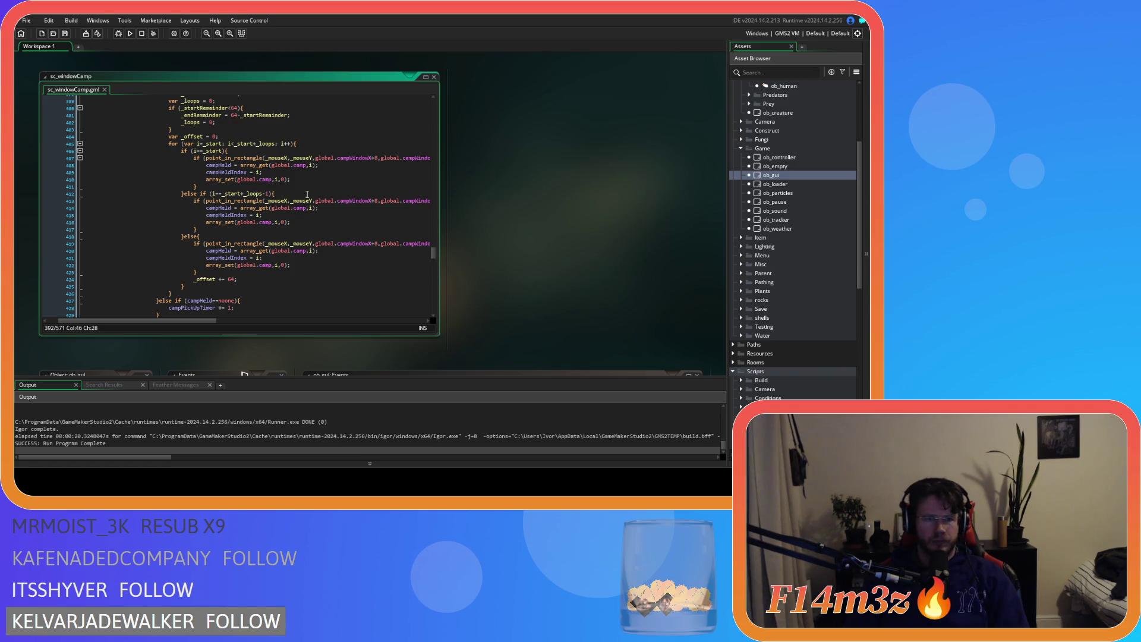
scroll(307, 194, down, 3)
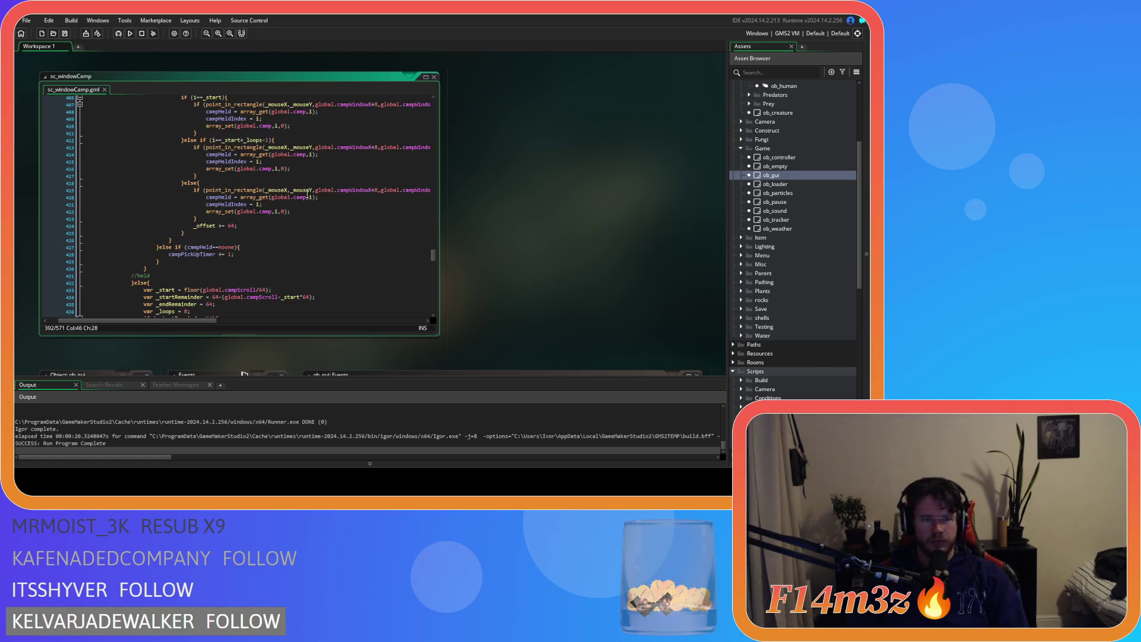
scroll(308, 194, down, 3)
scroll(307, 195, up, 12)
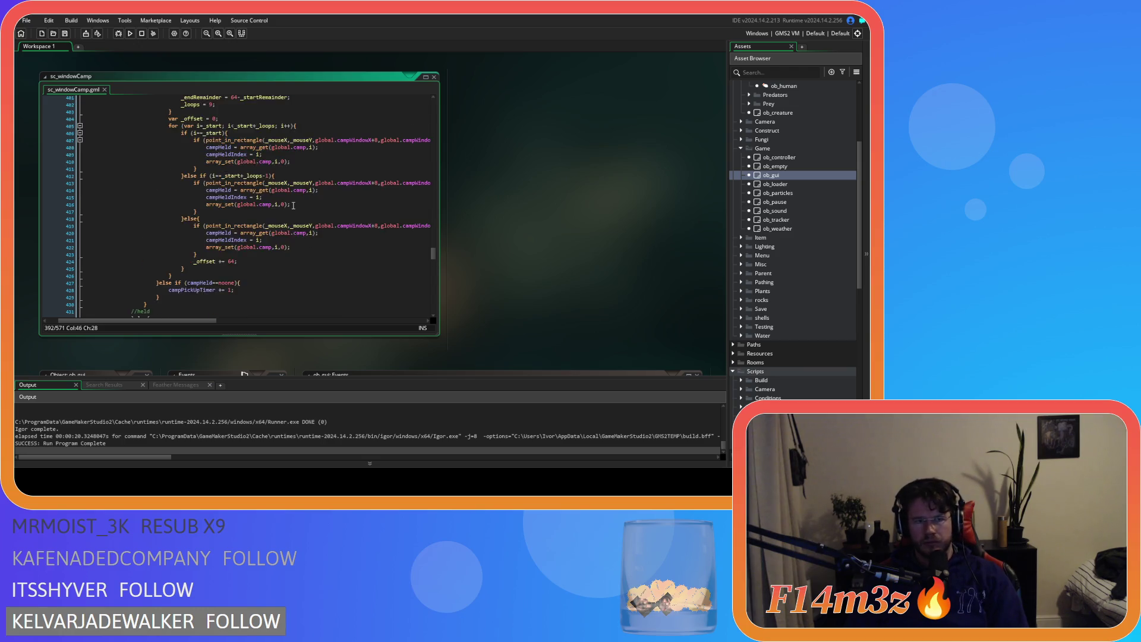
key(Left)
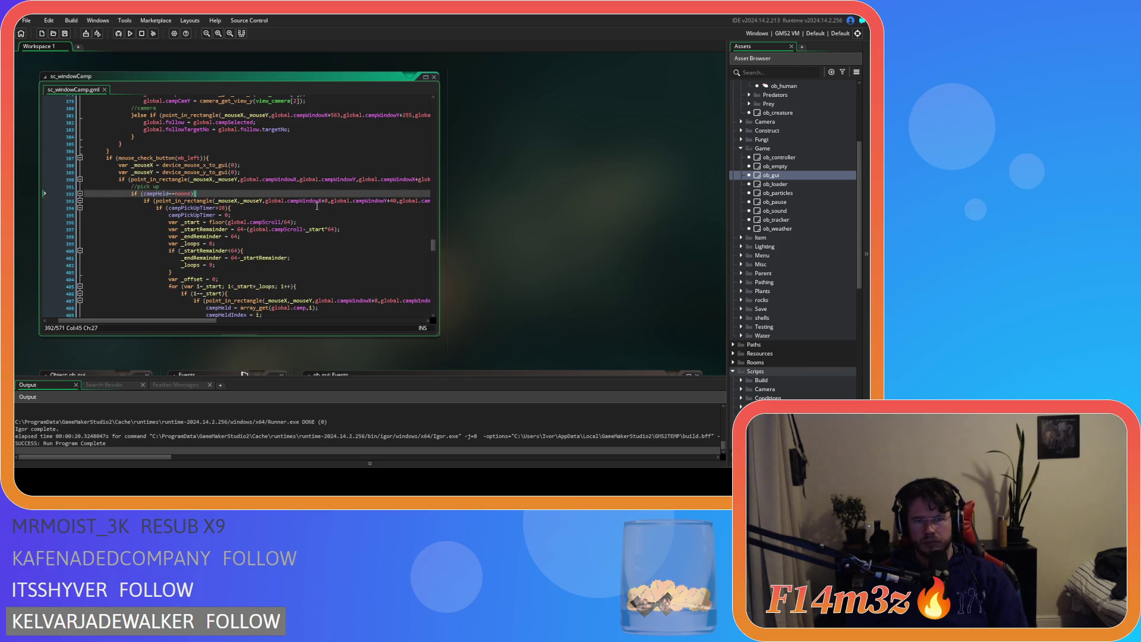
double_click(770, 175)
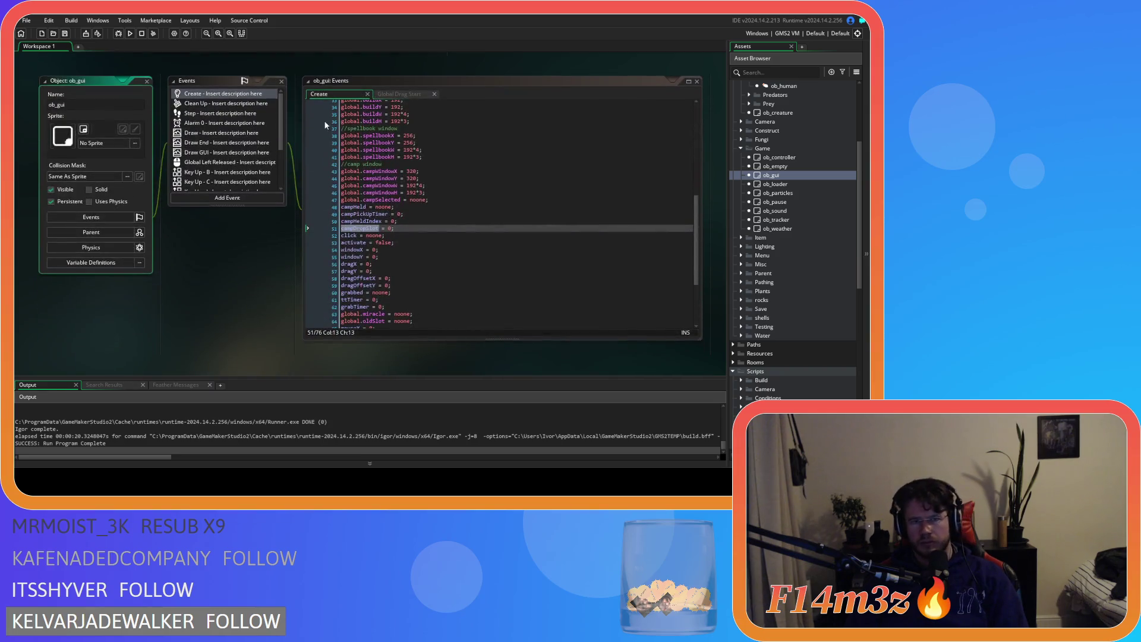
drag(341, 207, 408, 203)
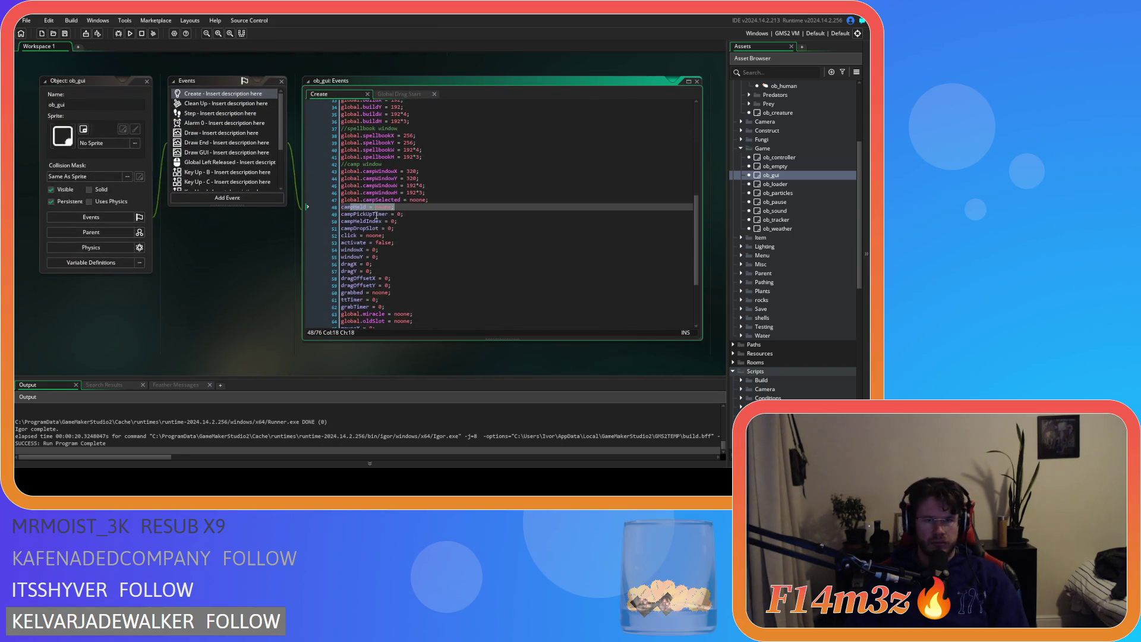
key(ctrl+Tab)
click(315, 234)
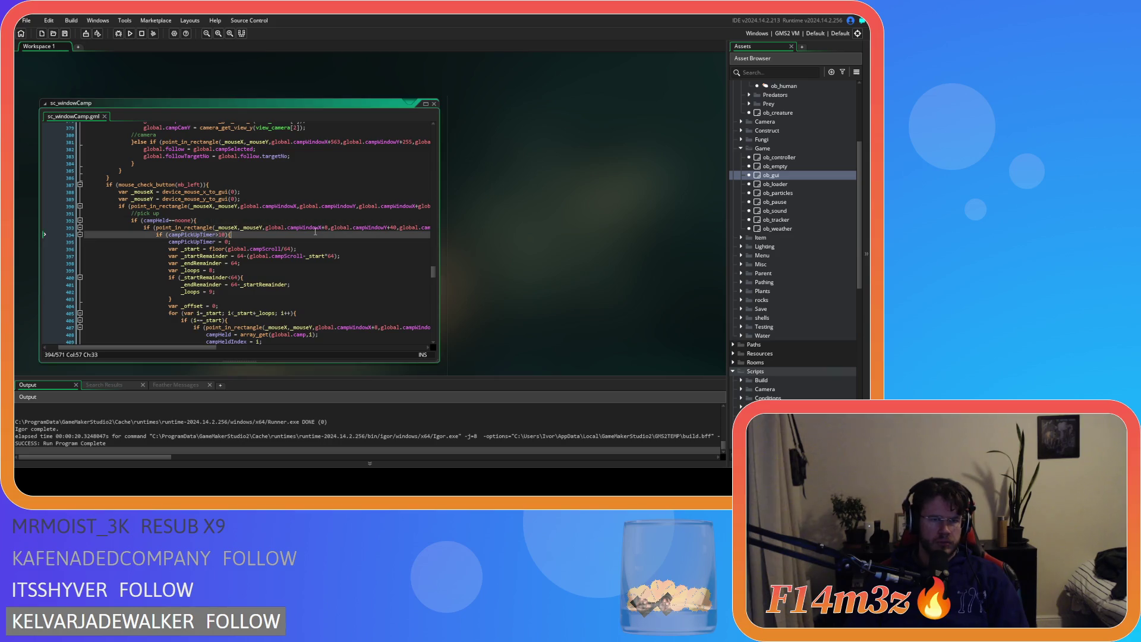
click(235, 219)
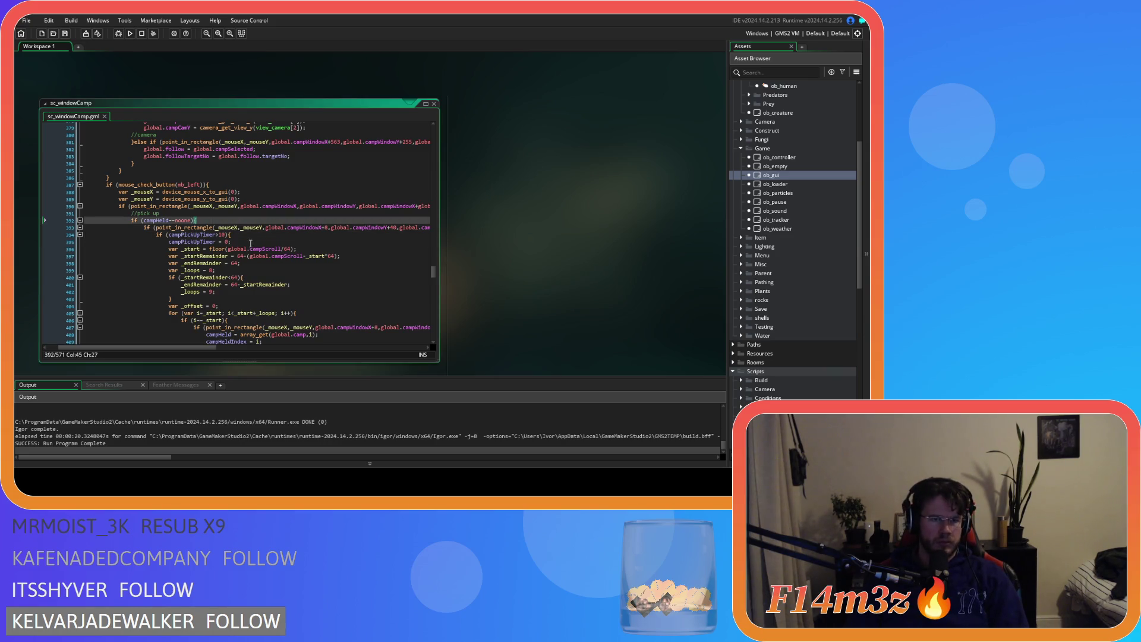
scroll(251, 243, down, 10)
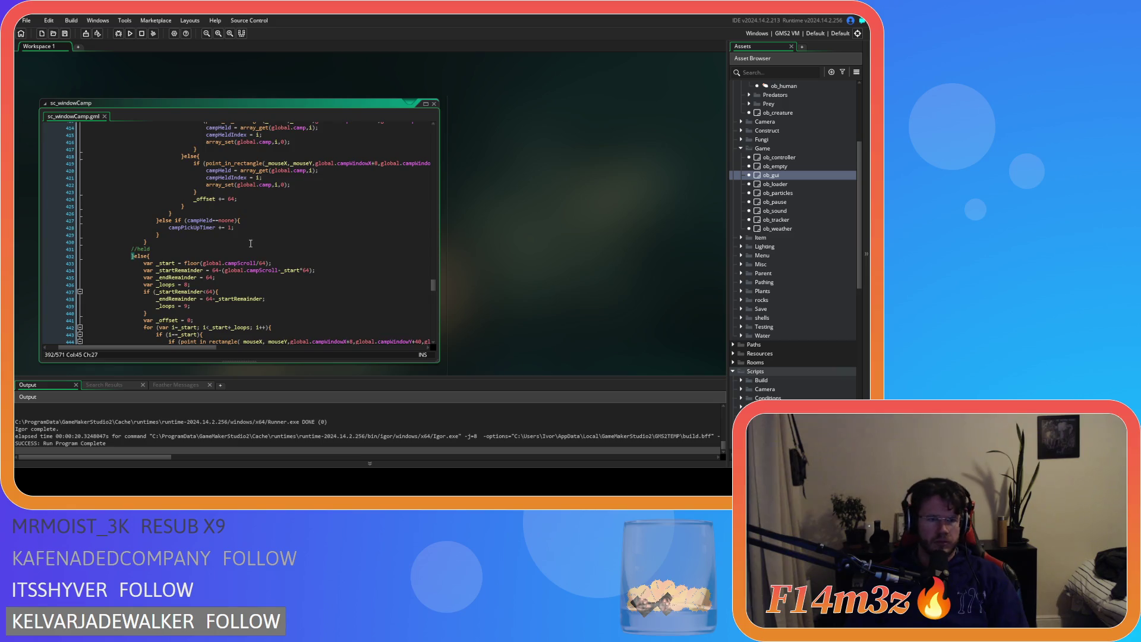
scroll(250, 243, up, 8)
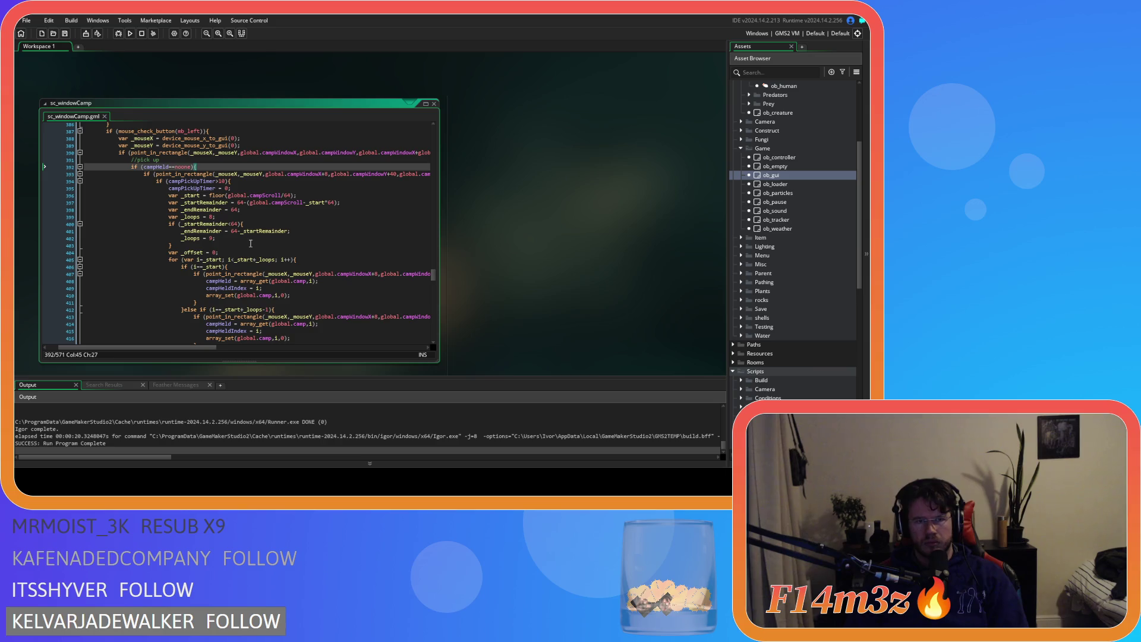
scroll(250, 243, down, 10)
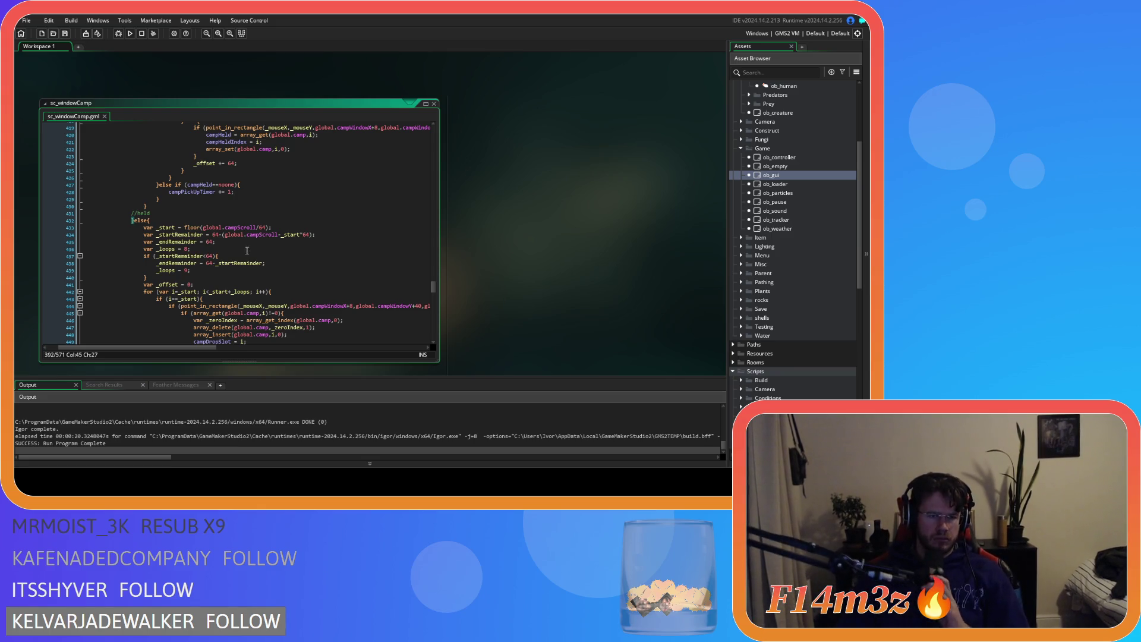
scroll(240, 262, down, 1)
scroll(240, 262, up, 2)
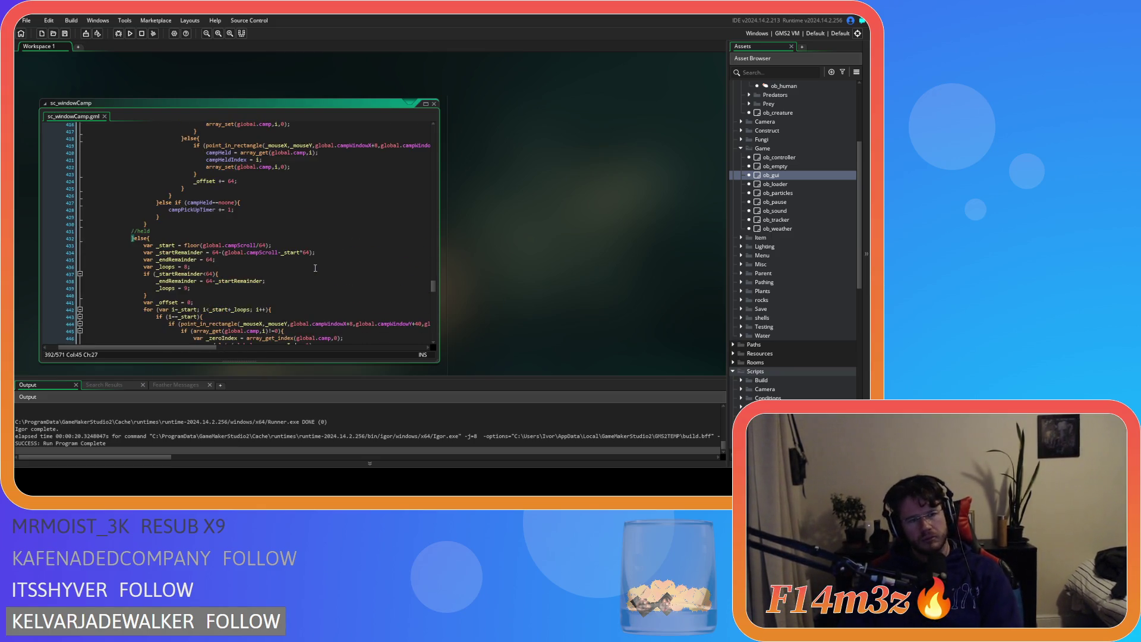
In ob_gui's Draw GUI event, duplicate the Camp Scroll debug lines 125–126 and comment out the copy
double_click(771, 175)
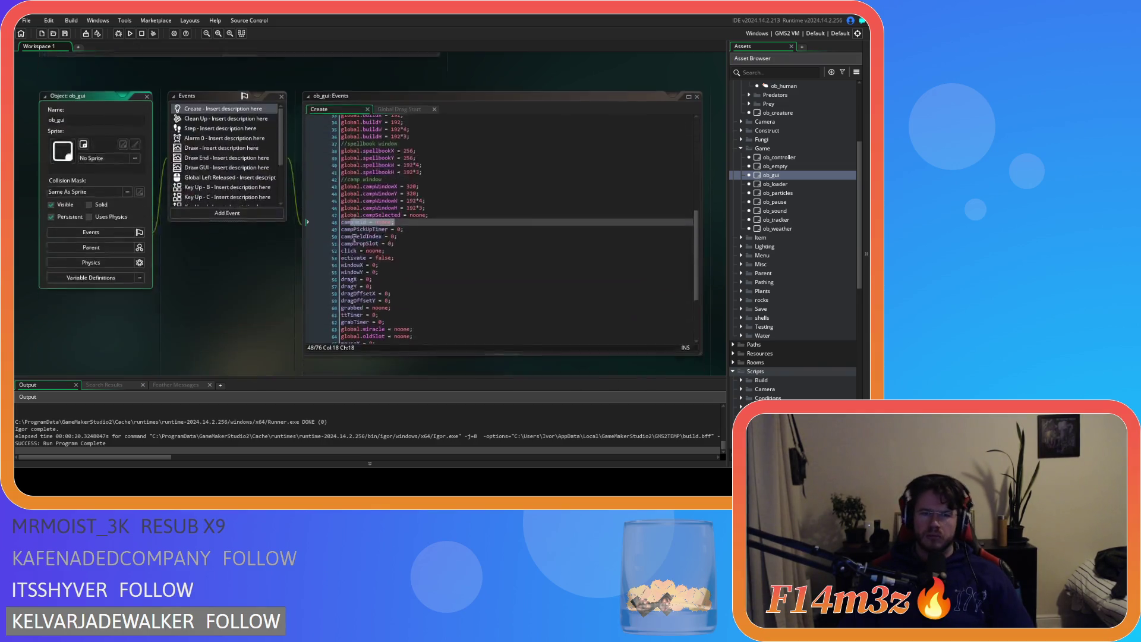
scroll(211, 186, down, 3)
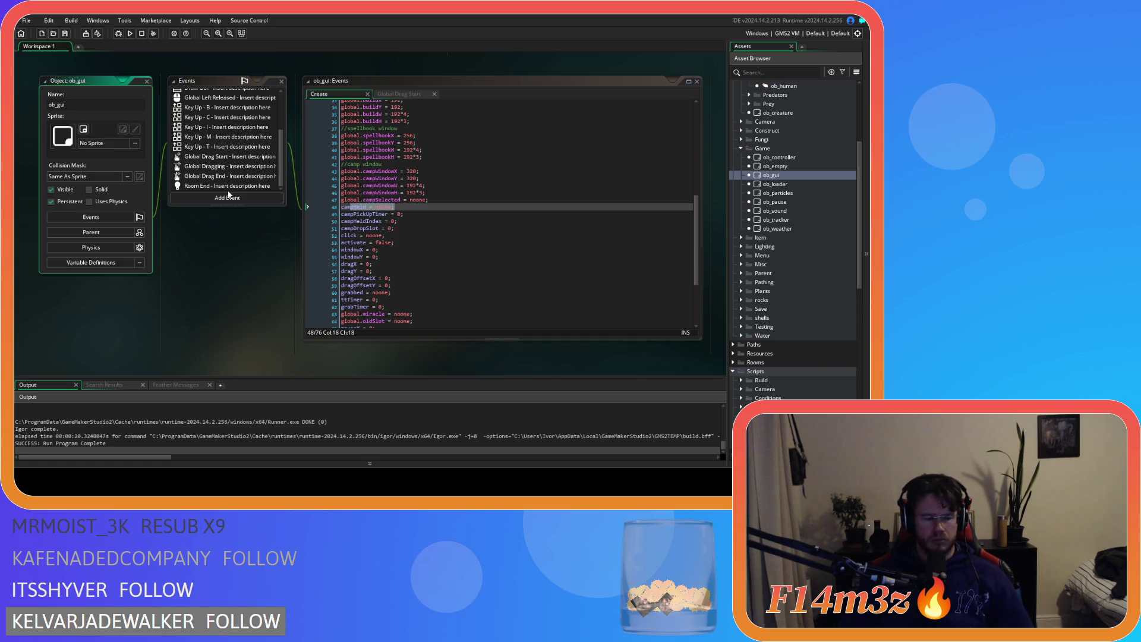
scroll(237, 158, up, 3)
double_click(229, 152)
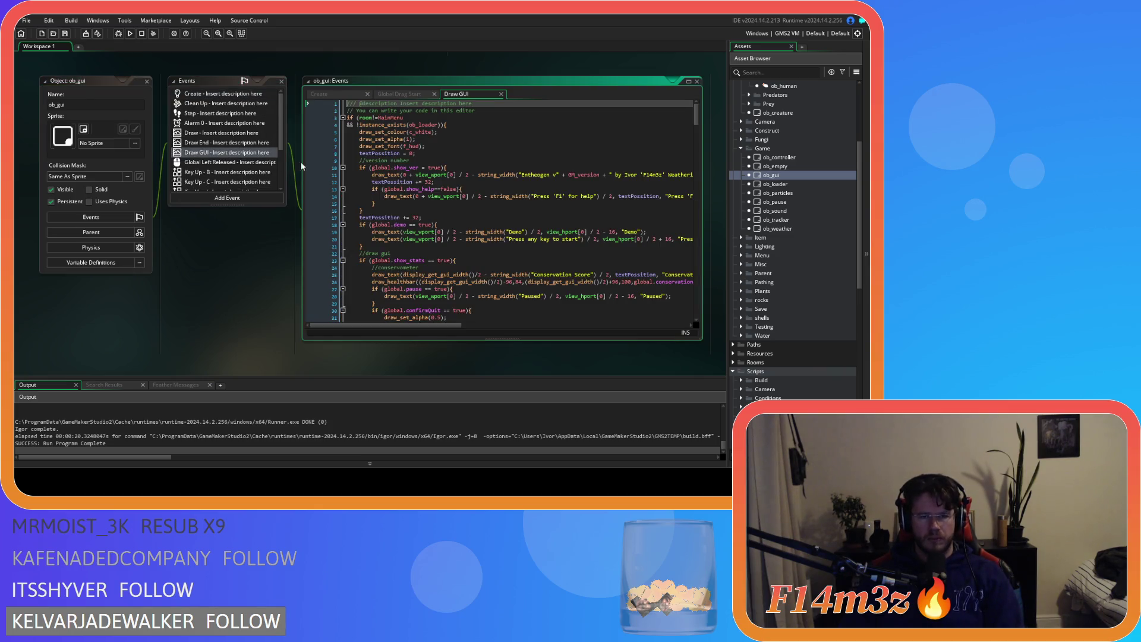
scroll(525, 263, down, 20)
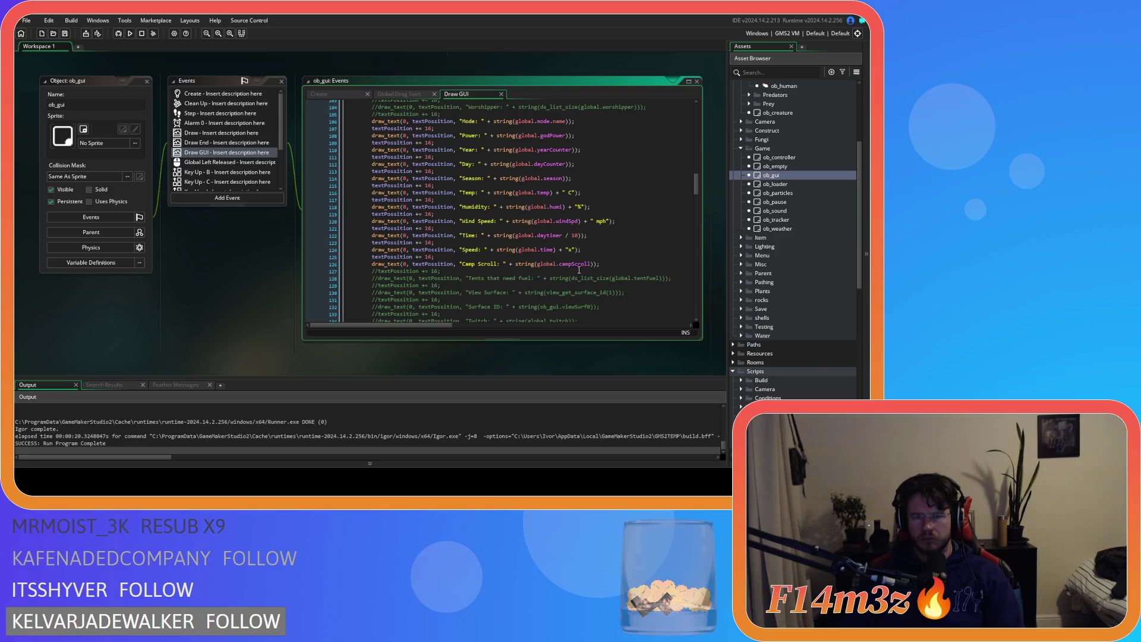
drag(600, 263, 372, 259)
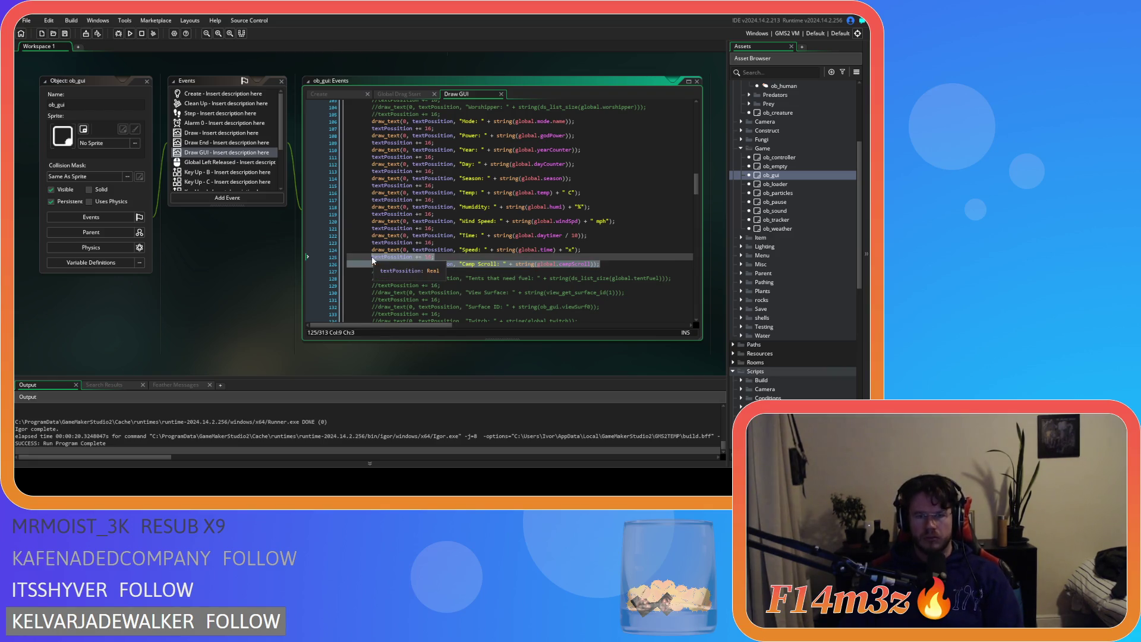
key(ctrl+d)
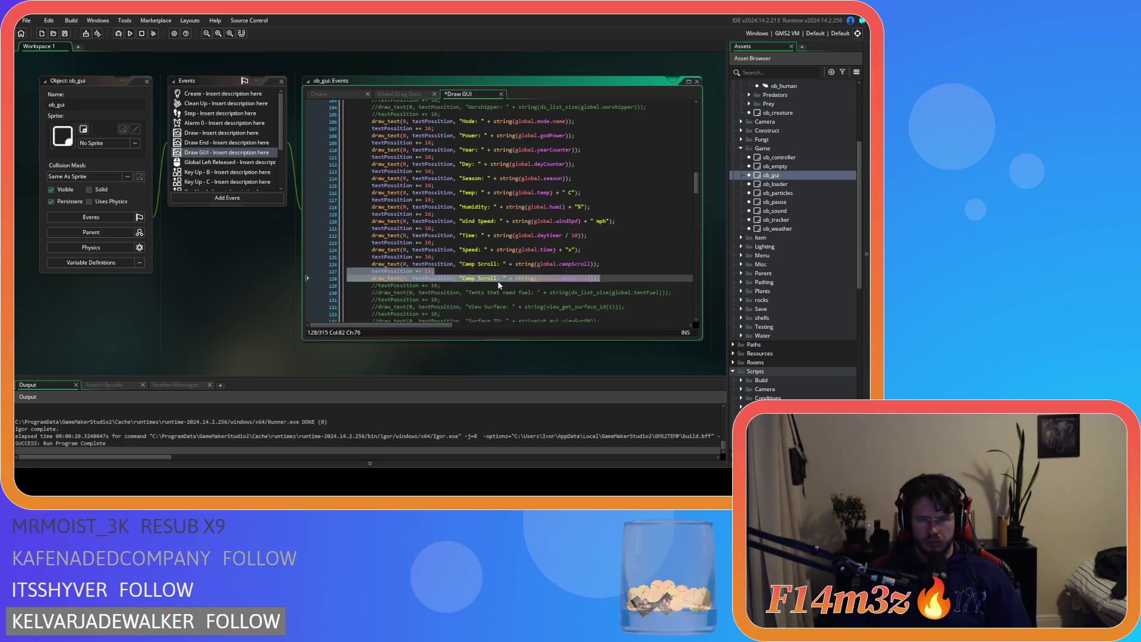
key(ctrl+k)
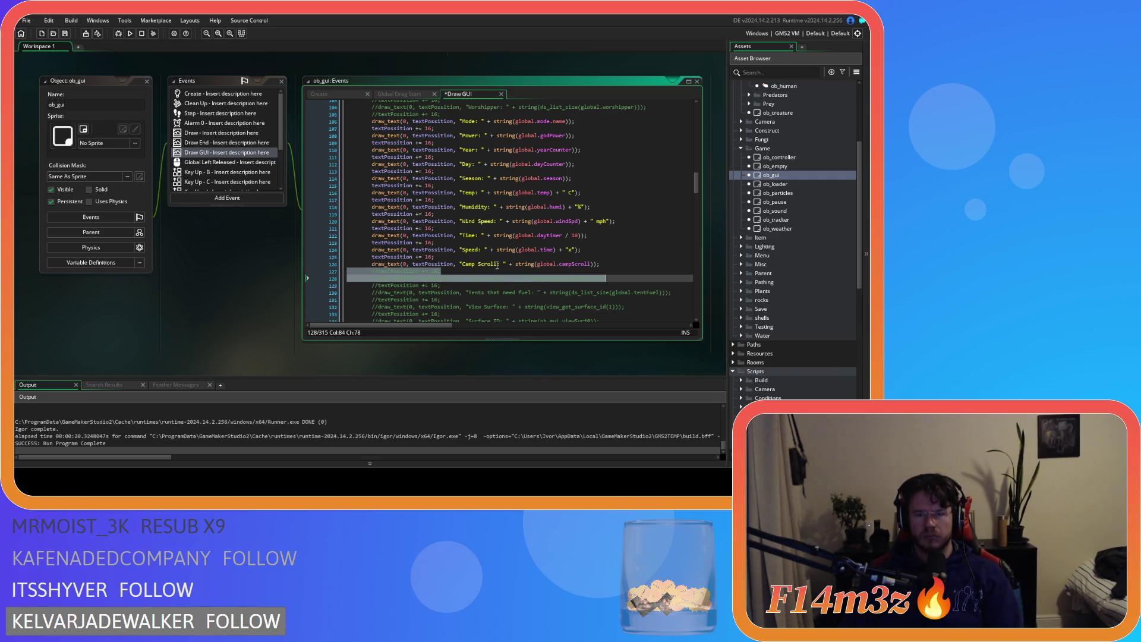
Change the debug label on line 126 from 'Camp Scroll' to 'Camp Held'
mouse_move(497, 266)
mouse_down()
mouse_move(464, 266)
mouse_move(479, 267)
mouse_up()
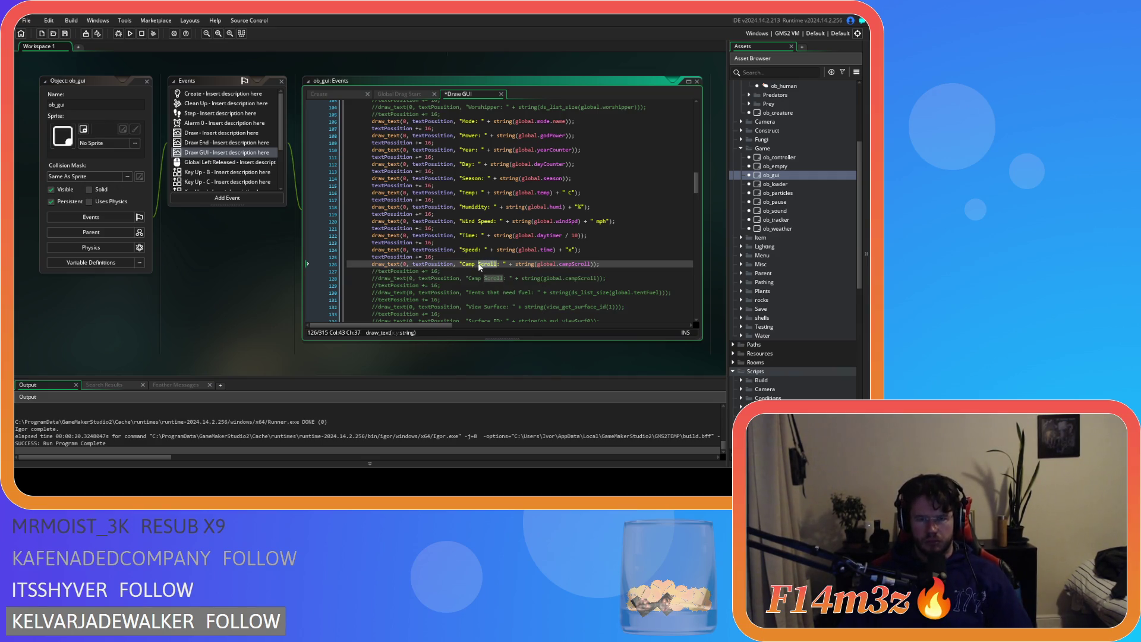
text(He,d)
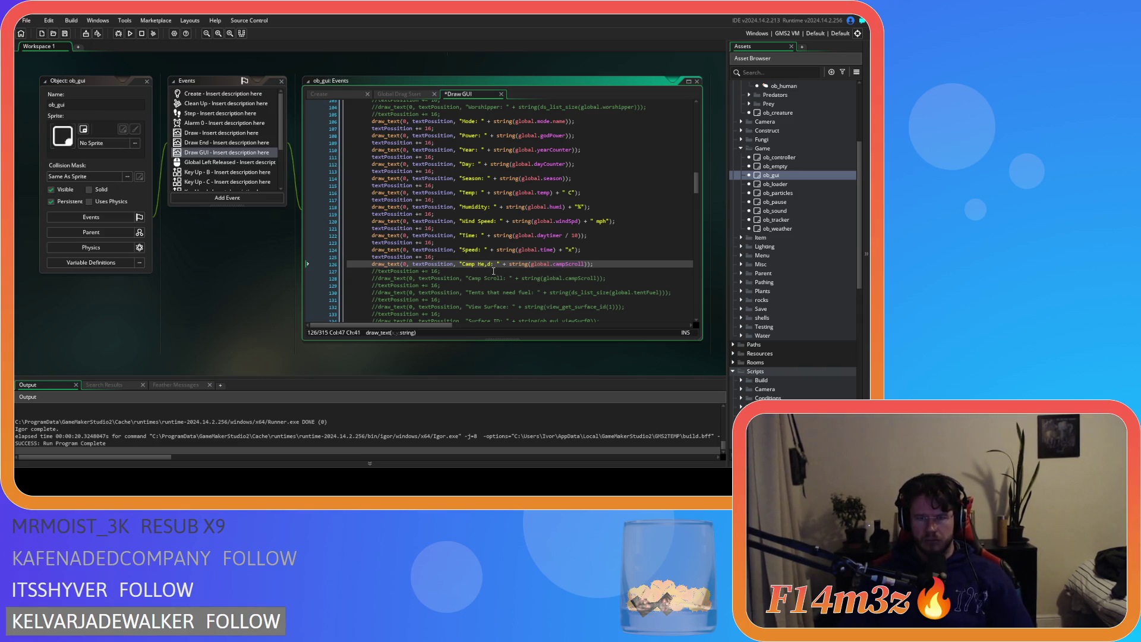
click(487, 266)
key(BackSpace)
text(a)
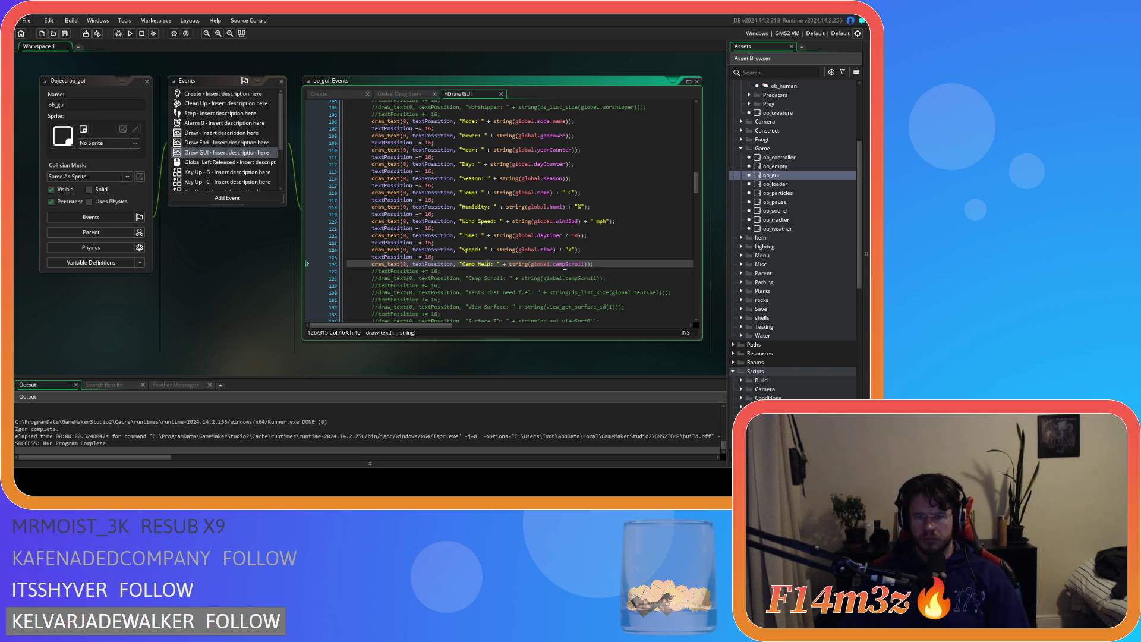
Replace global.campScroll with campHeld in the debug string, then build and run the game
click(564, 268)
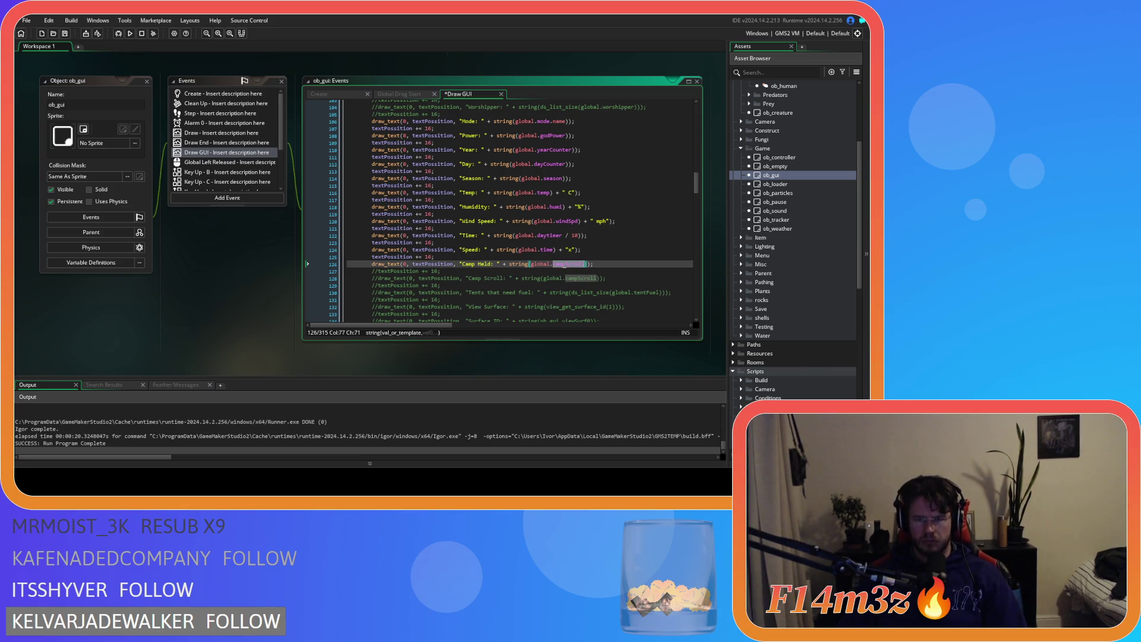
click(537, 265)
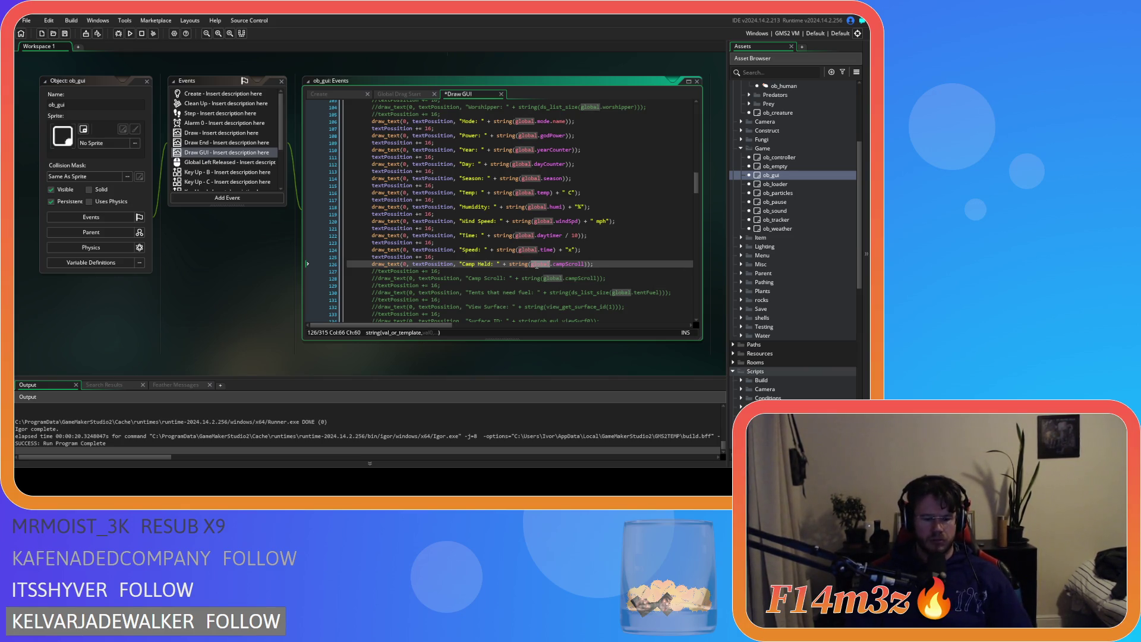
key(BackSpace)
key(BackSpace)
key(BackSpace)
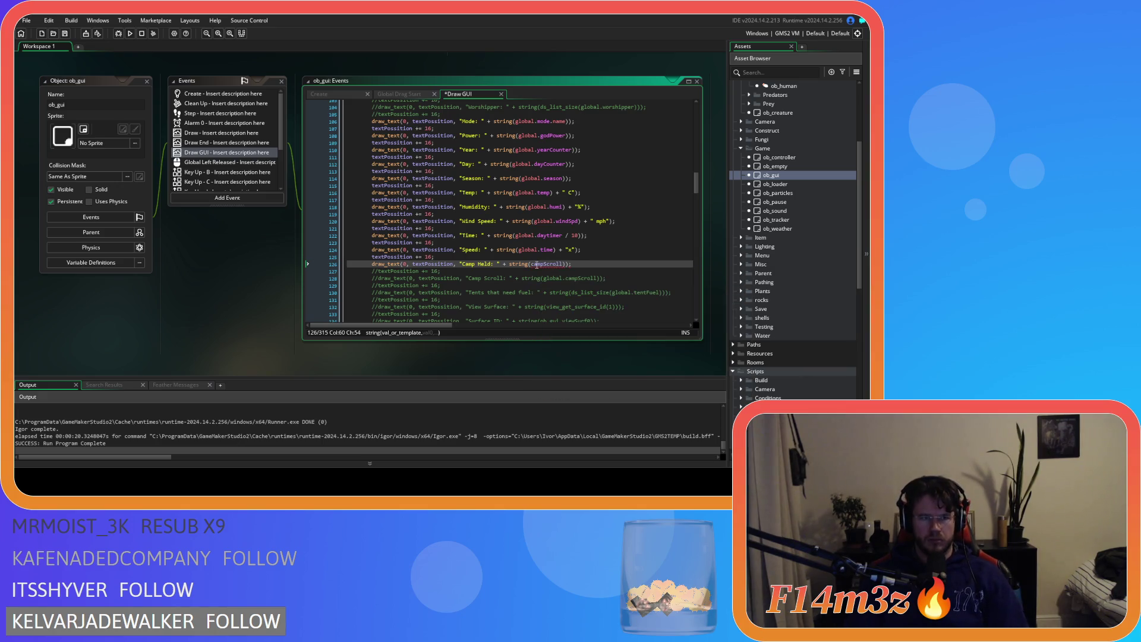
double_click(536, 266)
text(campHel)
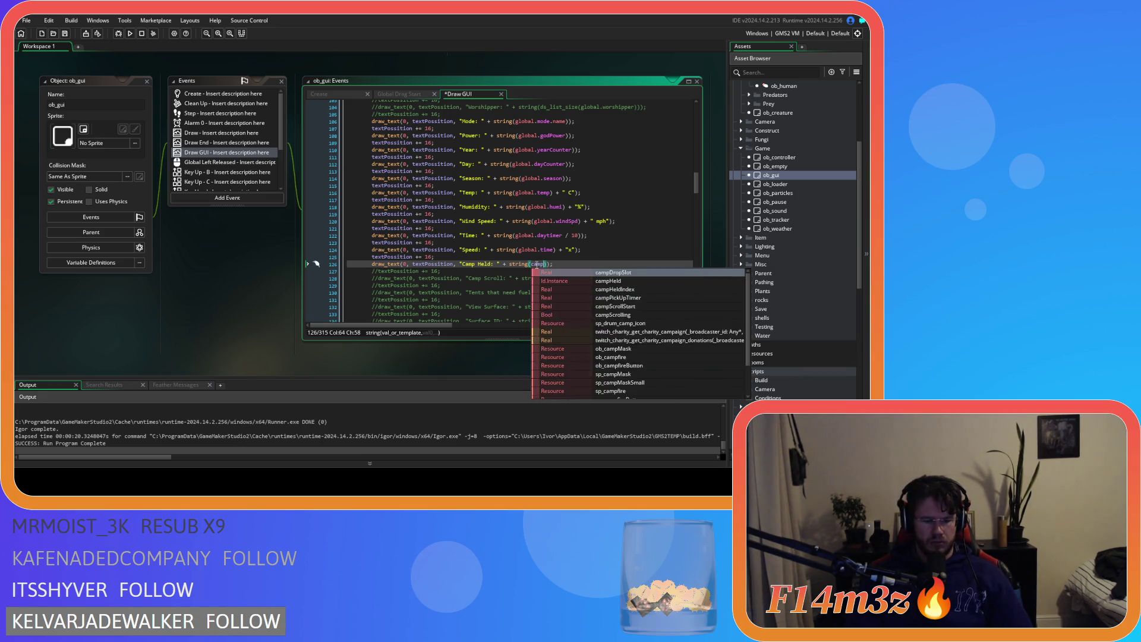
text(d)
key(ctrl+s)
click(578, 262)
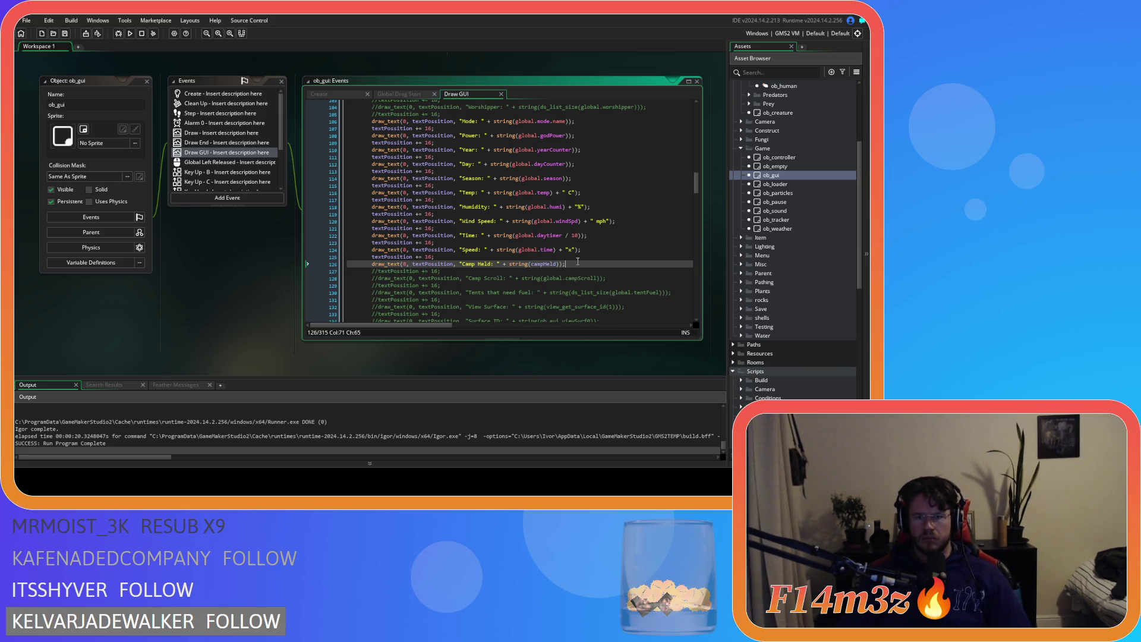
key(F5)
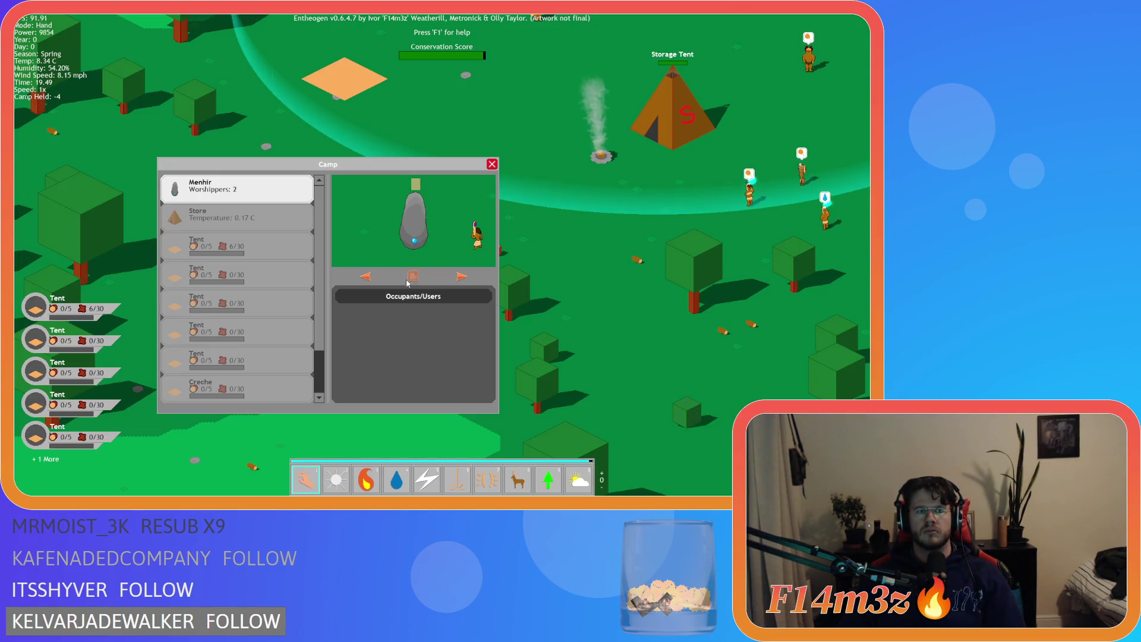
In the Camp window, pick up the 6/30 Tent row, drop it at the top, and grab a 0/5 Tent row
click(236, 217)
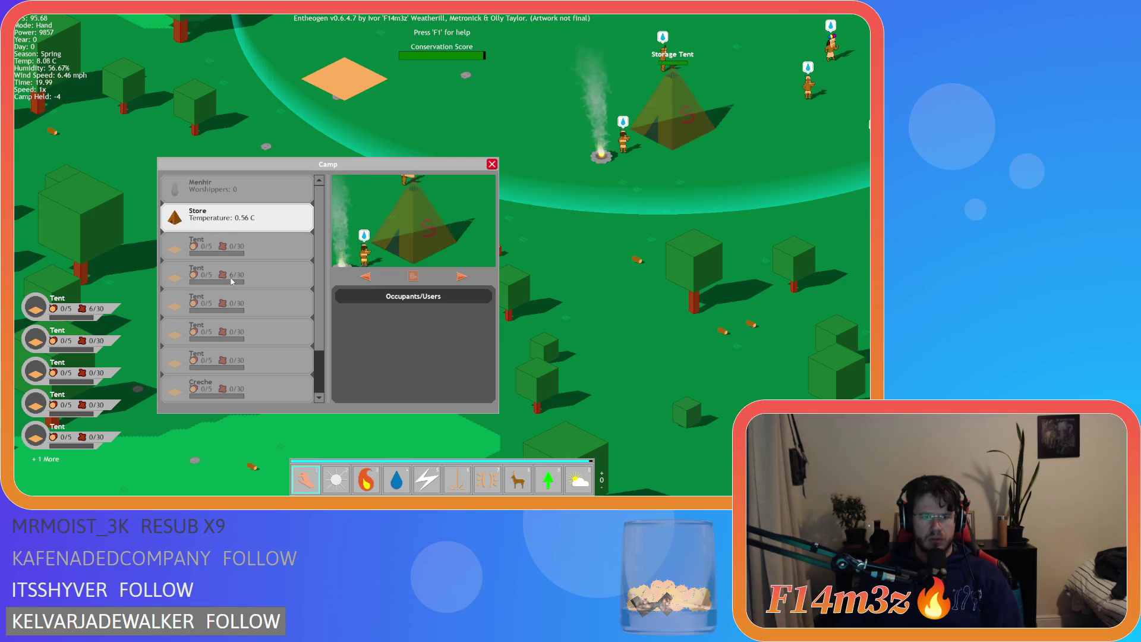
click(231, 217)
click(233, 271)
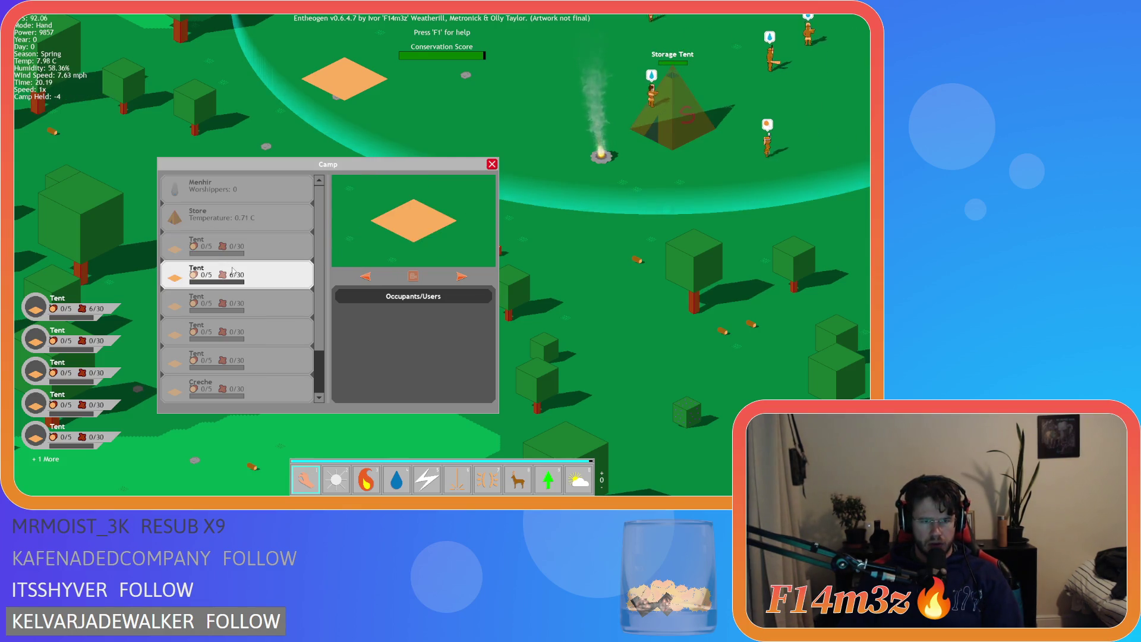
mouse_move(233, 271)
mouse_down()
mouse_move(220, 238)
mouse_move(248, 204)
mouse_move(238, 274)
mouse_move(243, 189)
mouse_up()
click(238, 217)
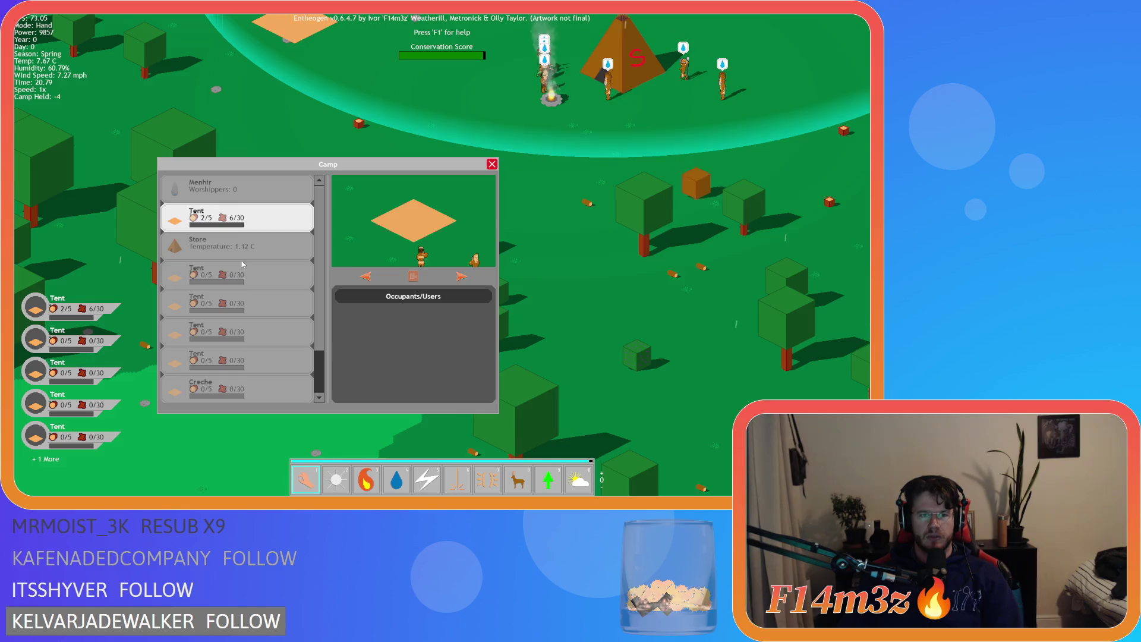
drag(233, 274, 234, 278)
Close the Camp window and confirm quitting to the main menu with Y
key(s)
key(Escape)
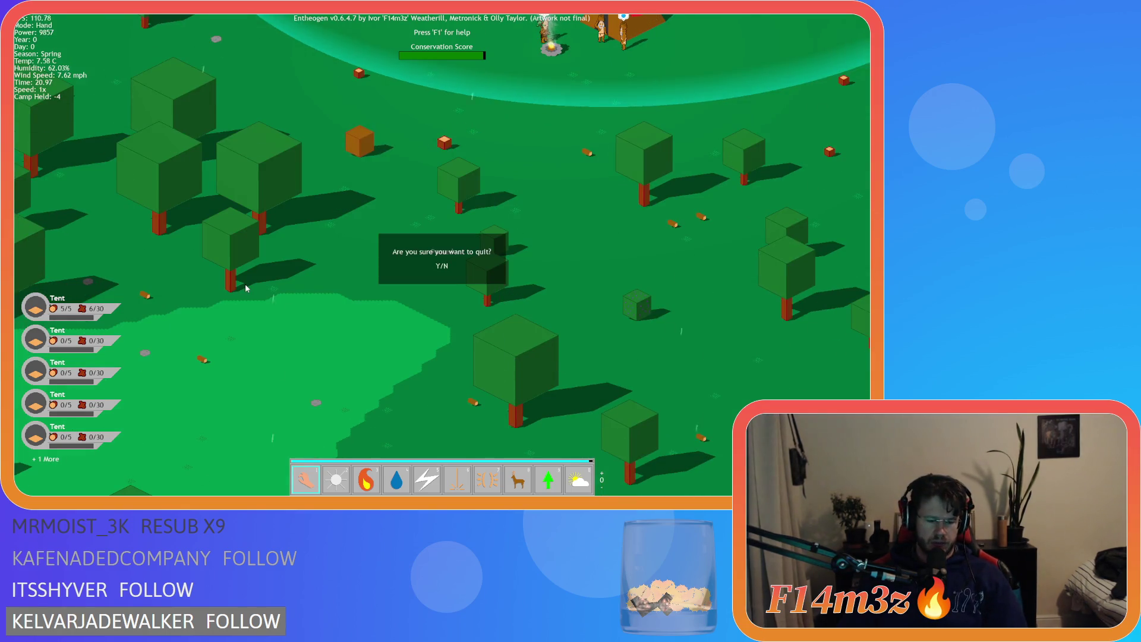
key(y)
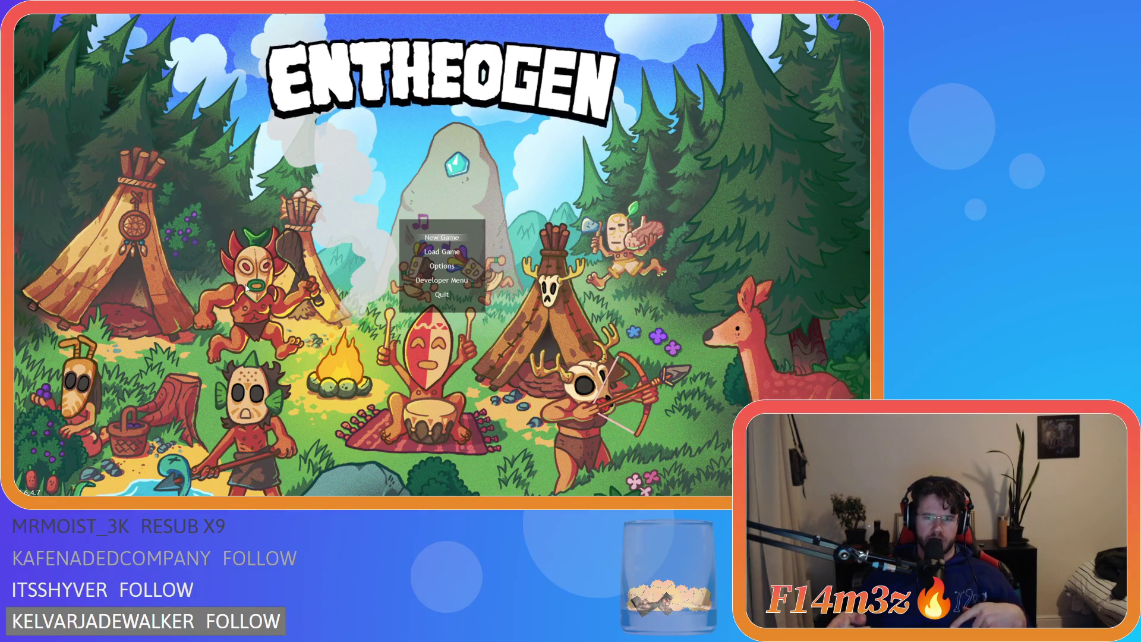
Close the game, comment out Draw GUI lines 125–126 and save, then reopen sc_windowCamp
key(alt+F4)
click(491, 249)
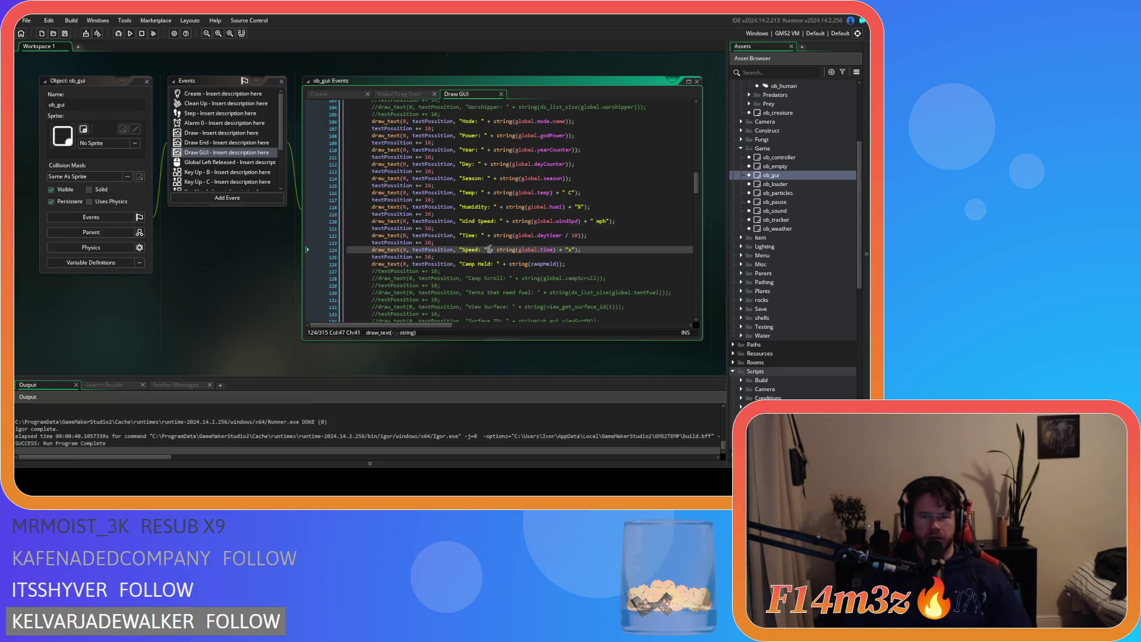
drag(564, 263, 366, 253)
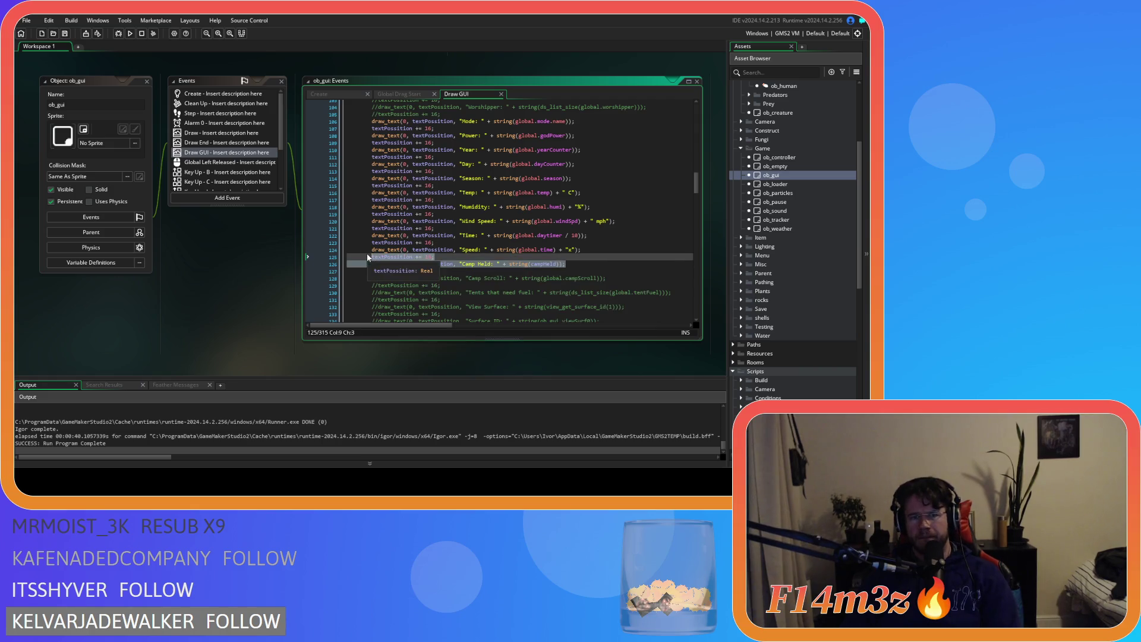
key(ctrl+k)
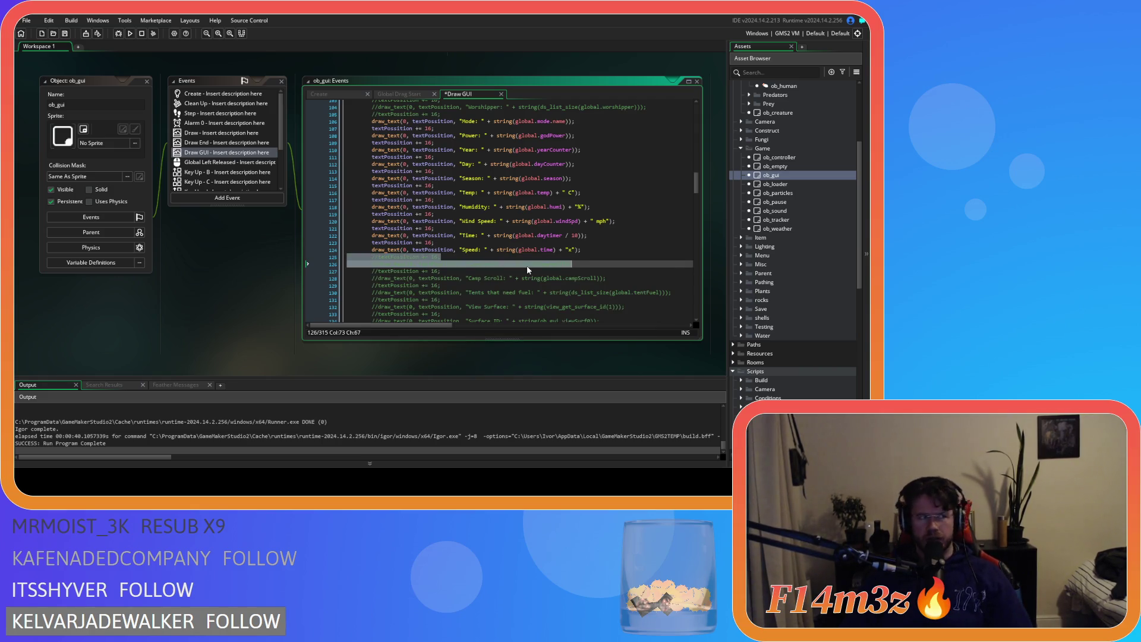
key(ctrl+s)
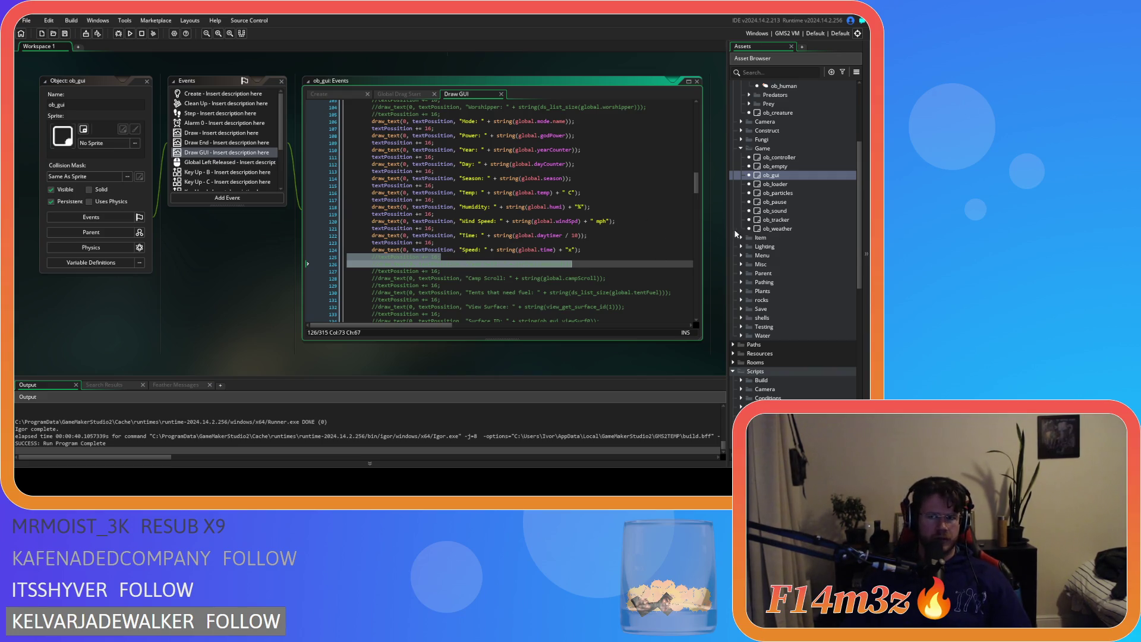
scroll(760, 297, down, 5)
double_click(786, 356)
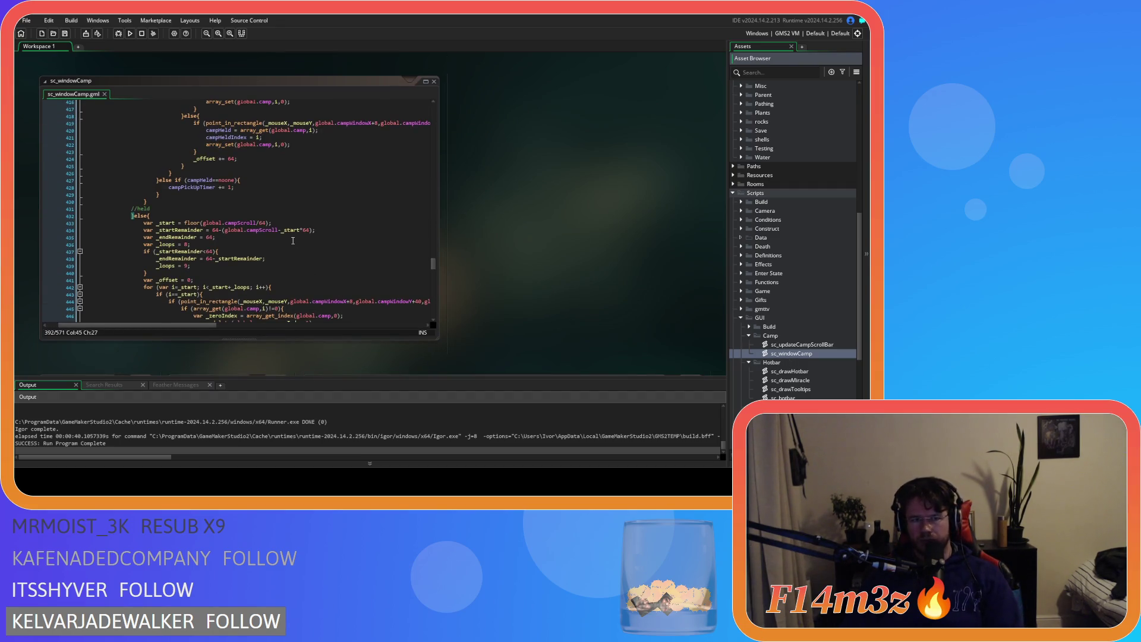
scroll(293, 241, down, 4)
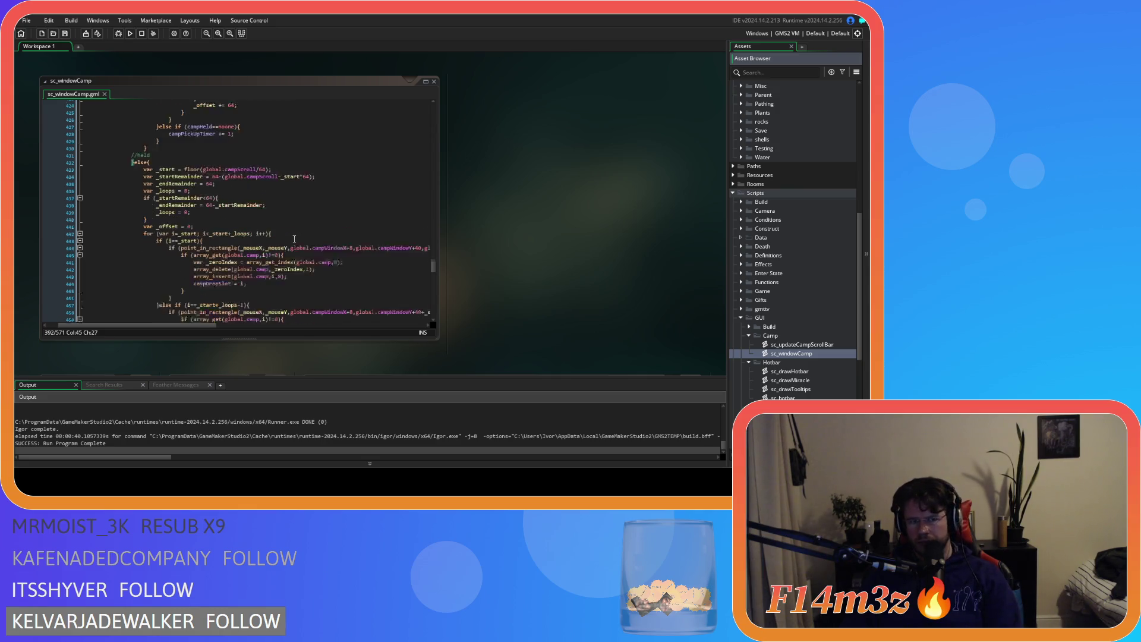
scroll(294, 239, up, 10)
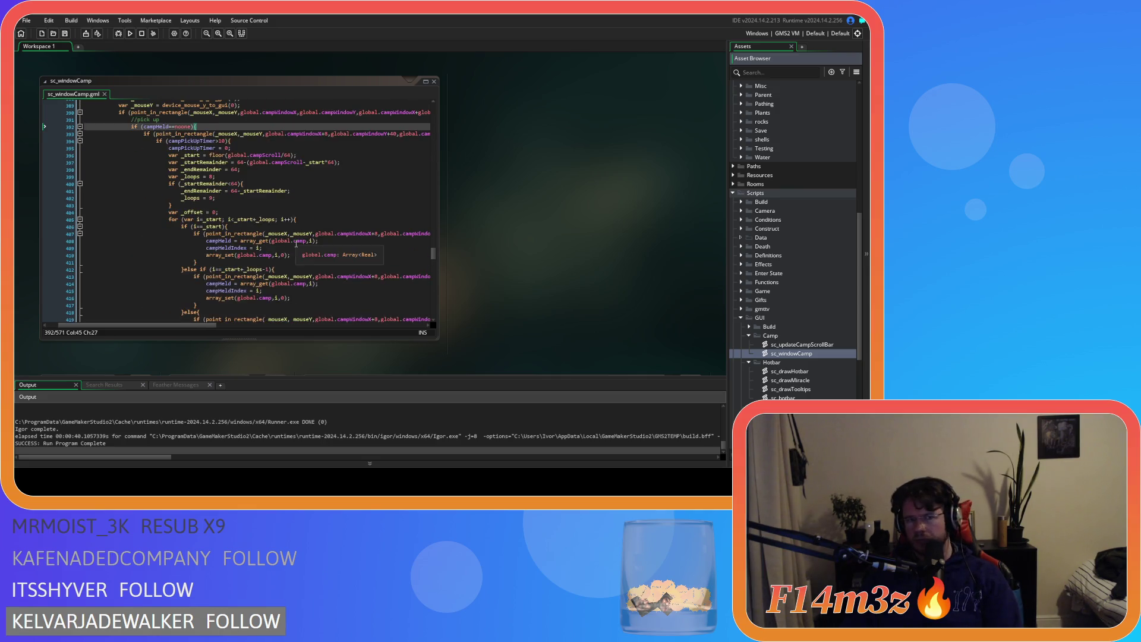
click(306, 220)
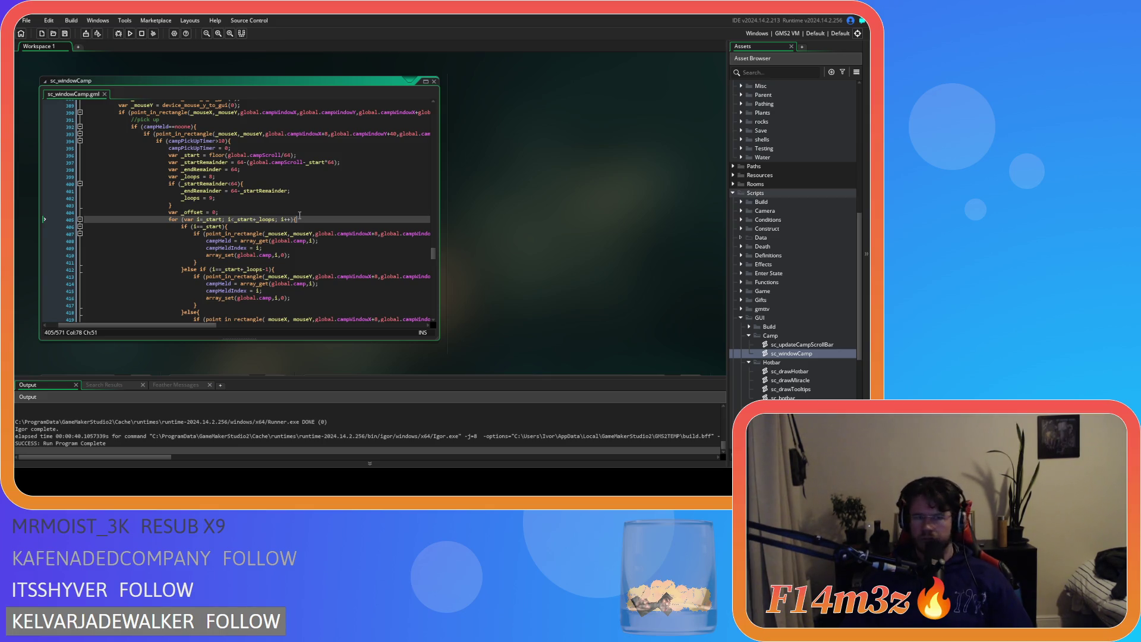
scroll(300, 215, down, 7)
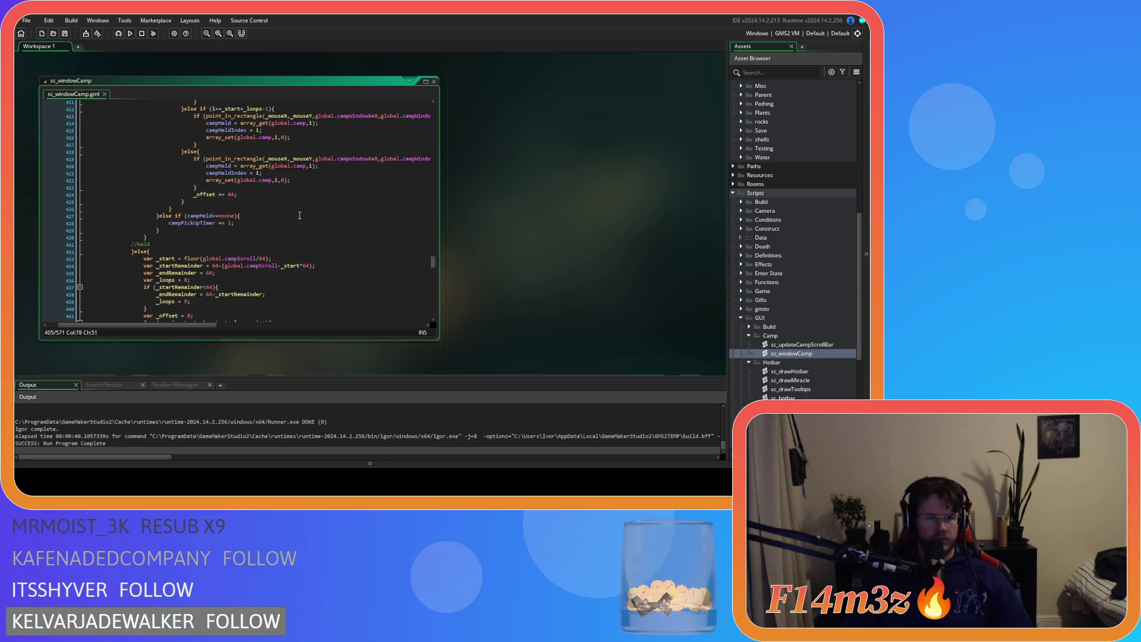
click(281, 223)
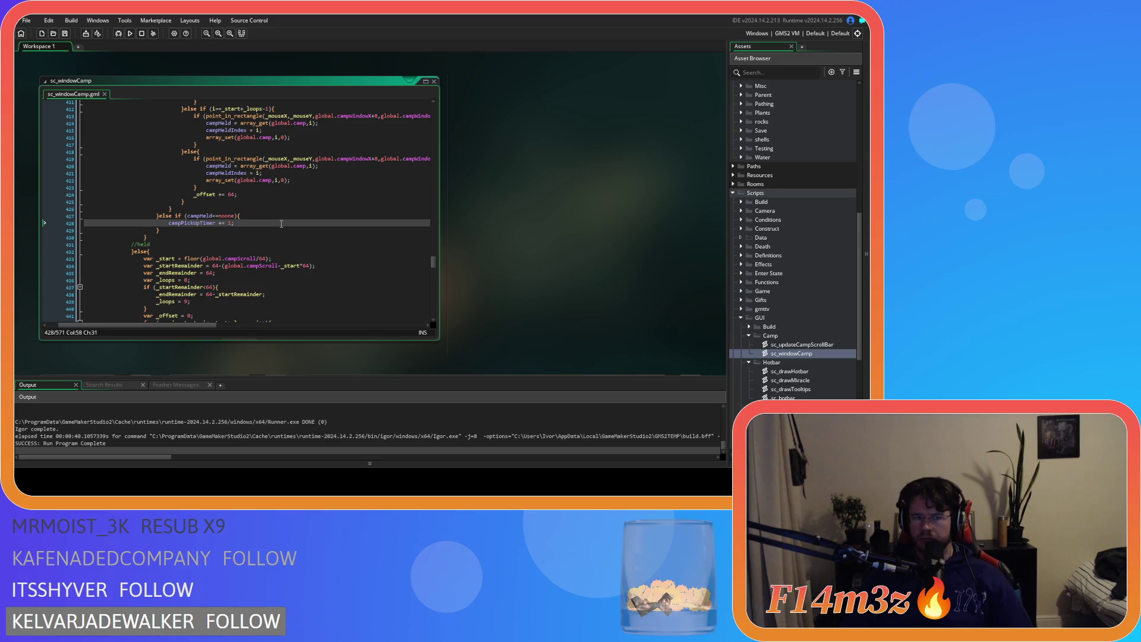
scroll(281, 224, up, 7)
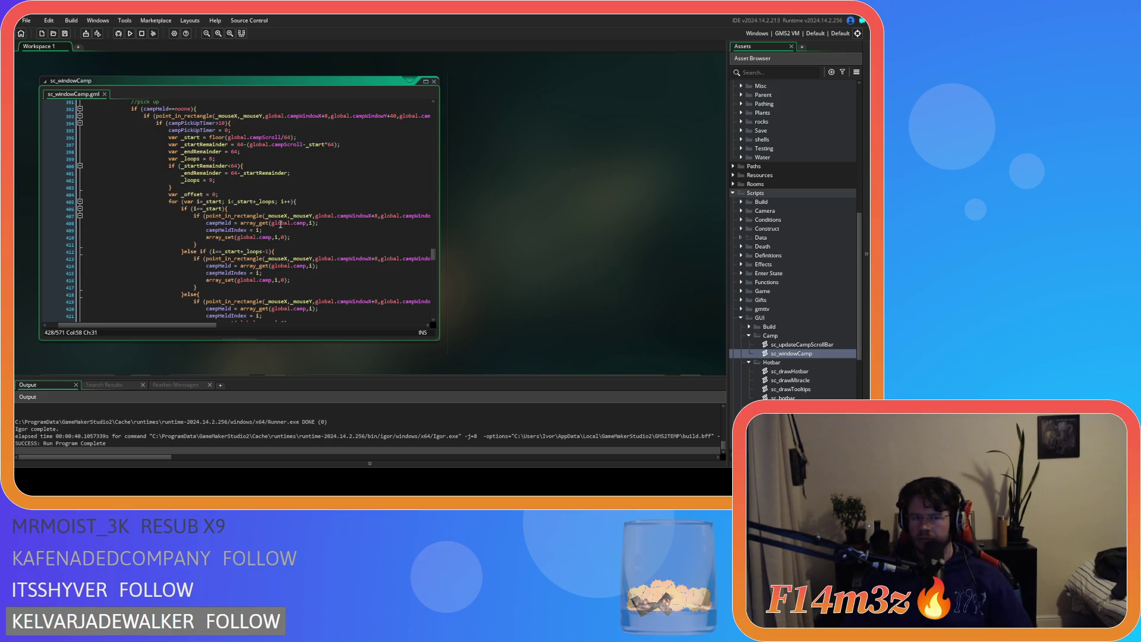
mouse_move(281, 224)
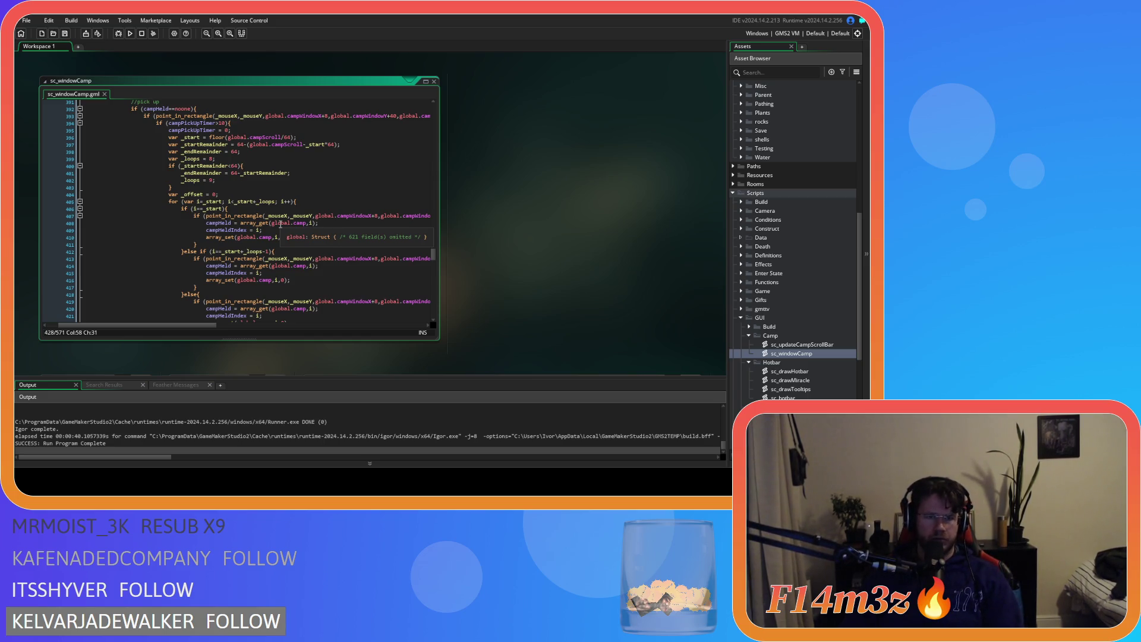
click(292, 203)
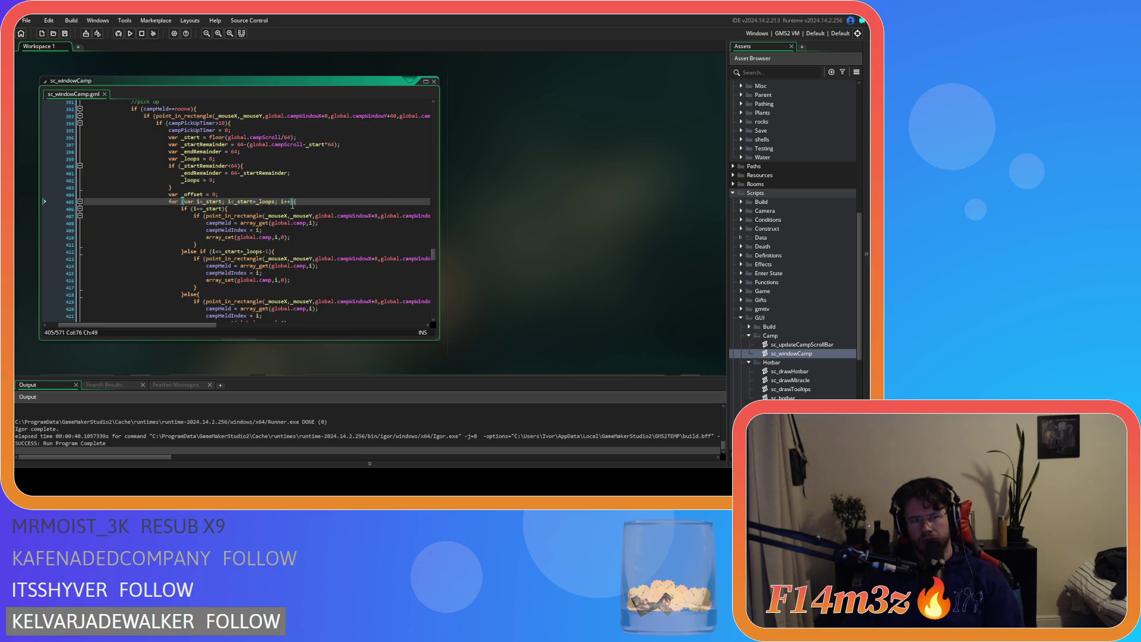
scroll(292, 205, down, 3)
scroll(293, 206, up, 3)
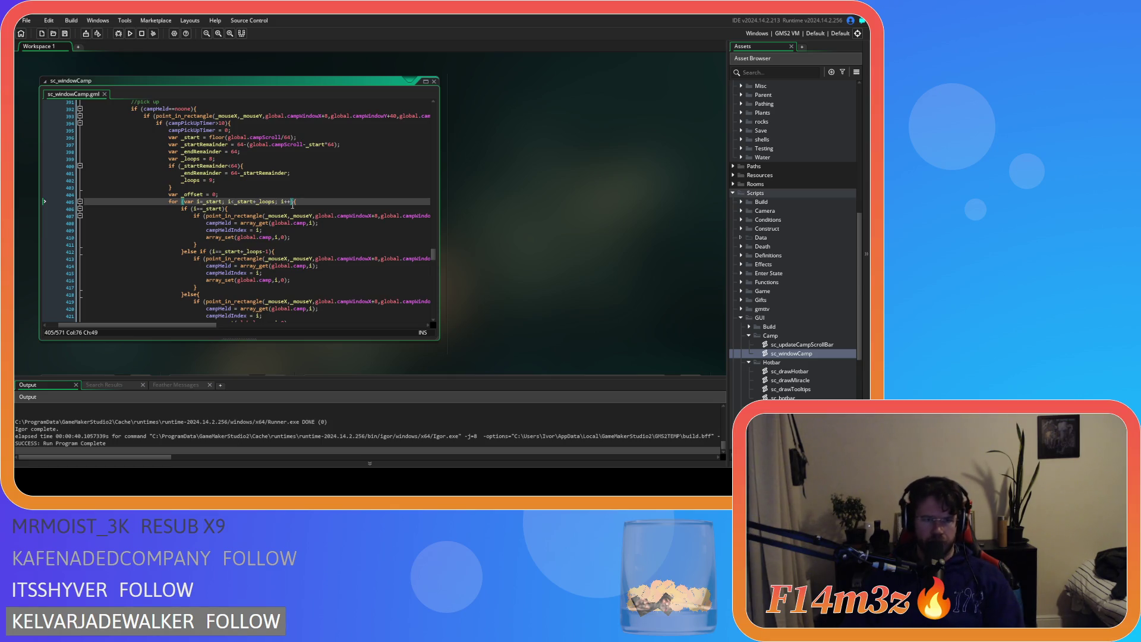
scroll(293, 205, up, 4)
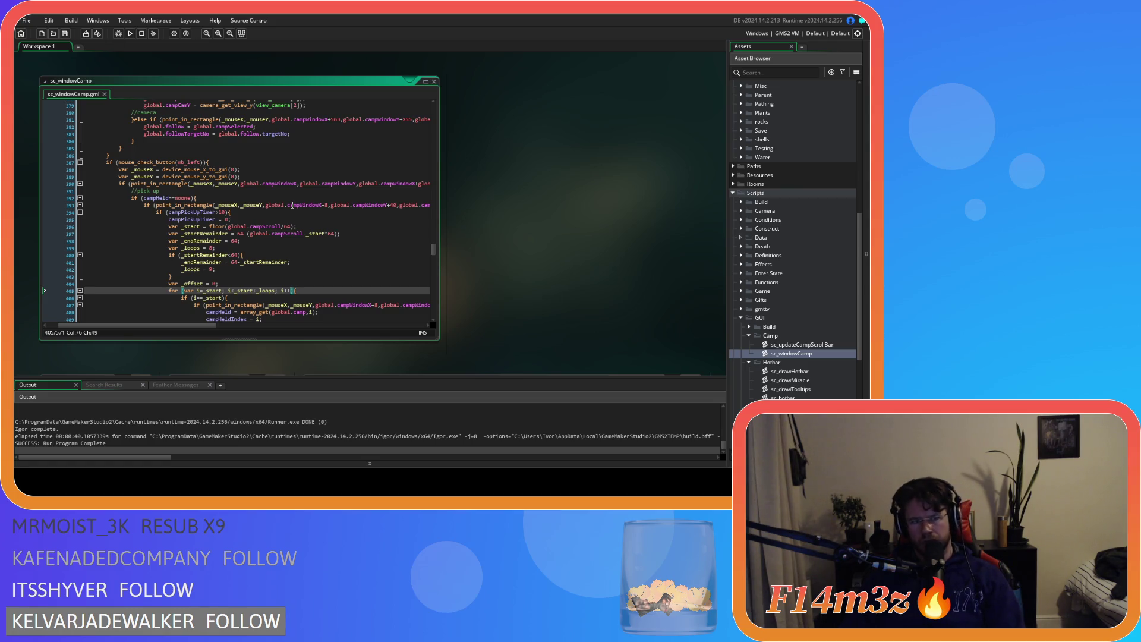
scroll(292, 206, down, 3)
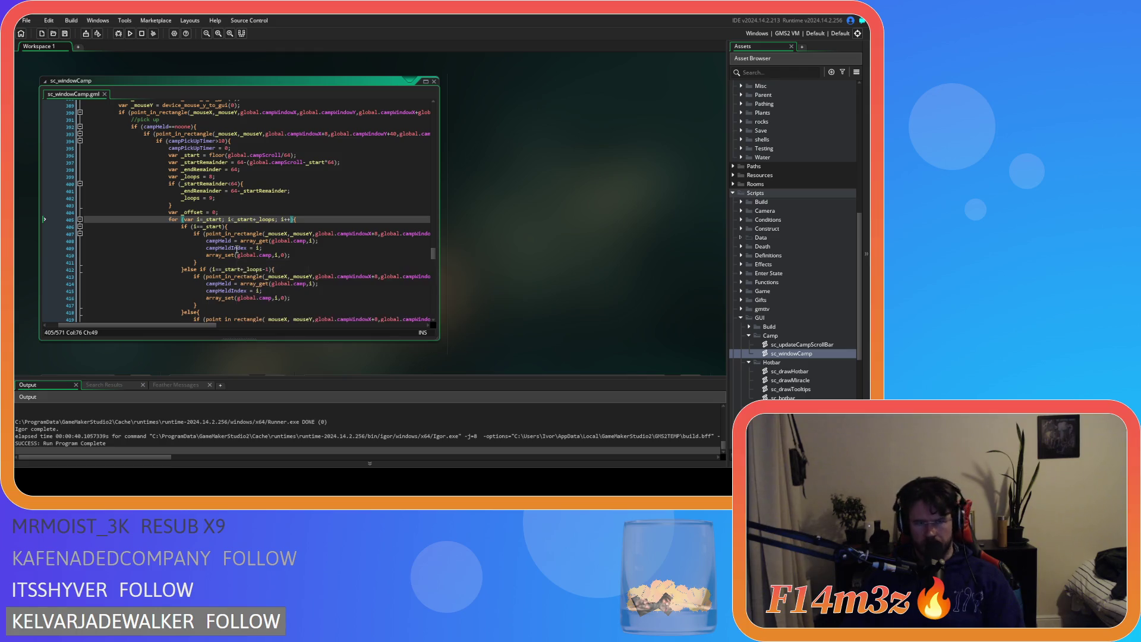
scroll(238, 226, down, 2)
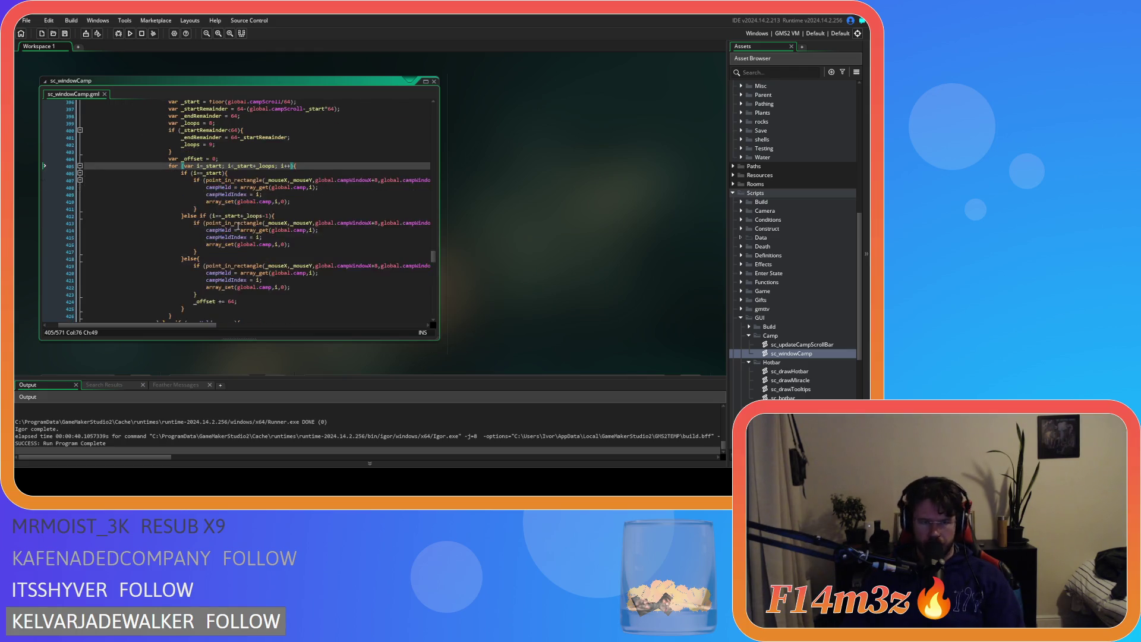
scroll(238, 226, down, 3)
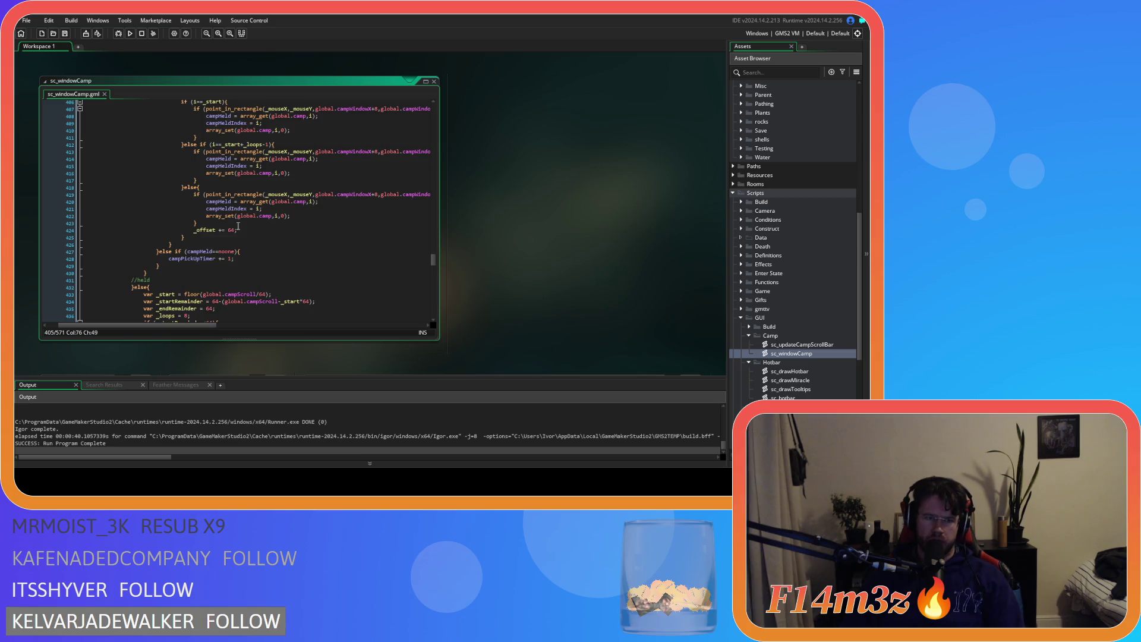
scroll(237, 226, up, 12)
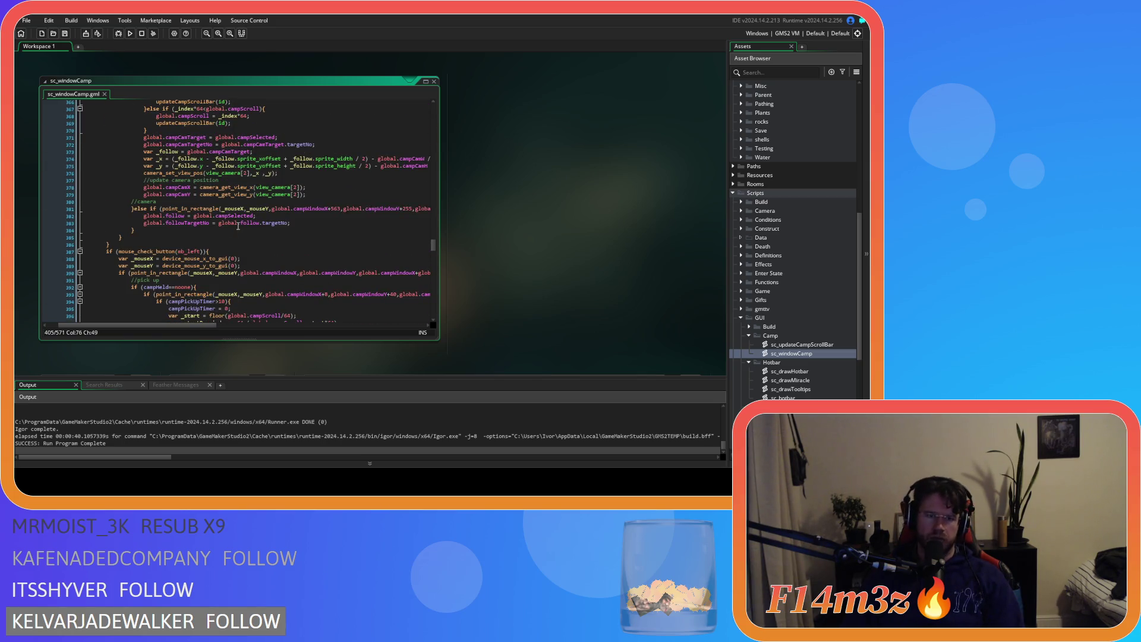
scroll(238, 227, up, 9)
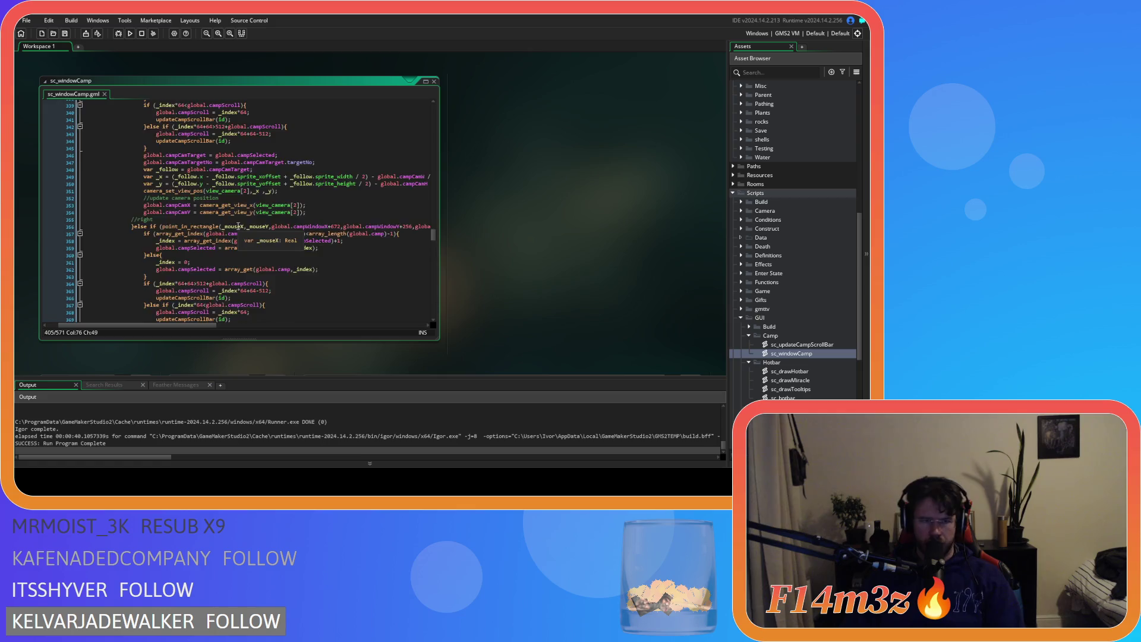
scroll(238, 227, up, 3)
scroll(237, 226, up, 4)
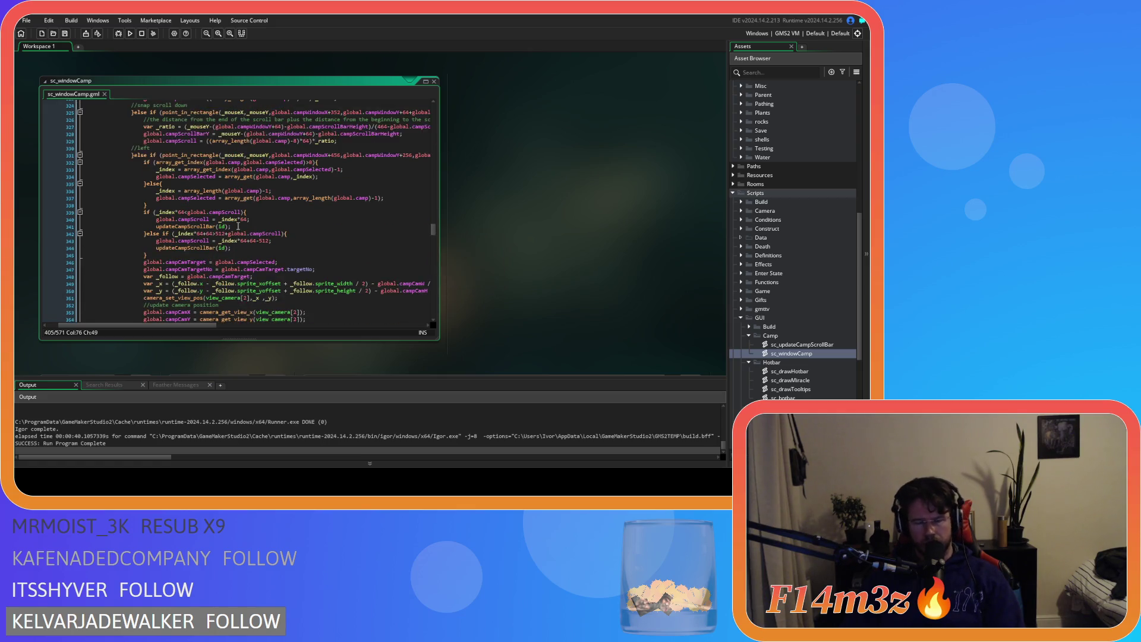
scroll(237, 226, up, 1)
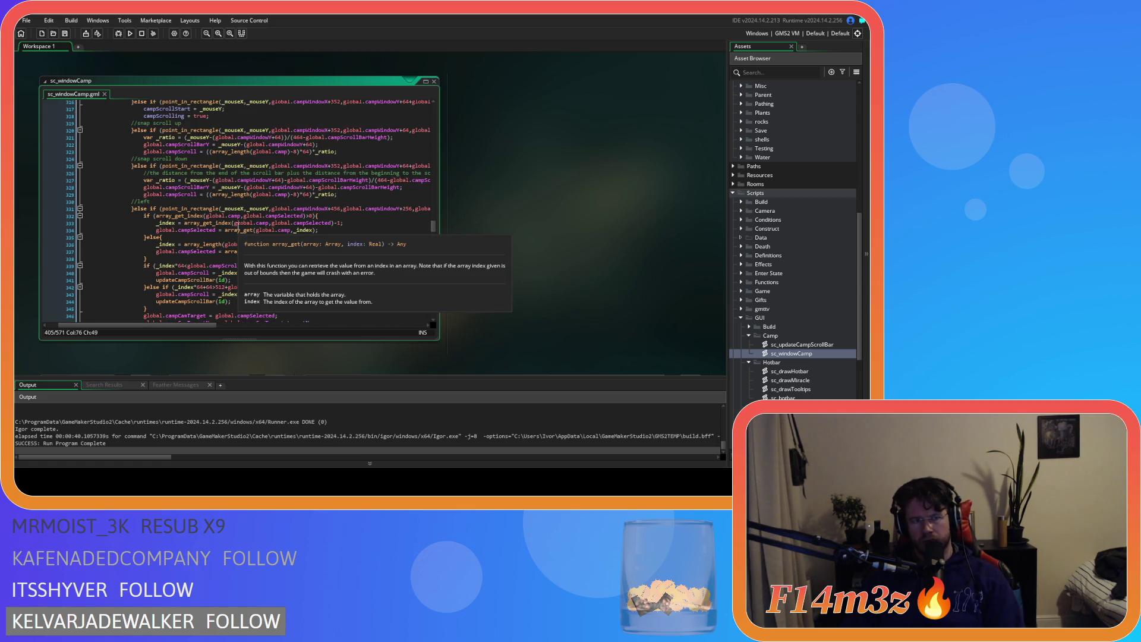
scroll(238, 226, up, 3)
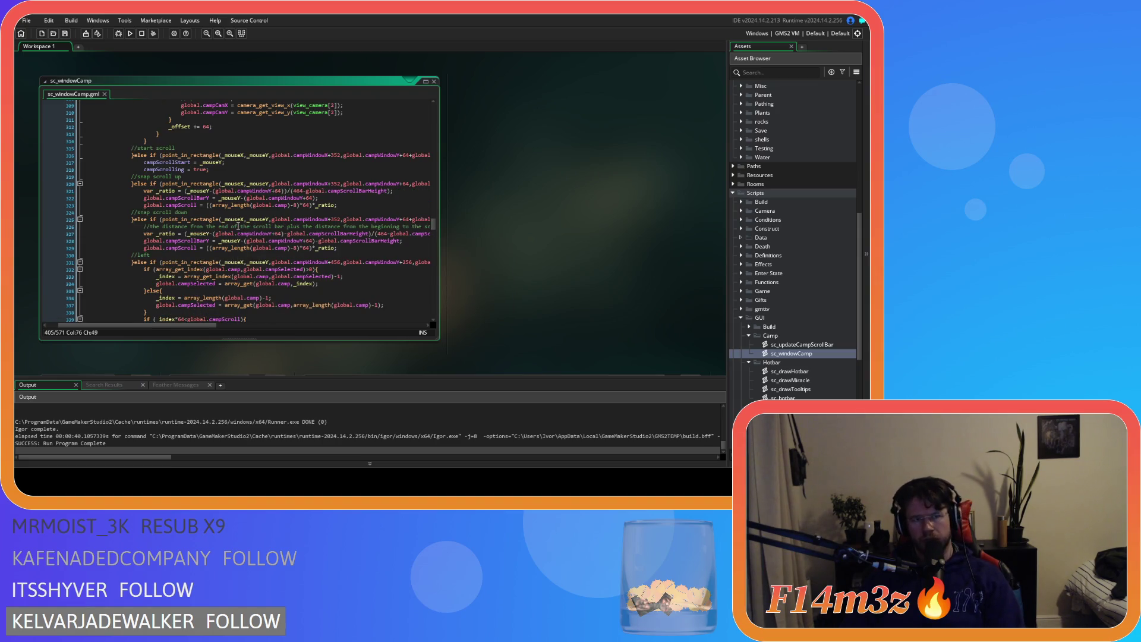
scroll(238, 226, up, 12)
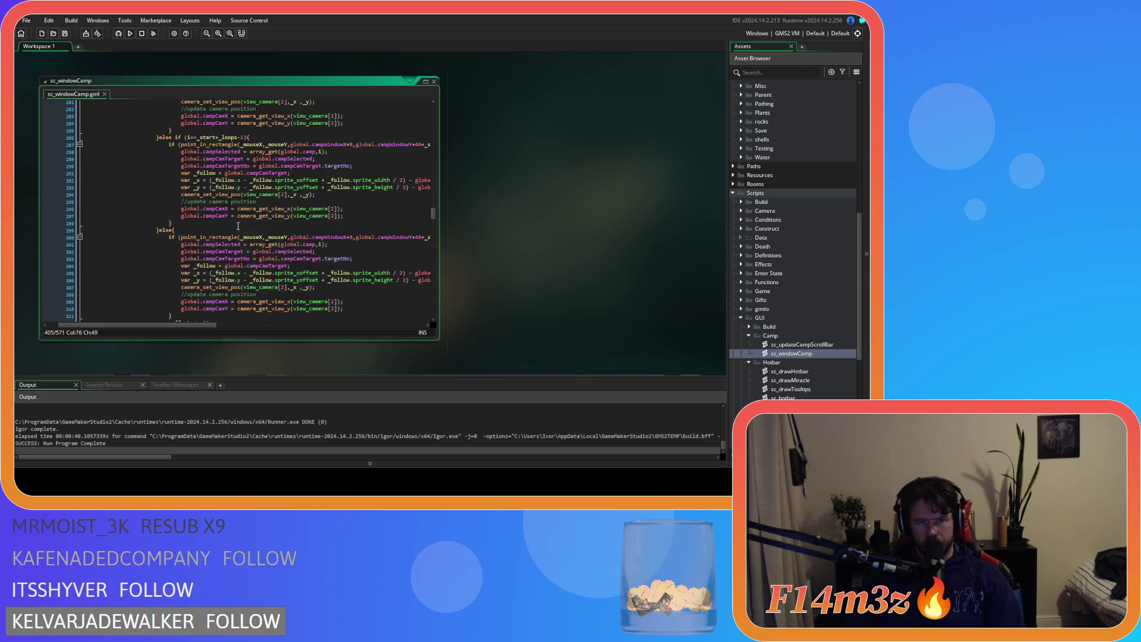
scroll(238, 226, up, 2)
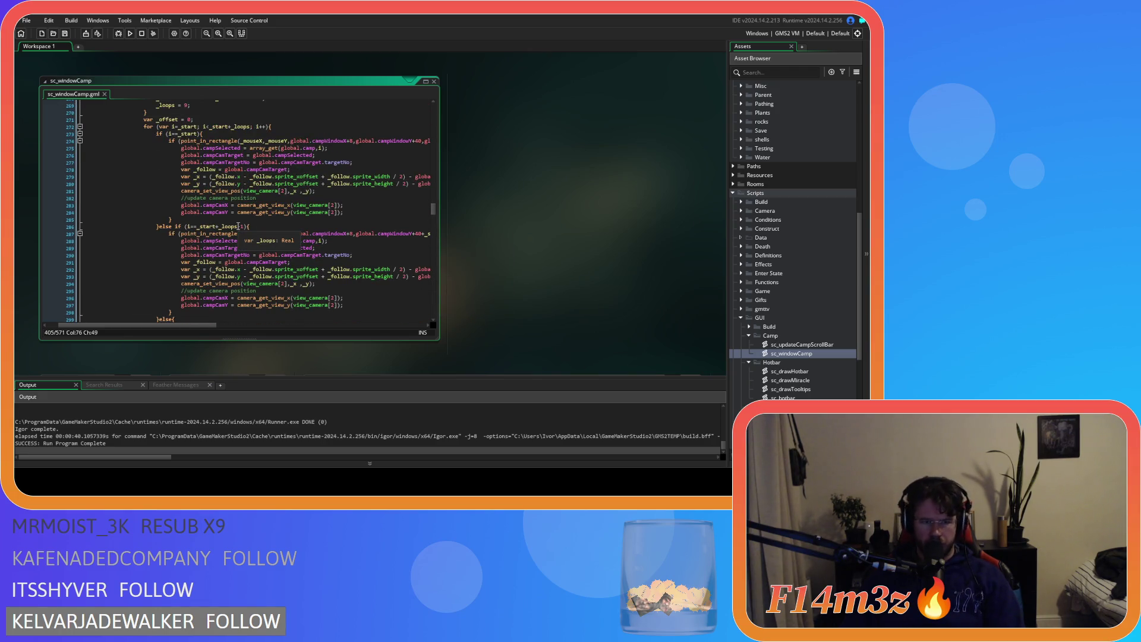
scroll(238, 227, up, 5)
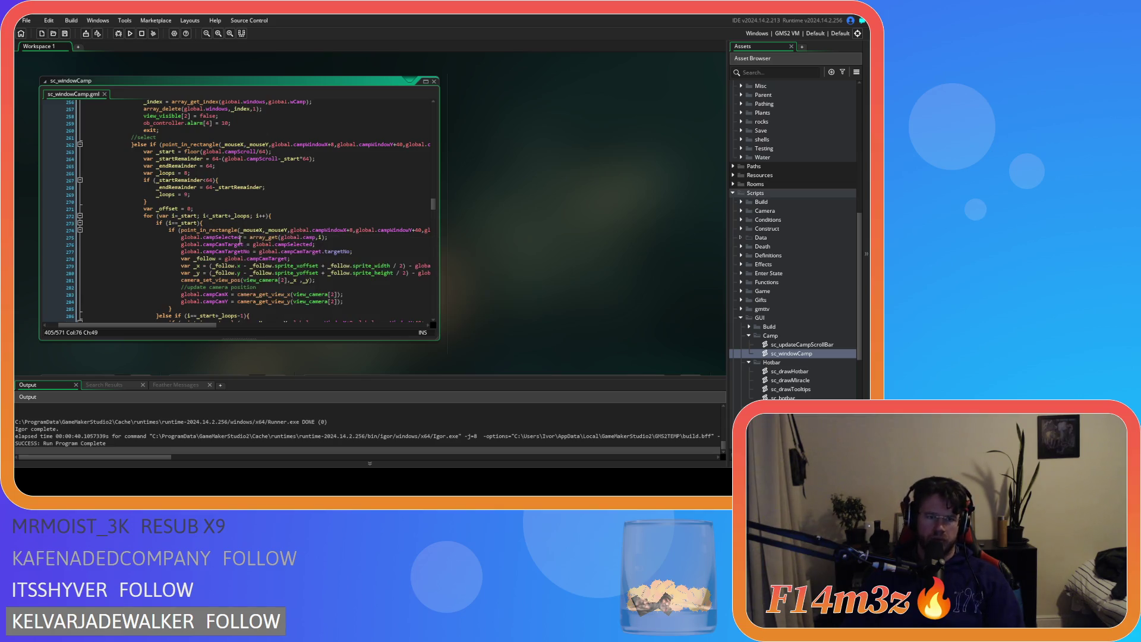
scroll(239, 234, down, 5)
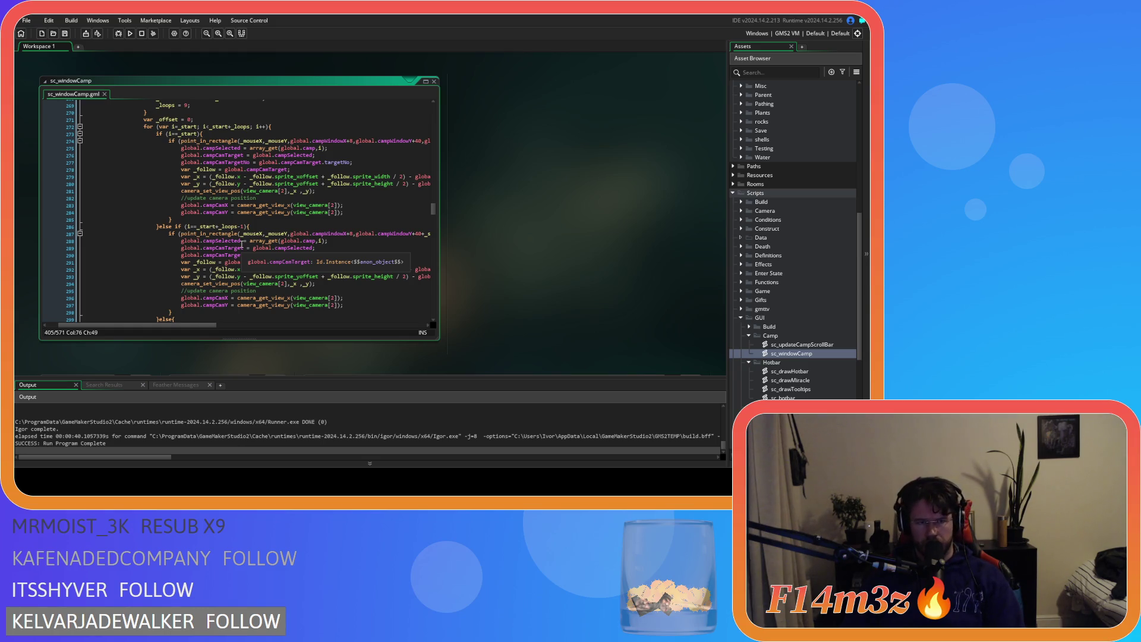
scroll(241, 244, down, 17)
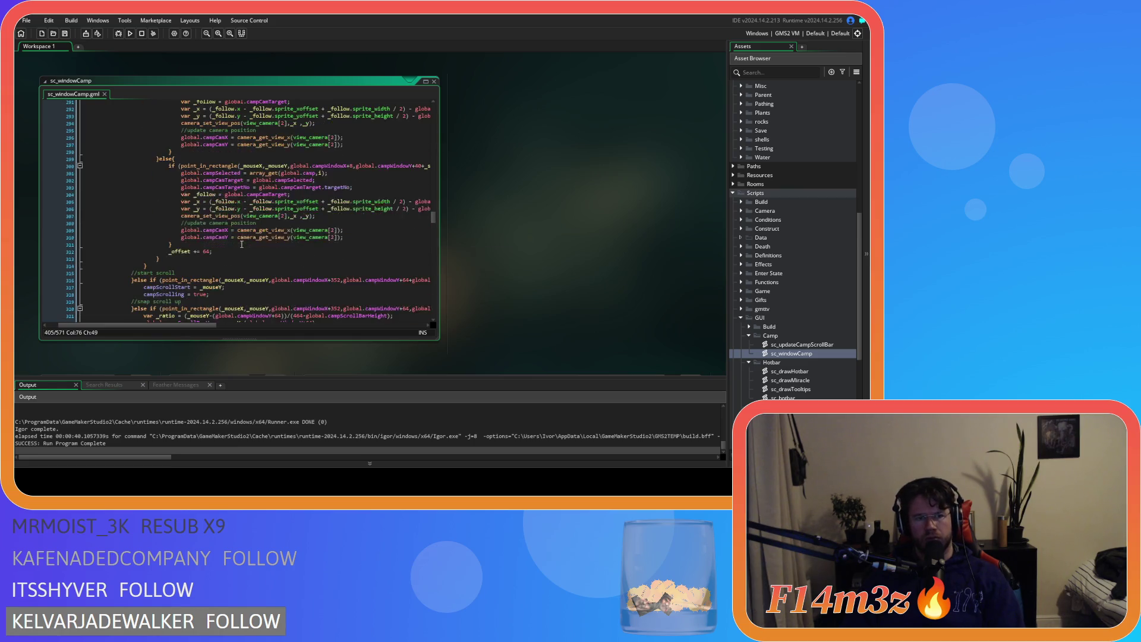
scroll(242, 244, down, 10)
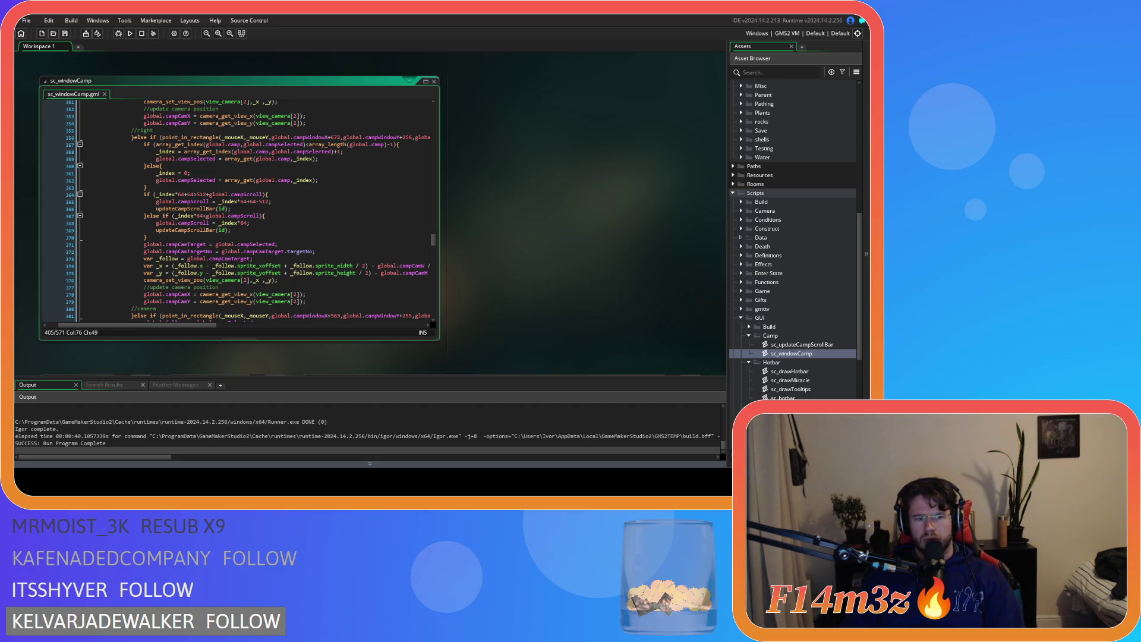
click(324, 245)
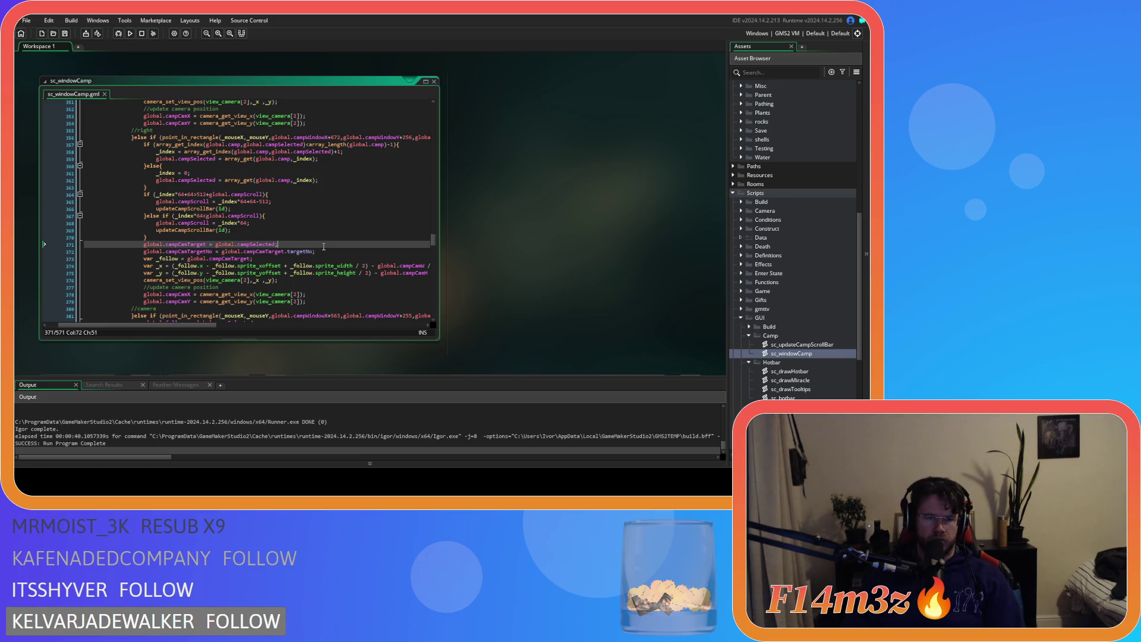
scroll(324, 246, down, 3)
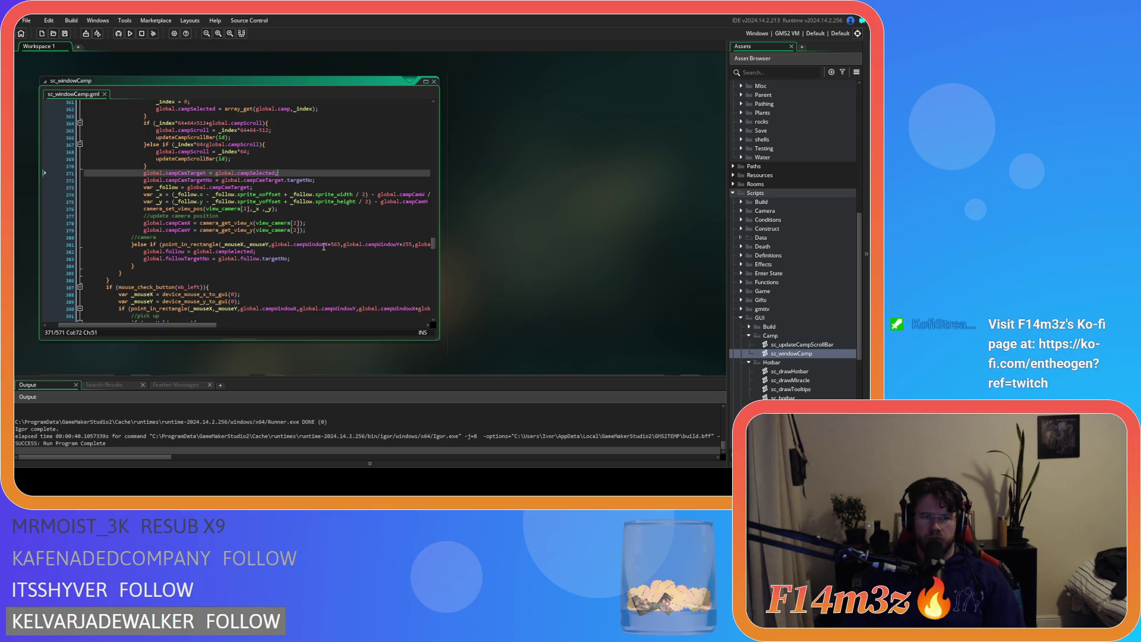
scroll(324, 246, up, 18)
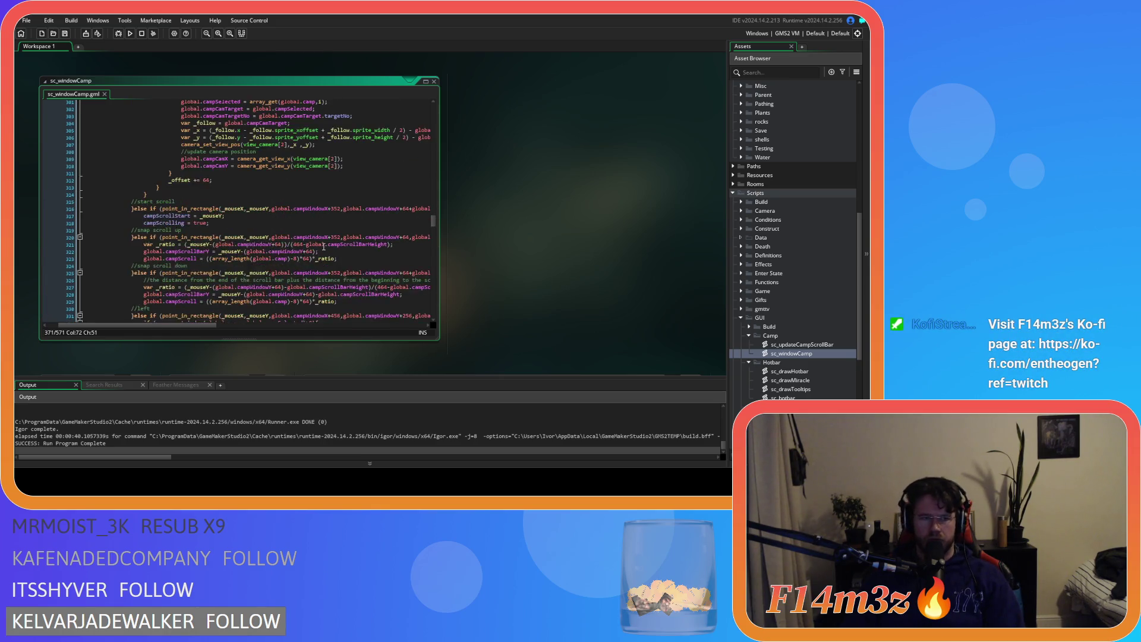
scroll(323, 246, up, 10)
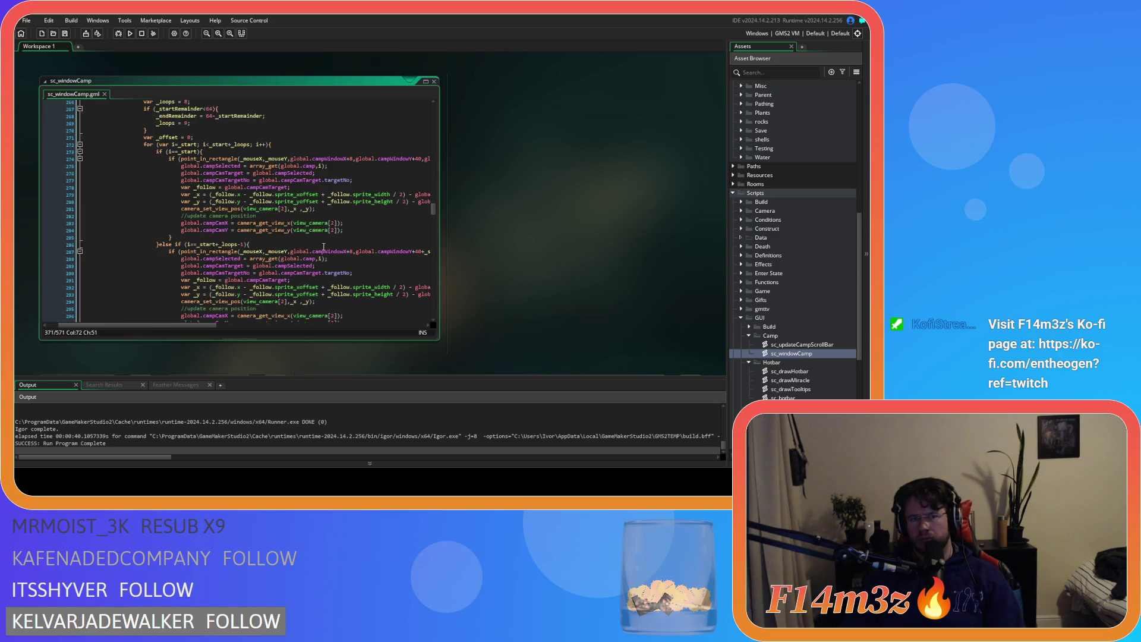
scroll(324, 246, up, 8)
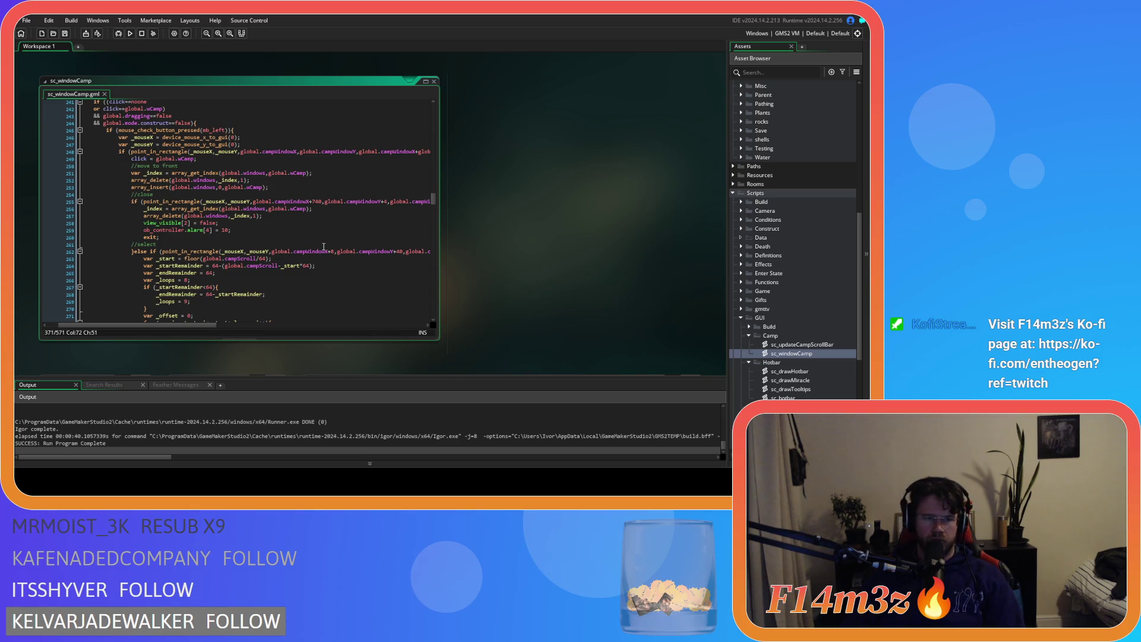
scroll(324, 246, down, 3)
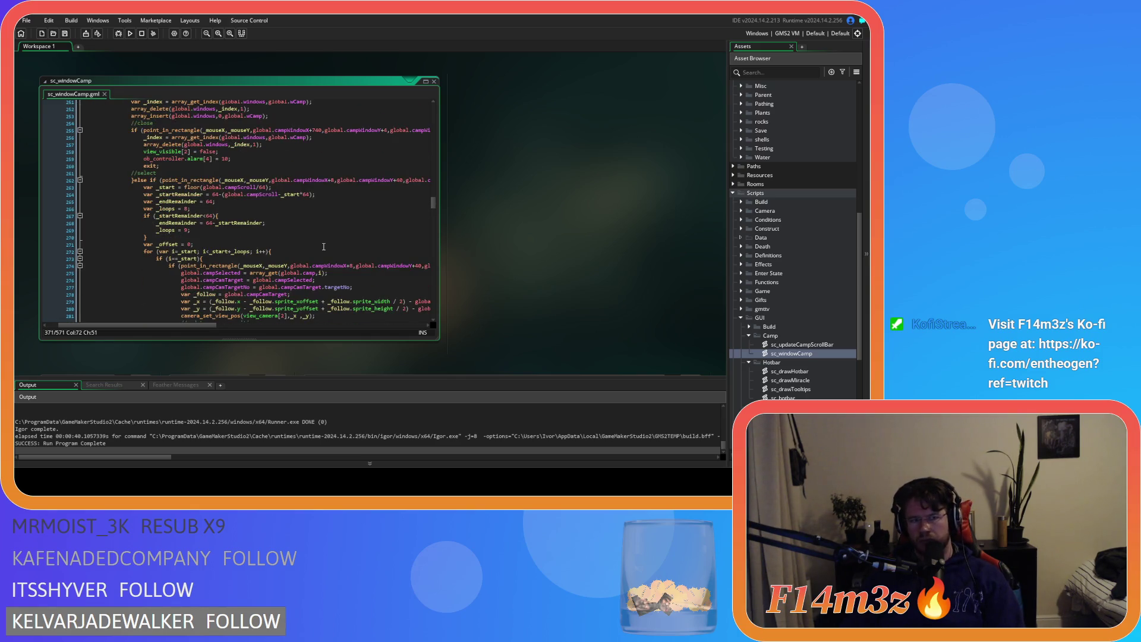
scroll(324, 246, down, 3)
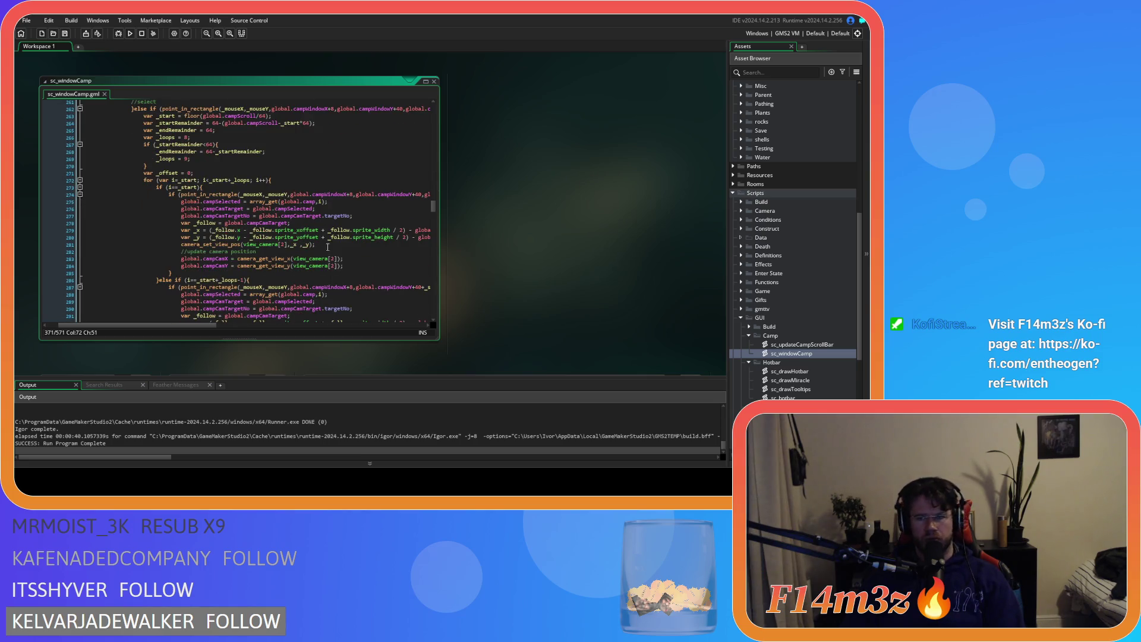
scroll(783, 290, up, 10)
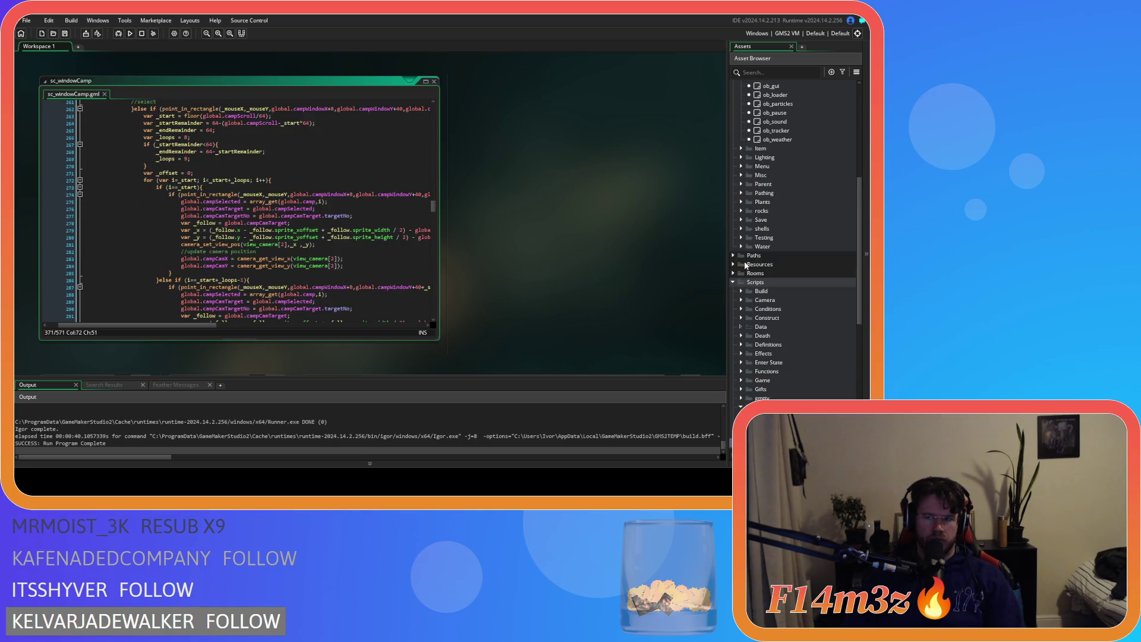
Add campTimerStartIndex = 0 above click = noone in ob_gui's Create event, save, and copy the name
double_click(776, 253)
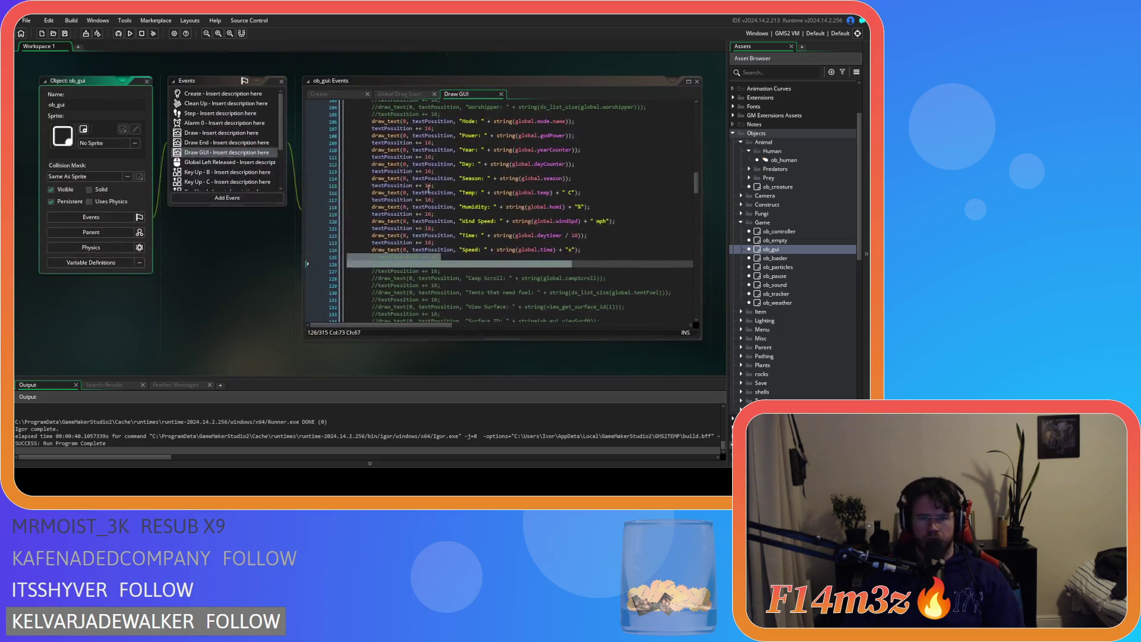
click(323, 95)
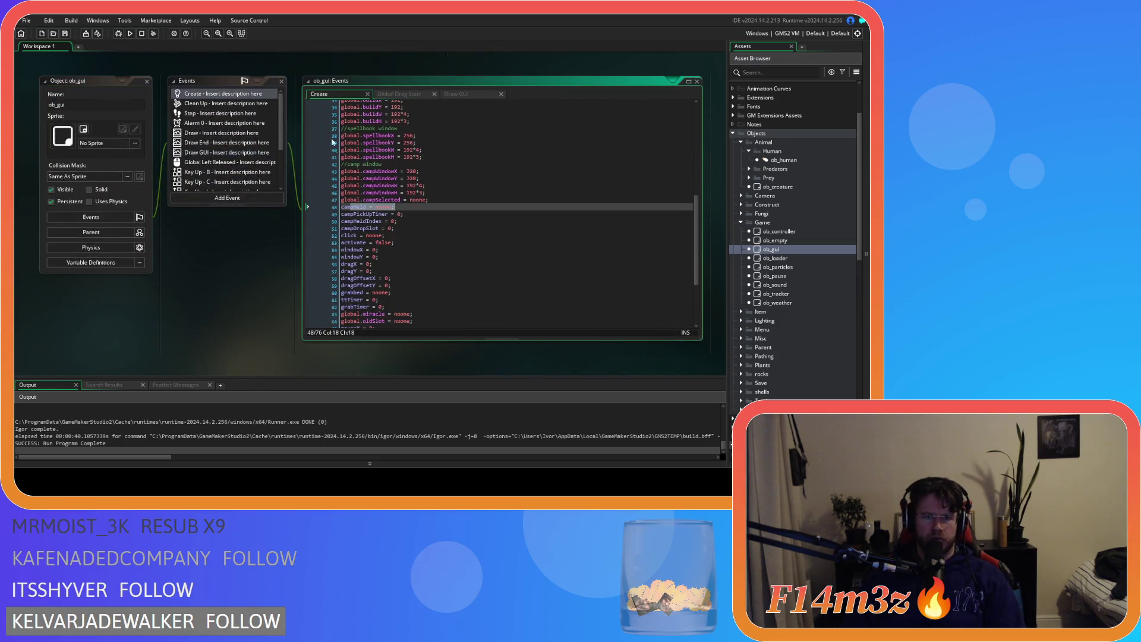
click(424, 233)
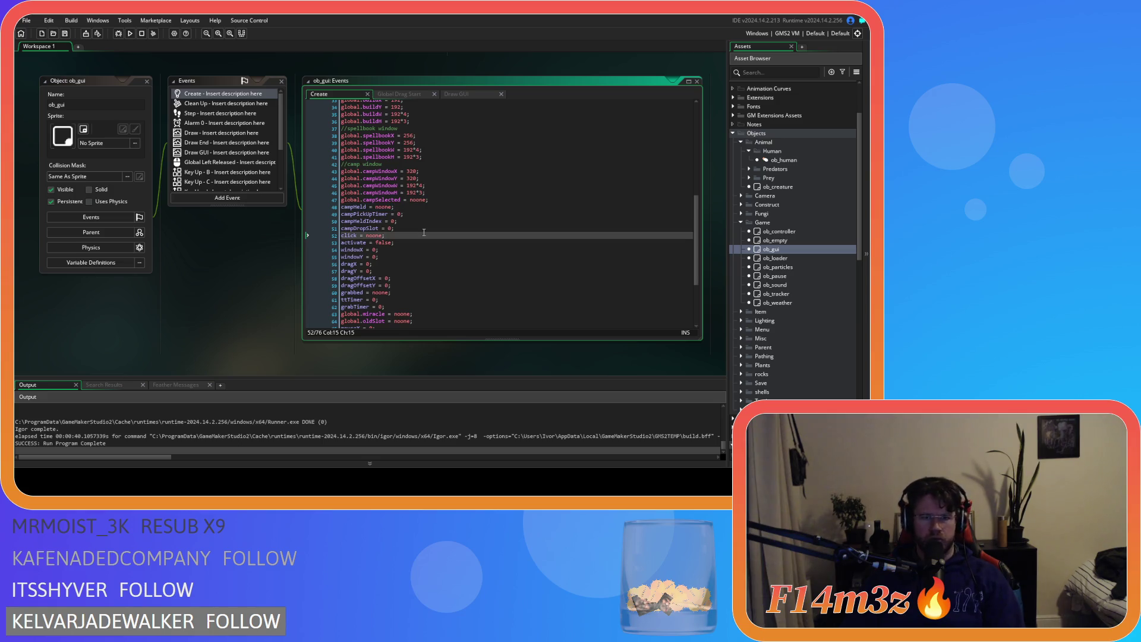
key(Up)
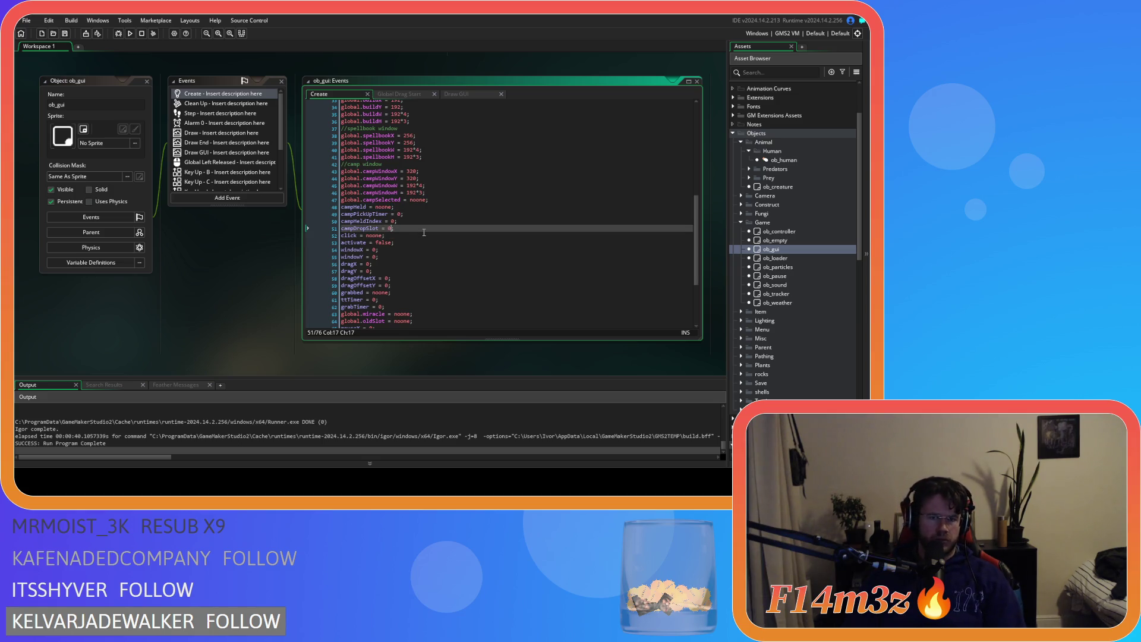
key(End)
key(Return)
text(cam)
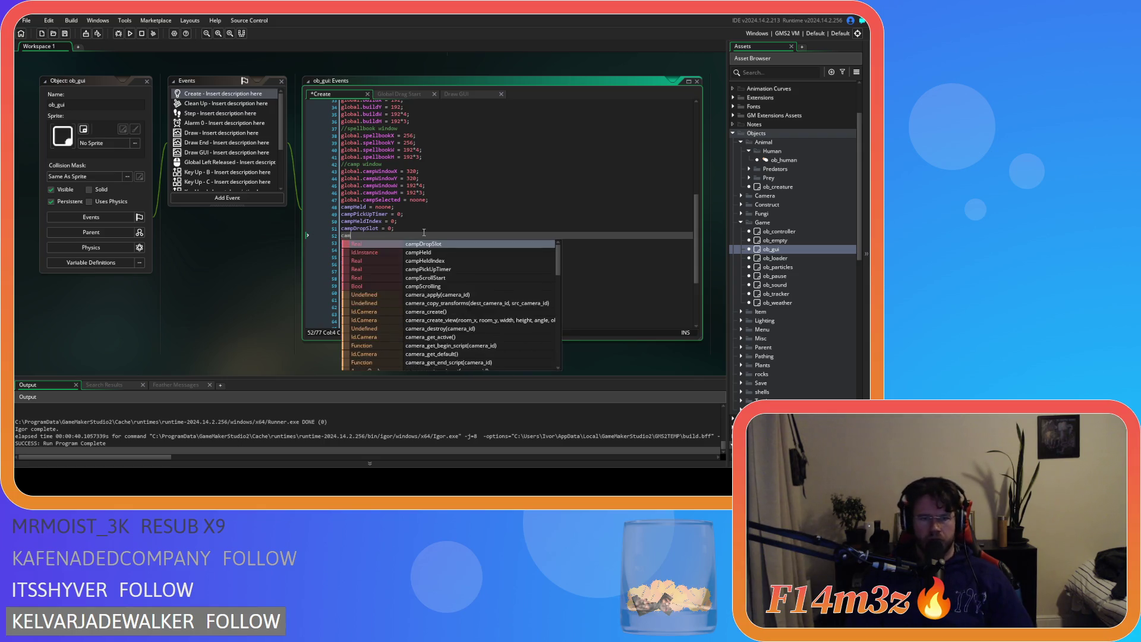
text(pTimerStartI)
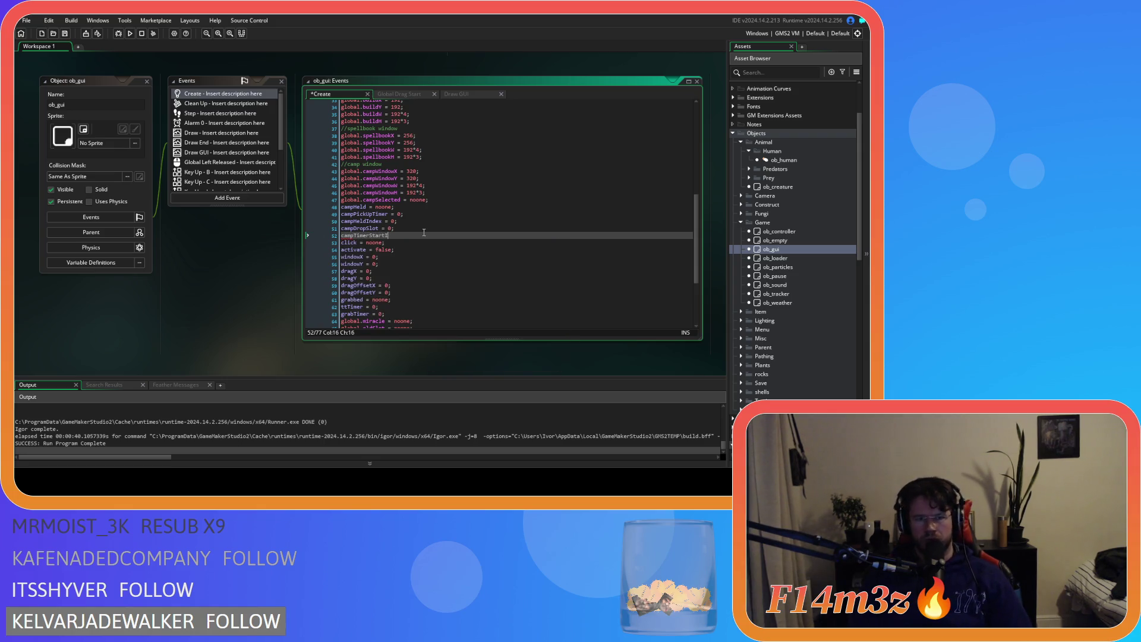
text(ndex = 0;)
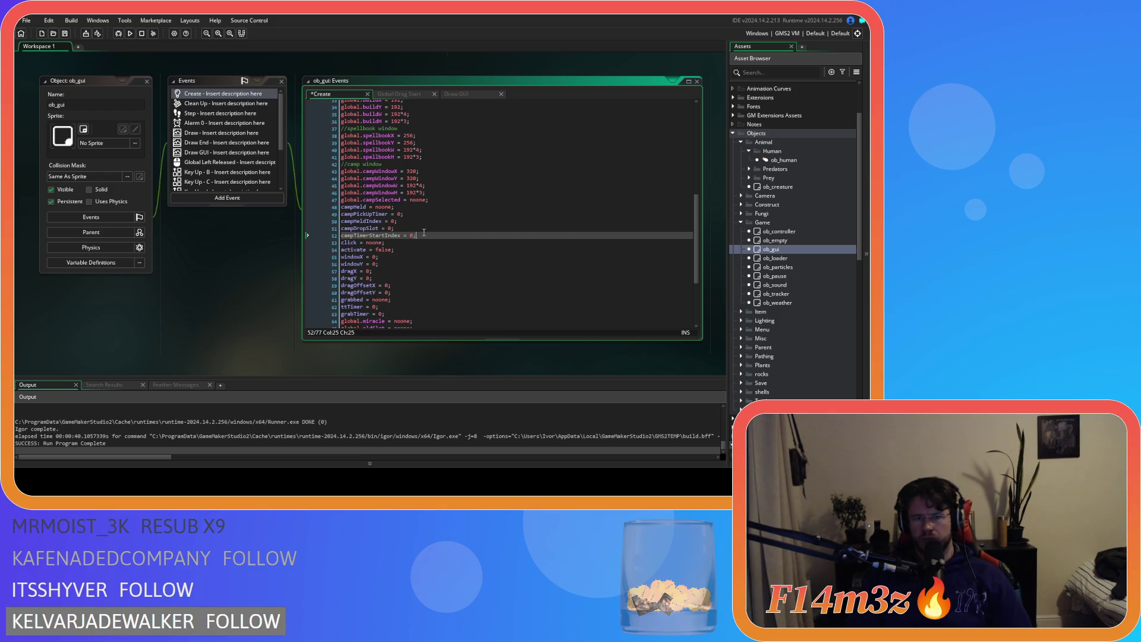
key(ctrl+s)
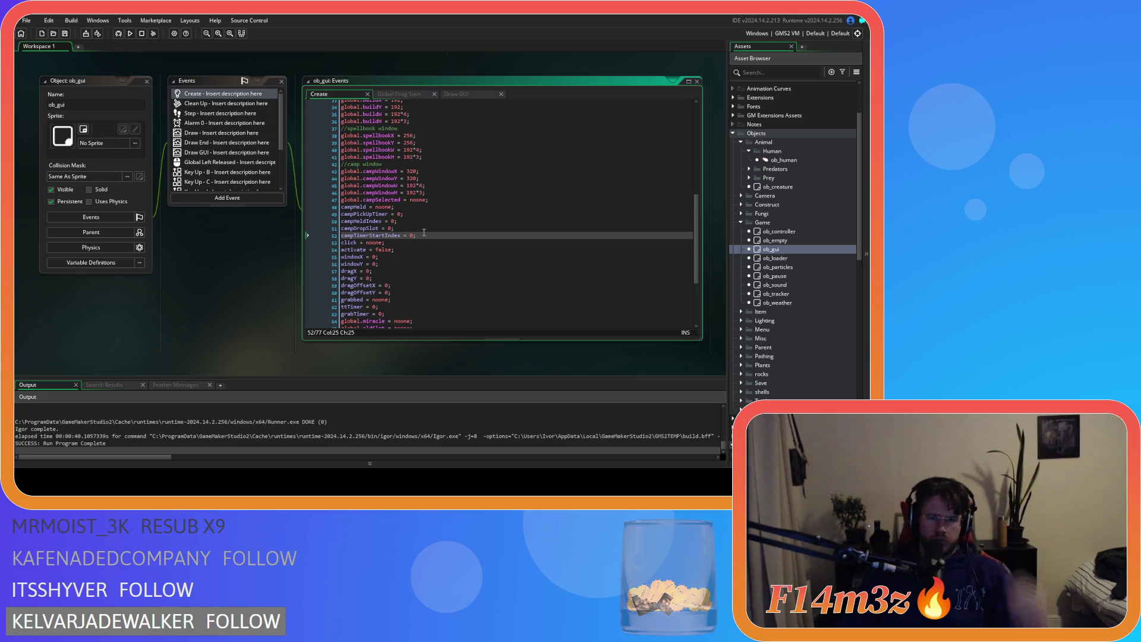
double_click(404, 234)
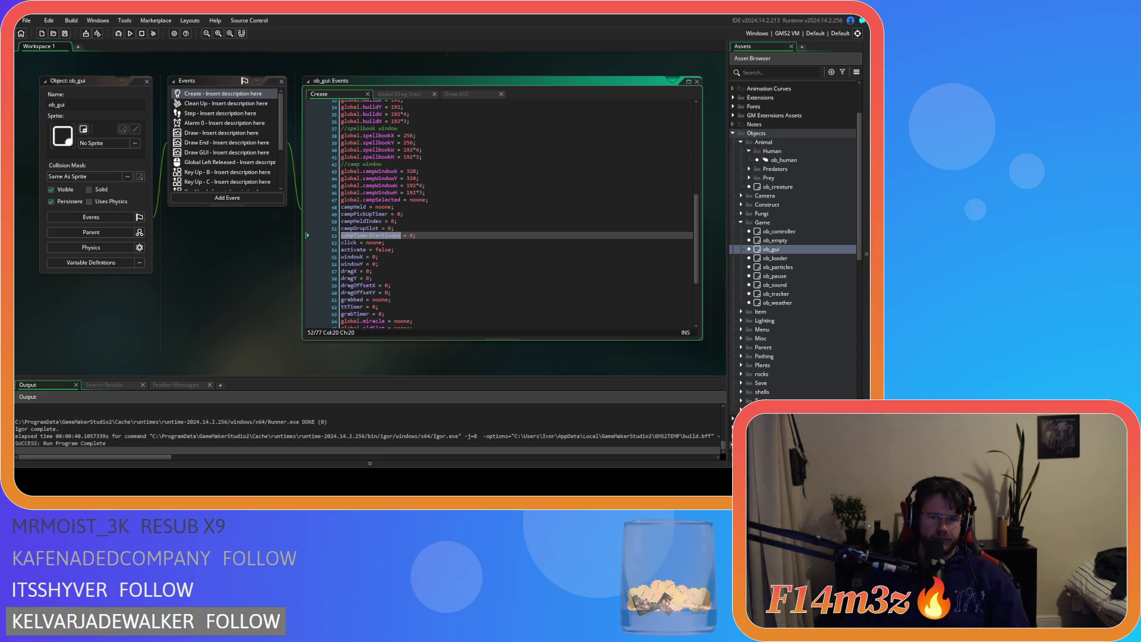
key(ctrl+Tab)
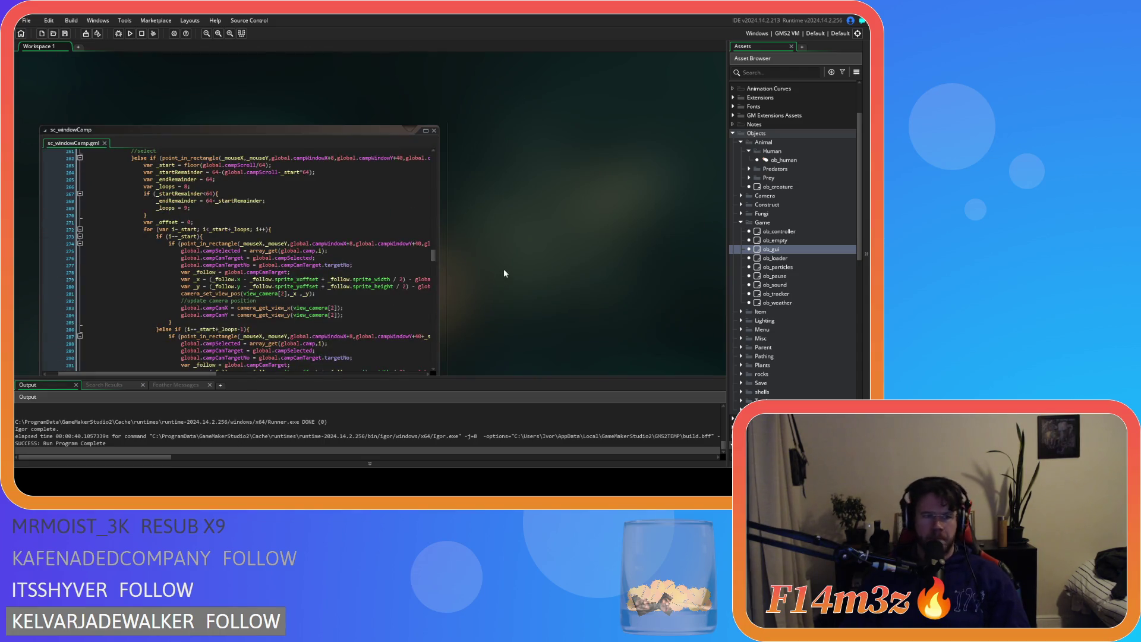
Add campTimerStartIndex = i after the first branch's campCamY update and select the line to copy
scroll(422, 245, down, 1)
click(421, 241)
scroll(416, 241, up, 3)
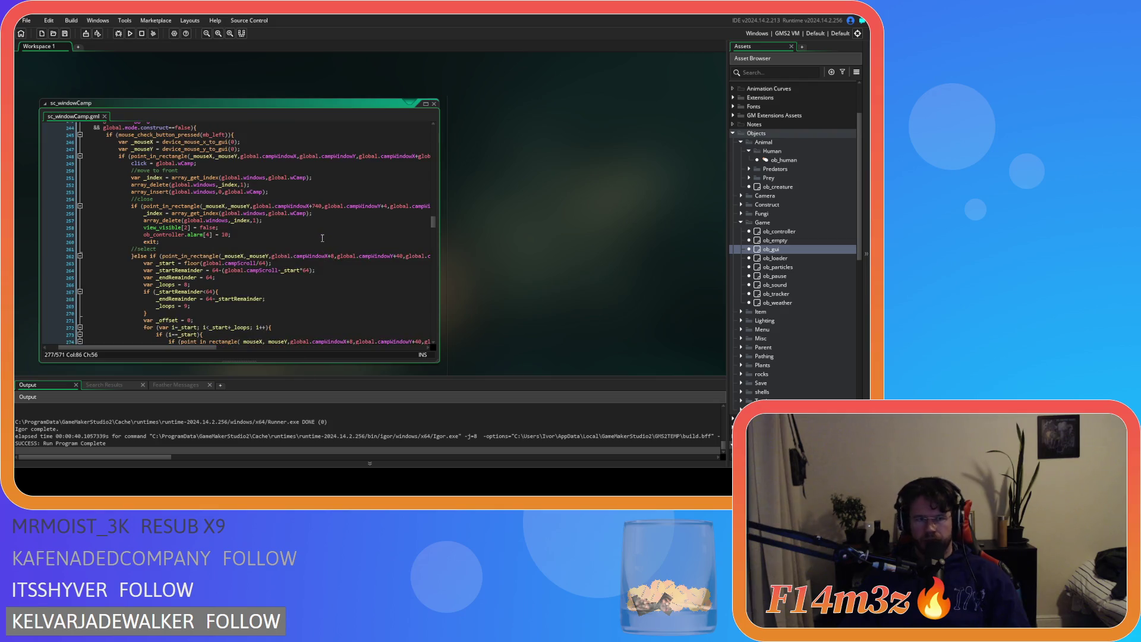
scroll(322, 238, down, 3)
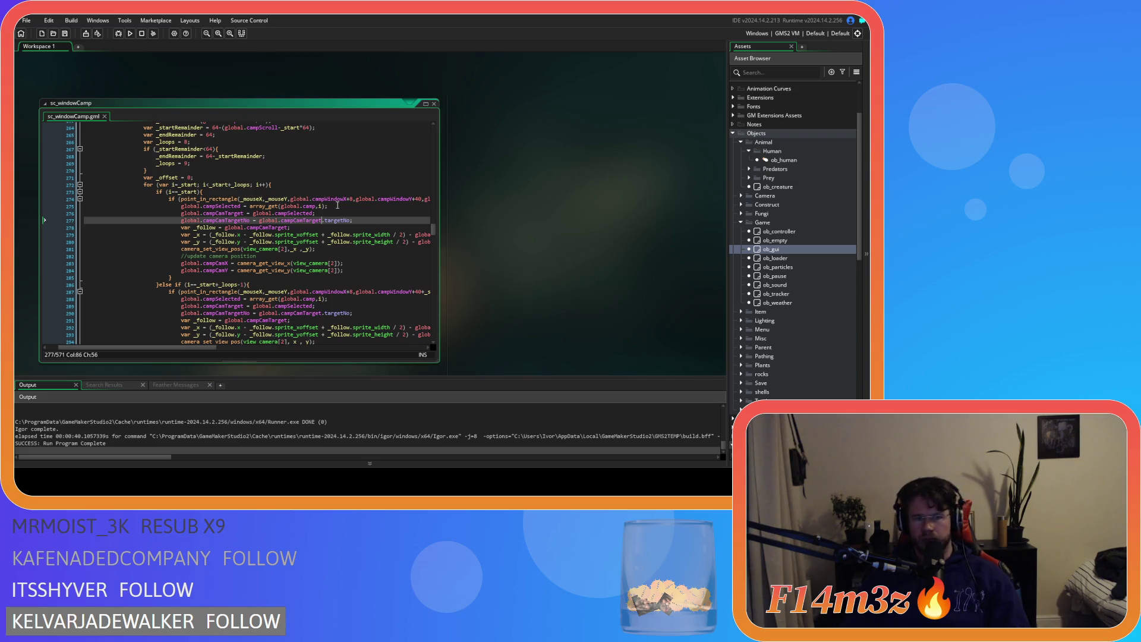
click(350, 271)
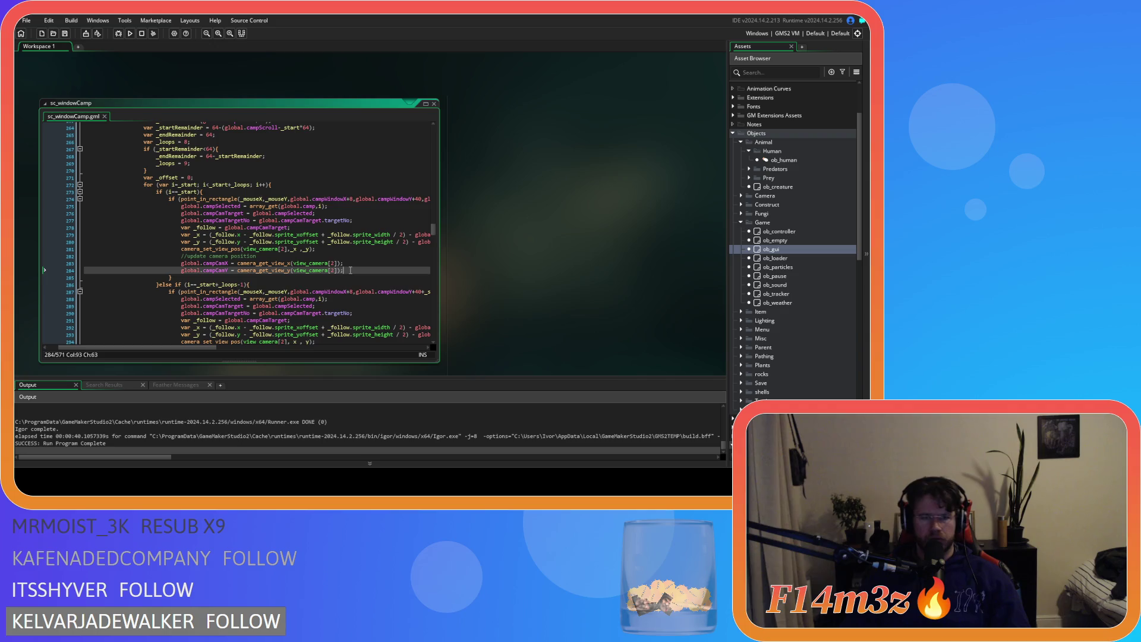
key(Return)
text(campTimerStartIndex = i;)
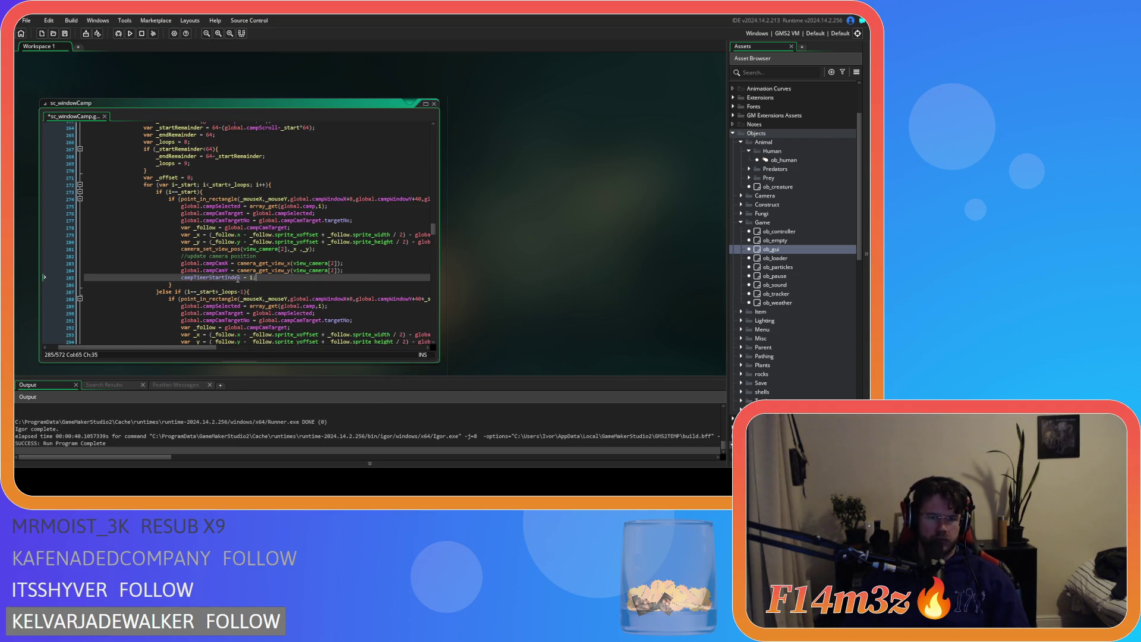
drag(256, 278, 181, 280)
key(ctrl+c)
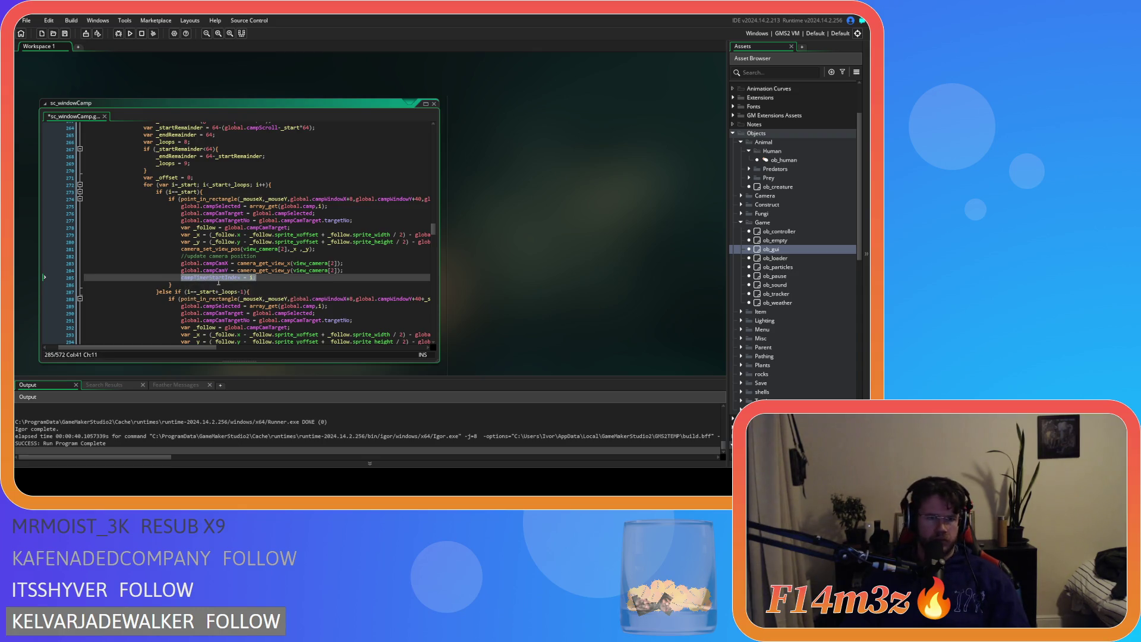
Paste campTimerStartIndex = i after the camera updates in the second and third branches
scroll(218, 283, down, 7)
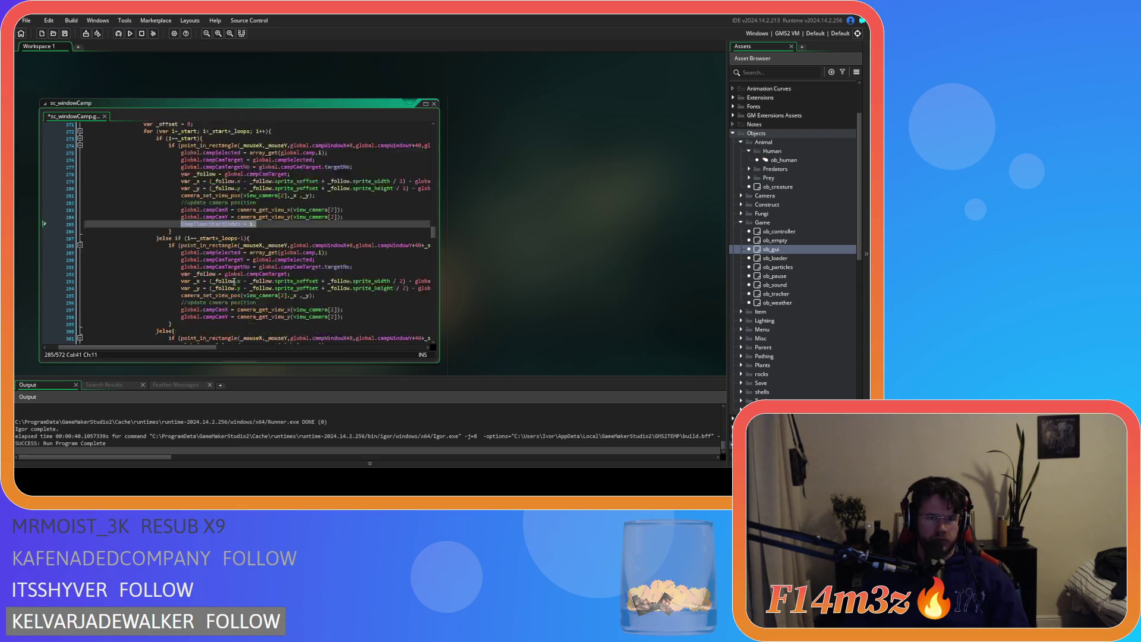
click(360, 211)
key(Return)
key(ctrl+v)
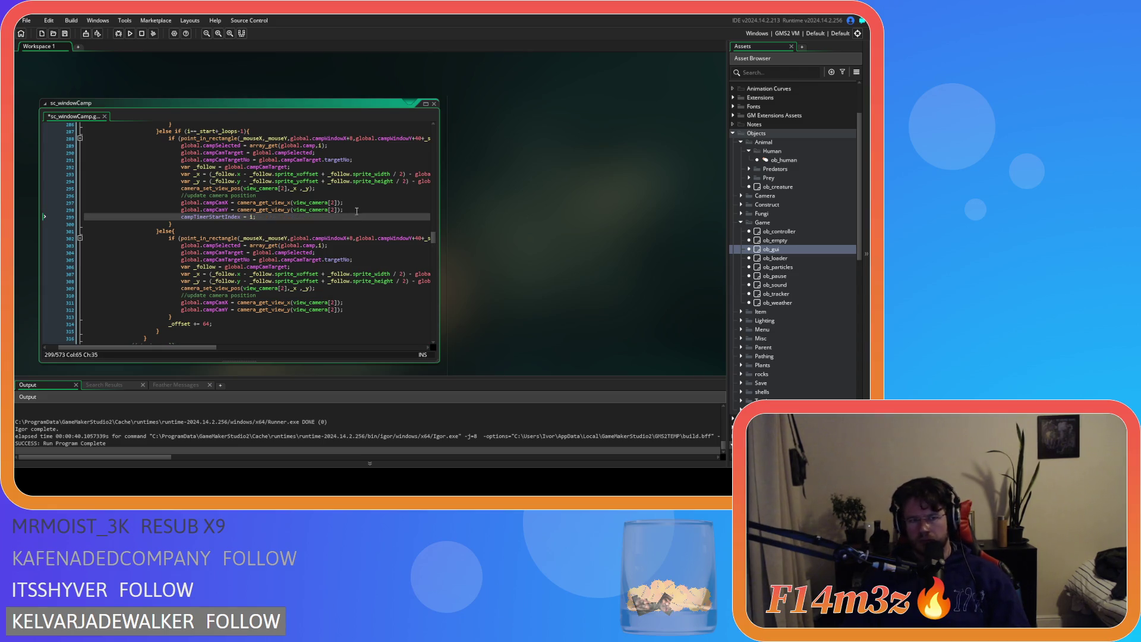
scroll(356, 211, down, 2)
scroll(285, 230, up, 5)
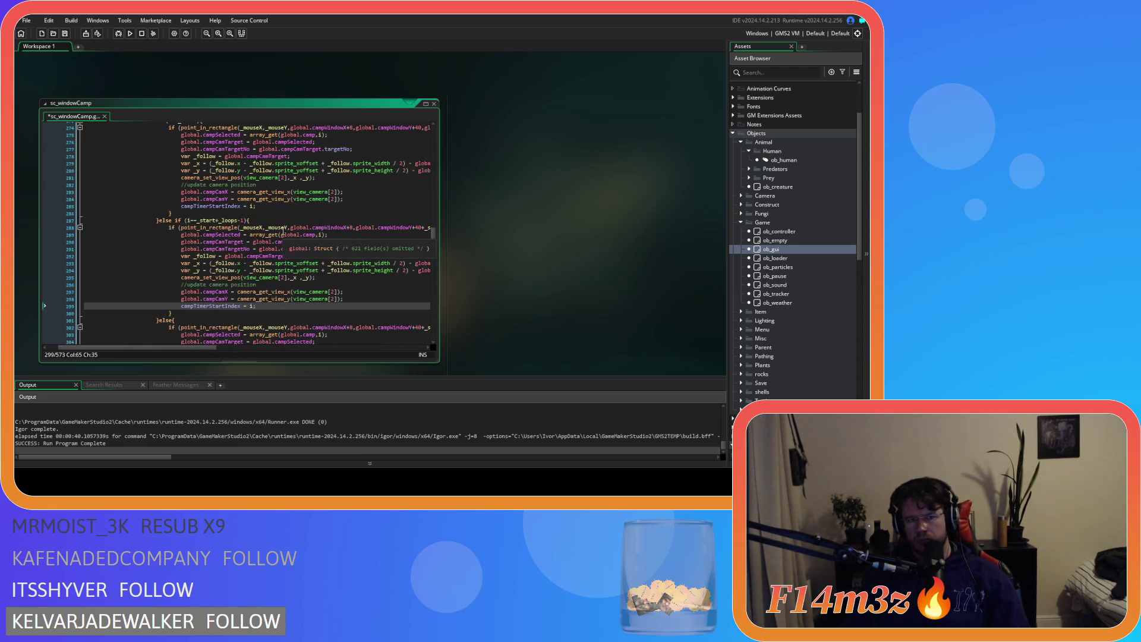
scroll(282, 231, down, 6)
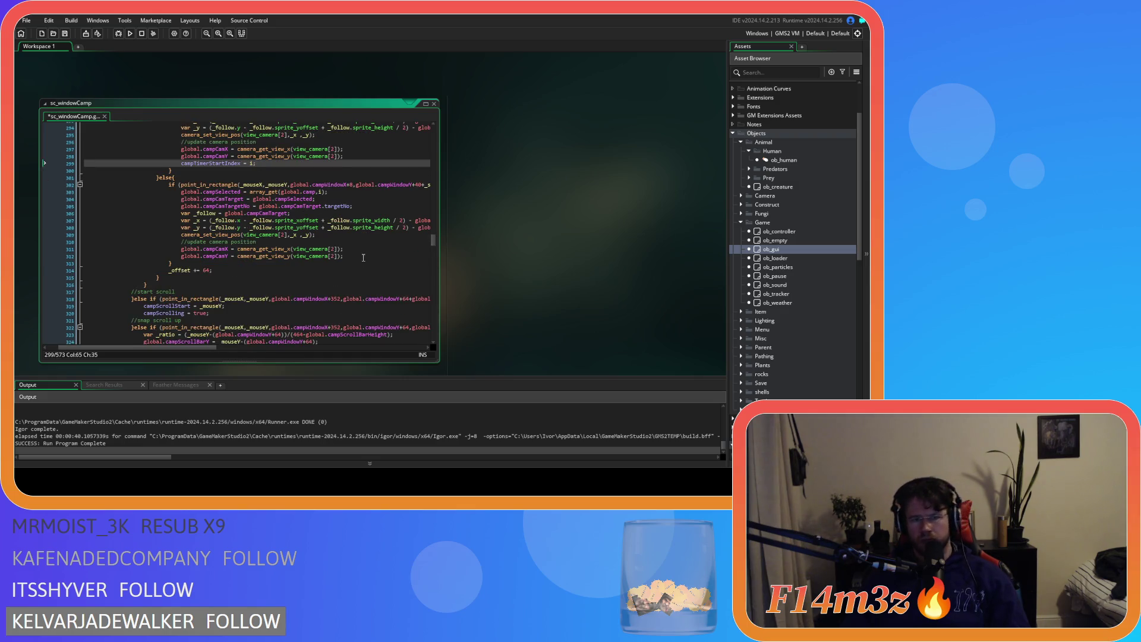
click(363, 257)
key(Return)
key(ctrl+v)
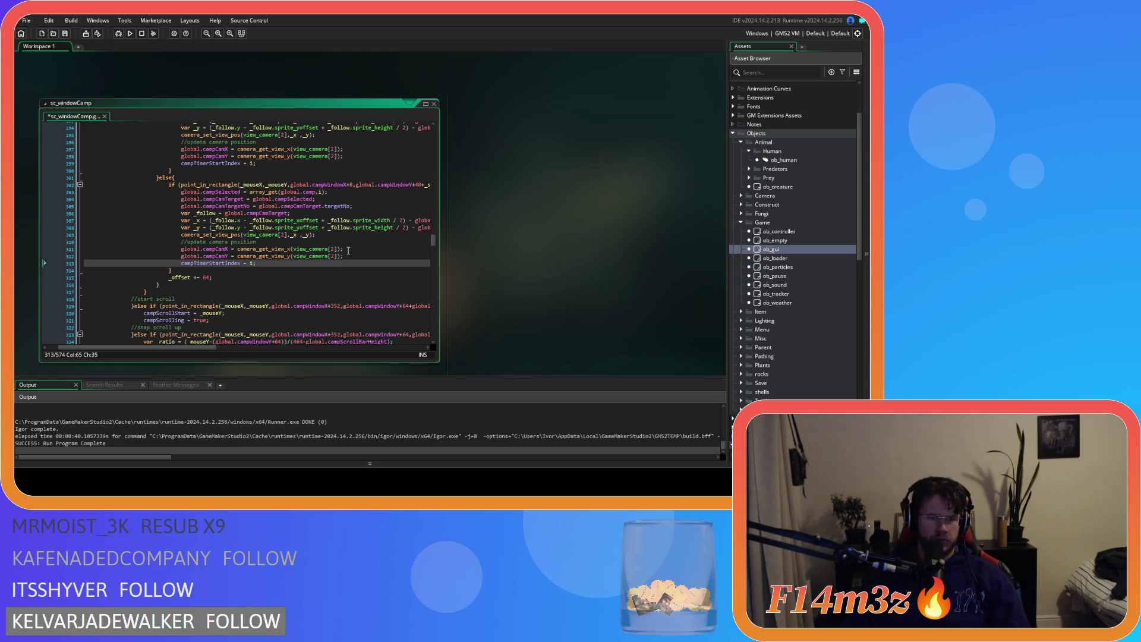
scroll(337, 252, down, 4)
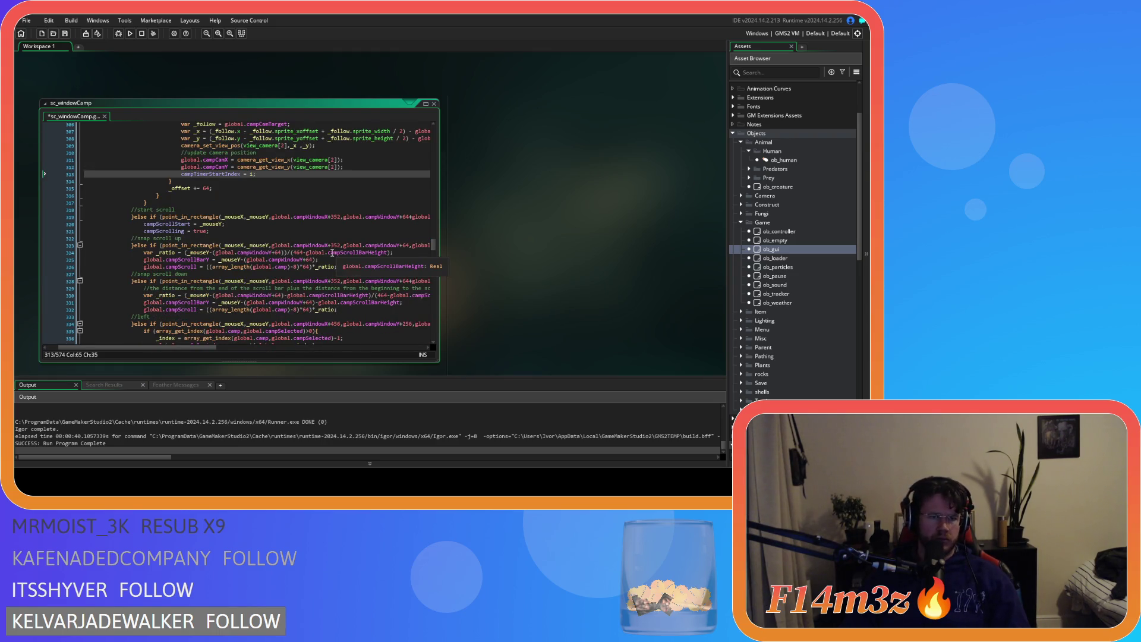
scroll(316, 243, down, 12)
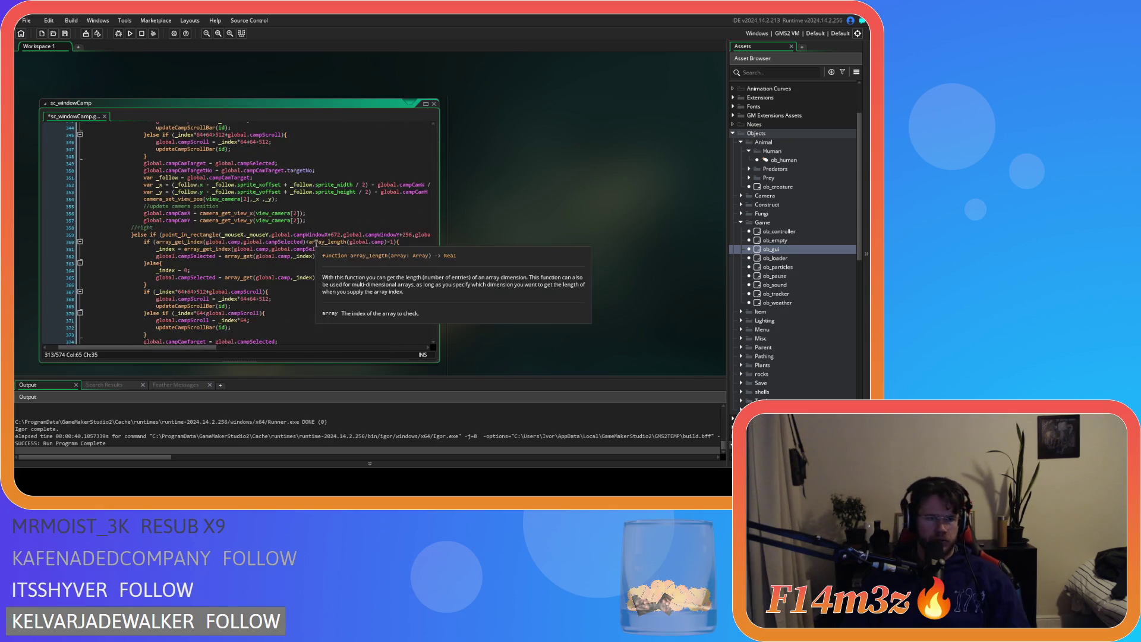
scroll(316, 243, down, 15)
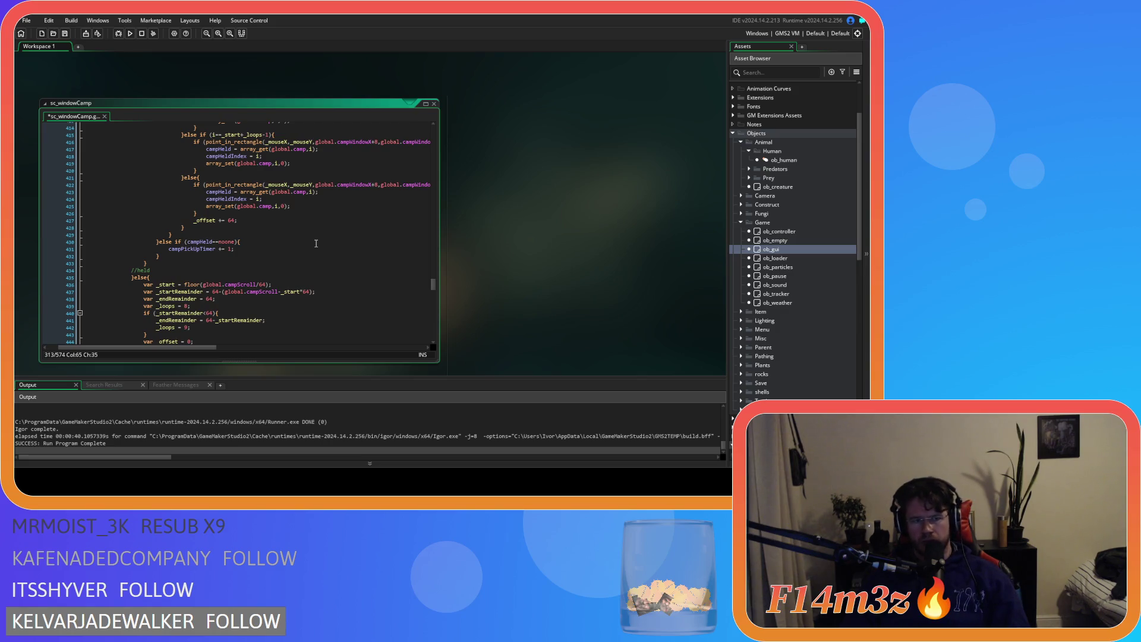
scroll(260, 166, up, 7)
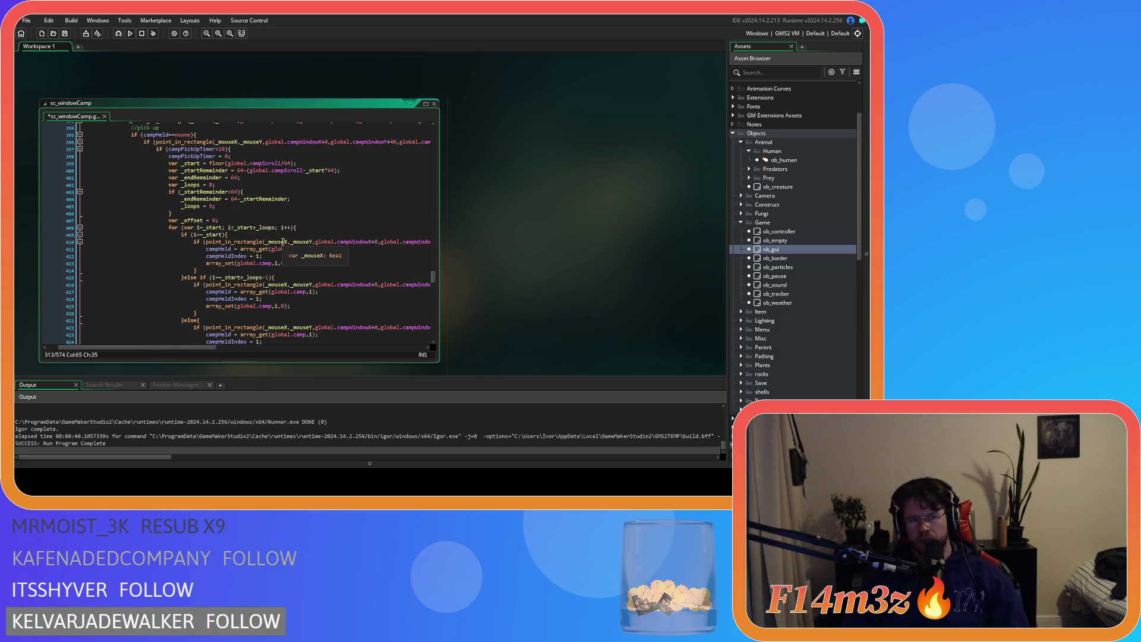
click(245, 148)
key(Left)
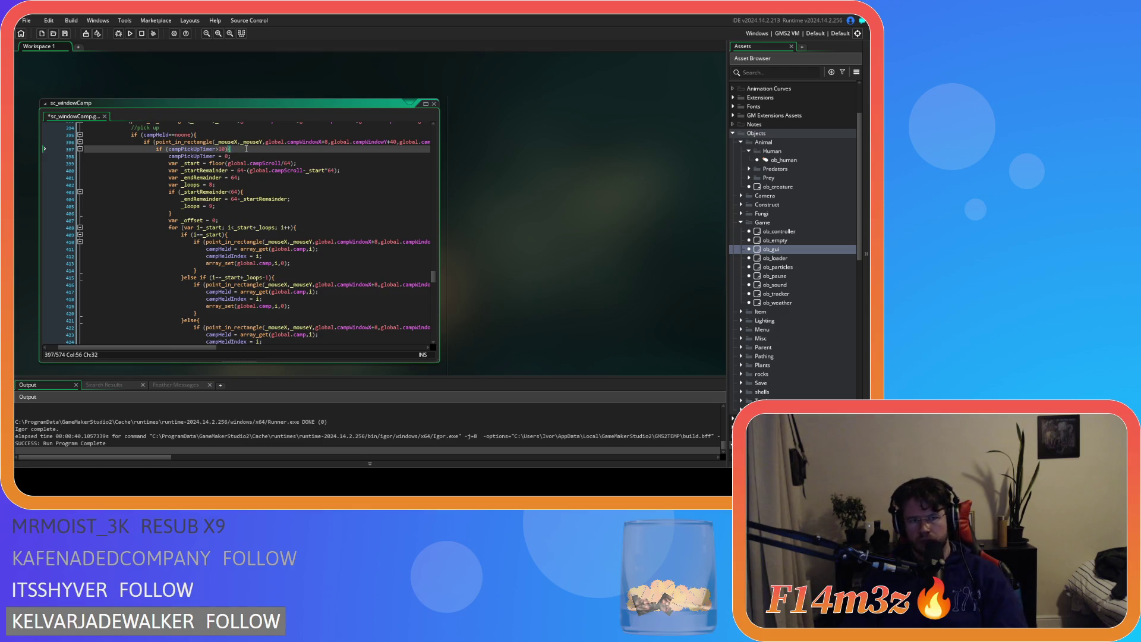
scroll(245, 151, down, 3)
scroll(244, 155, up, 3)
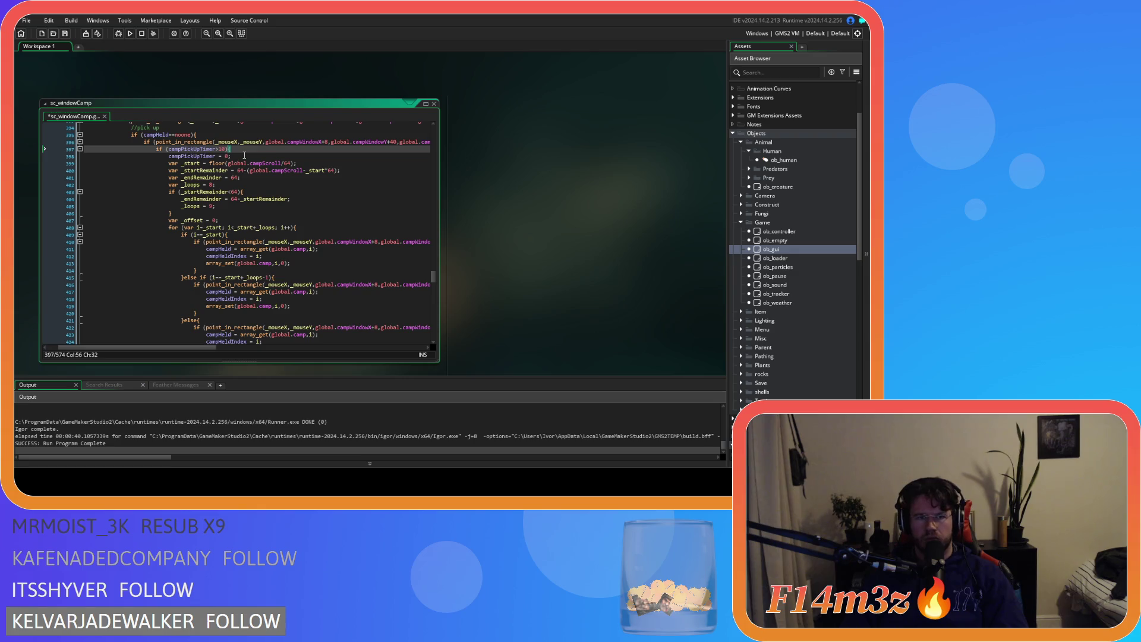
scroll(245, 155, down, 5)
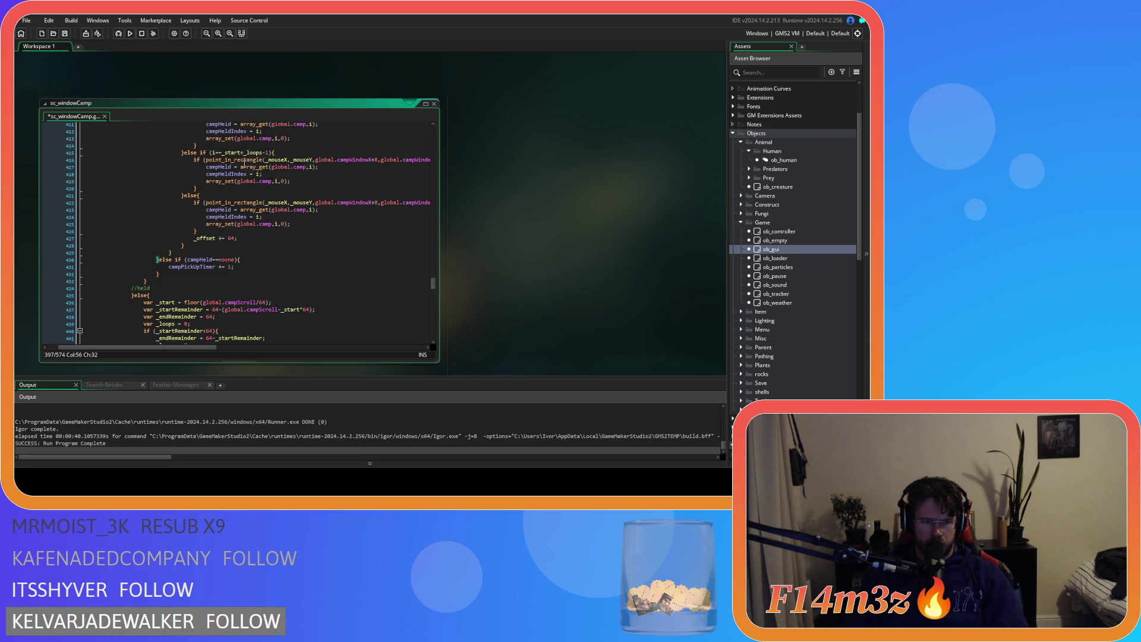
scroll(244, 155, up, 6)
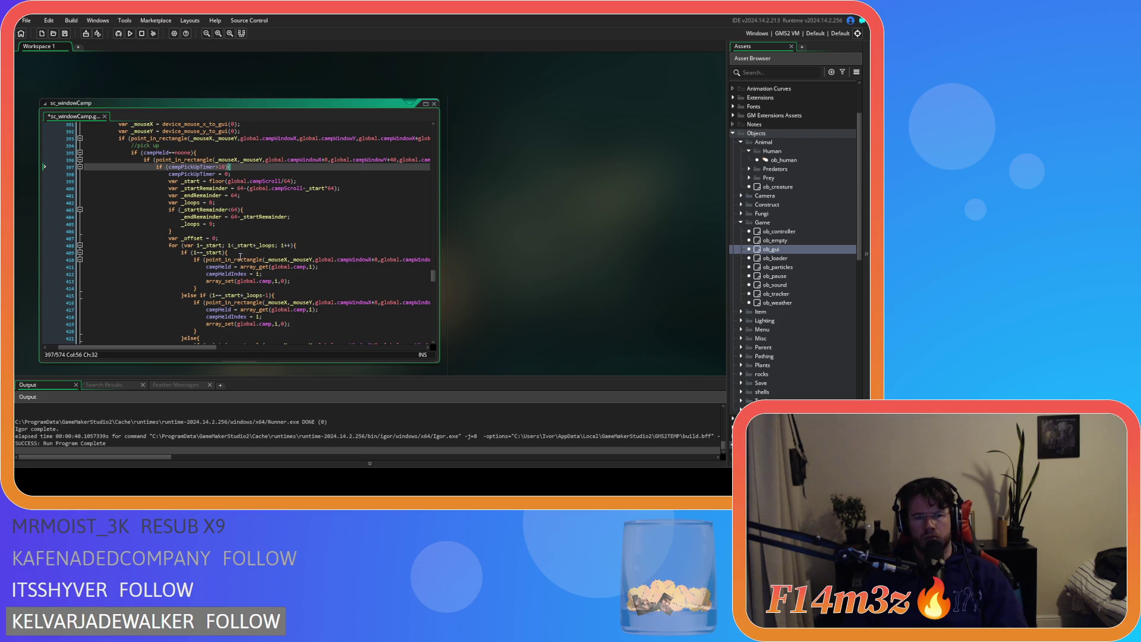
Insert an 'if (i==campTimerStartIndex){' line above the campHeld assignment
mouse_move(234, 280)
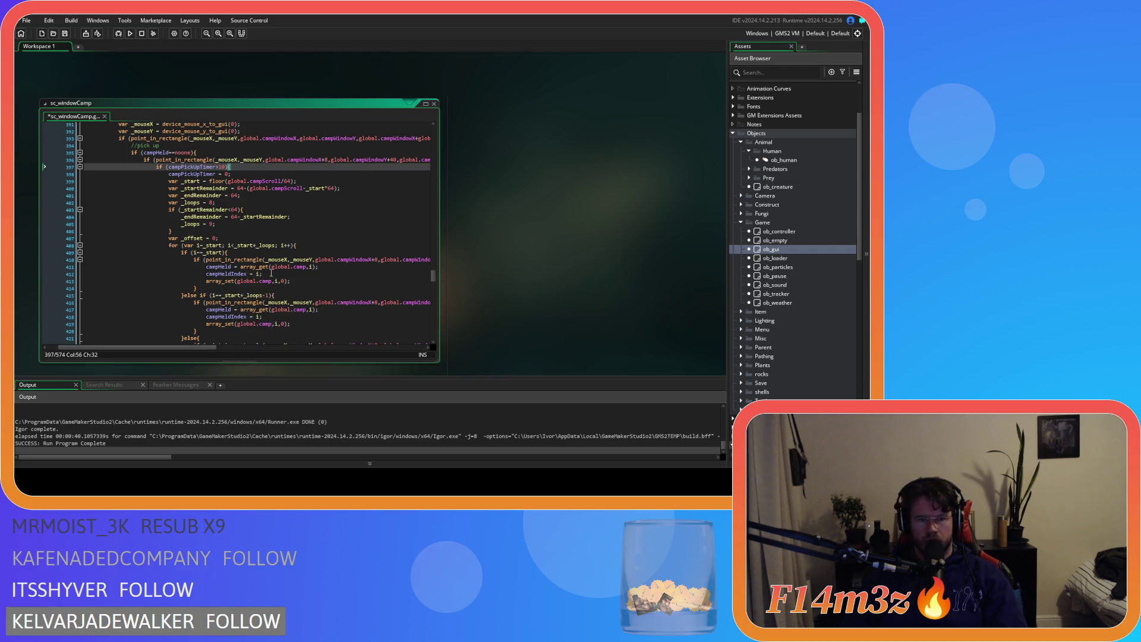
click(283, 274)
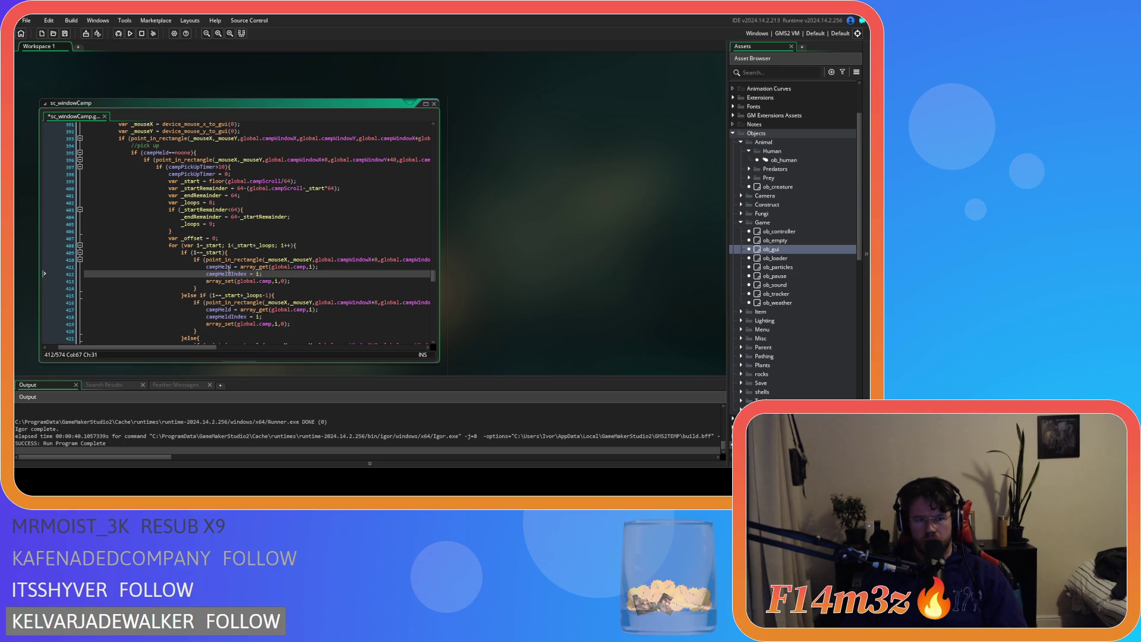
text(ca)
click(207, 267)
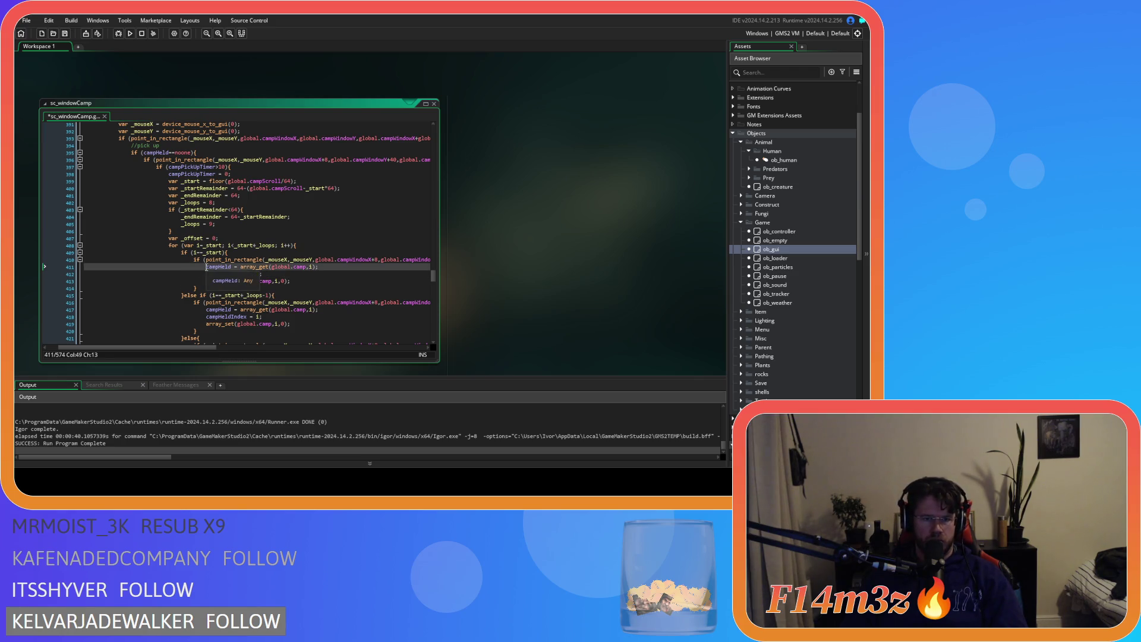
key(Return)
key(Up)
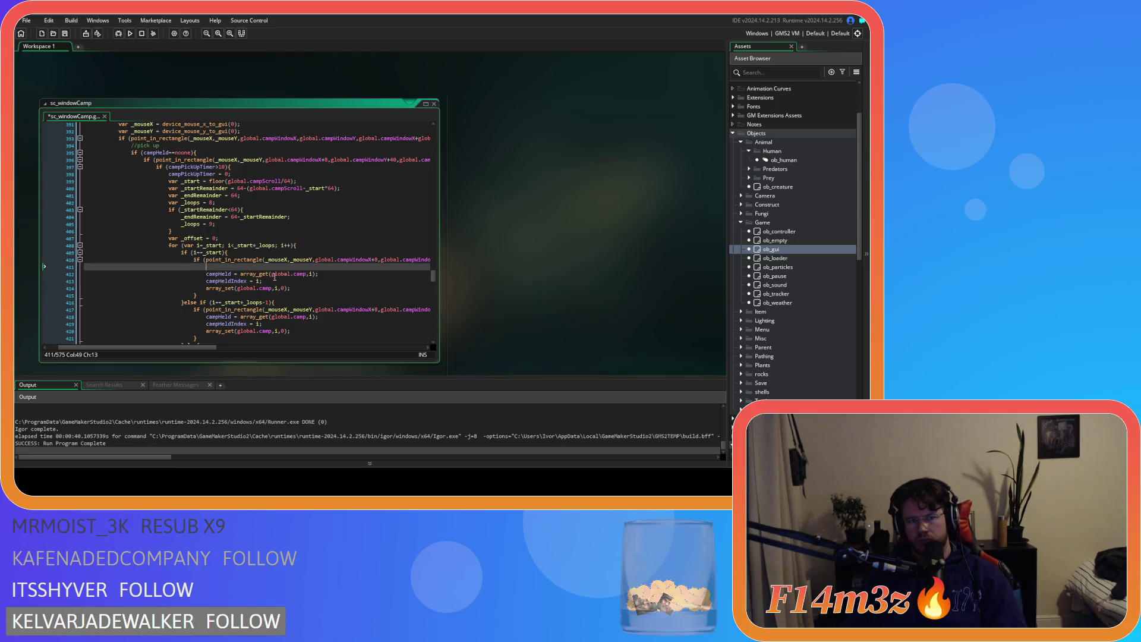
text(if )
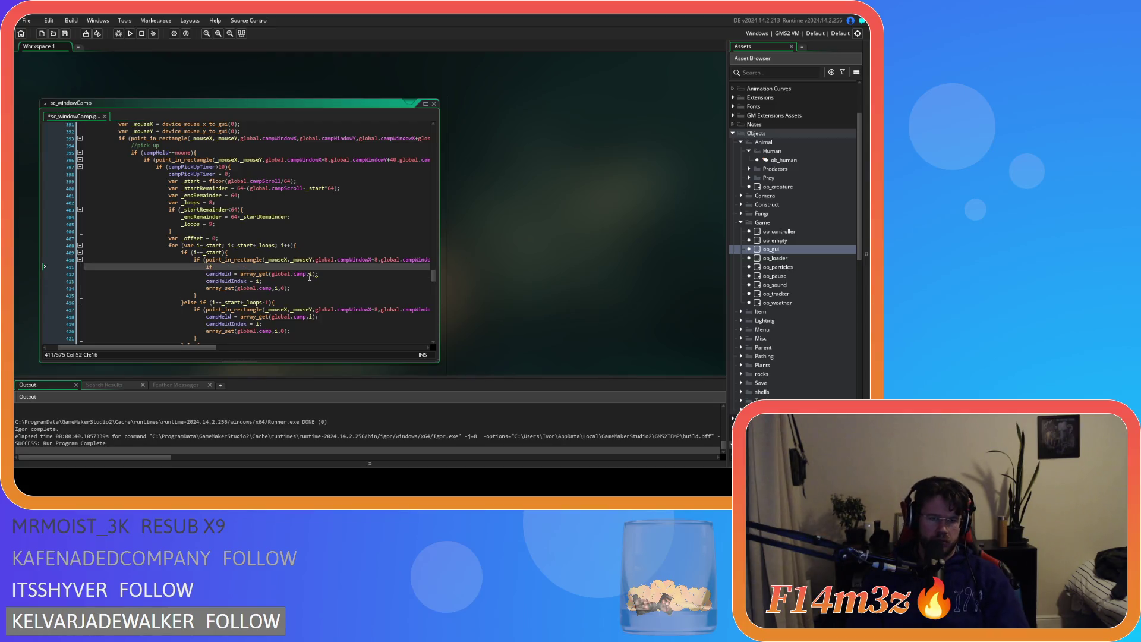
text(()
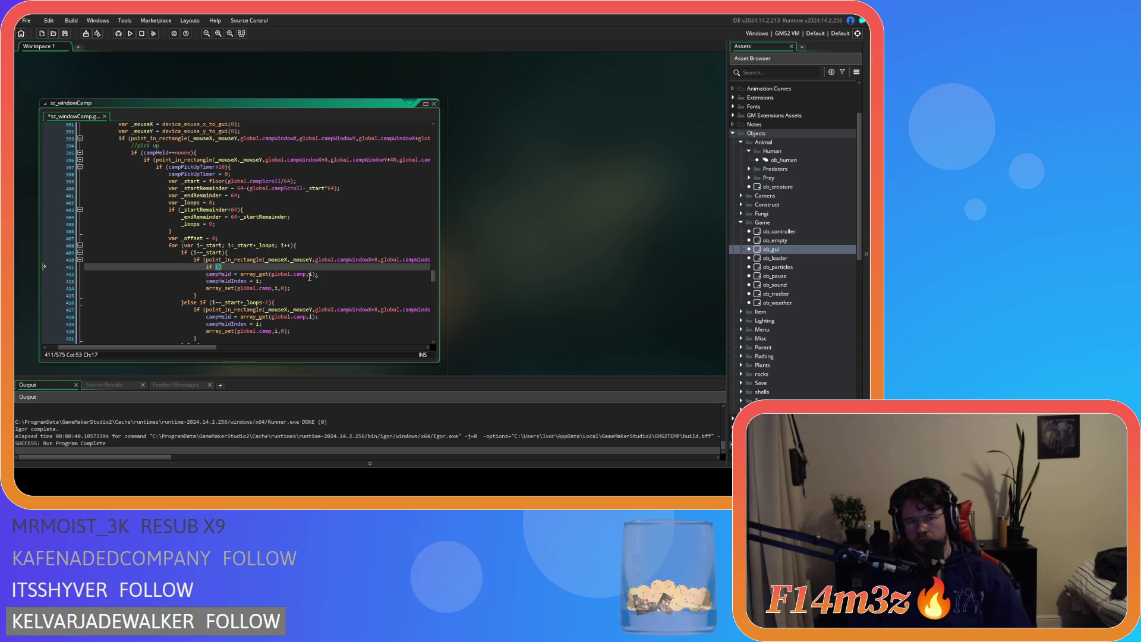
text(i=campTimerStartIndex = i;)
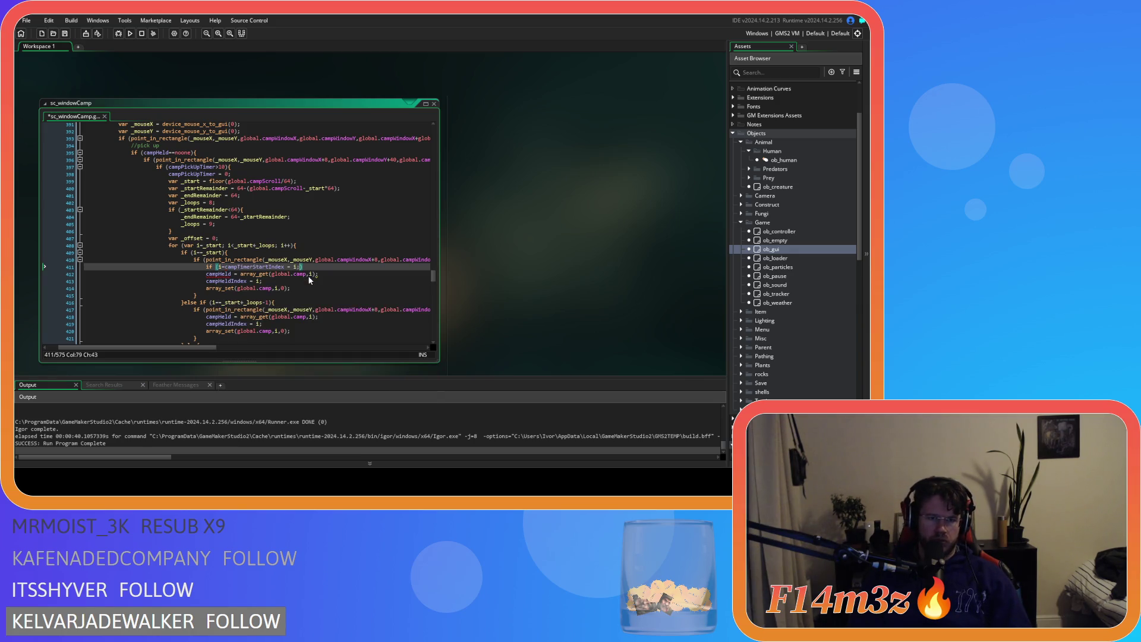
key(BackSpace)
key(BackSpace)
key(BackSpace)
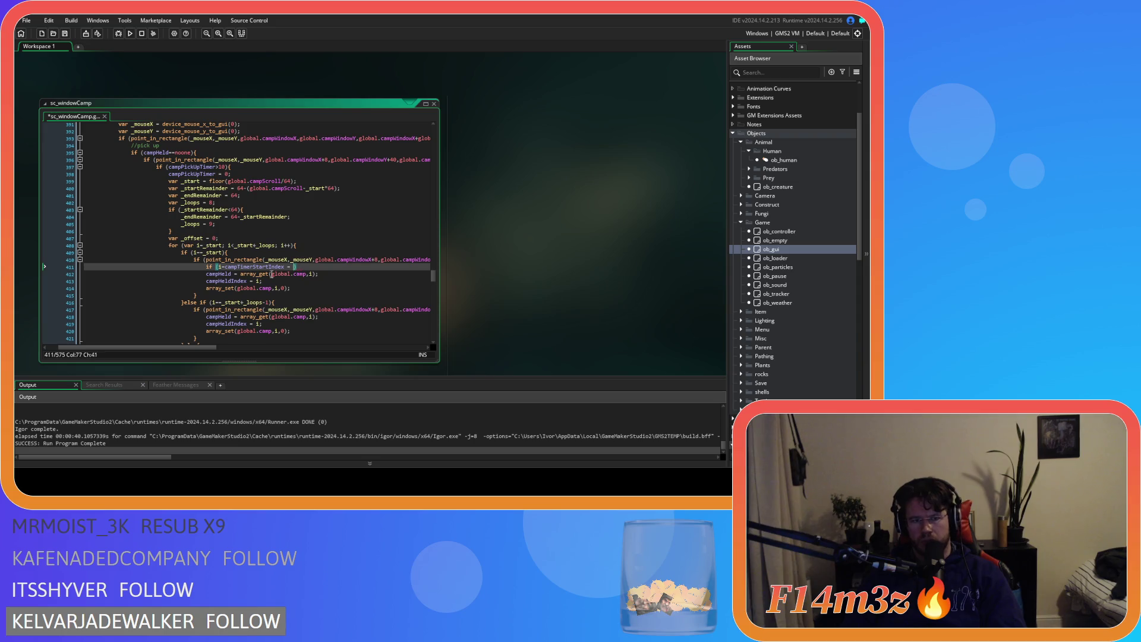
click(226, 267)
text(=)
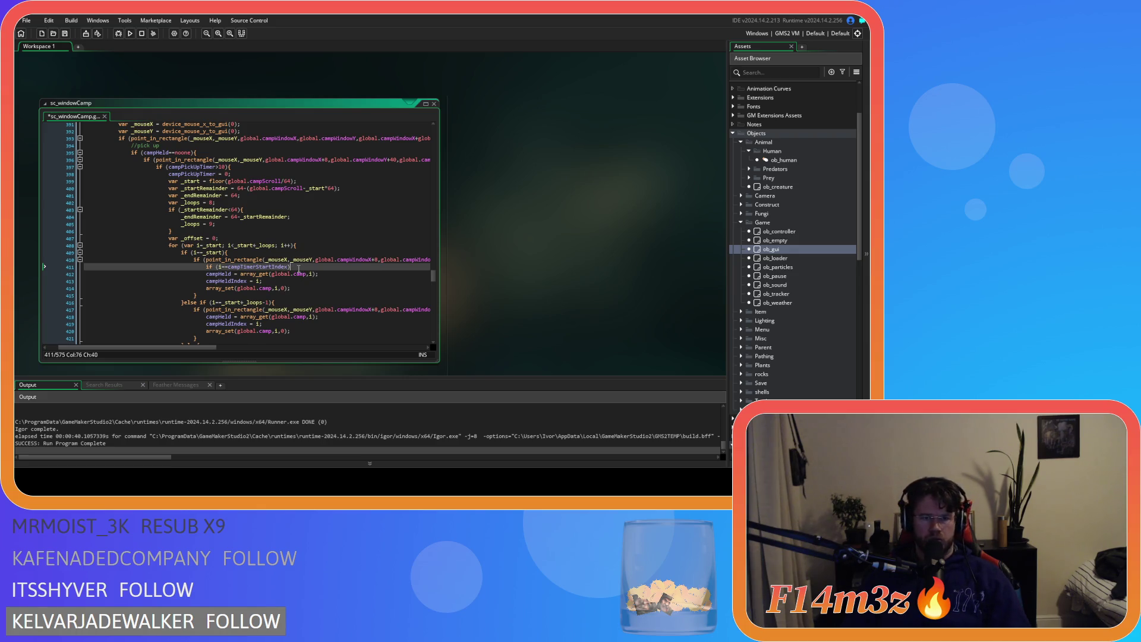
text({)
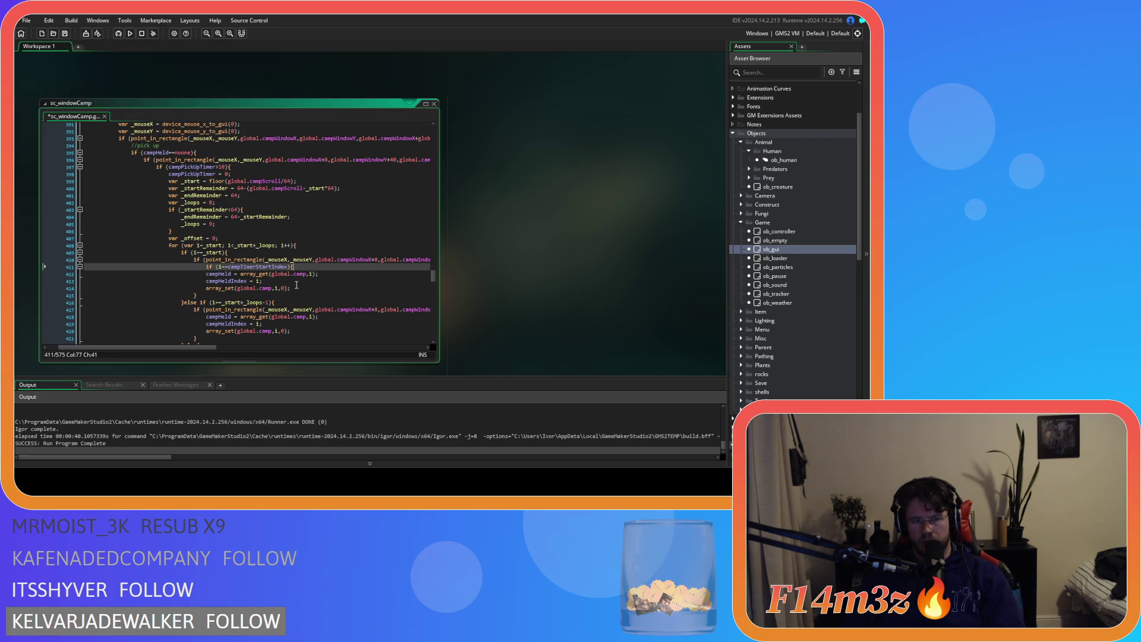
click(299, 289)
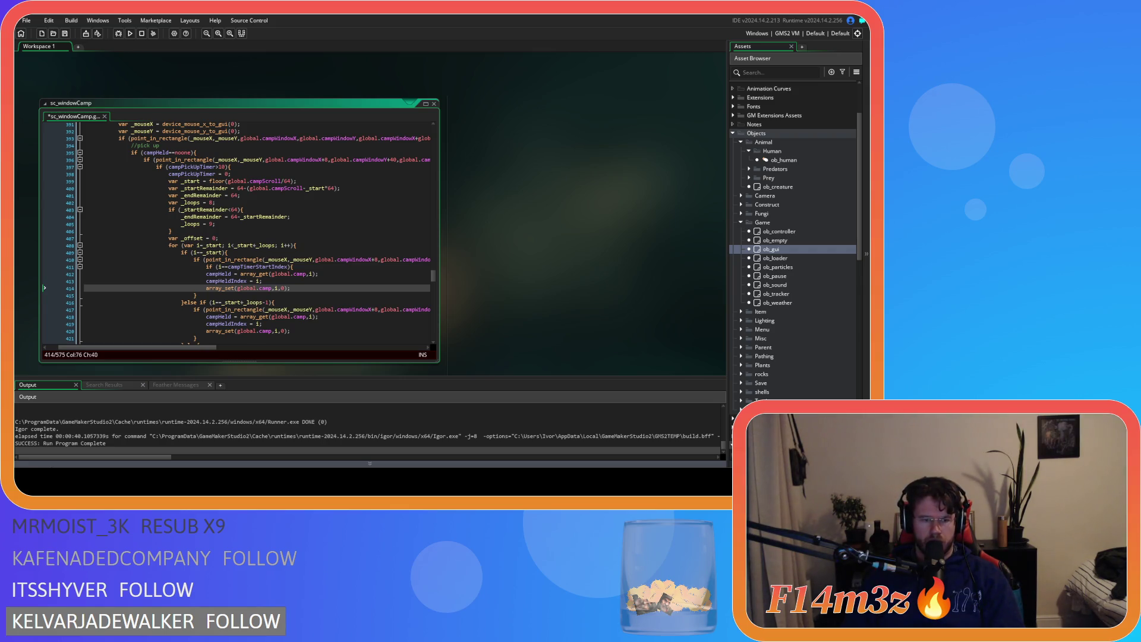
key(Up)
key(Up)
key(Up)
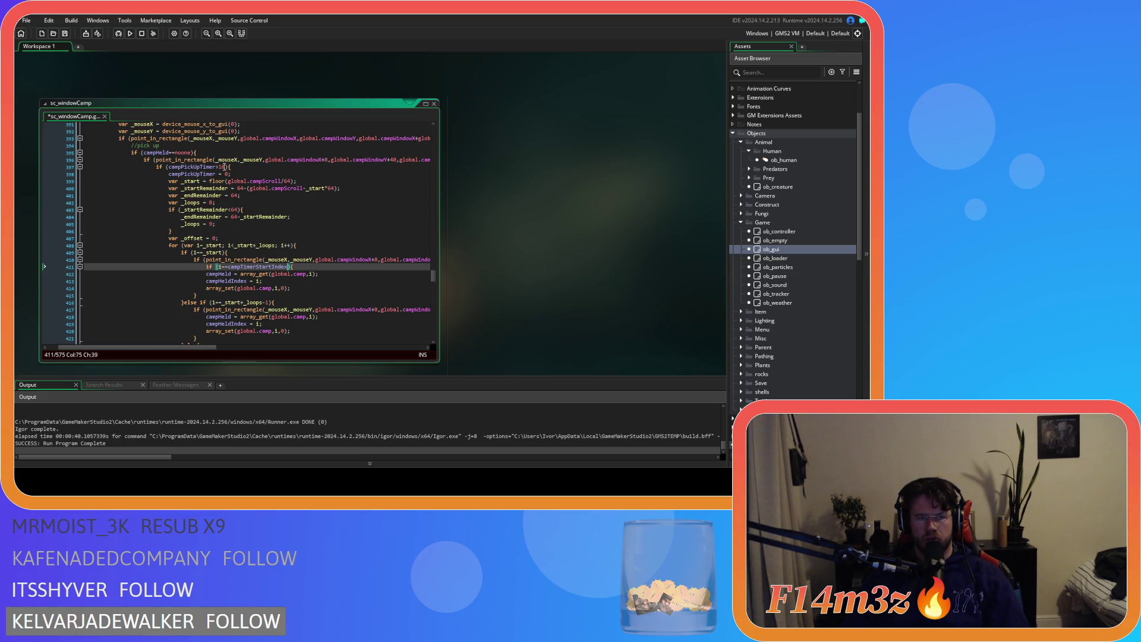
Extend the condition with '&& campPickUpTimer<=10' and save the script
drag(228, 167, 169, 170)
key(ctrl+c)
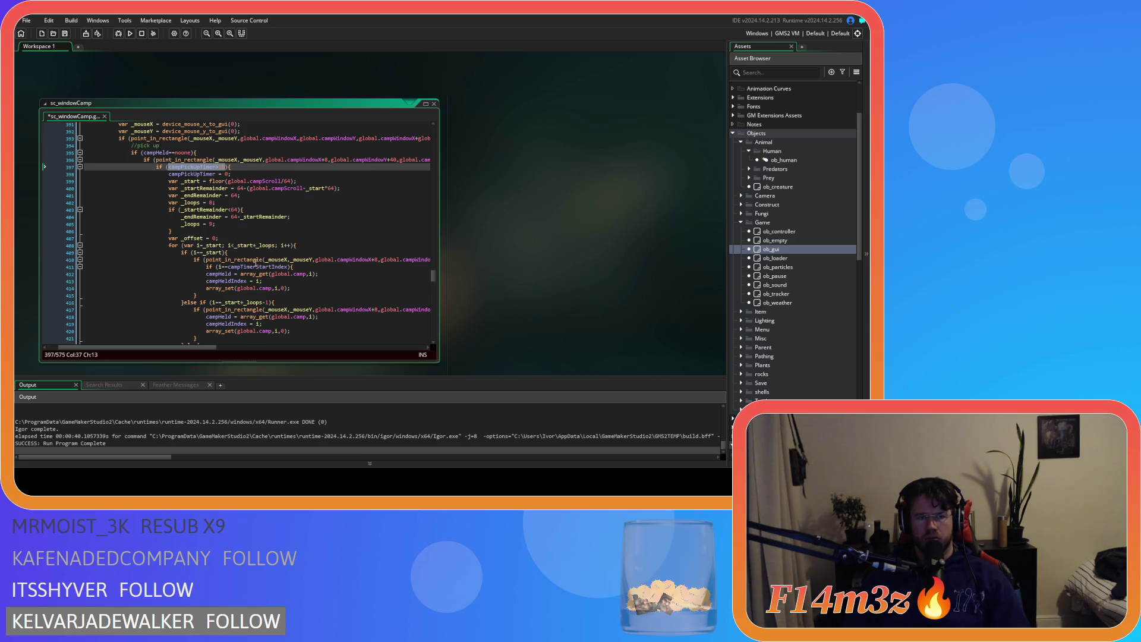
click(288, 268)
key(Return)
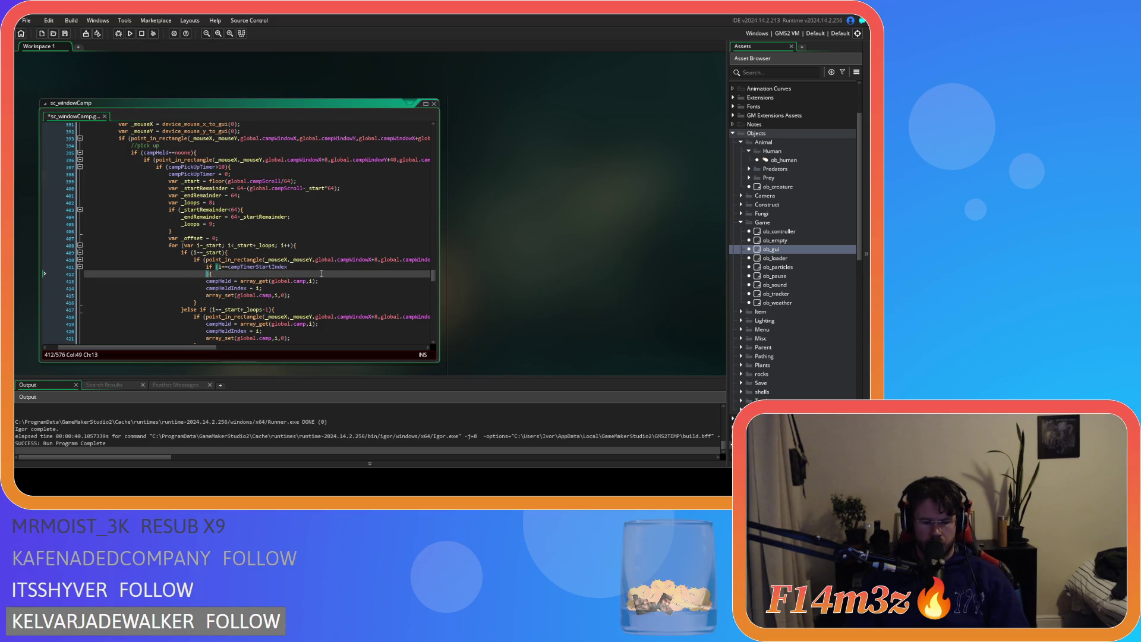
text(&&)
key(ctrl+v)
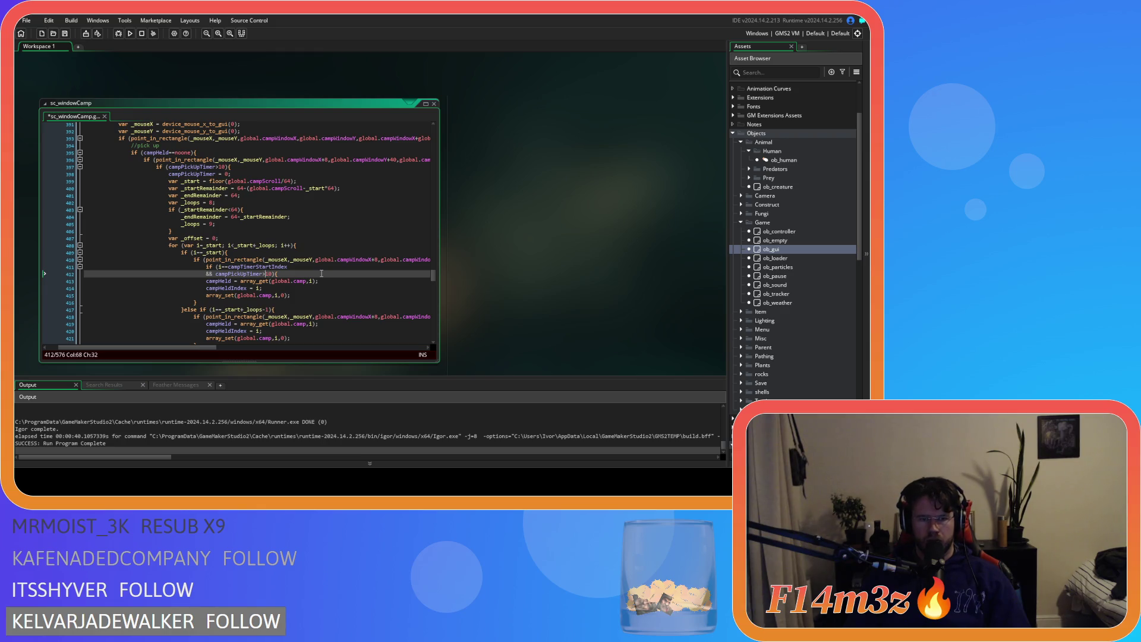
key(BackSpace)
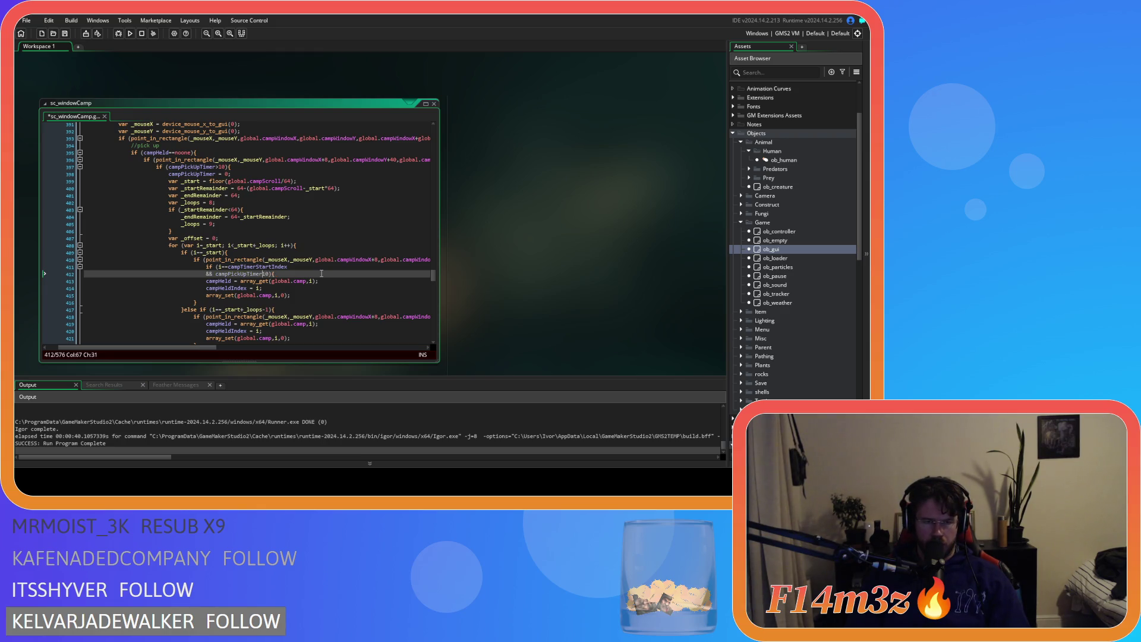
text(<=)
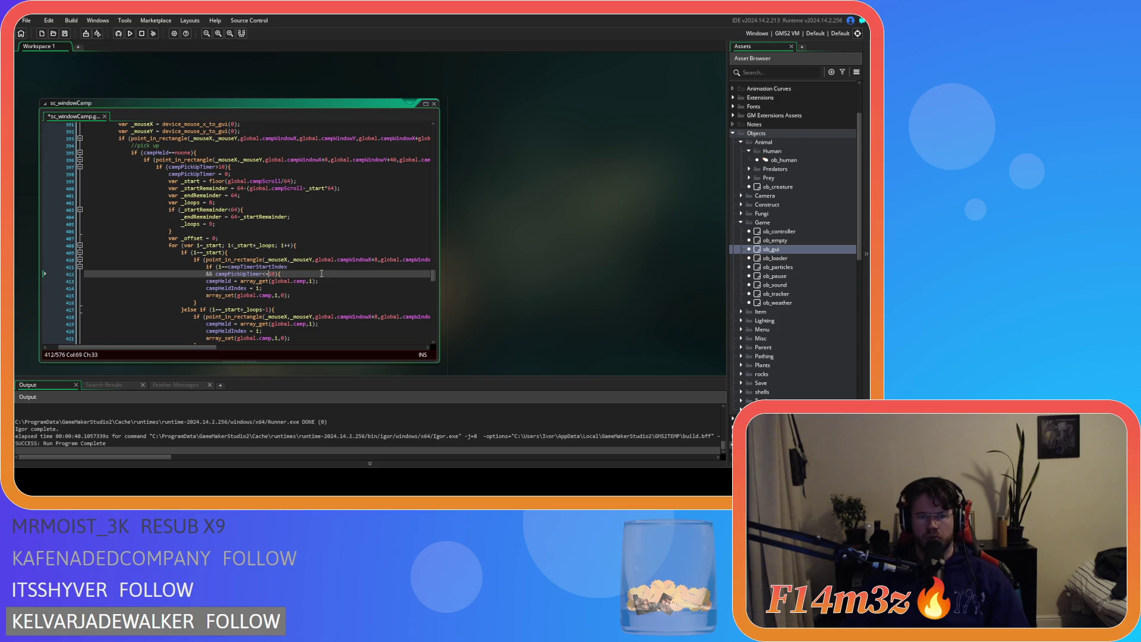
key(ctrl+s)
Add a '}else{ }' block and move the three campHeld pick-up lines into it
drag(291, 295, 187, 279)
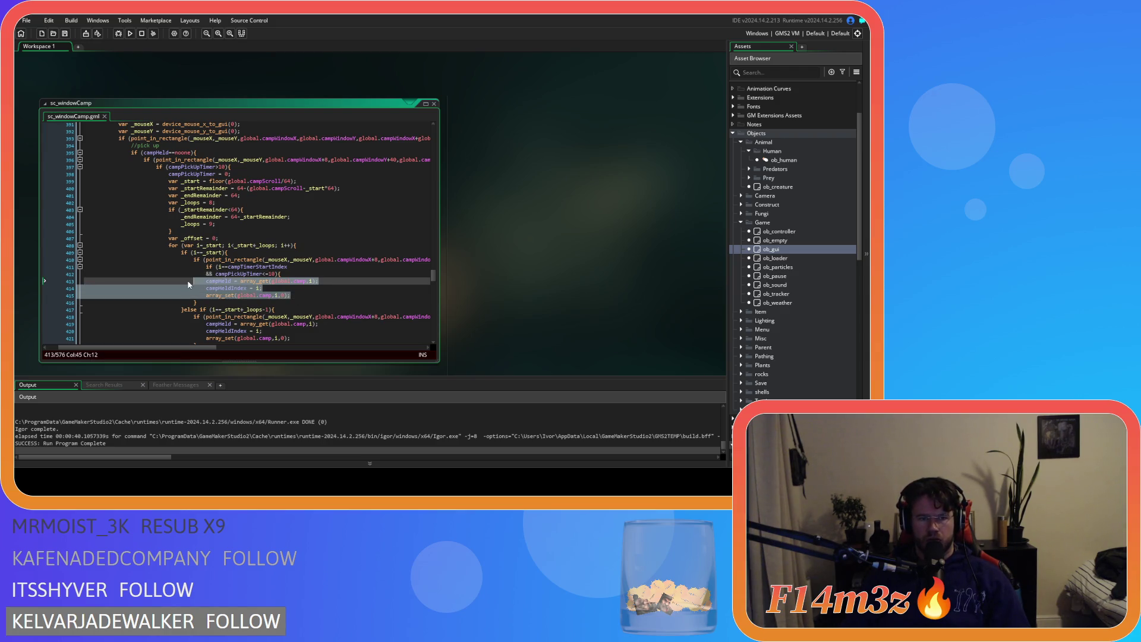
key(Tab)
click(323, 294)
key(Return)
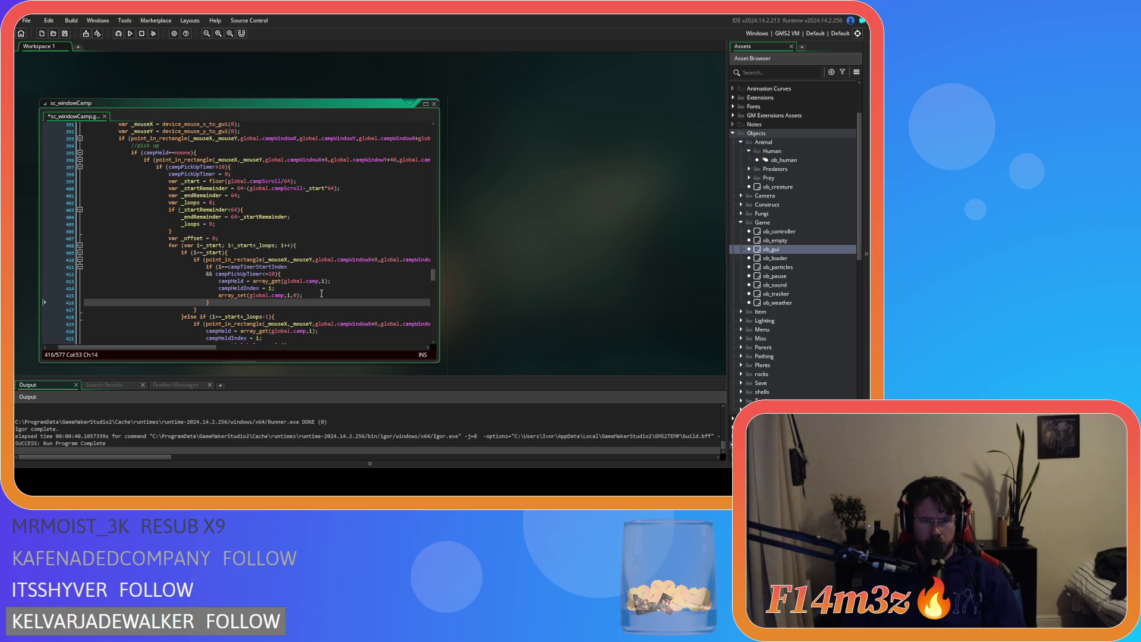
text(}else)
text({)
key(Return)
key(Return)
text(})
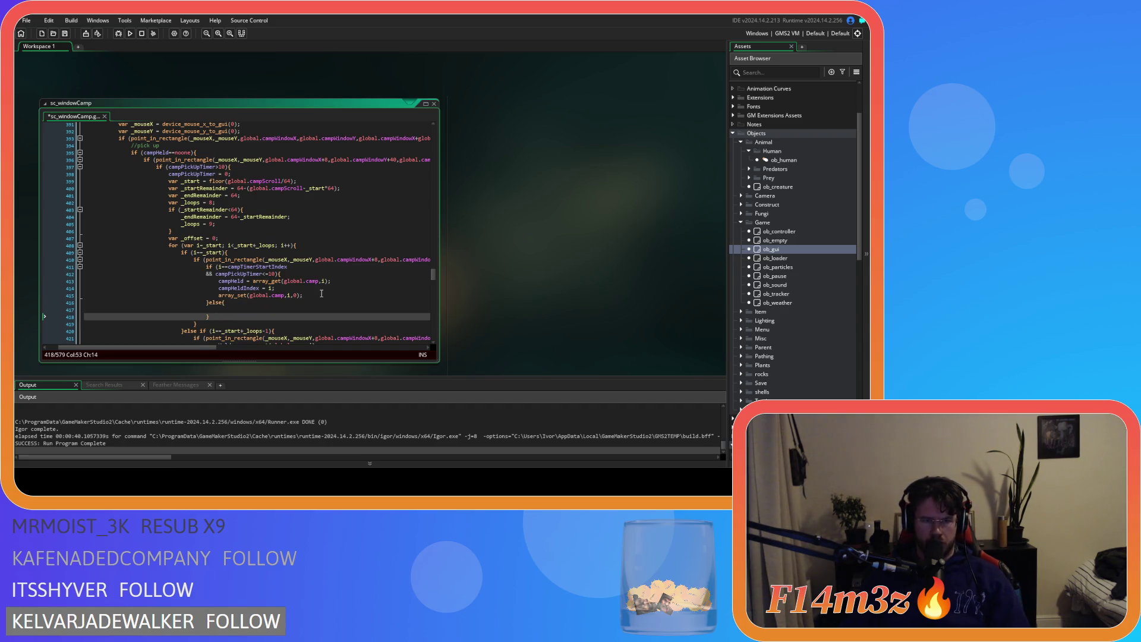
drag(321, 294, 220, 283)
key(ctrl+x)
click(250, 295)
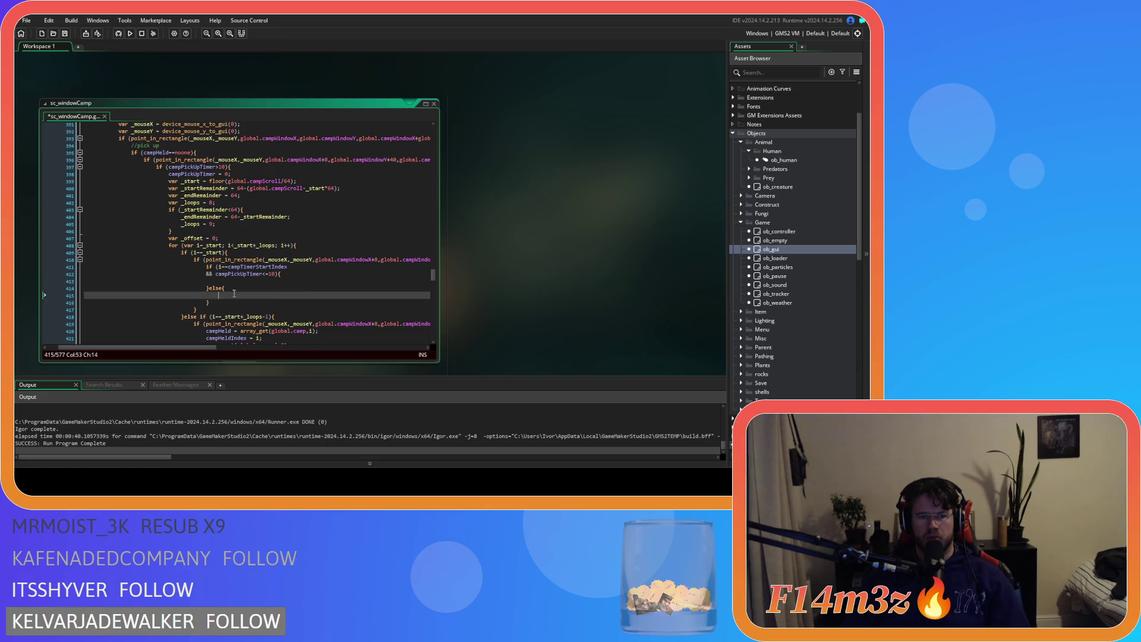
key(ctrl+v)
Move the 'campPickUpTimer += 1' statement up under the timer condition
scroll(249, 279, down, 8)
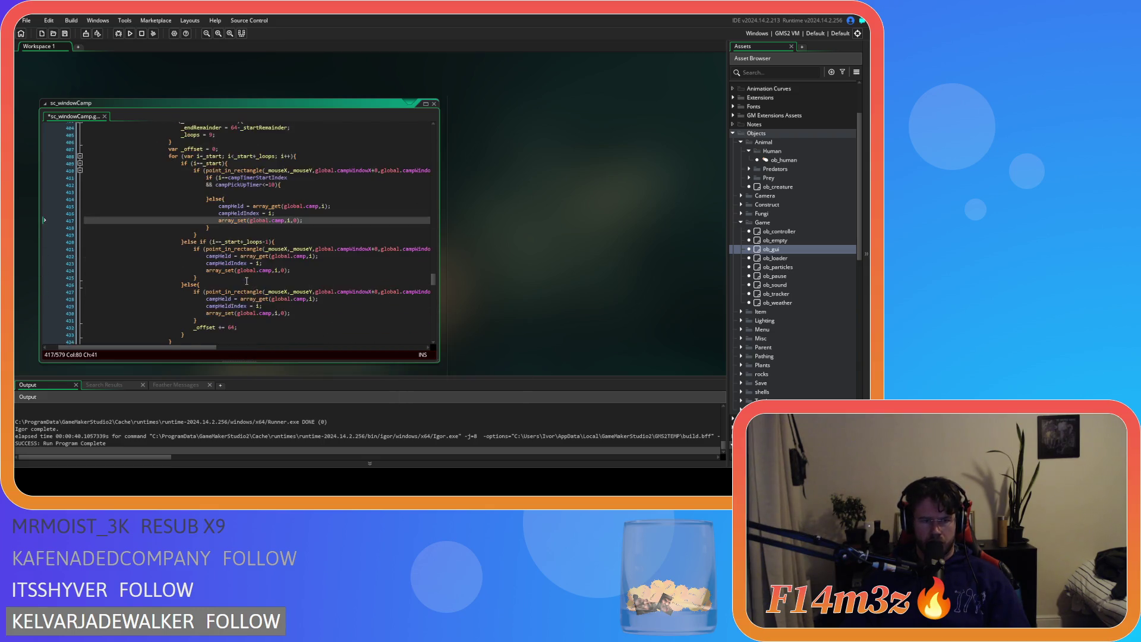
click(246, 269)
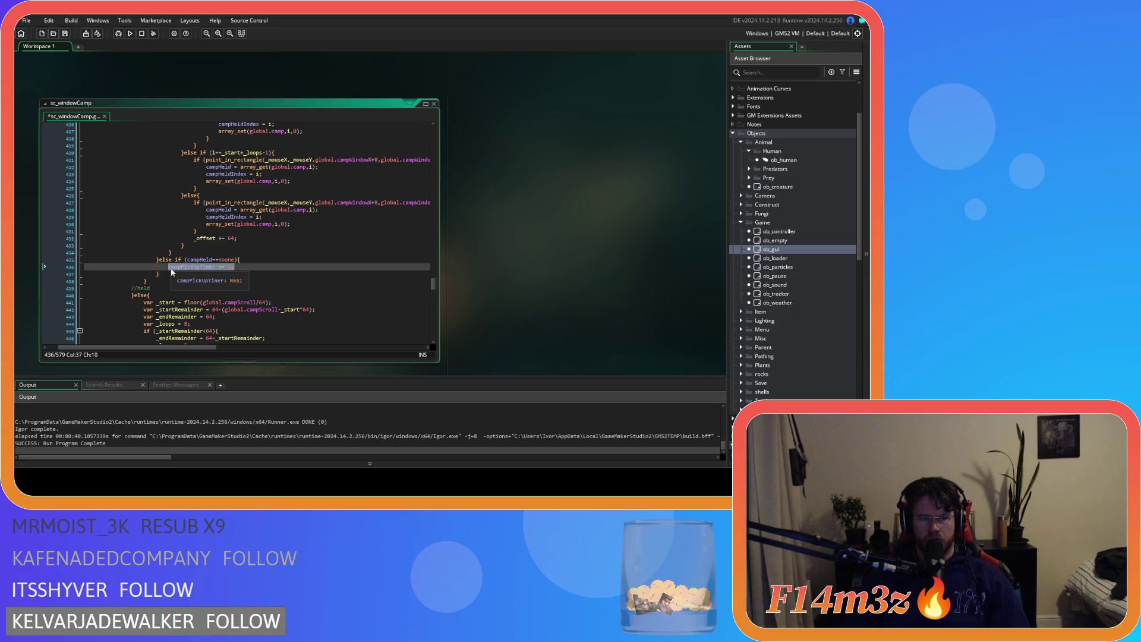
key(shift+Home)
key(ctrl+x)
scroll(262, 263, up, 6)
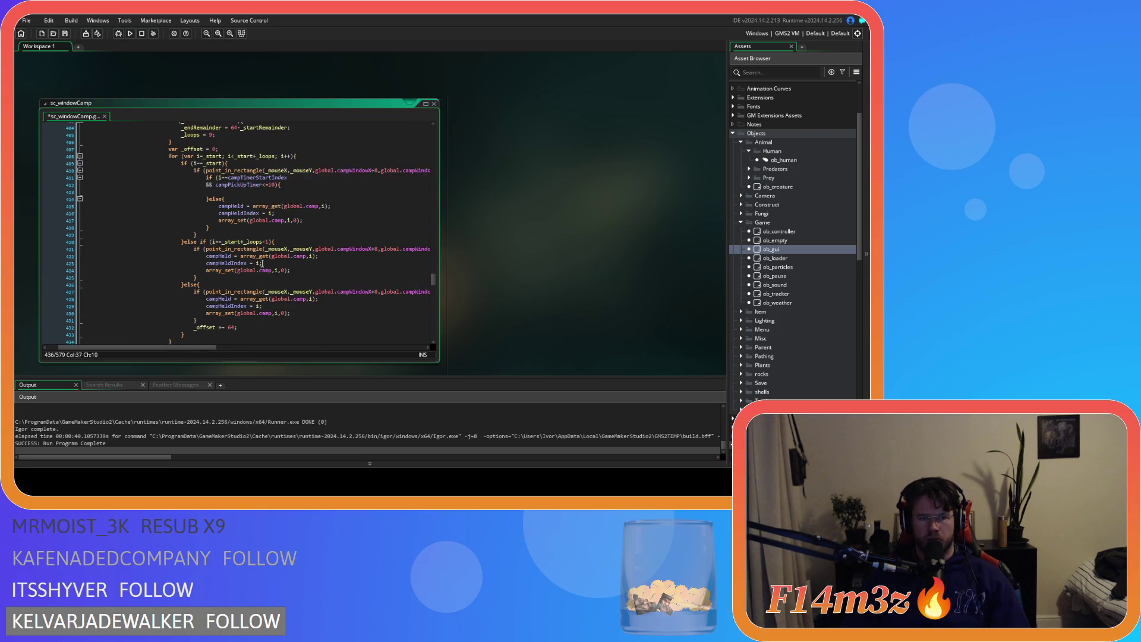
click(240, 229)
key(ctrl+v)
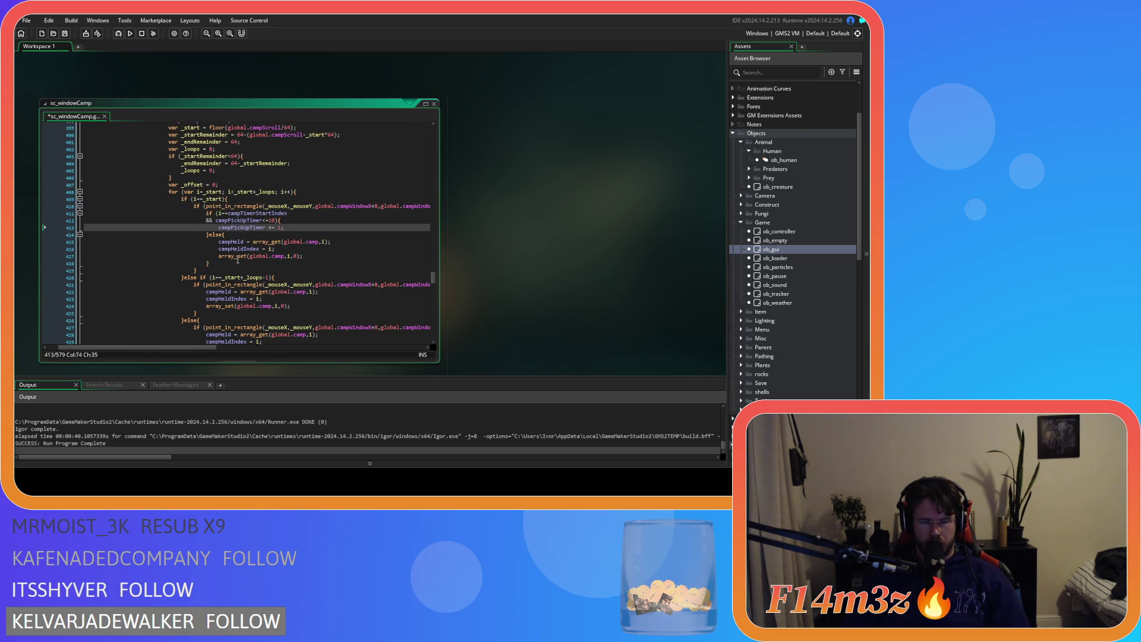
Delete the empty campHeld==noone branch from the pick-up loop
scroll(251, 270, up, 2)
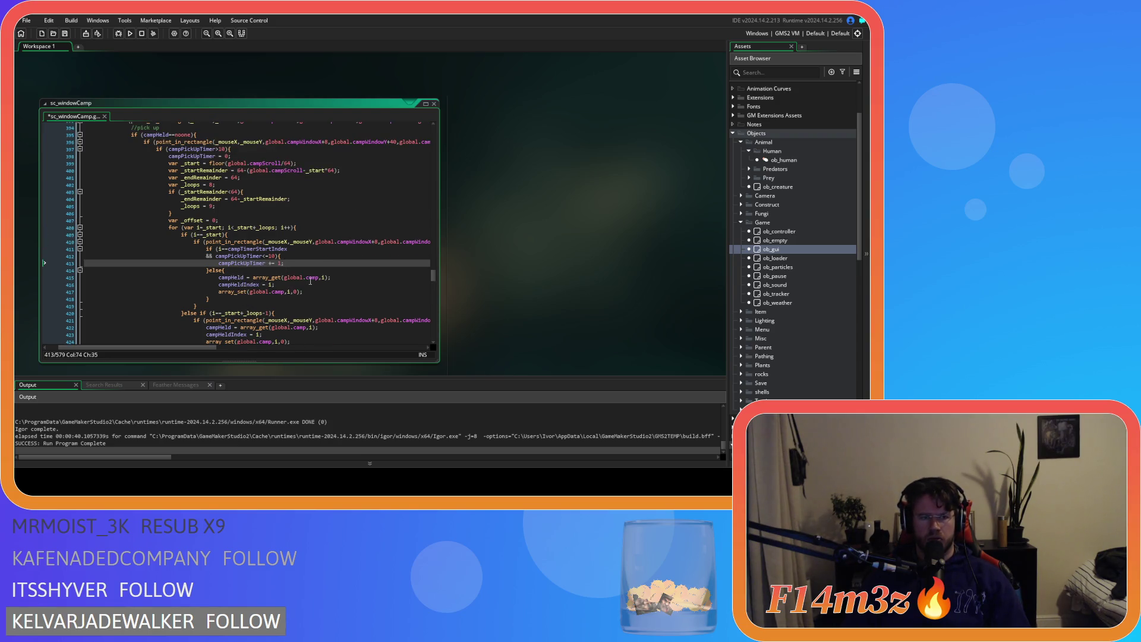
mouse_move(304, 274)
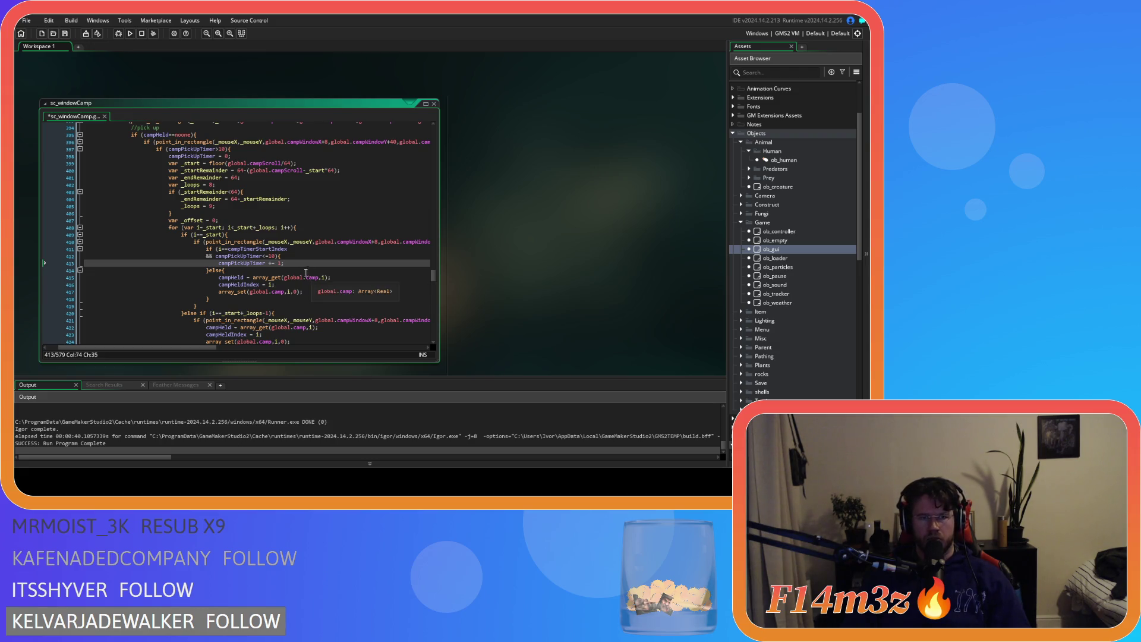
click(248, 150)
scroll(247, 154, down, 8)
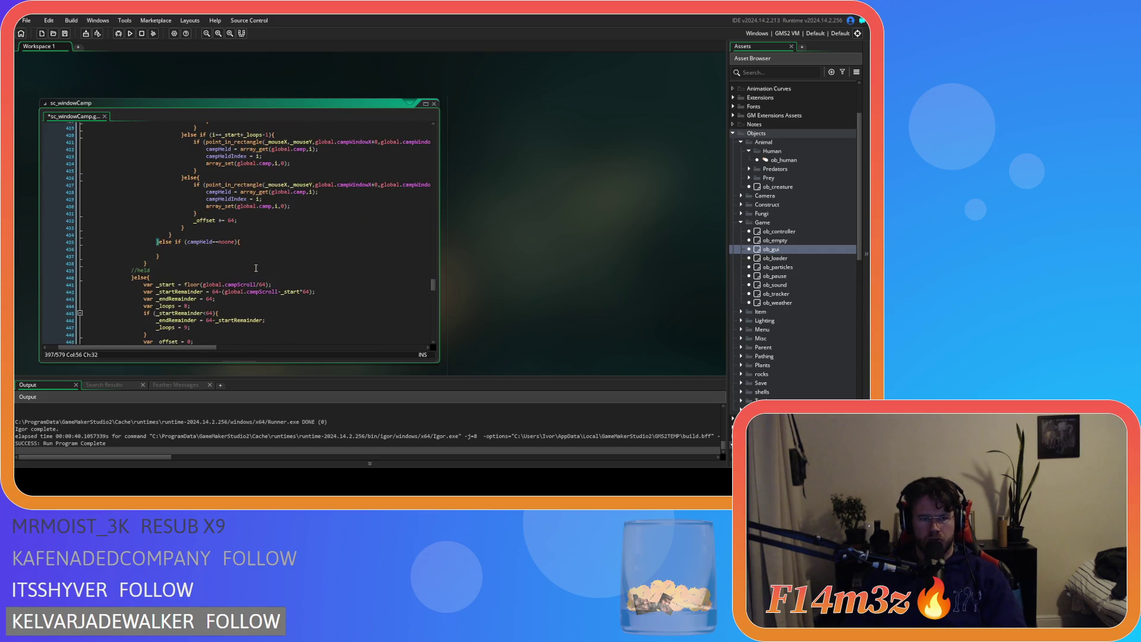
drag(177, 256, 51, 243)
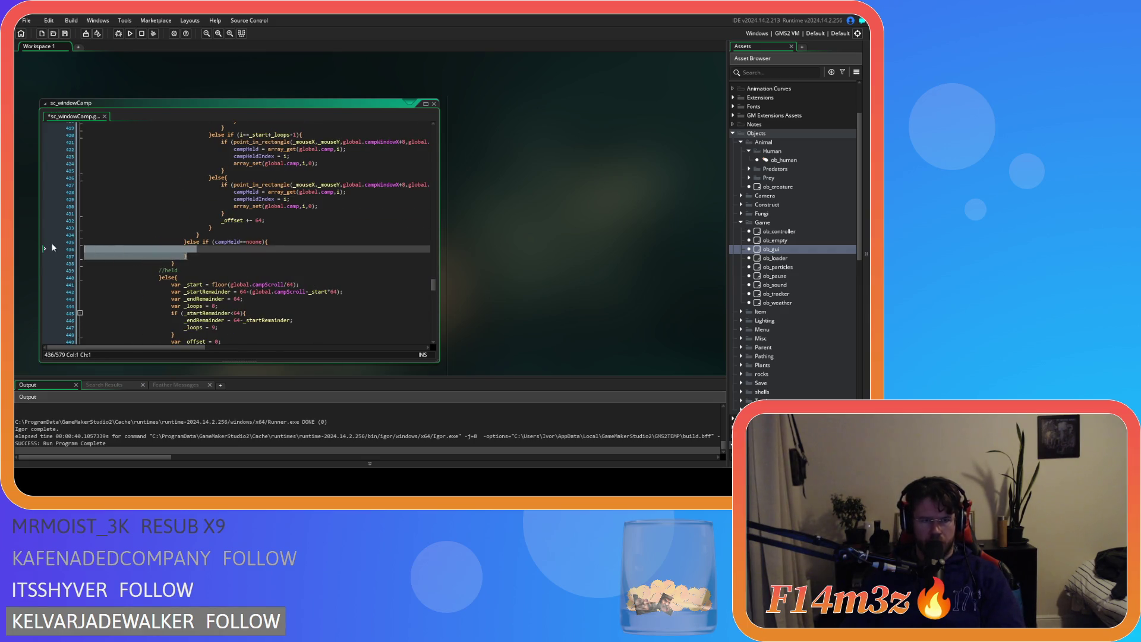
key(BackSpace)
Remove the outer 'if (campPickUpTimer>10){' line and save the script
mouse_move(202, 235)
mouse_down()
mouse_move(178, 128)
mouse_move(167, 126)
mouse_move(165, 211)
mouse_move(141, 177)
mouse_move(148, 192)
mouse_up()
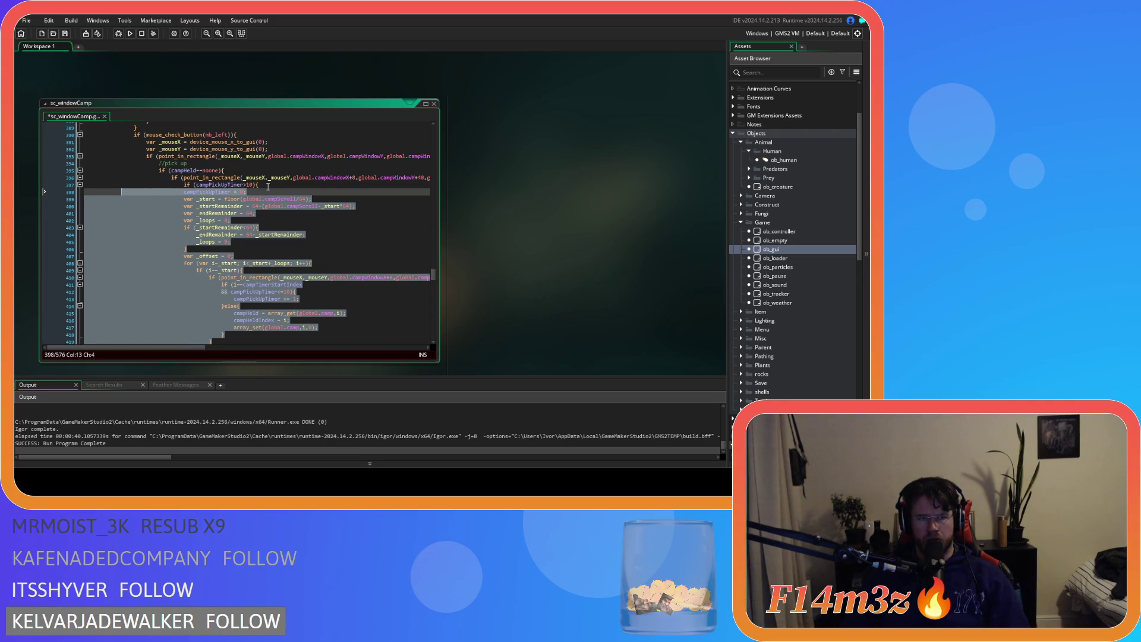
click(84, 184)
key(BackSpace)
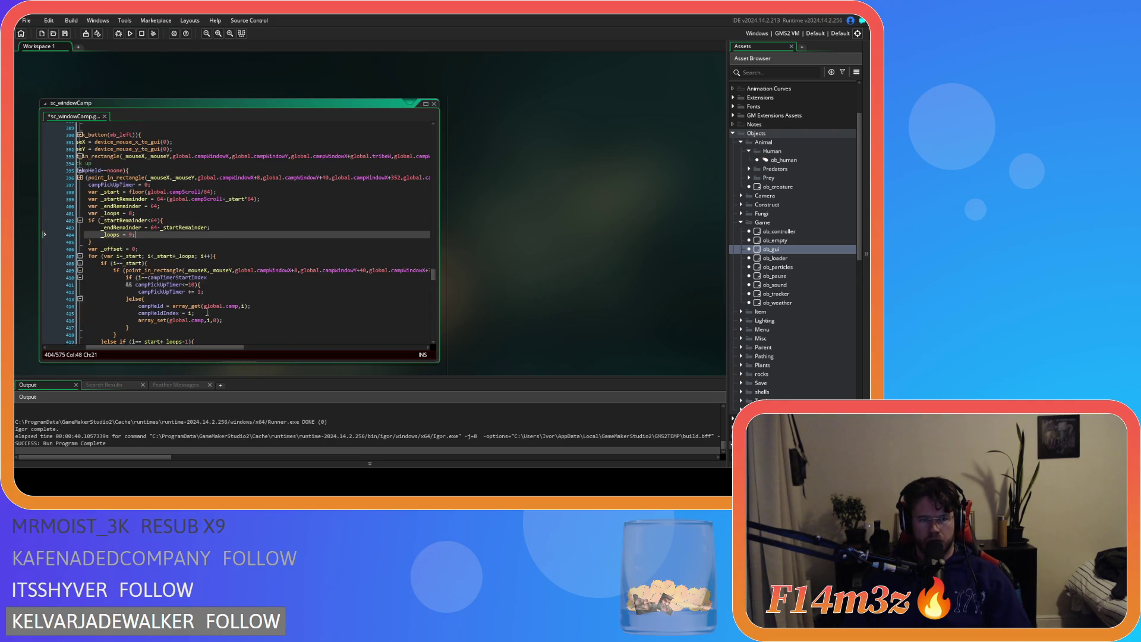
key(ctrl+s)
click(213, 234)
scroll(214, 289, down, 3)
scroll(214, 289, down, 2)
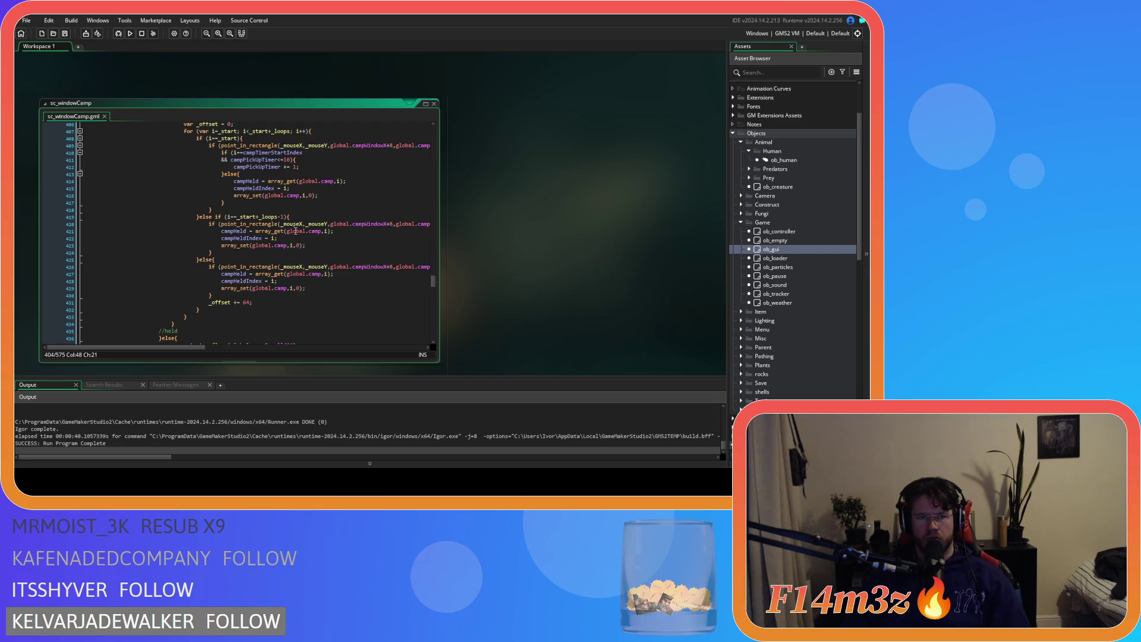
Strip 'campPickUpTimer<=10' from the condition, leaving only 'i==campTimerStartIndex'
click(319, 153)
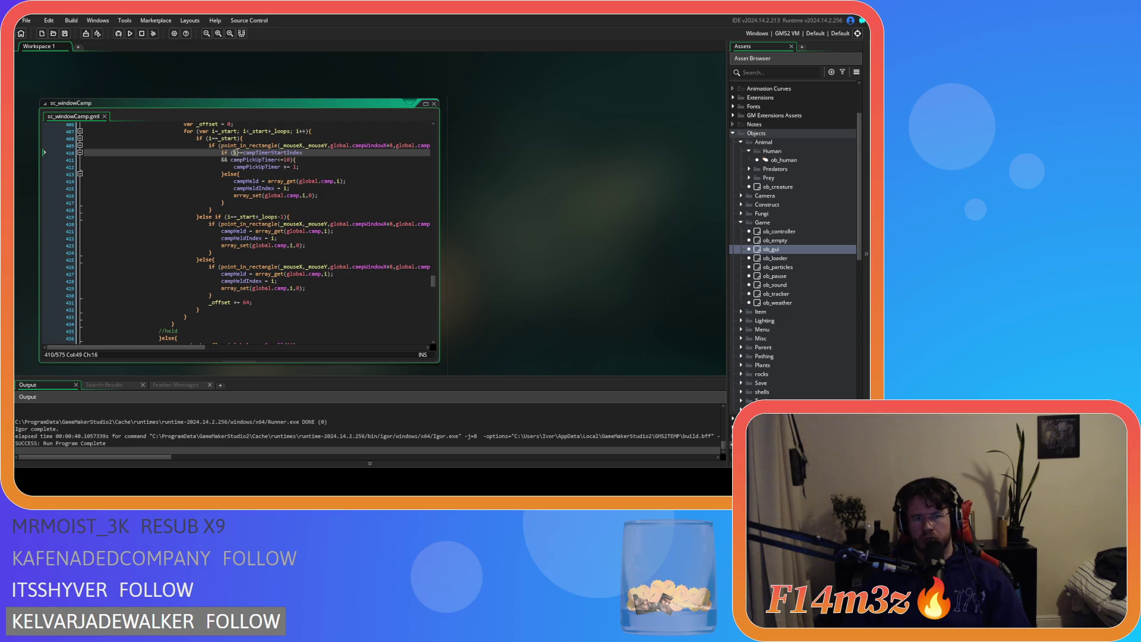
drag(234, 153, 309, 157)
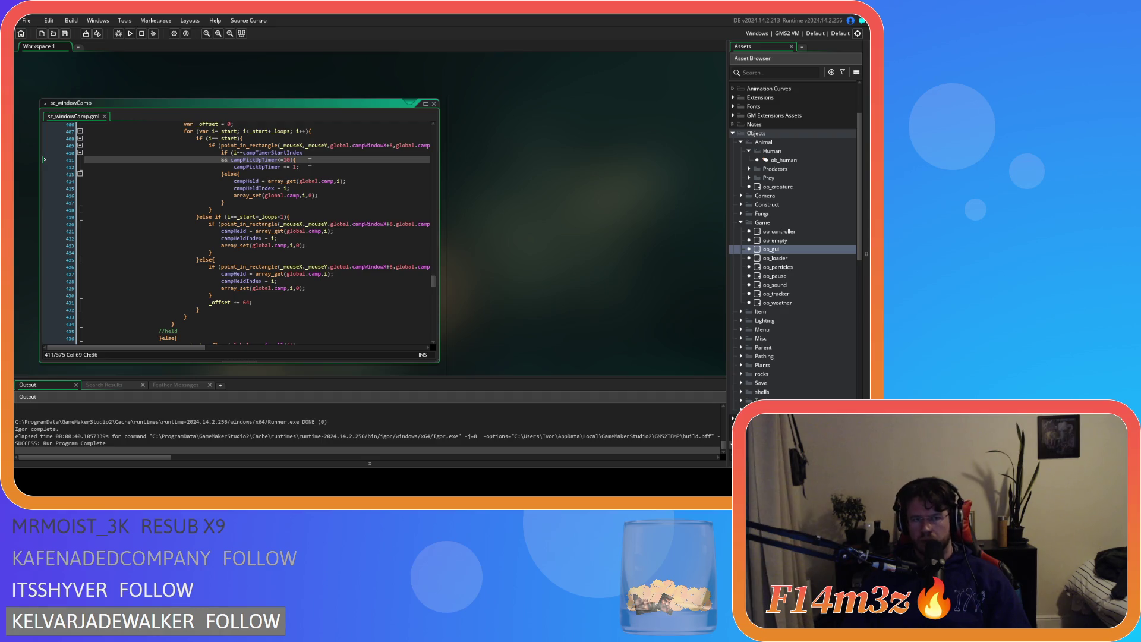
click(233, 202)
drag(231, 202, 221, 153)
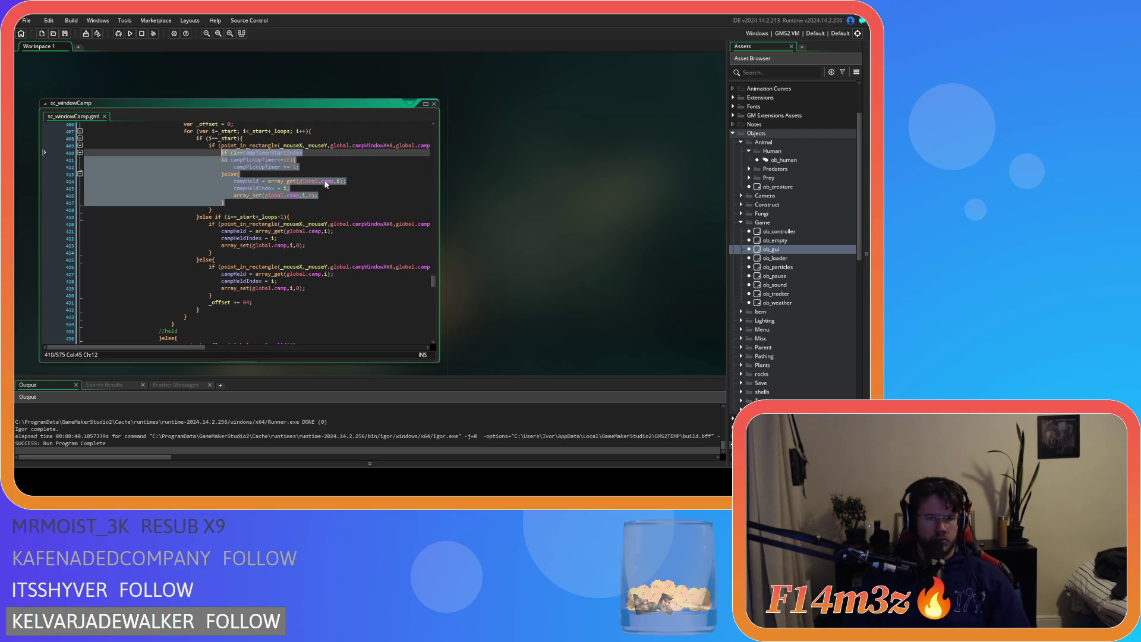
mouse_move(327, 185)
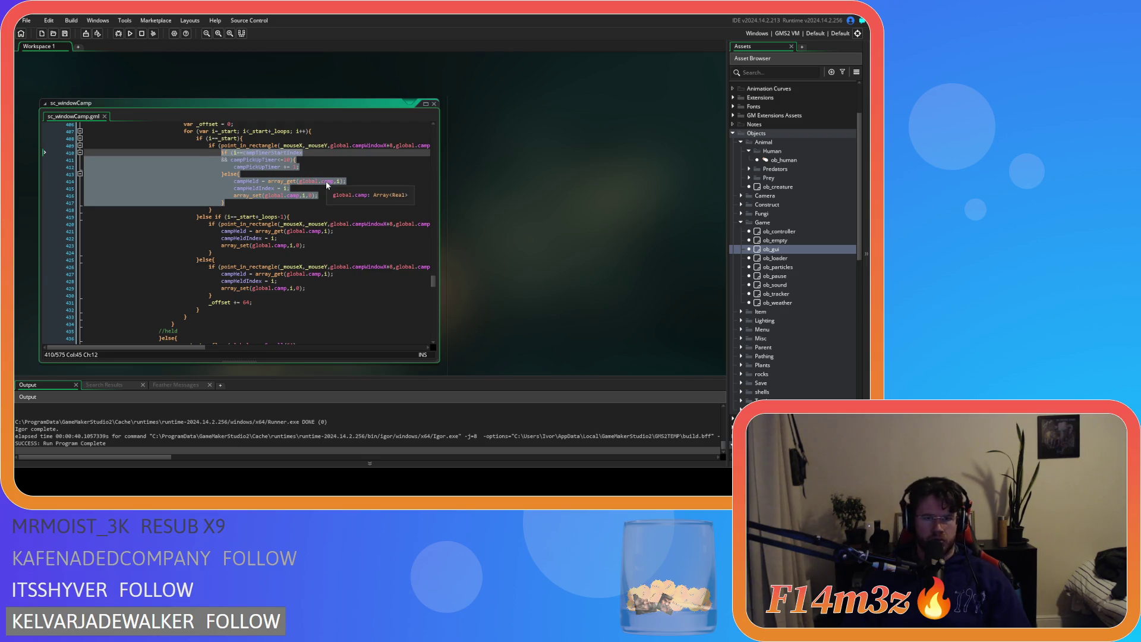
click(277, 159)
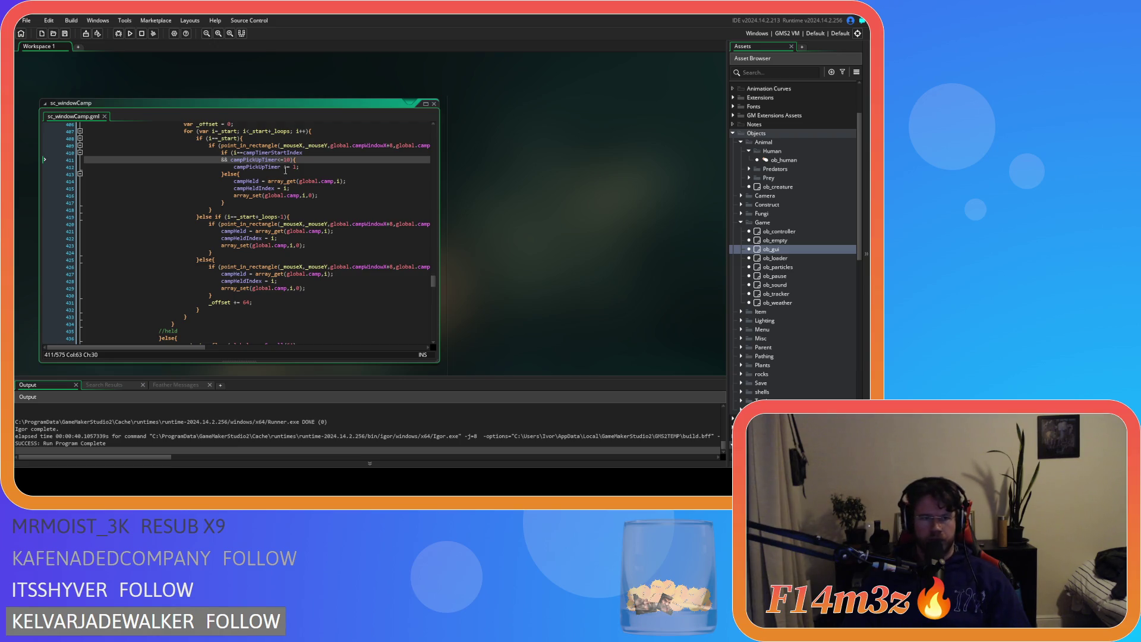
drag(292, 160, 88, 161)
key(BackSpace)
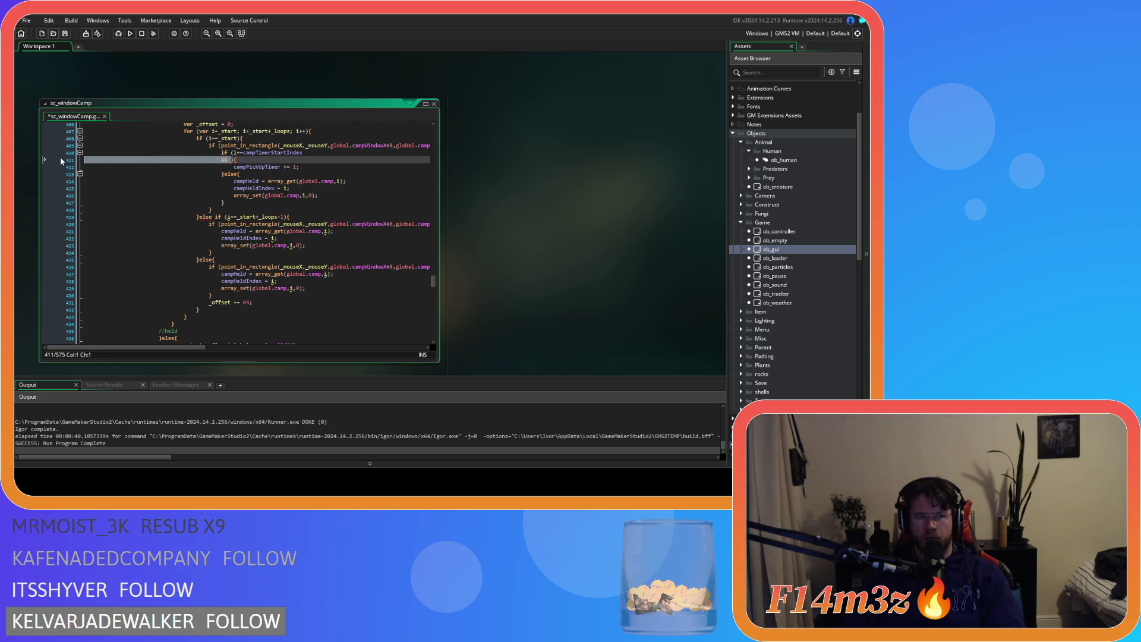
key(BackSpace)
key(BackSpace)
Add a nested 'if (campPickUpTimer<=10)' line above the timer increment
click(232, 160)
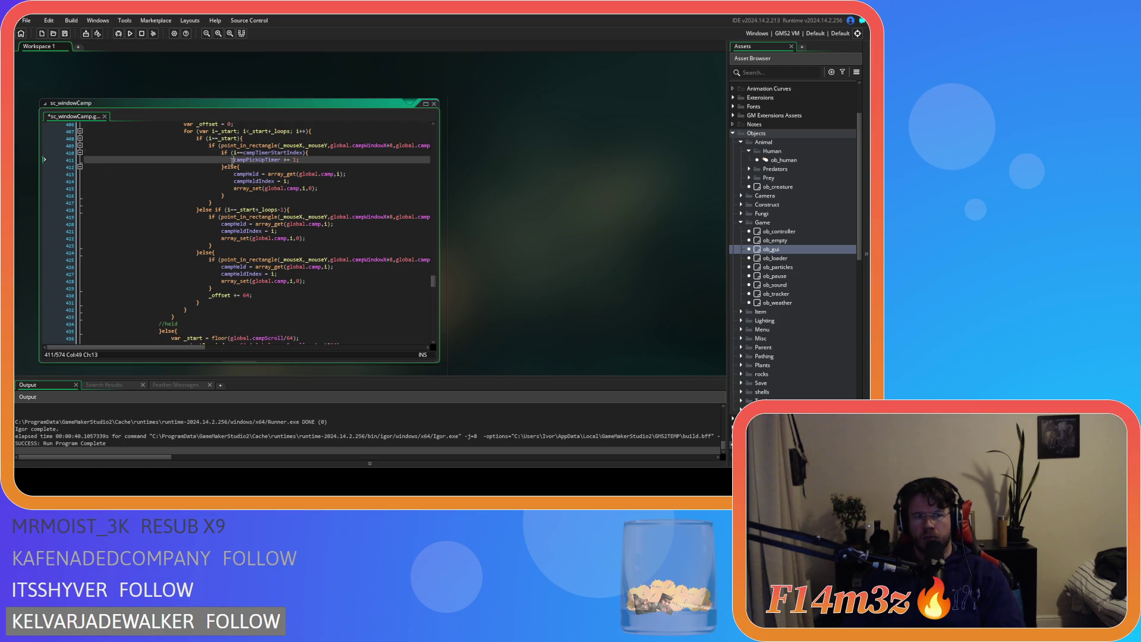
key(Return)
key(Up)
text(if)
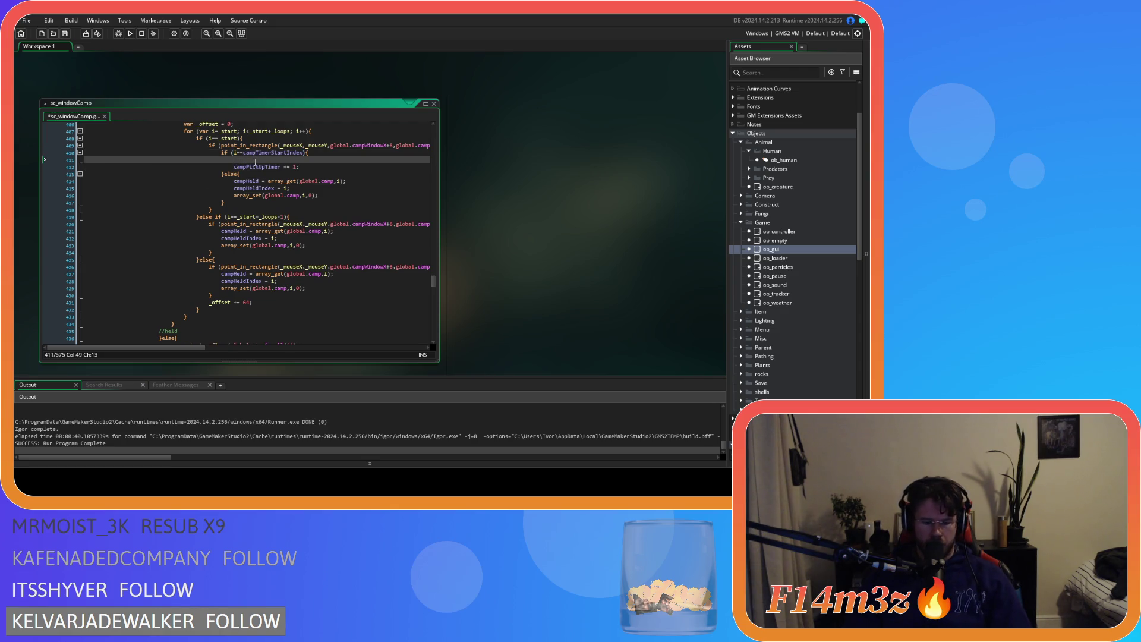
text( ()
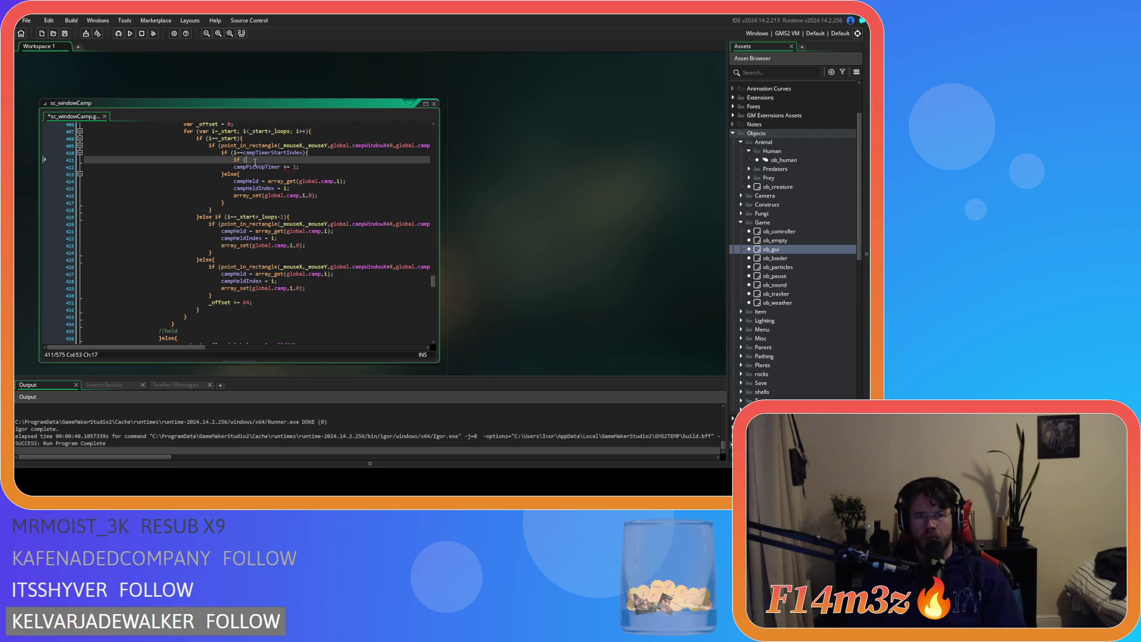
key(Left)
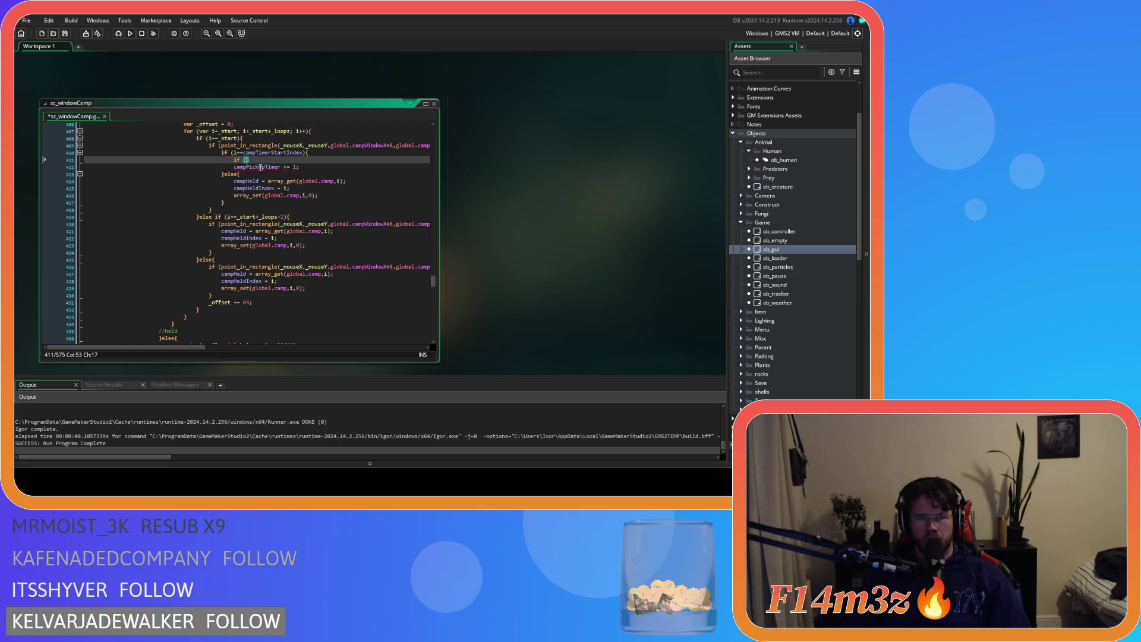
text(campPickUpTimer<=10)
mouse_move(278, 178)
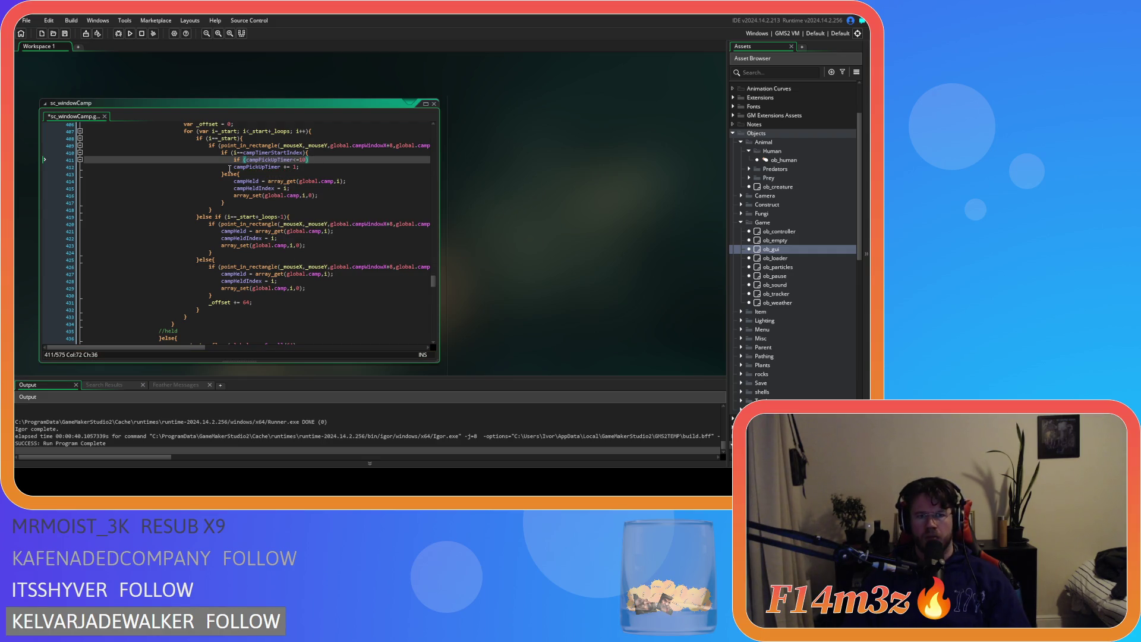
text(){)
Indent the timer increment into the nested block and paste the logic into the next branch
click(322, 160)
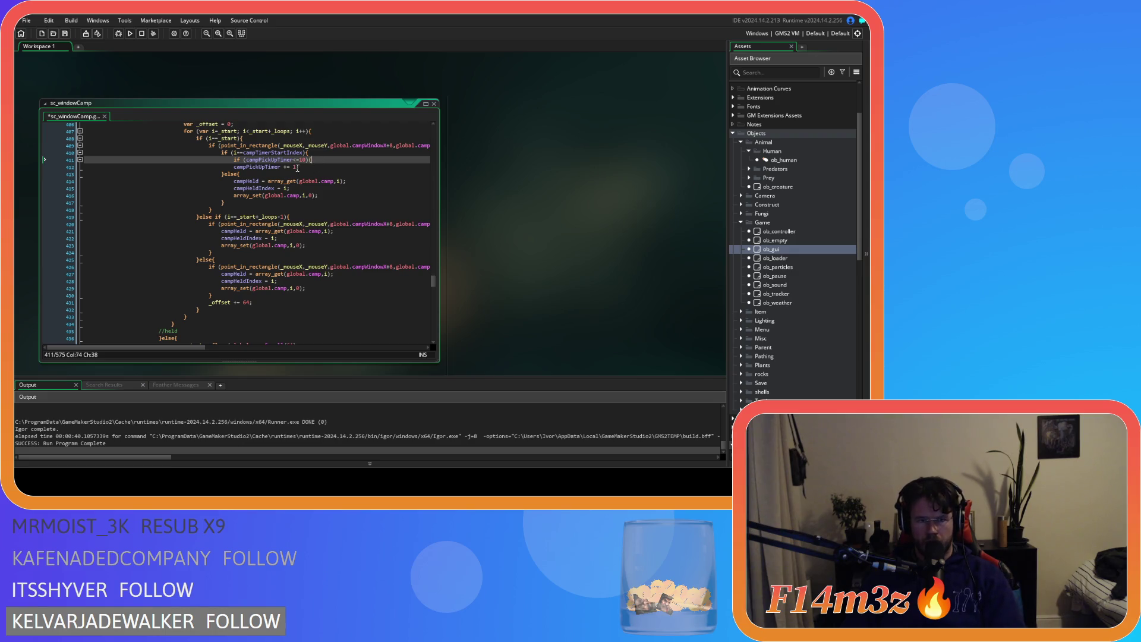
key(Down)
key(Home)
key(Tab)
click(324, 165)
key(Return)
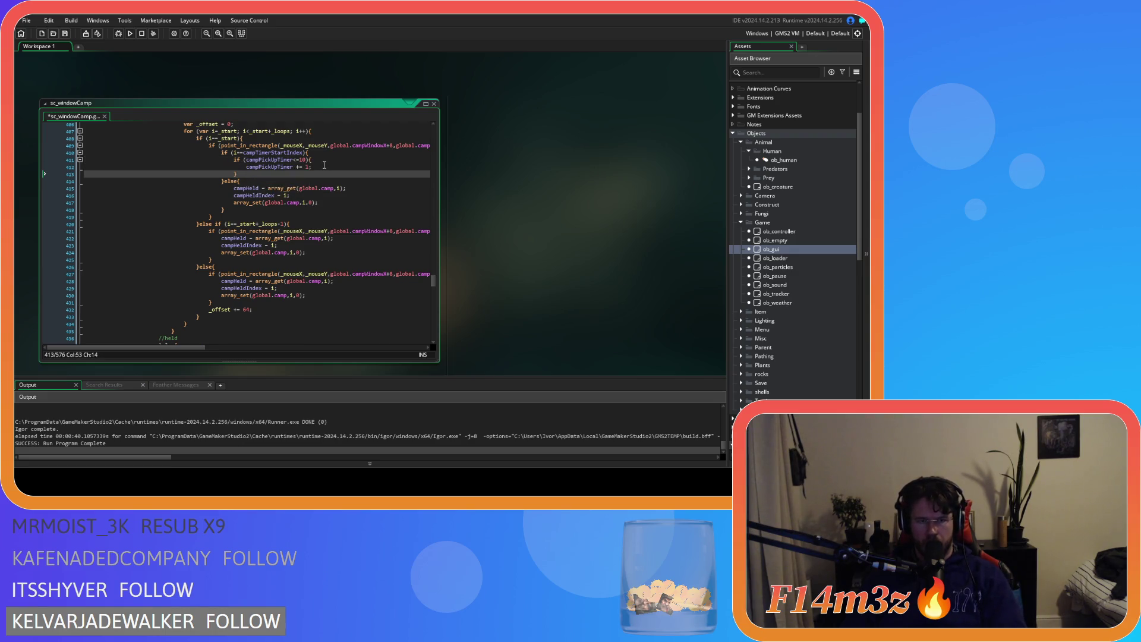
key(ctrl+v)
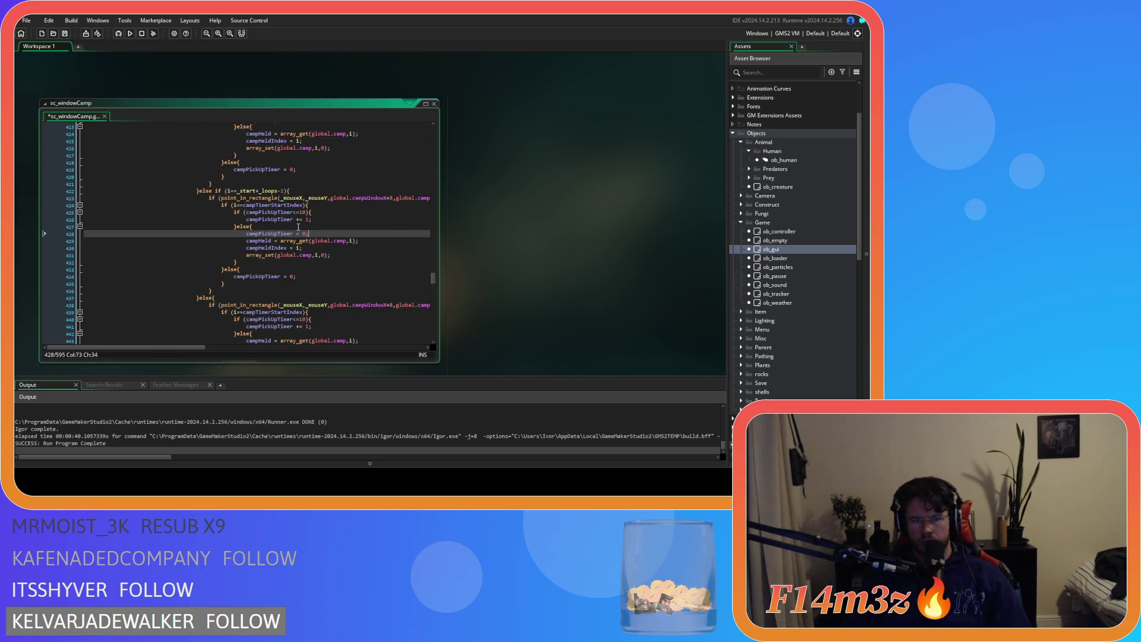
Add 'campPickUpTimer = 0' reset lines in the else branches and save
scroll(298, 227, up, 4)
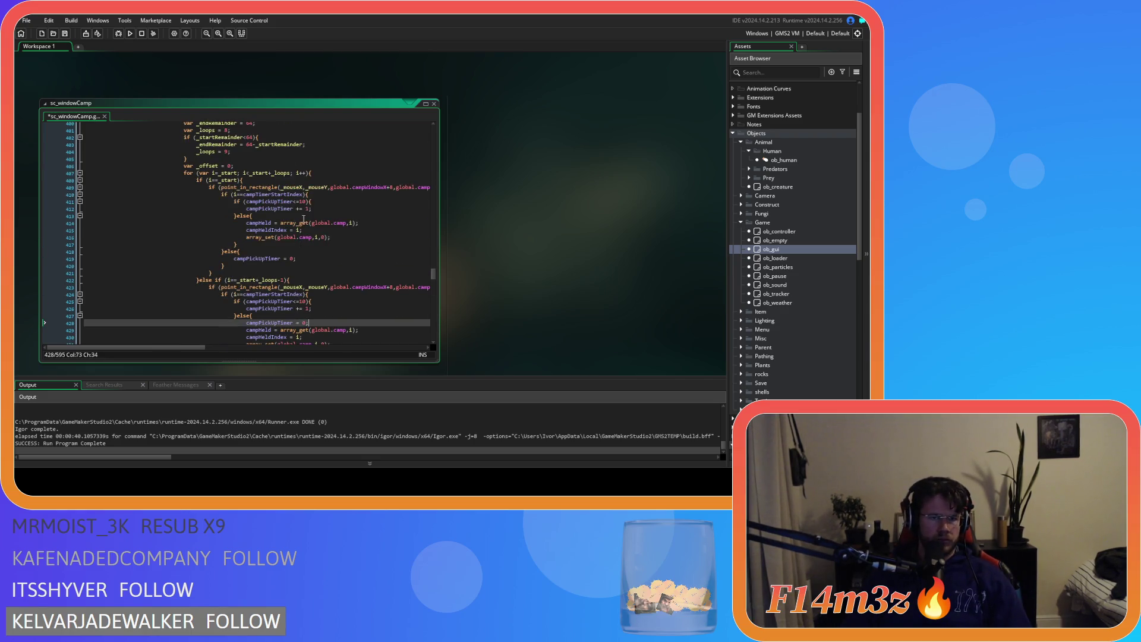
click(287, 217)
key(Return)
scroll(295, 230, down, 9)
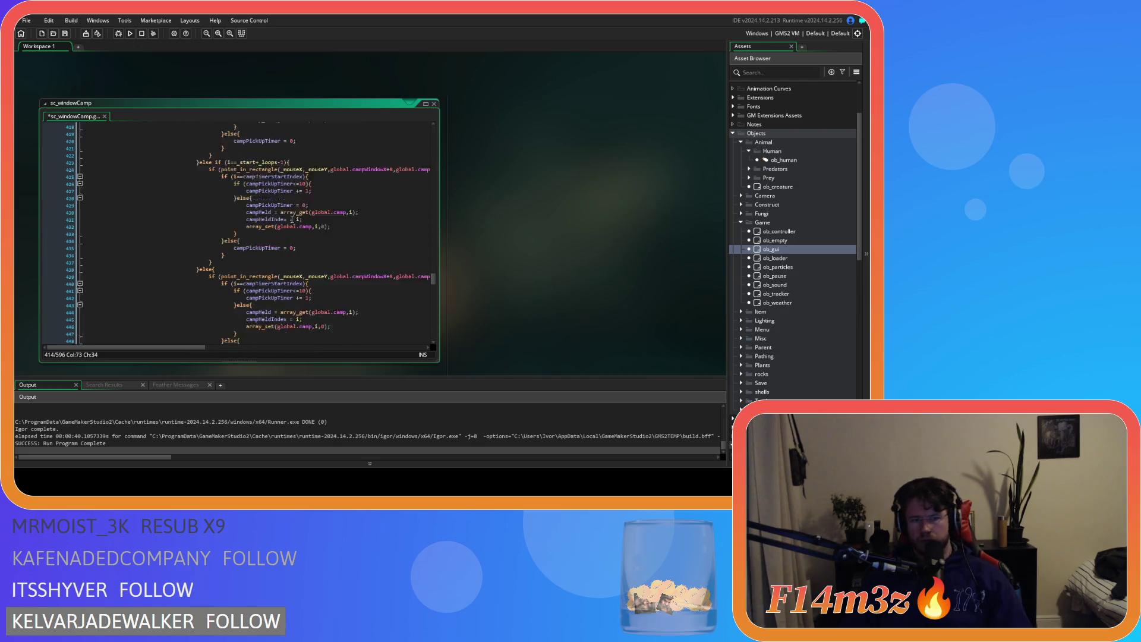
click(296, 233)
key(Return)
text(campPickUpTimer = 0;)
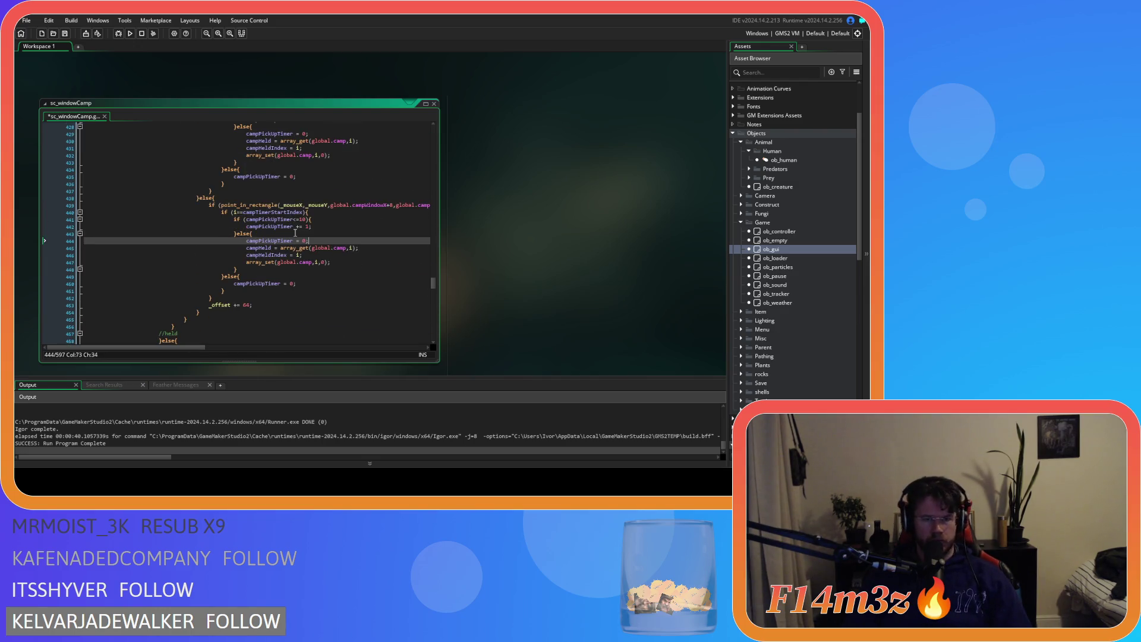
key(ctrl+s)
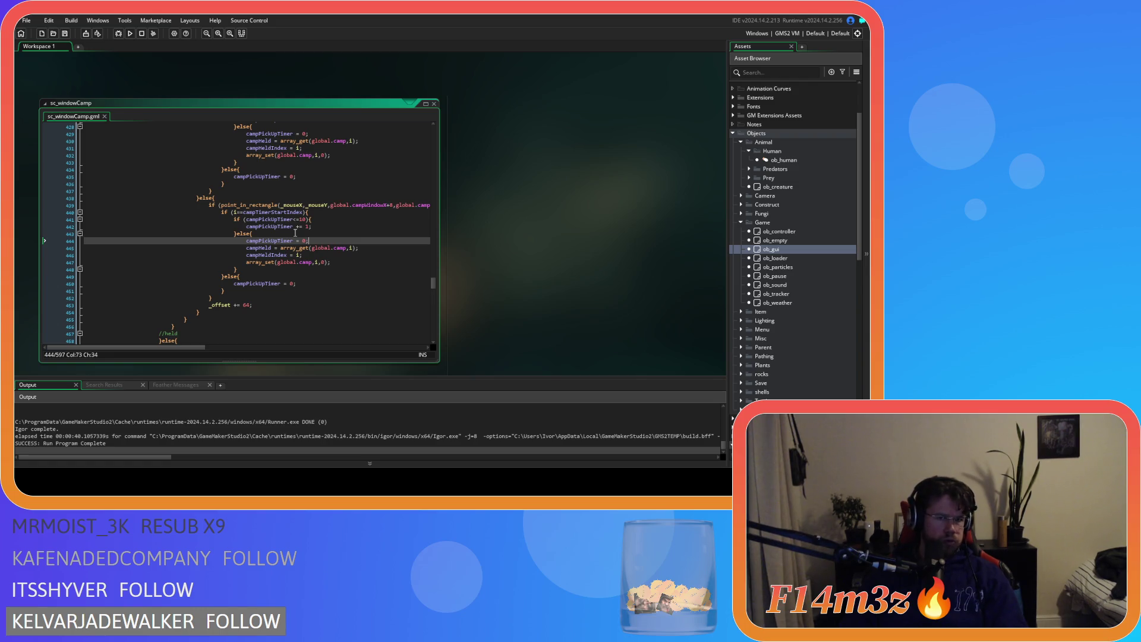
Review the script and build and run the game with F5
click(72, 46)
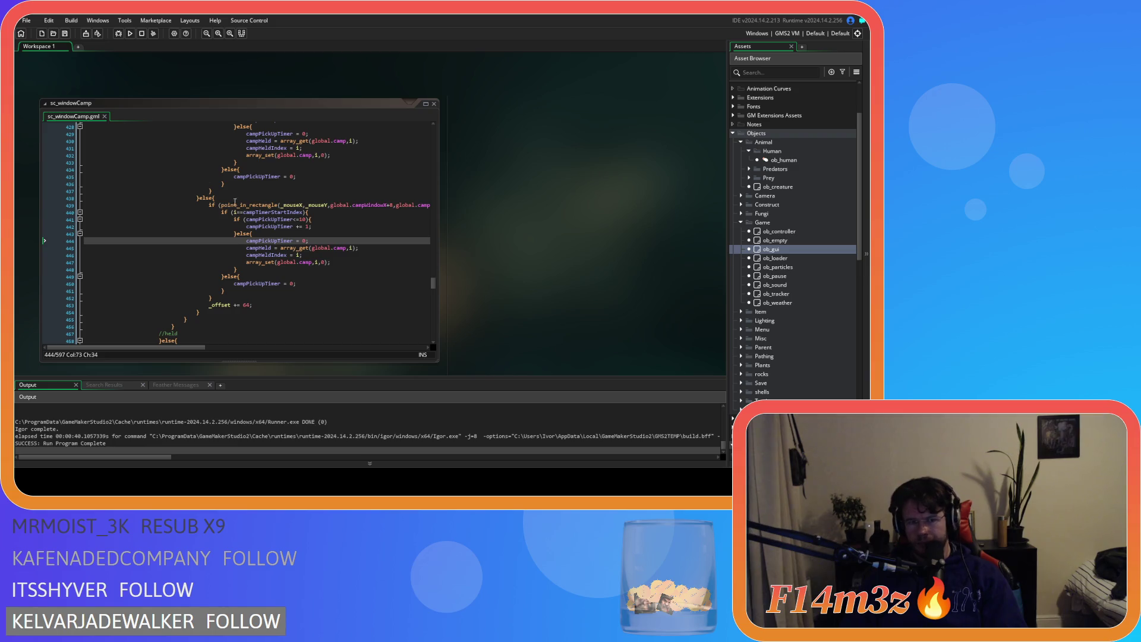
scroll(299, 267, down, 15)
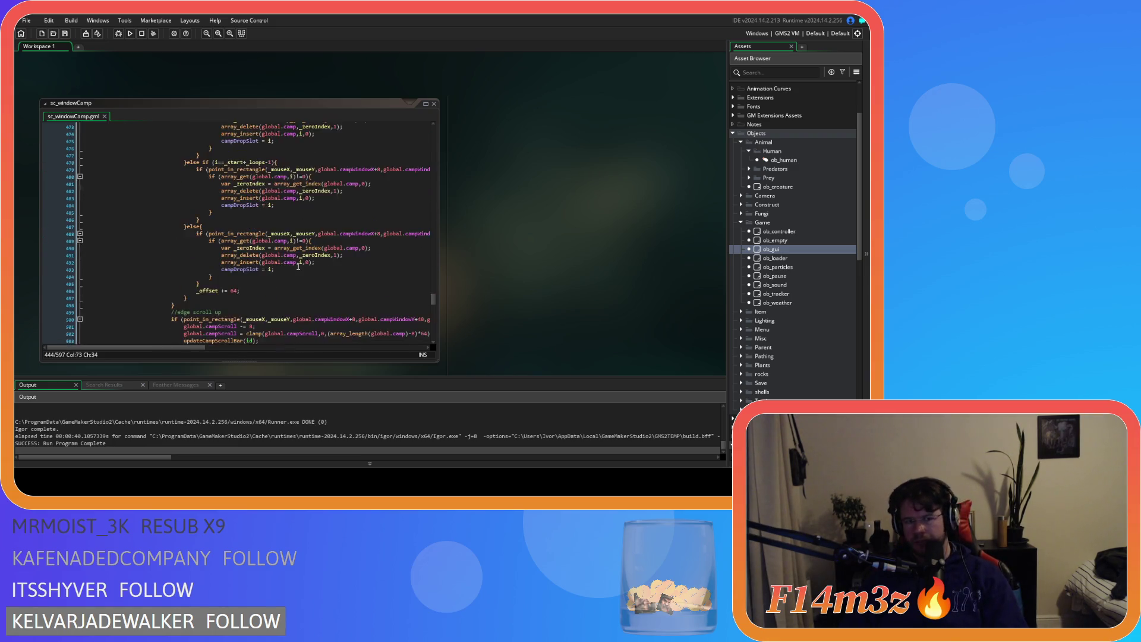
scroll(298, 266, up, 10)
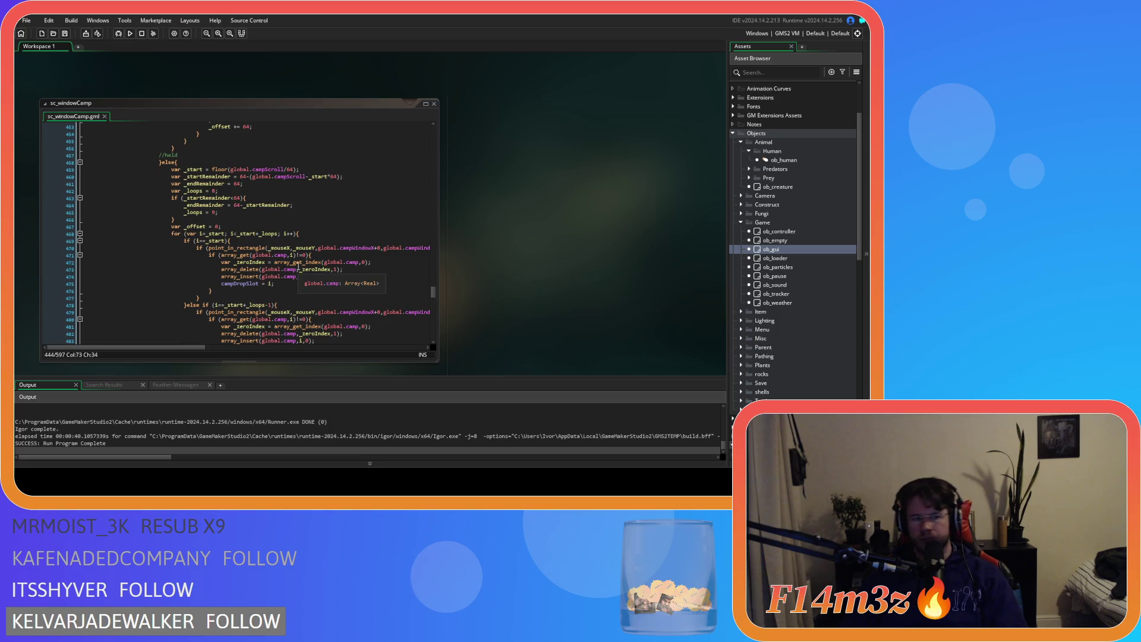
scroll(298, 267, up, 20)
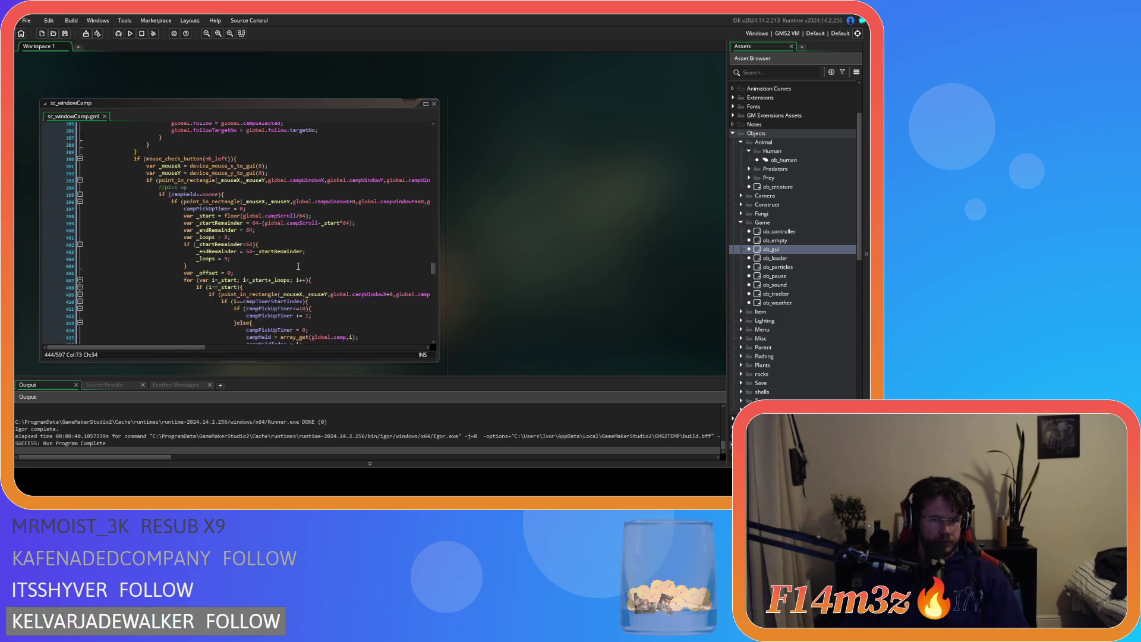
scroll(299, 267, up, 11)
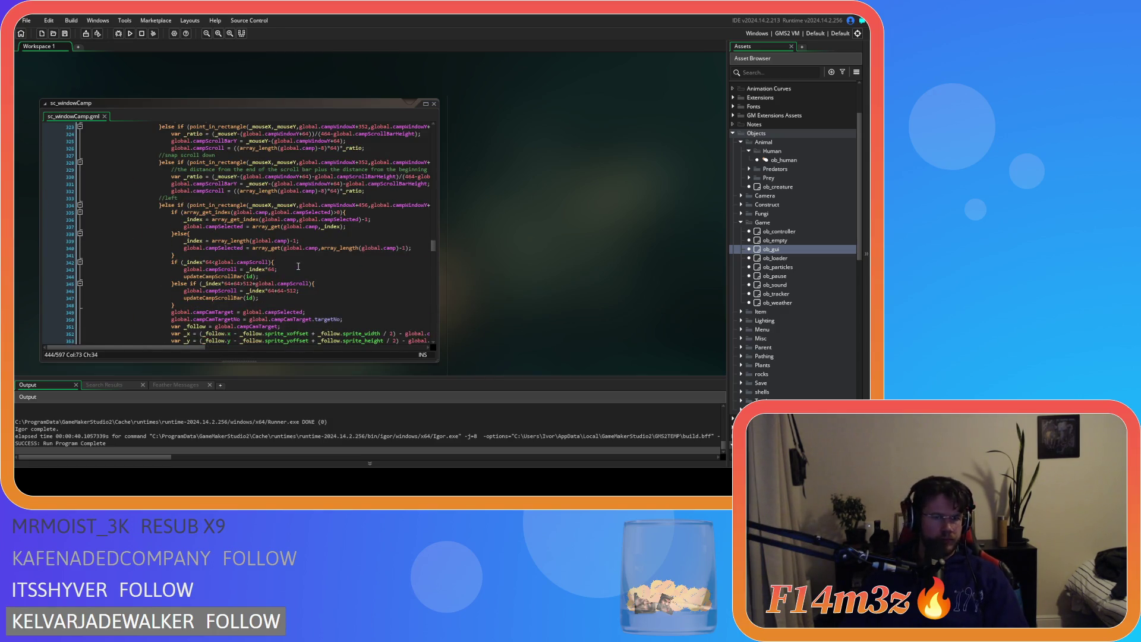
scroll(298, 266, up, 2)
key(F5)
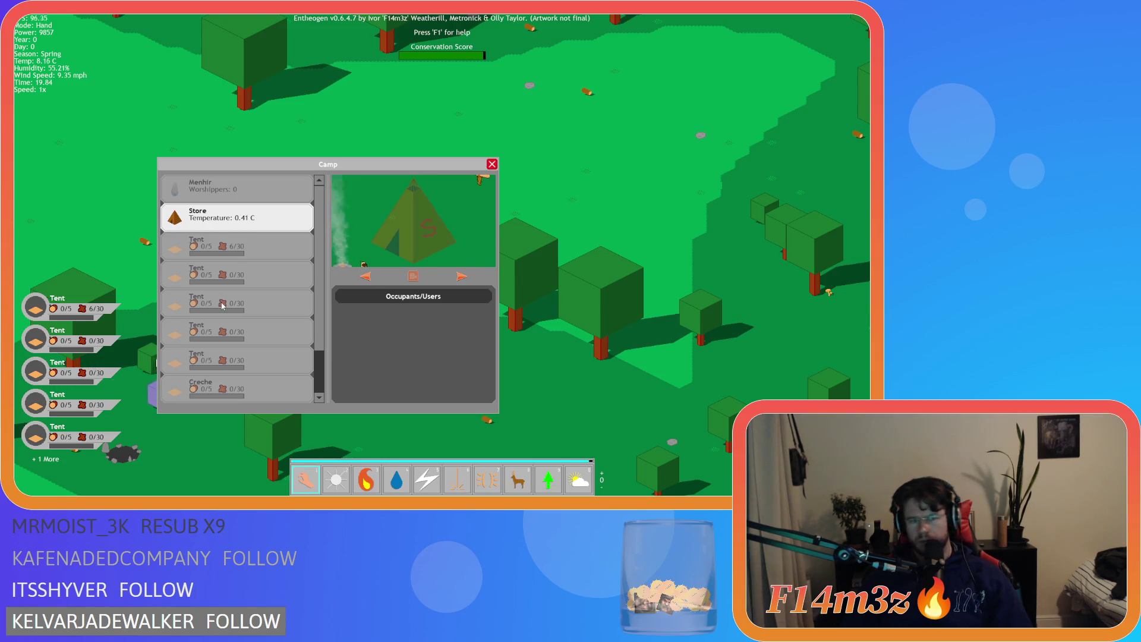
Pick the third Tent in the Camp window, close it, and quit the game with Y
click(225, 307)
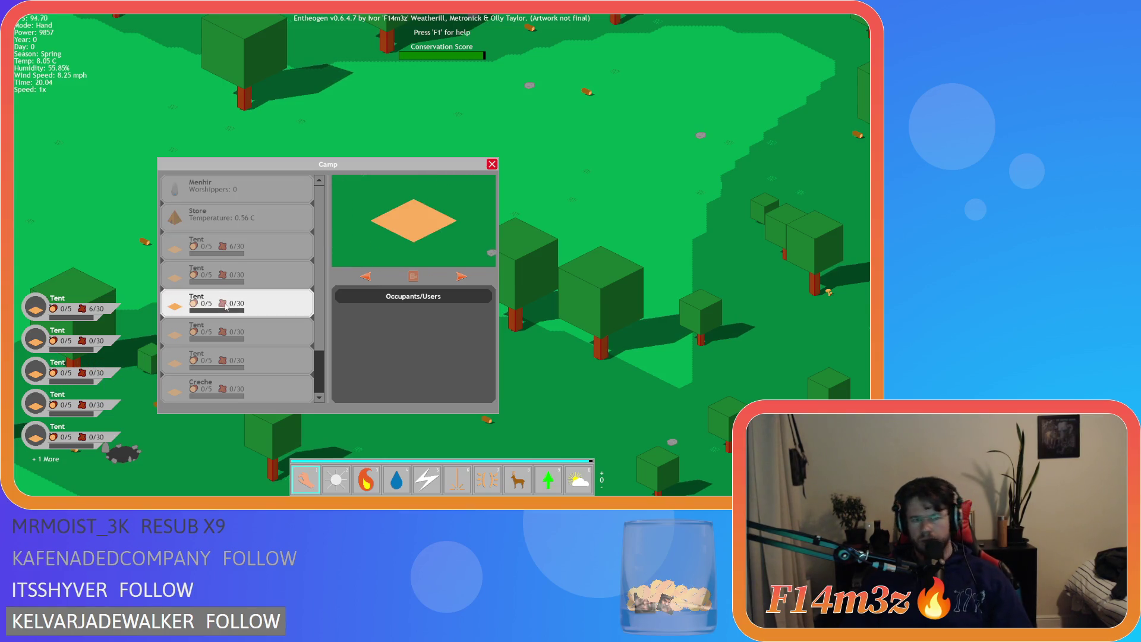
key(Escape)
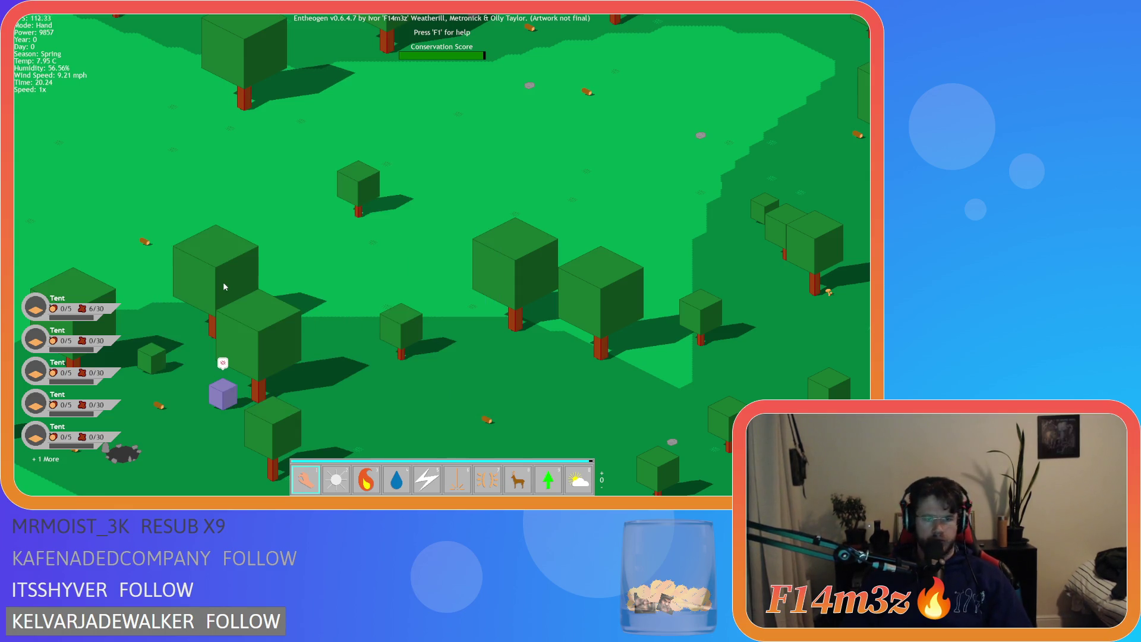
key(Escape)
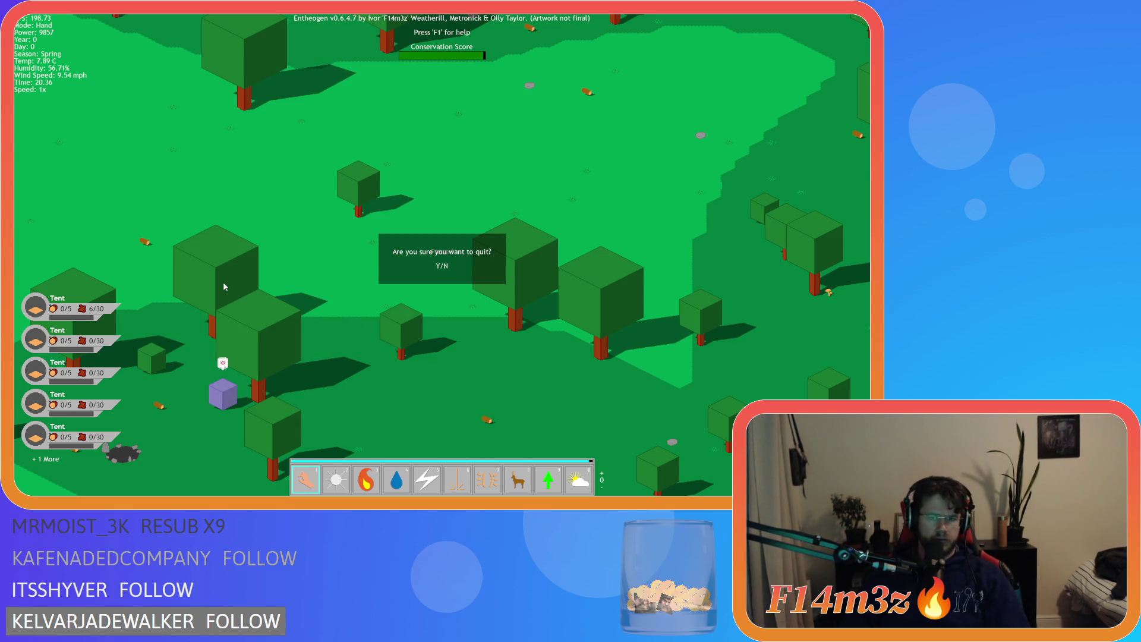
key(y)
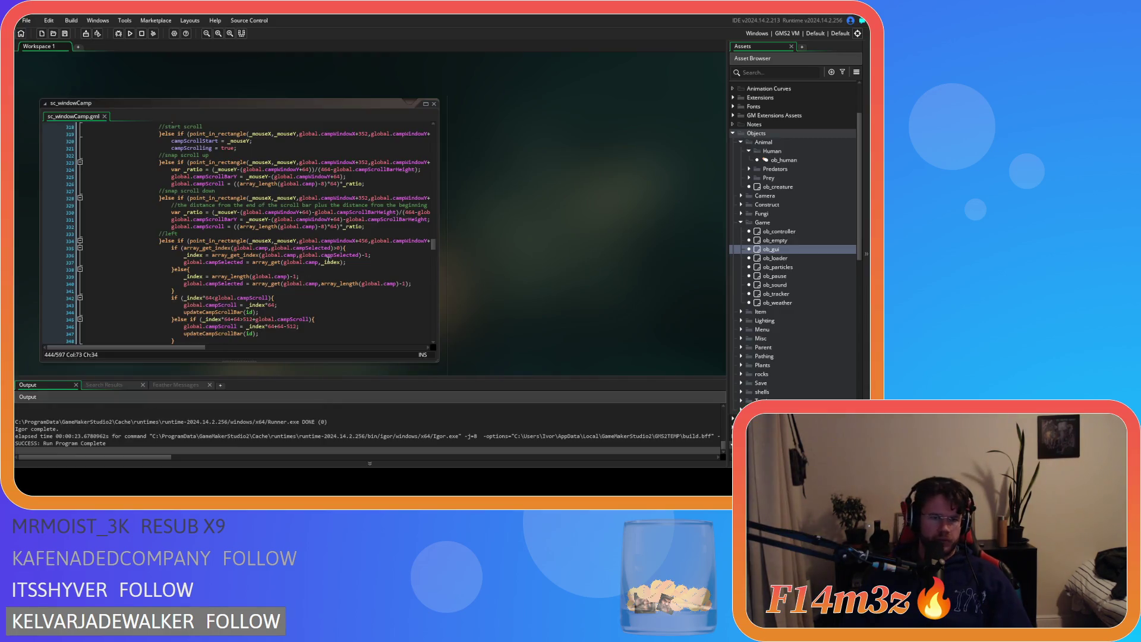
scroll(327, 260, up, 15)
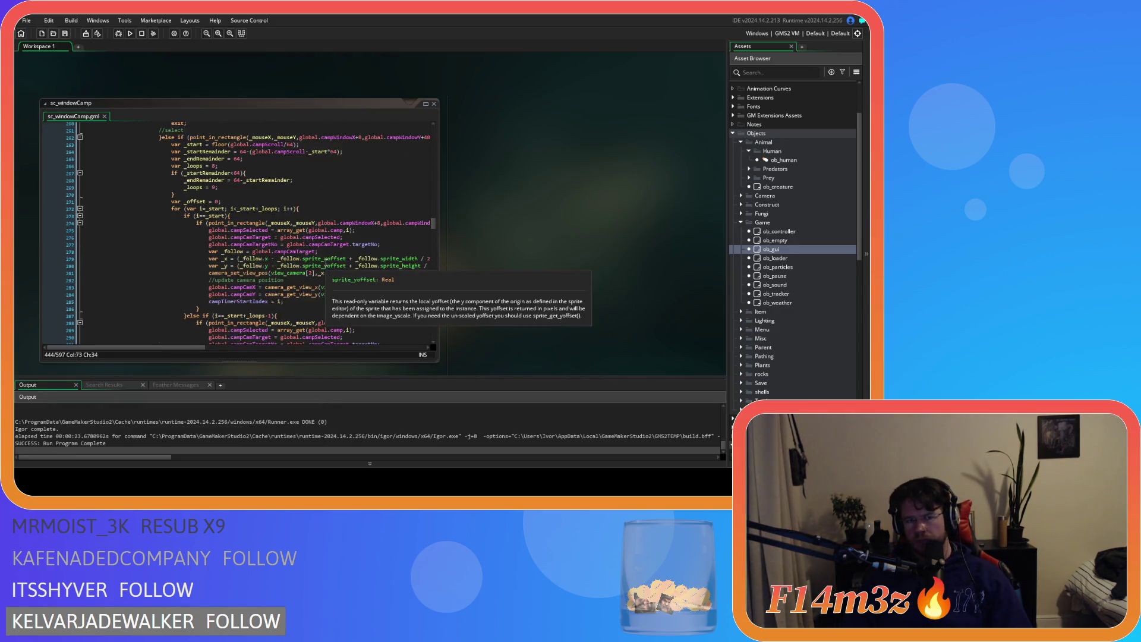
scroll(326, 263, up, 7)
scroll(326, 263, down, 6)
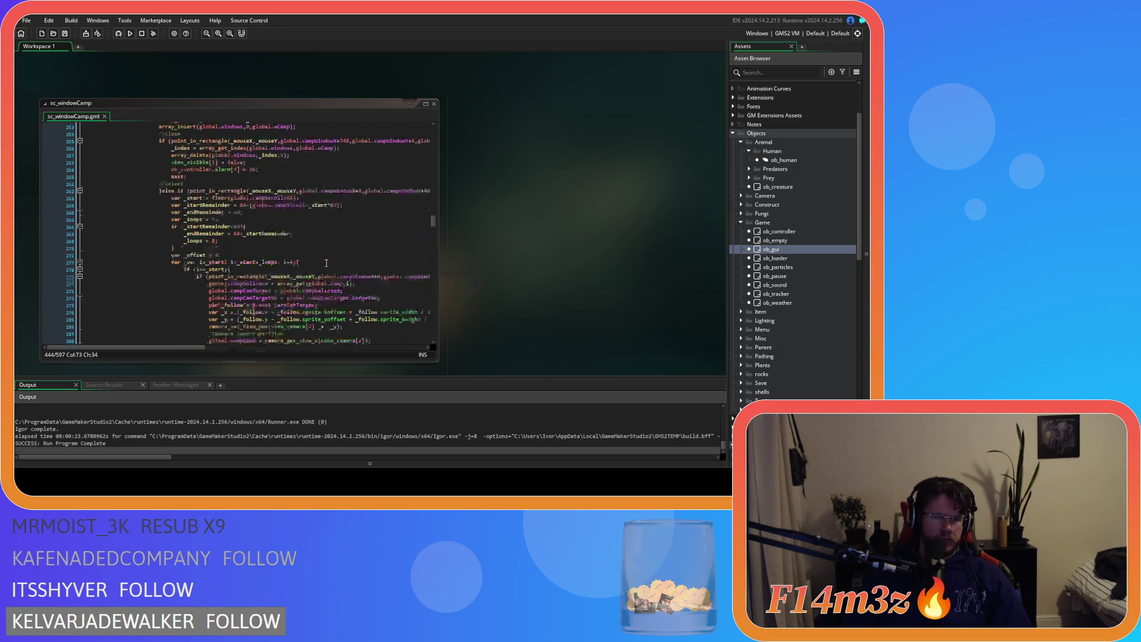
scroll(326, 263, down, 3)
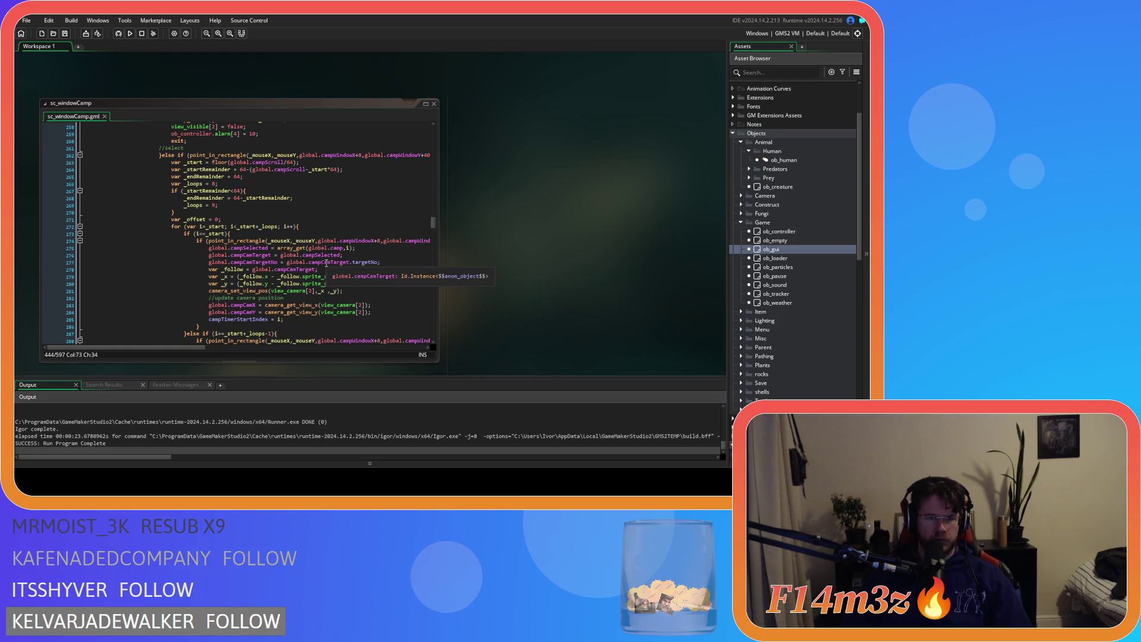
scroll(326, 263, down, 3)
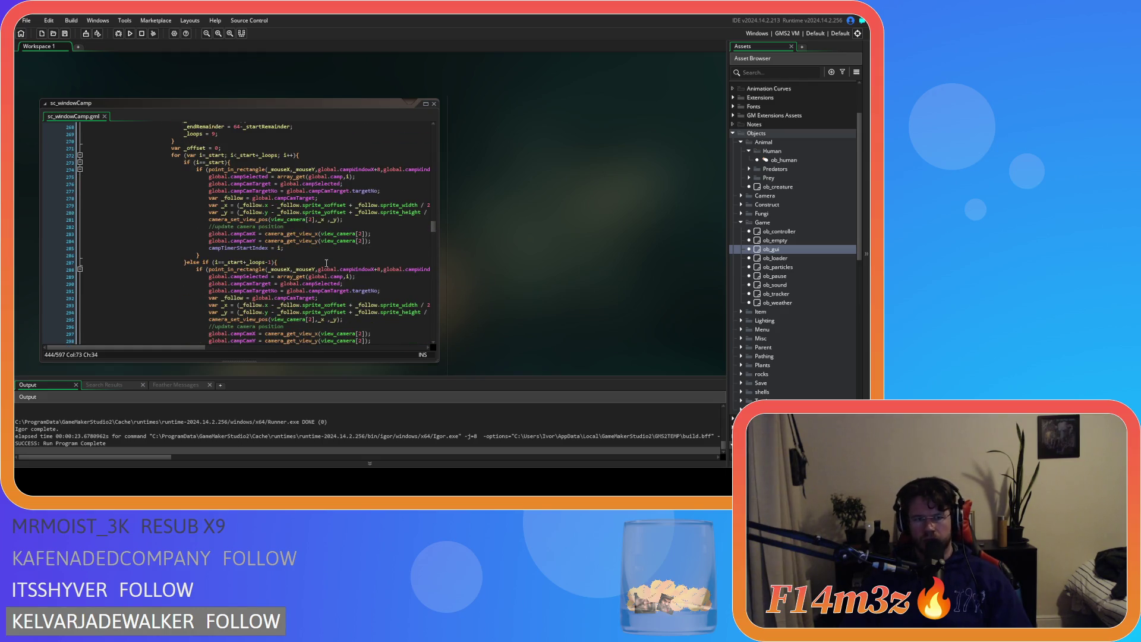
click(304, 251)
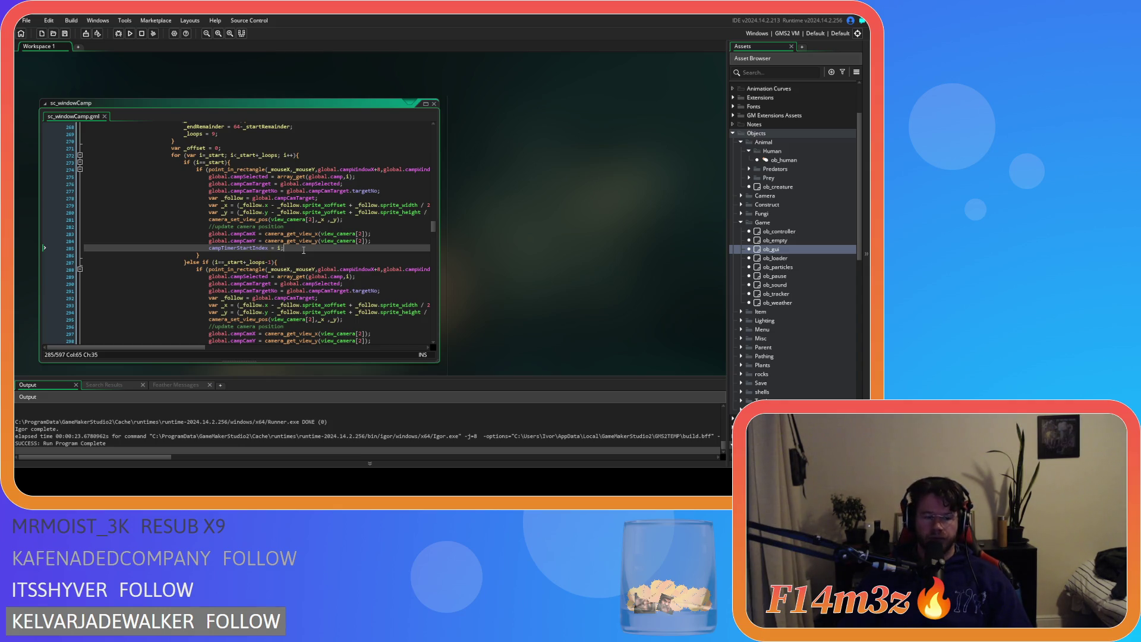
Undo the campPickUpTimer and campTimerStartIndex edits in sc_windowCamp with eleven Ctrl+Z presses
key(ctrl+z)
key(ctrl+z)
key(ctrl+z)
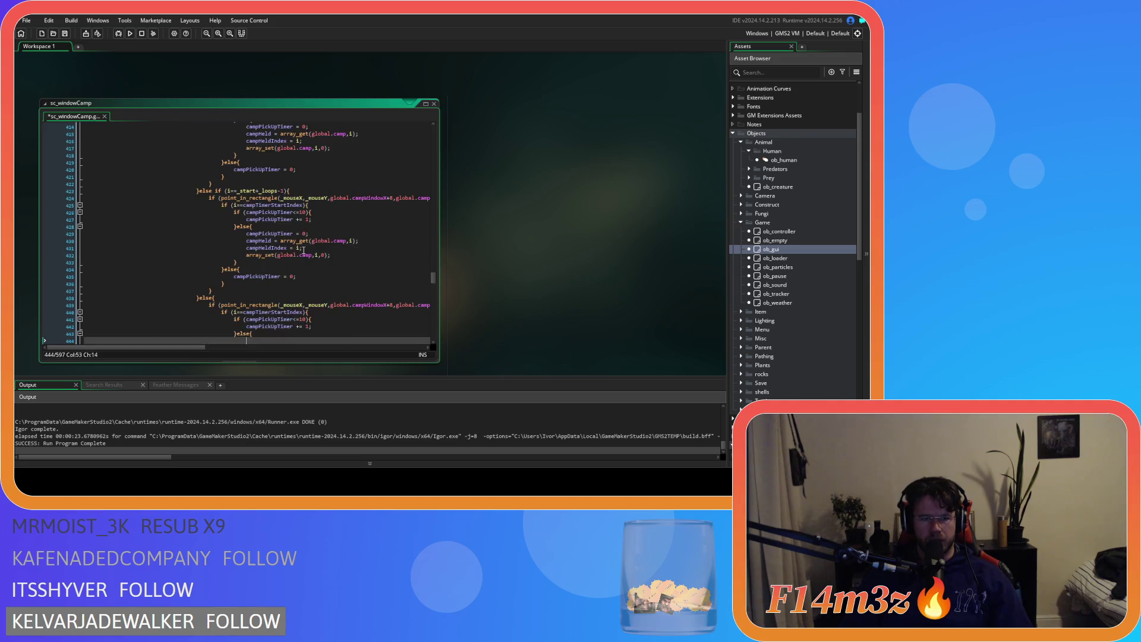
key(ctrl+z)
key(ctrl+z)
key(ctrl+z)
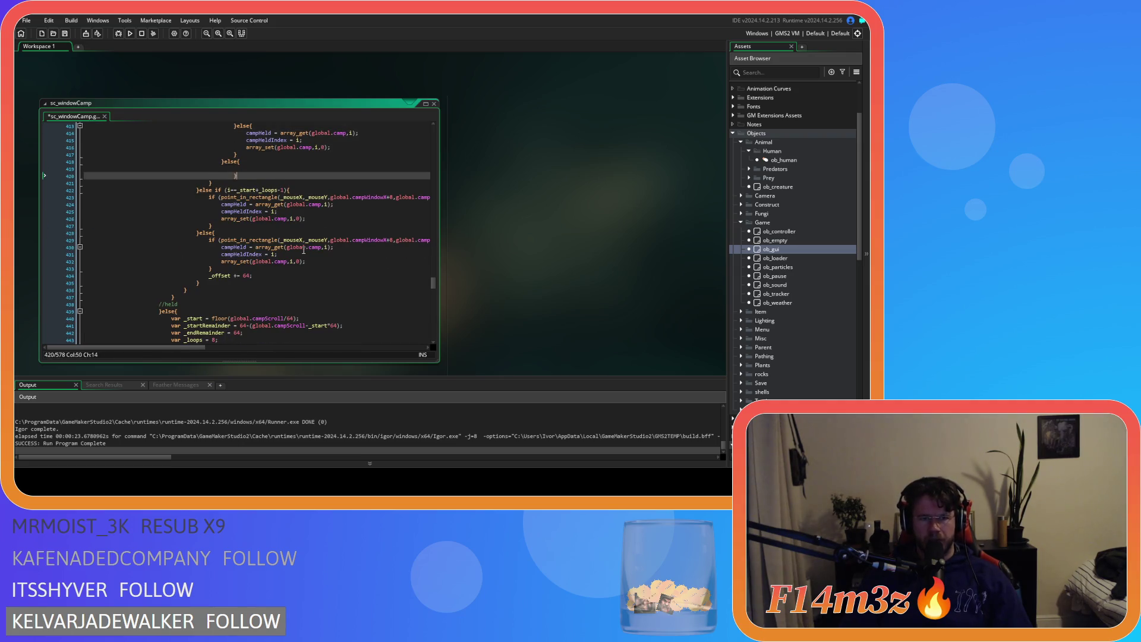
key(ctrl+z)
key(ctrl+z)
key(ctrl+z)
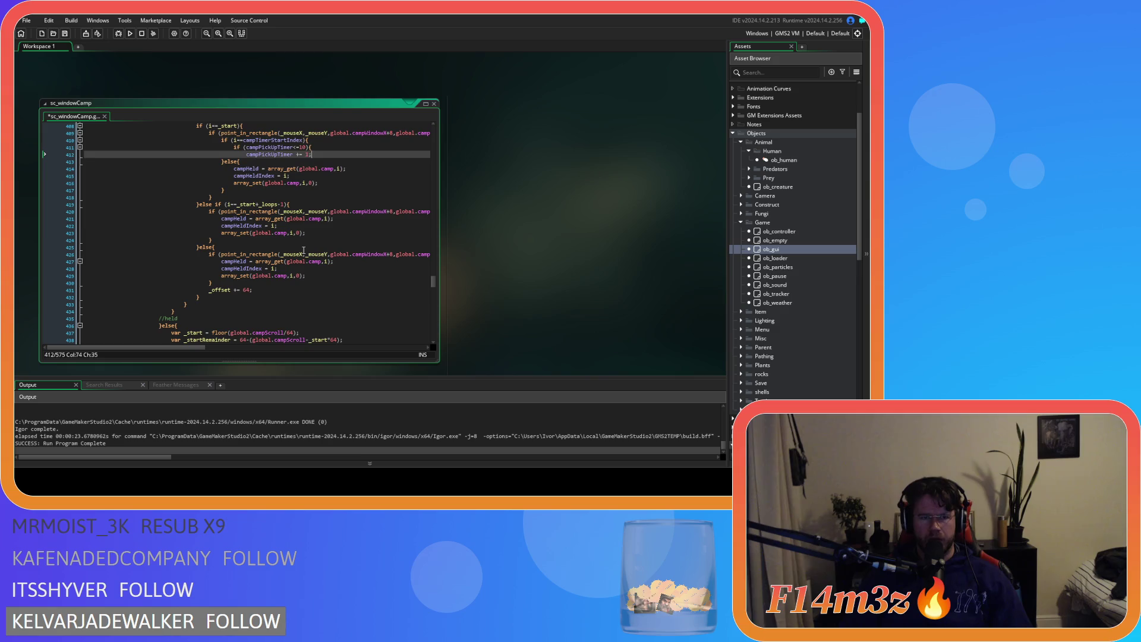
key(ctrl+z)
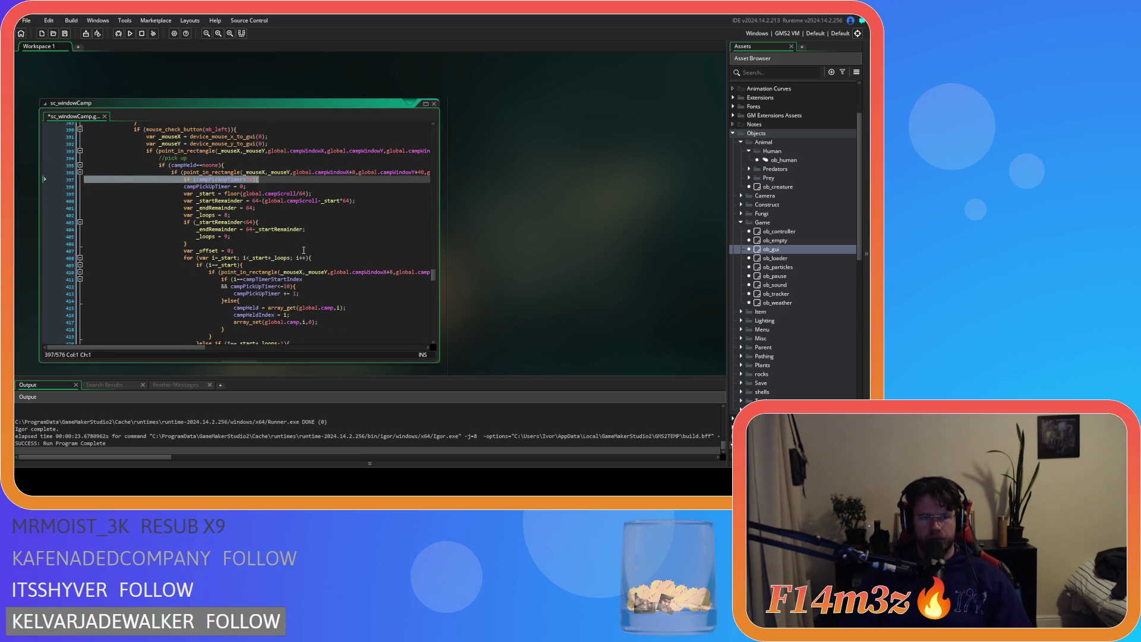
key(ctrl+z)
key(ctrl+z)
key(ctrl+z)
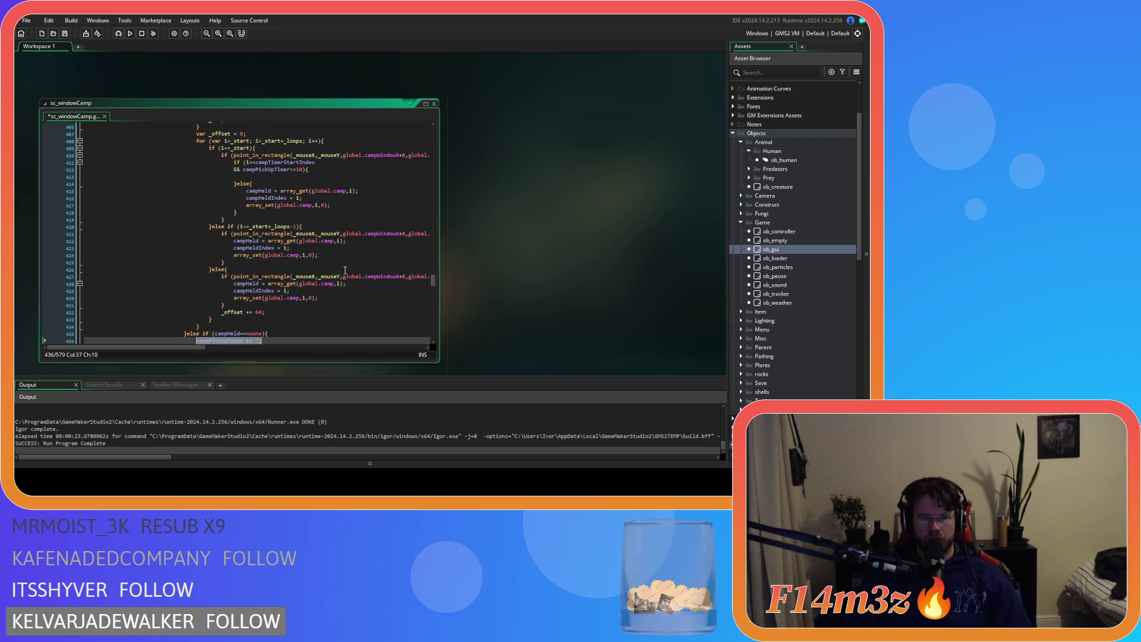
key(ctrl+z)
key(ctrl+z)
key(ctrl+z)
key(ctrl+z)
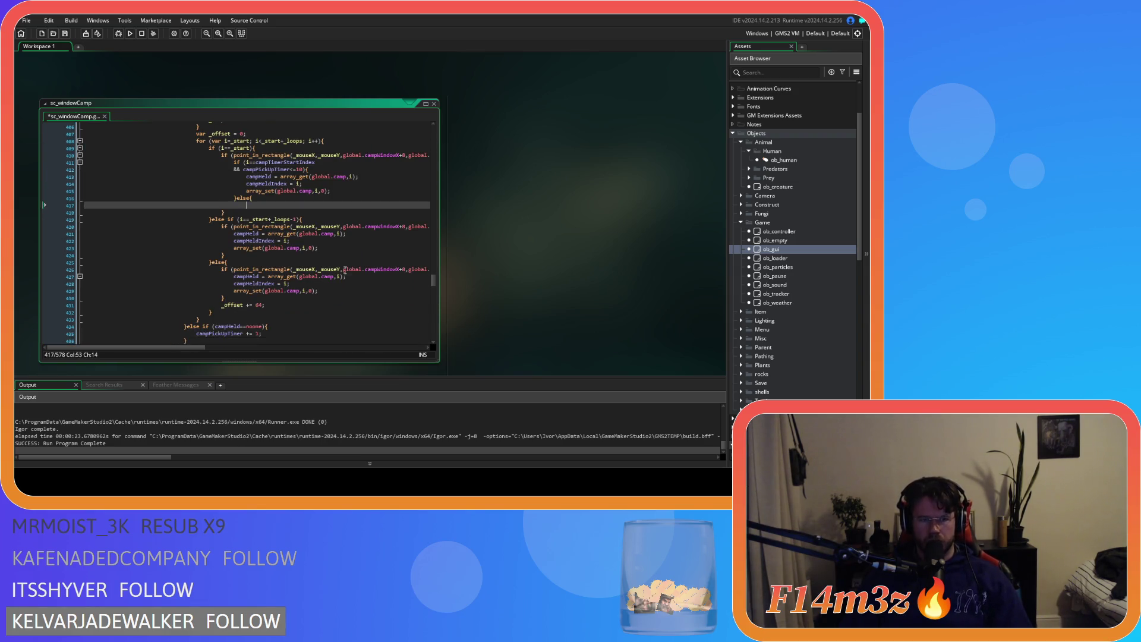
key(ctrl+z)
key(ctrl+z)
key(ctrl+z)
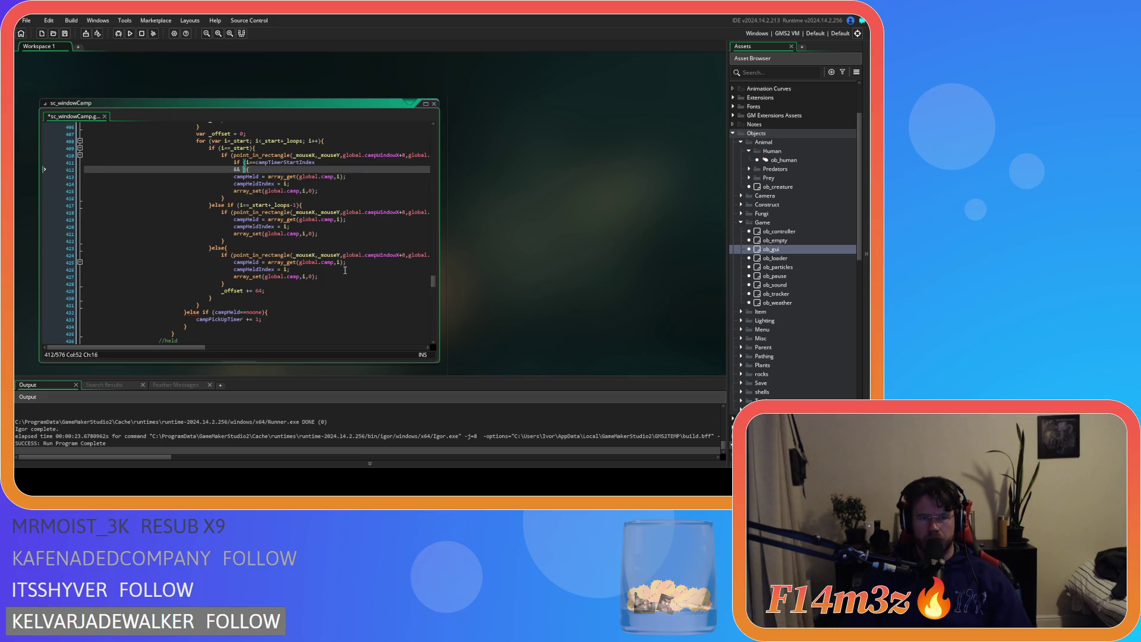
key(ctrl+z)
key(ctrl+z)
key(ctrl+z)
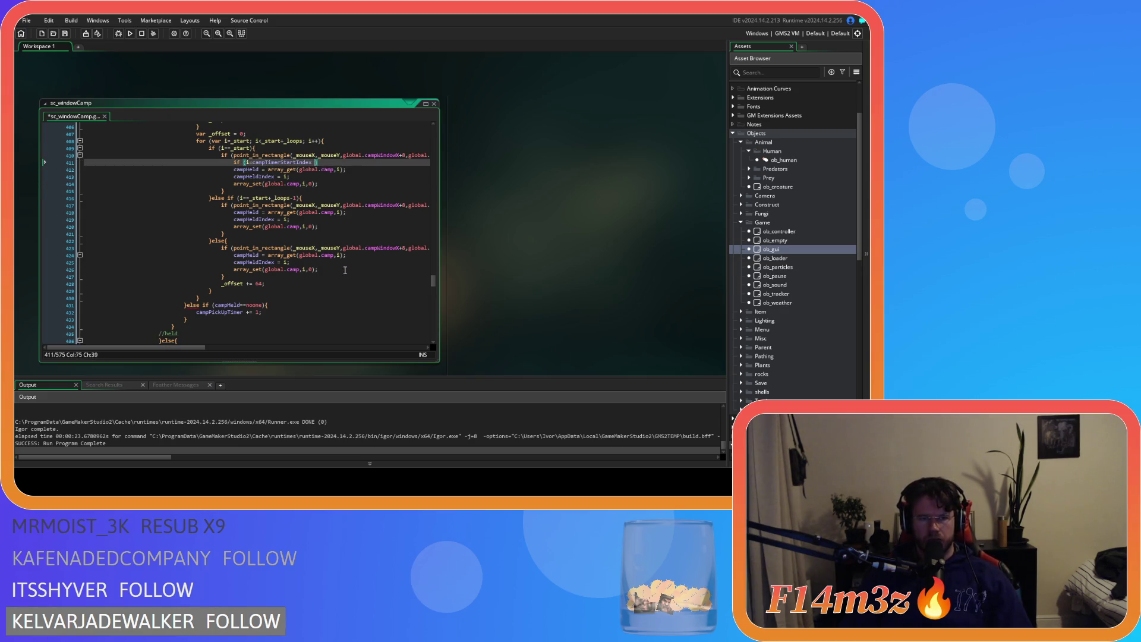
key(ctrl+z)
key(ctrl+z)
key(ctrl+z)
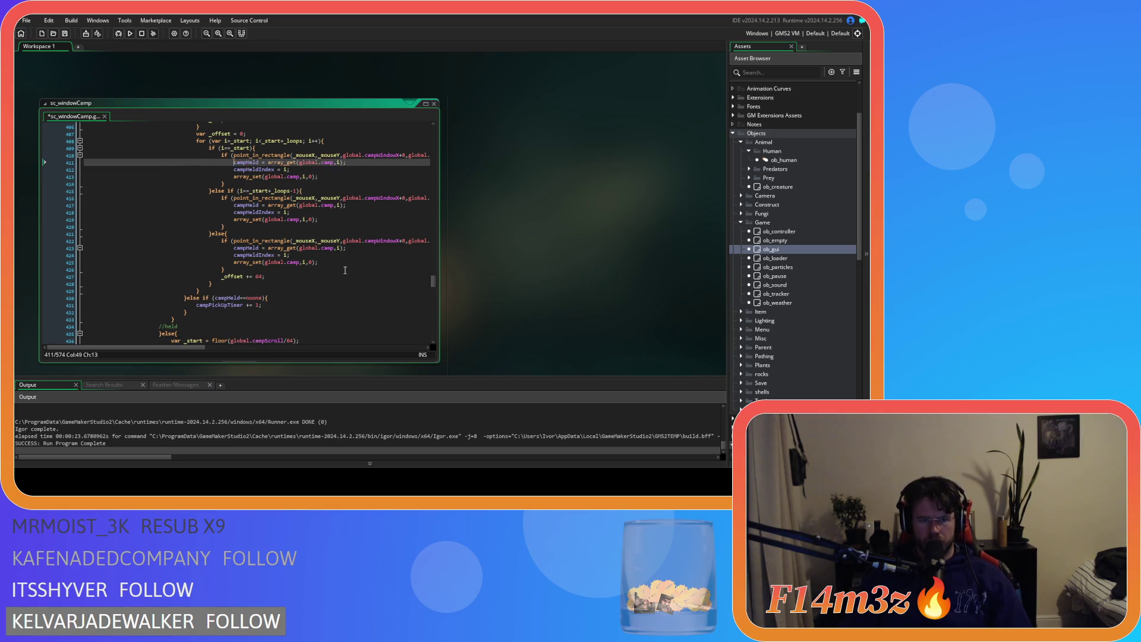
key(ctrl+z)
key(ctrl+z)
key(ctrl+z)
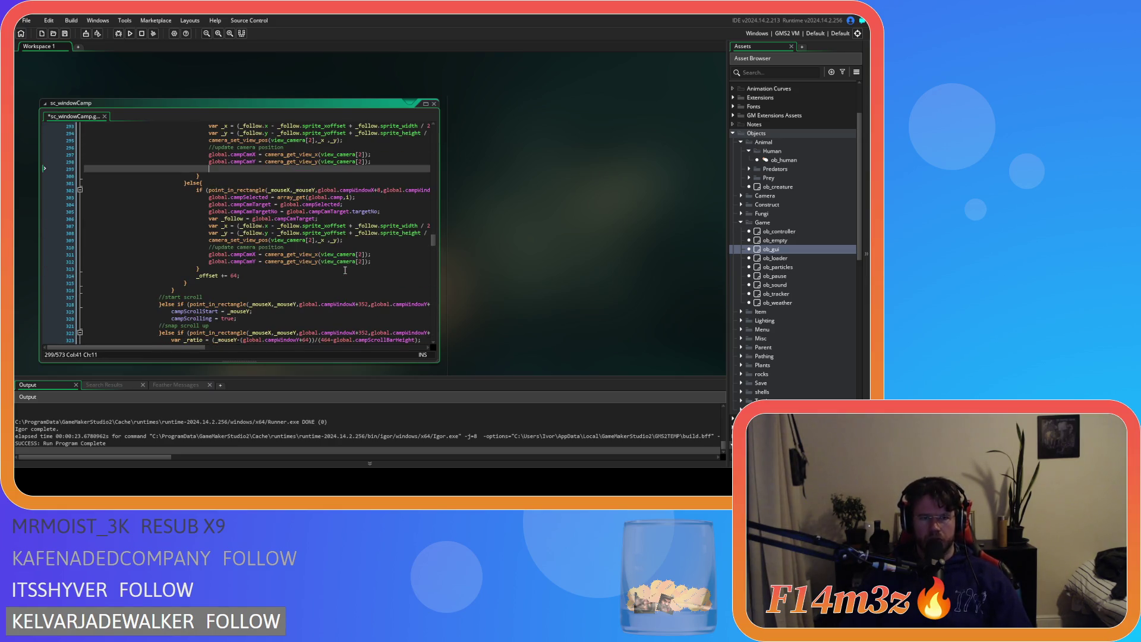
key(ctrl+z)
key(ctrl+z)
key(ctrl+z)
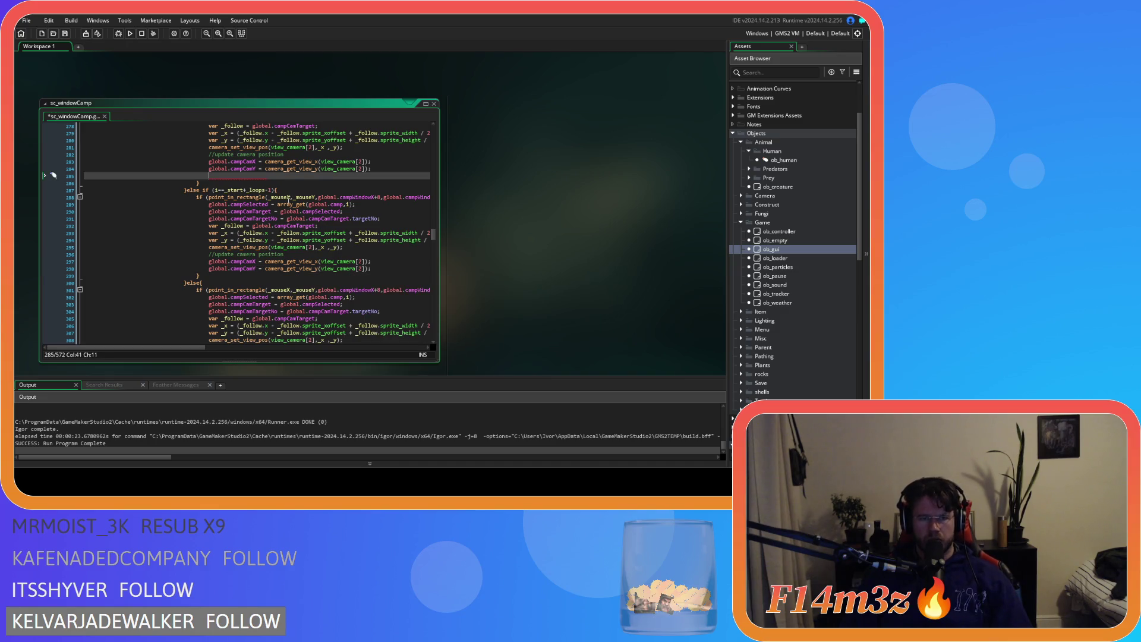
Open the ob_gui object from the Asset Browser
scroll(276, 198, up, 4)
scroll(276, 198, up, 3)
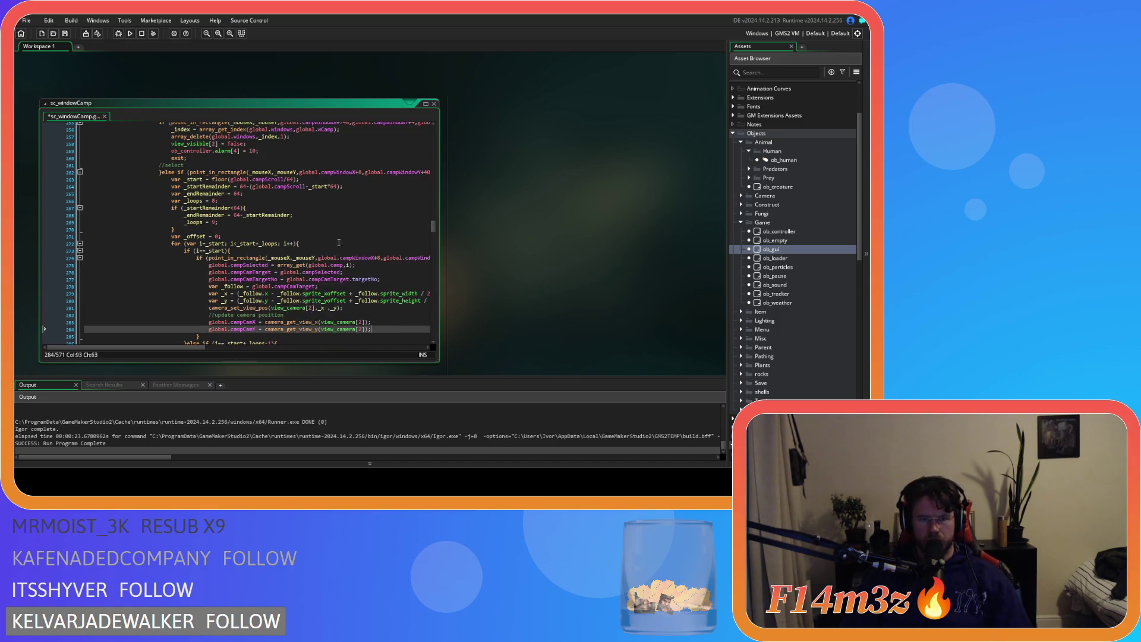
double_click(770, 249)
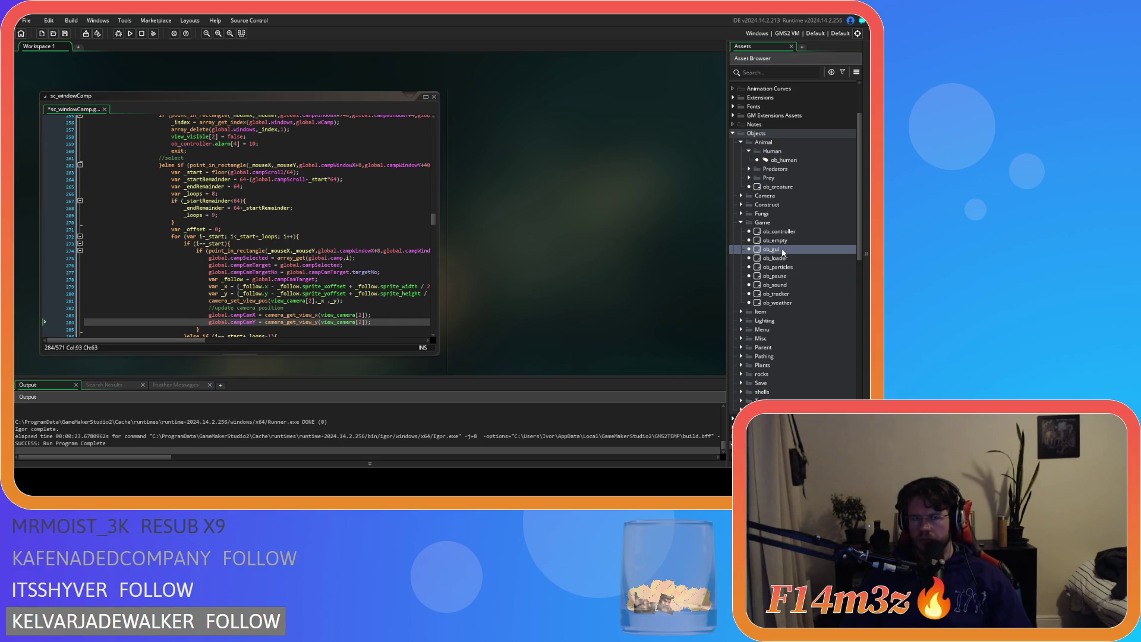
Delete 'campTimerStartIndex = 0;' from ob_gui's Create event and scroll back through sc_windowCamp
drag(414, 236, 294, 237)
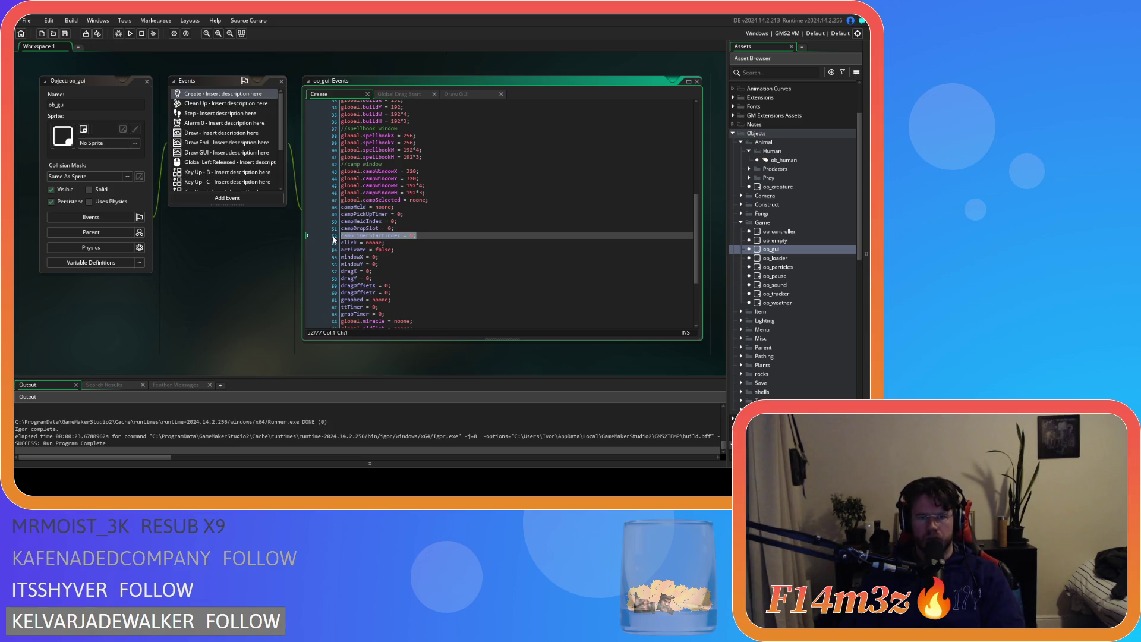
key(BackSpace)
key(BackSpace)
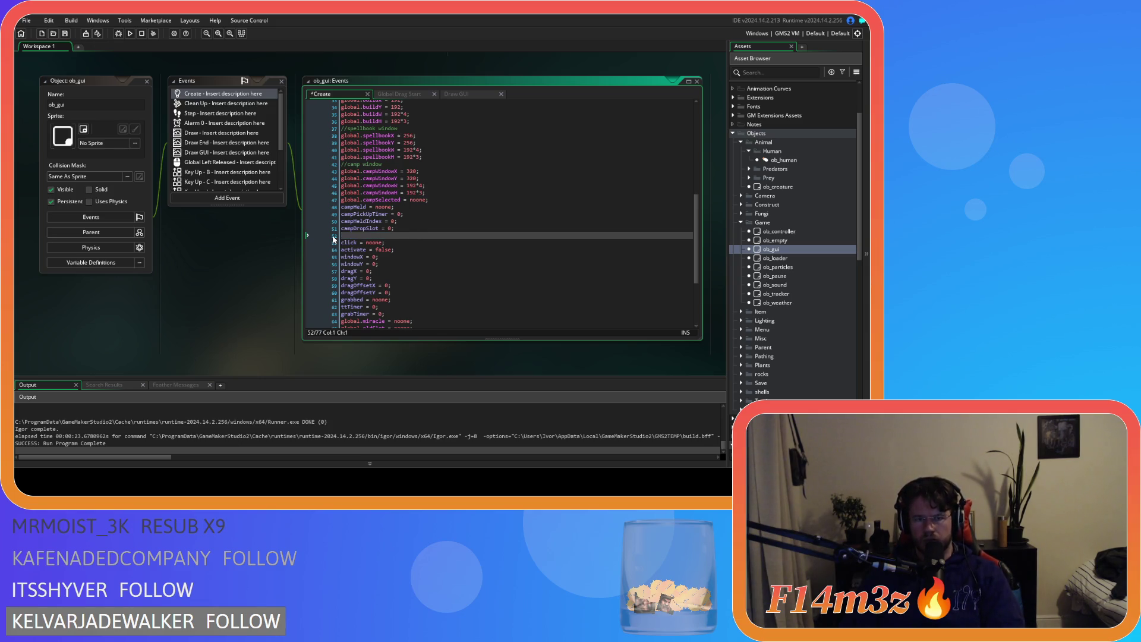
scroll(256, 297, up, 5)
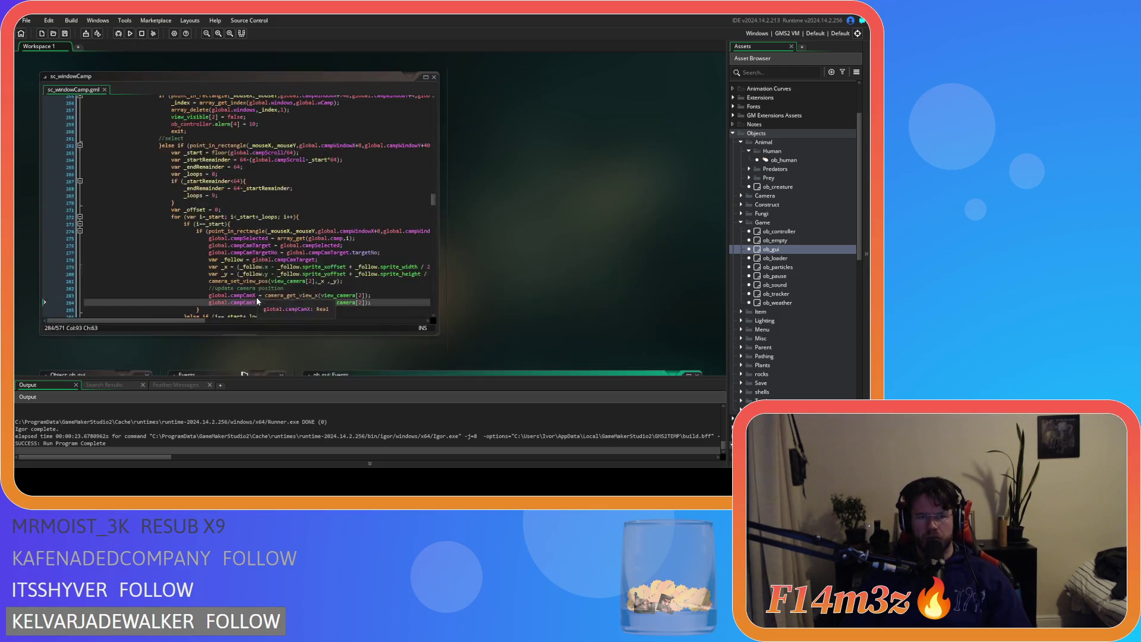
scroll(355, 246, down, 4)
scroll(355, 246, up, 7)
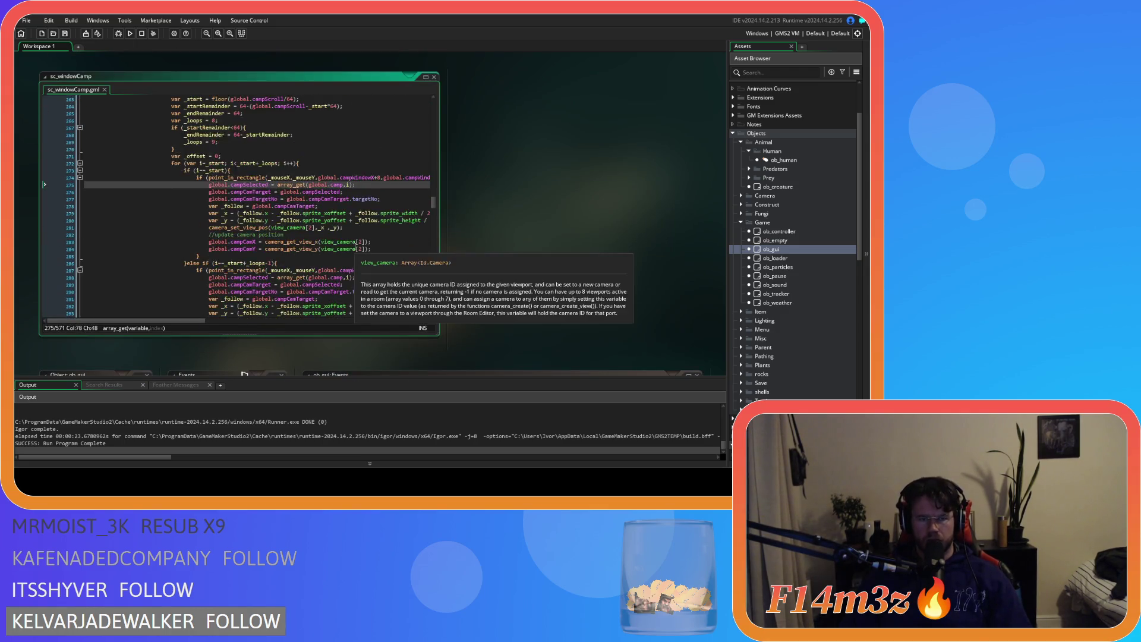
scroll(310, 238, down, 3)
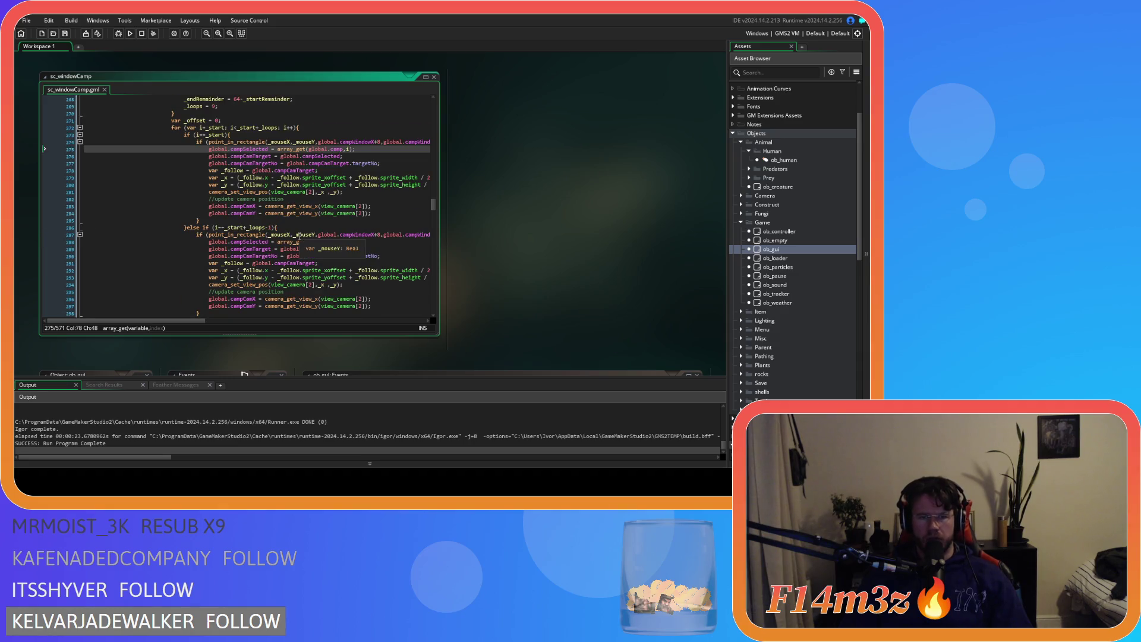
scroll(299, 236, up, 4)
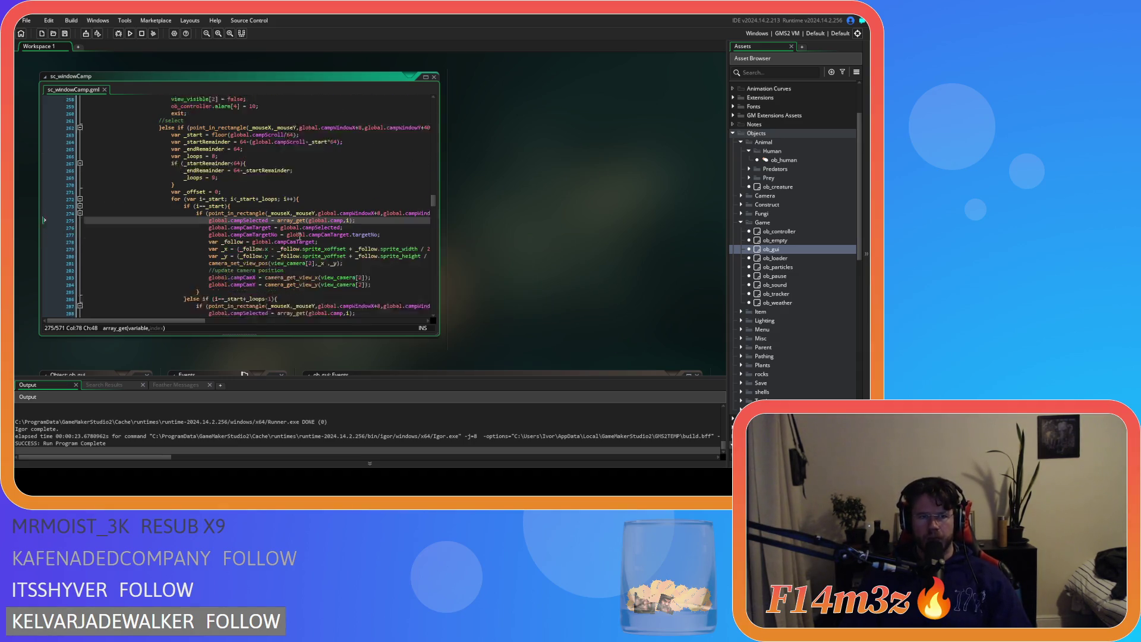
scroll(300, 235, down, 1)
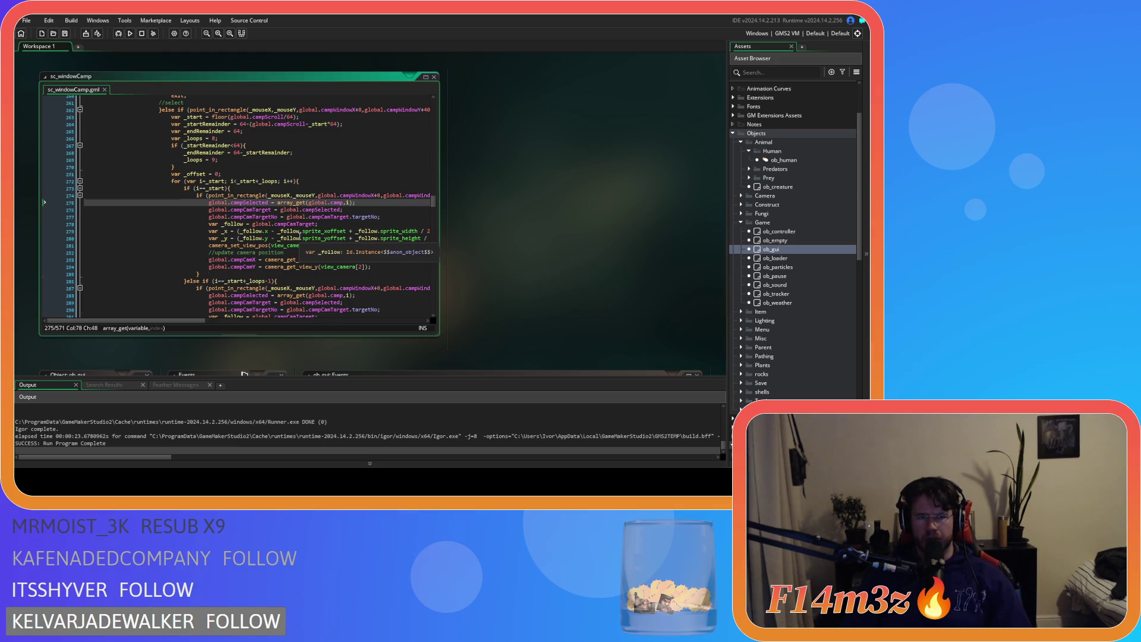
scroll(301, 235, up, 20)
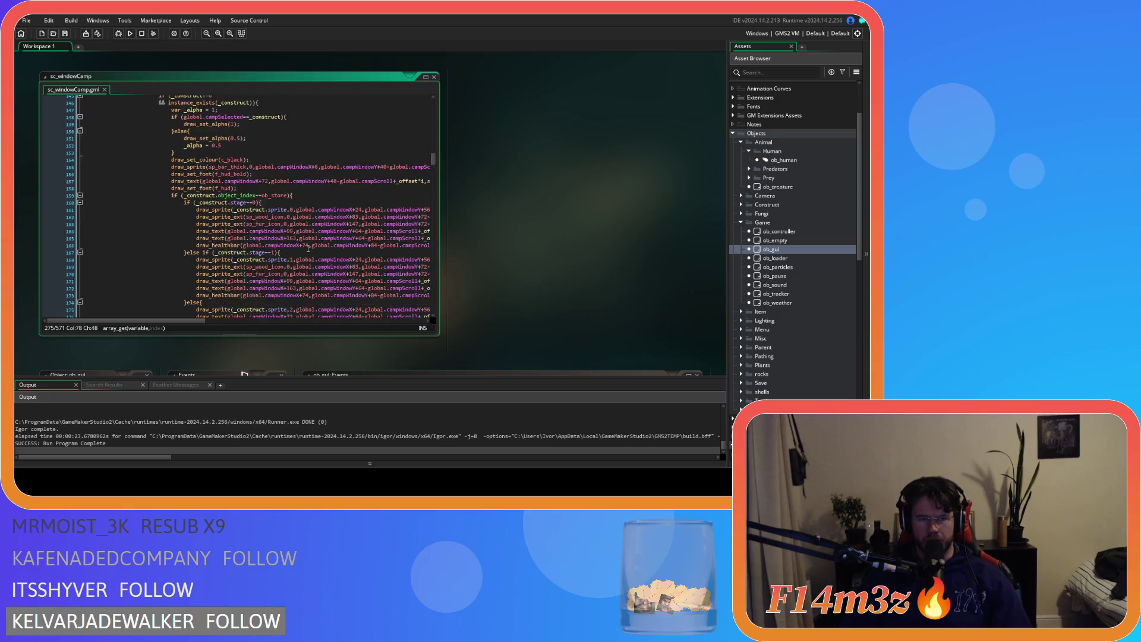
scroll(308, 249, up, 5)
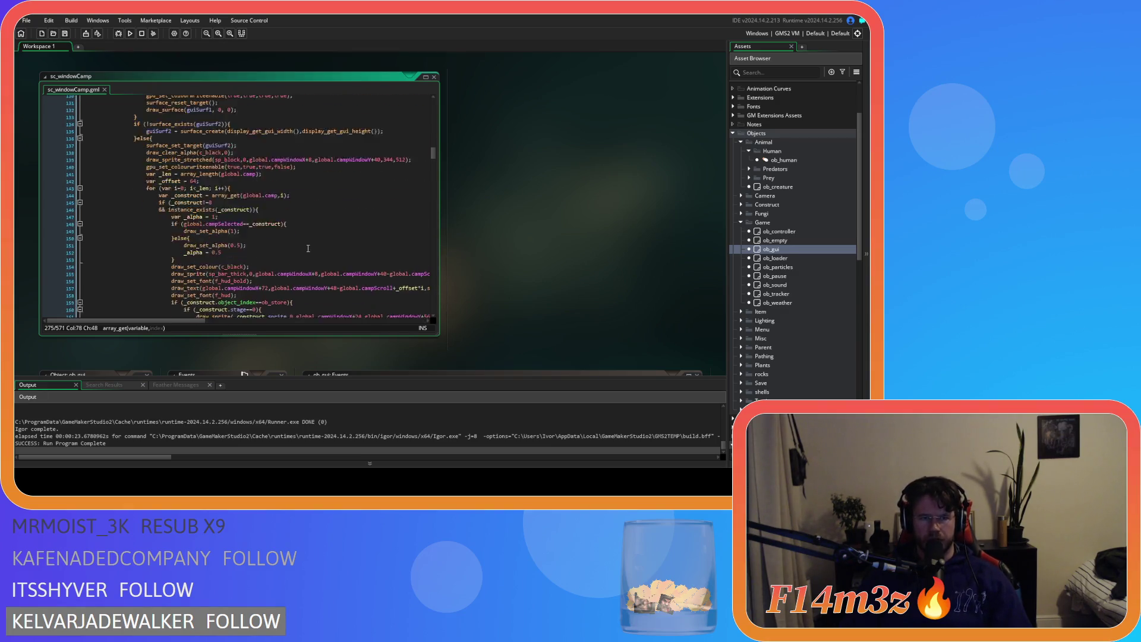
scroll(308, 248, down, 13)
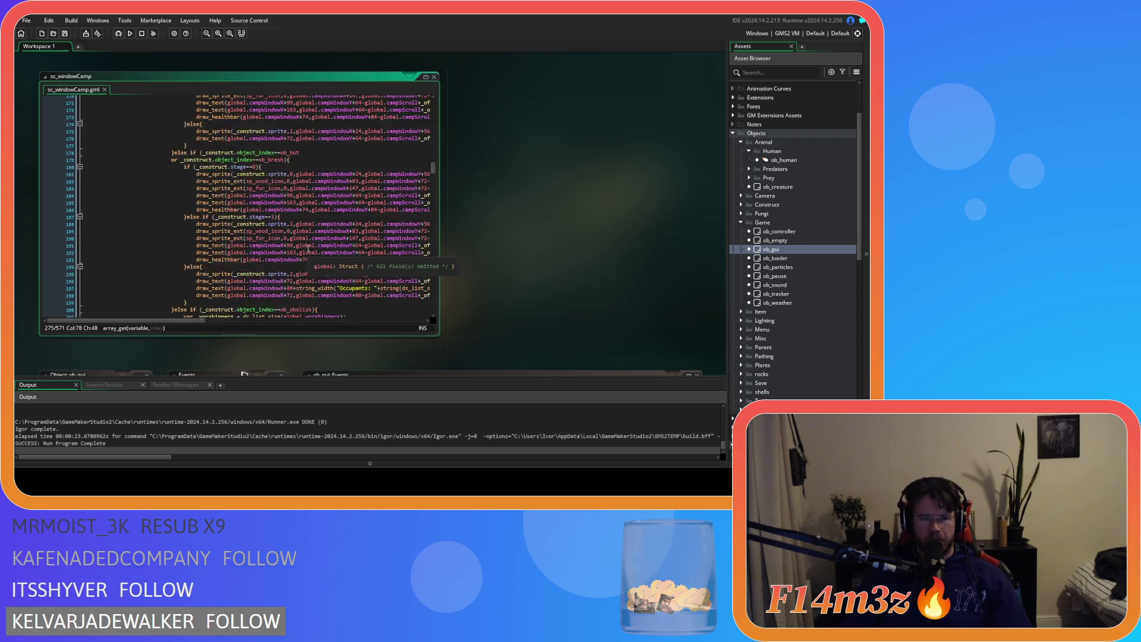
scroll(308, 248, down, 14)
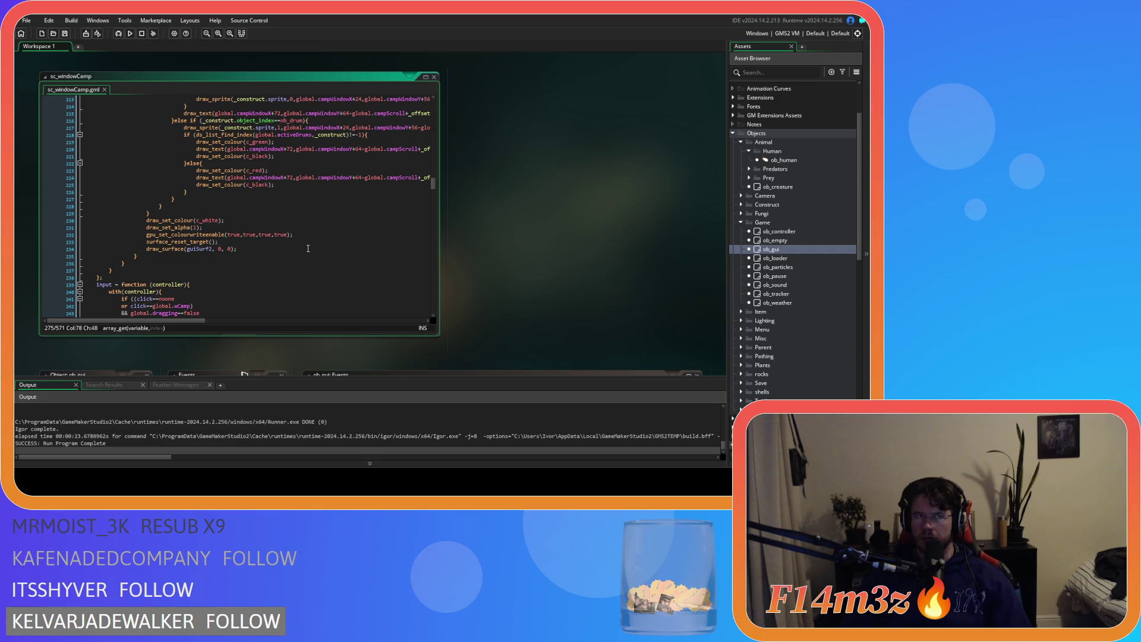
scroll(308, 248, up, 20)
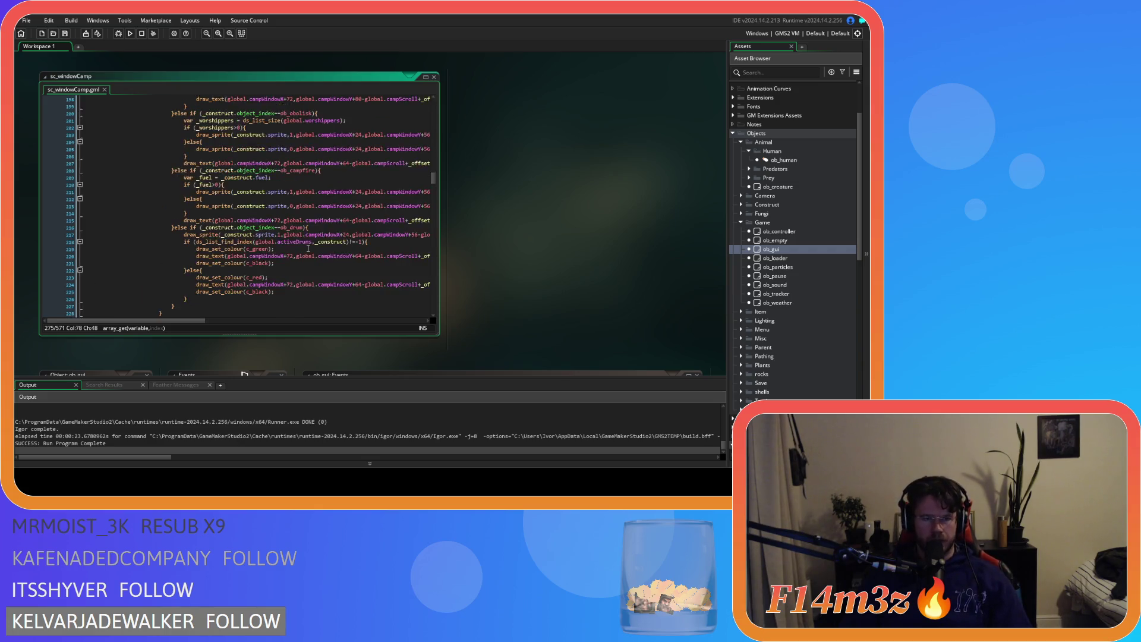
scroll(313, 248, up, 20)
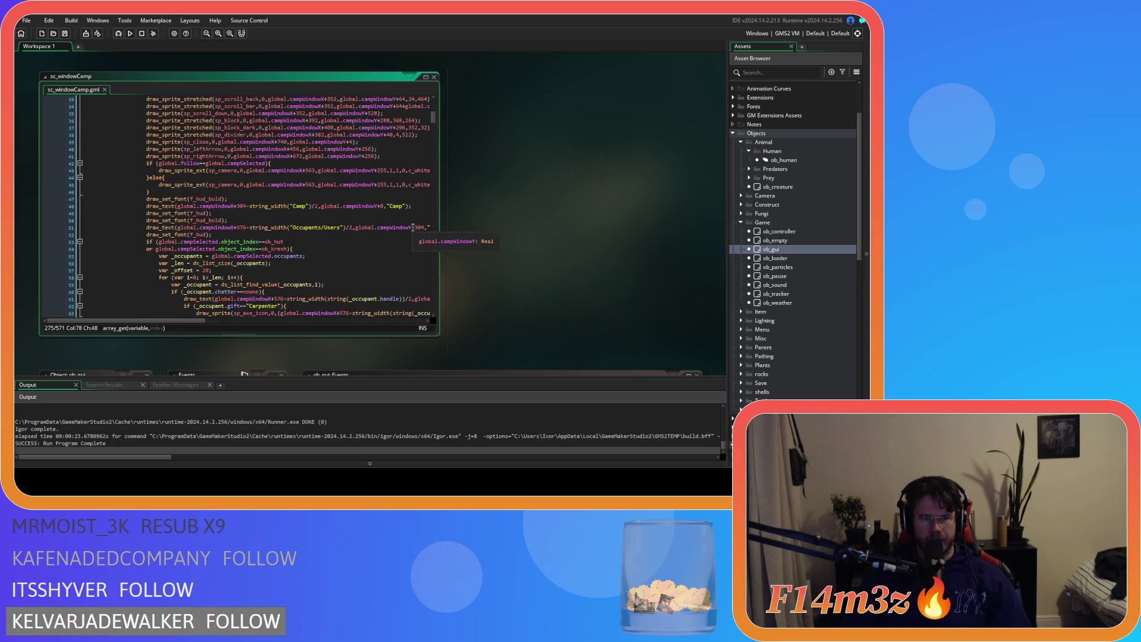
scroll(411, 231, up, 7)
scroll(409, 239, down, 9)
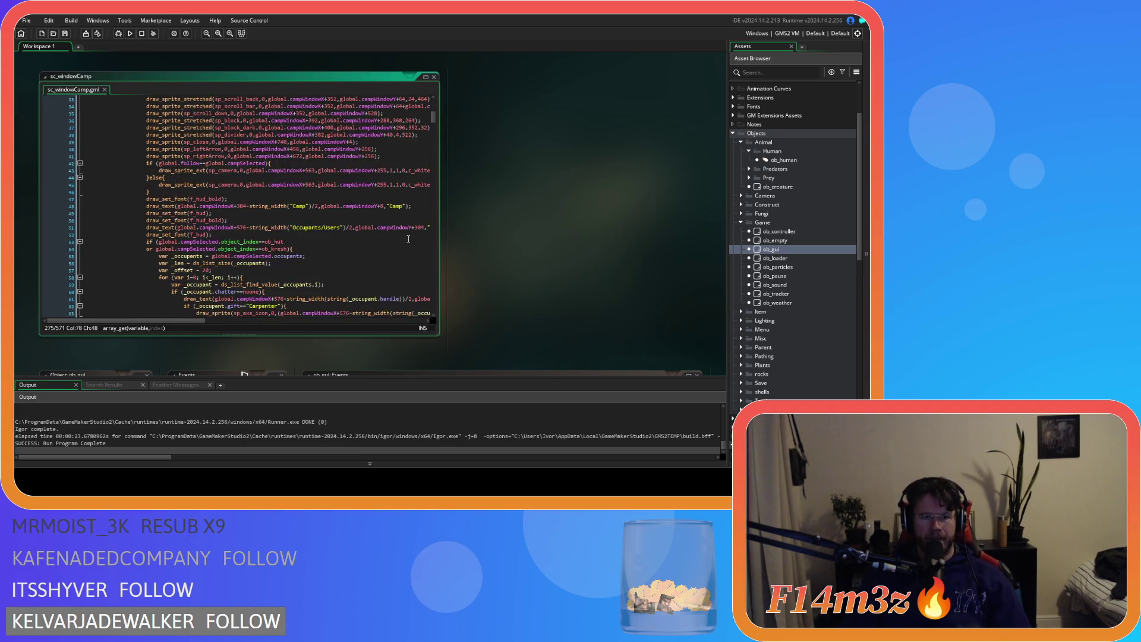
scroll(363, 232, down, 17)
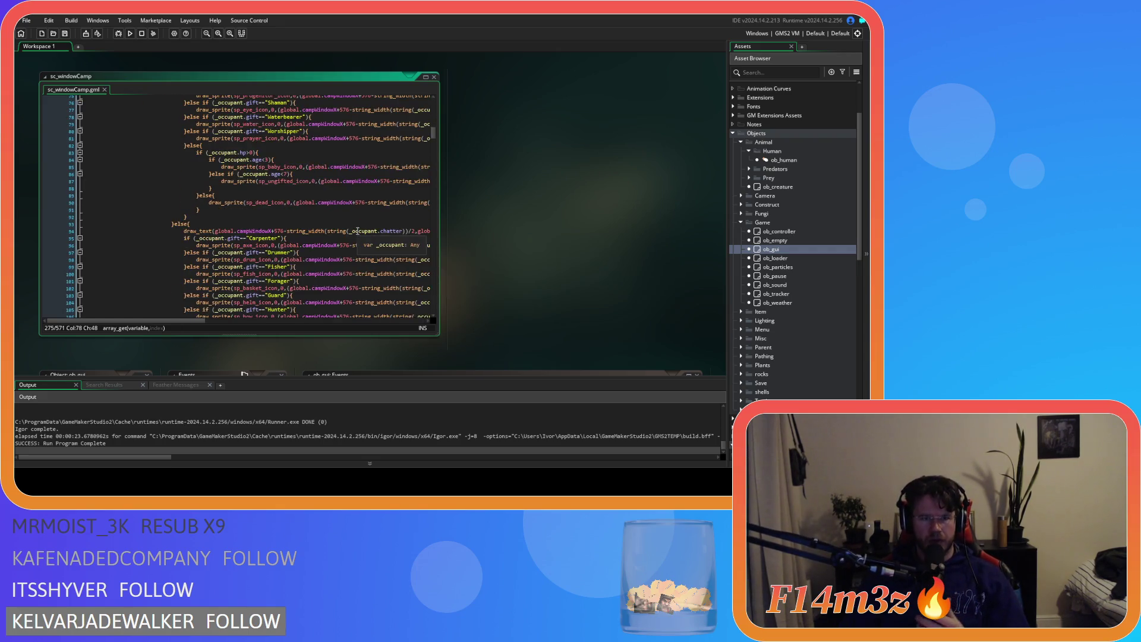
scroll(358, 231, down, 4)
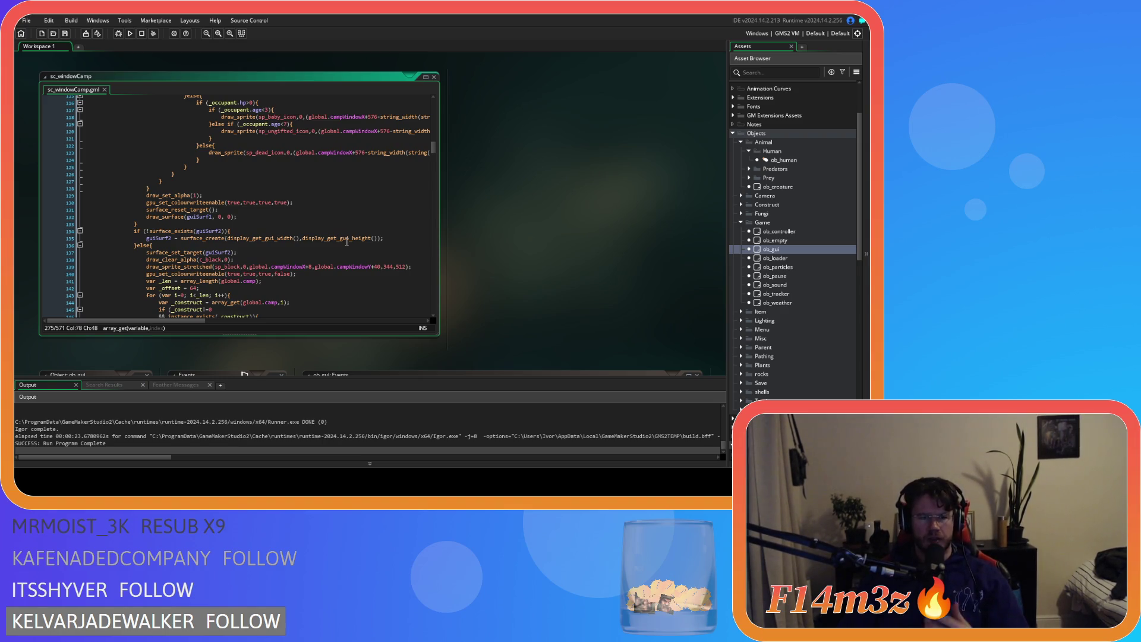
Run the game with F5, check the Camp window, then quit with Escape and Y
key(F5)
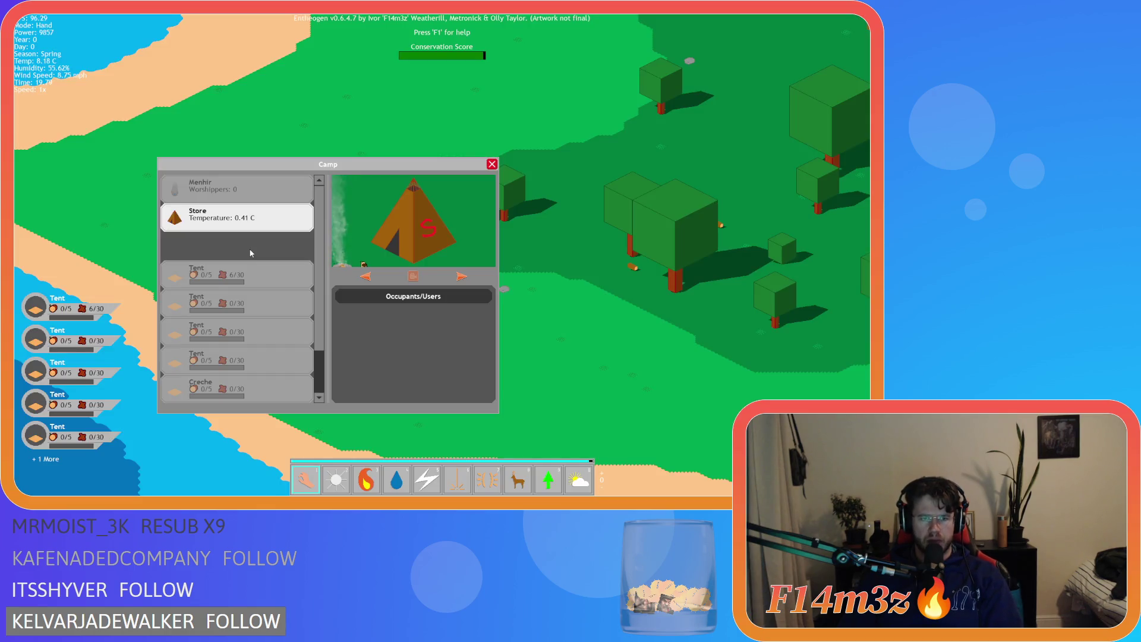
key(Escape)
key(Escape)
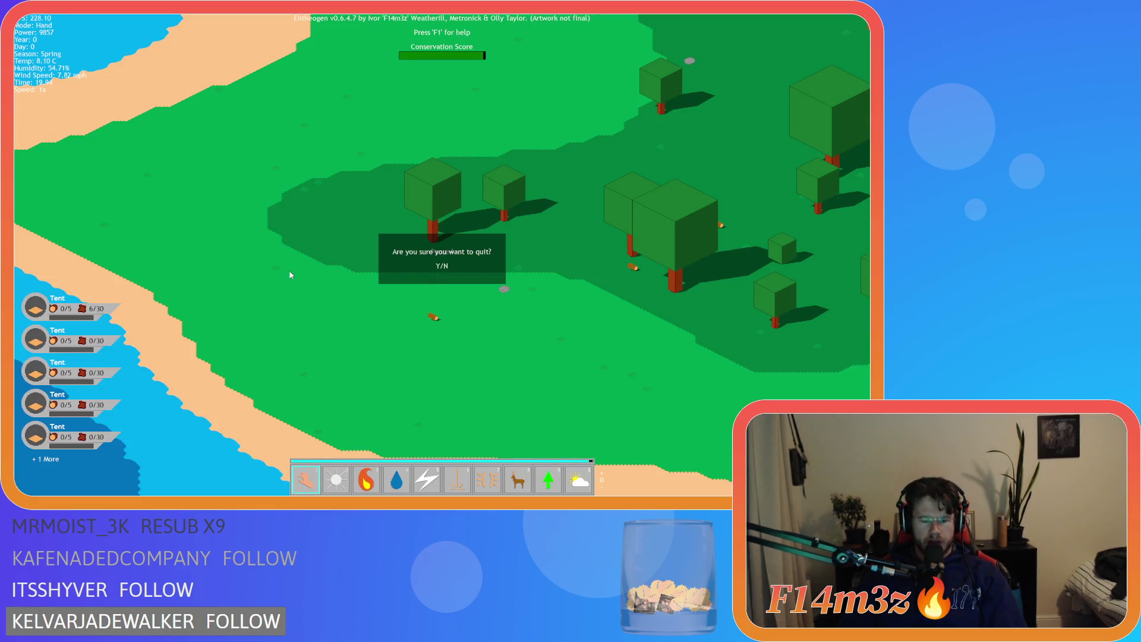
key(y)
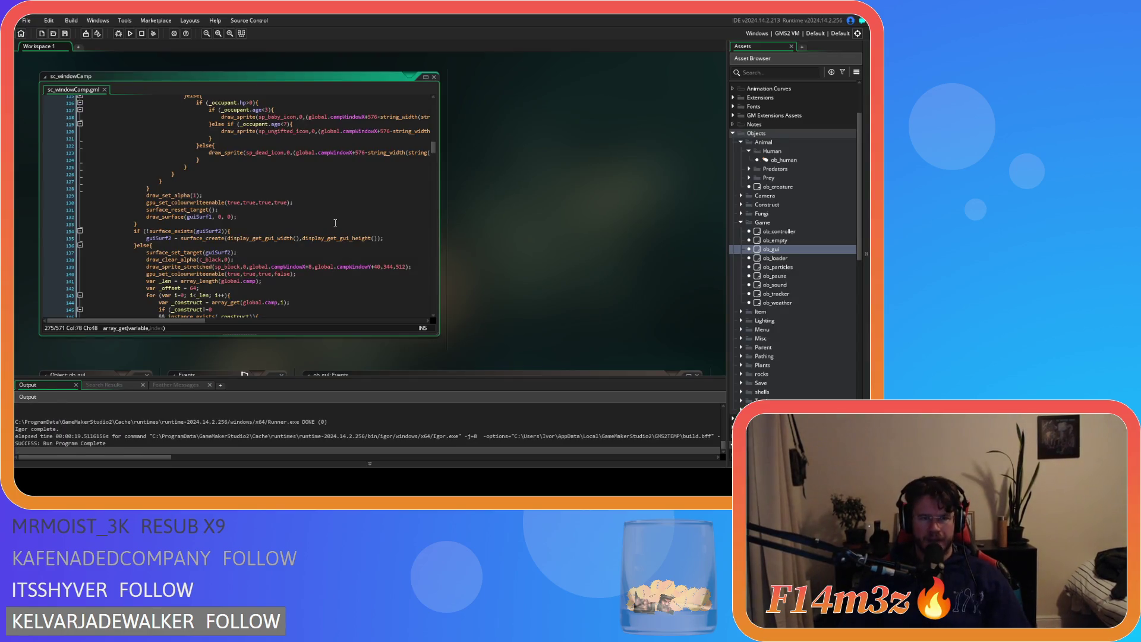
scroll(352, 203, up, 10)
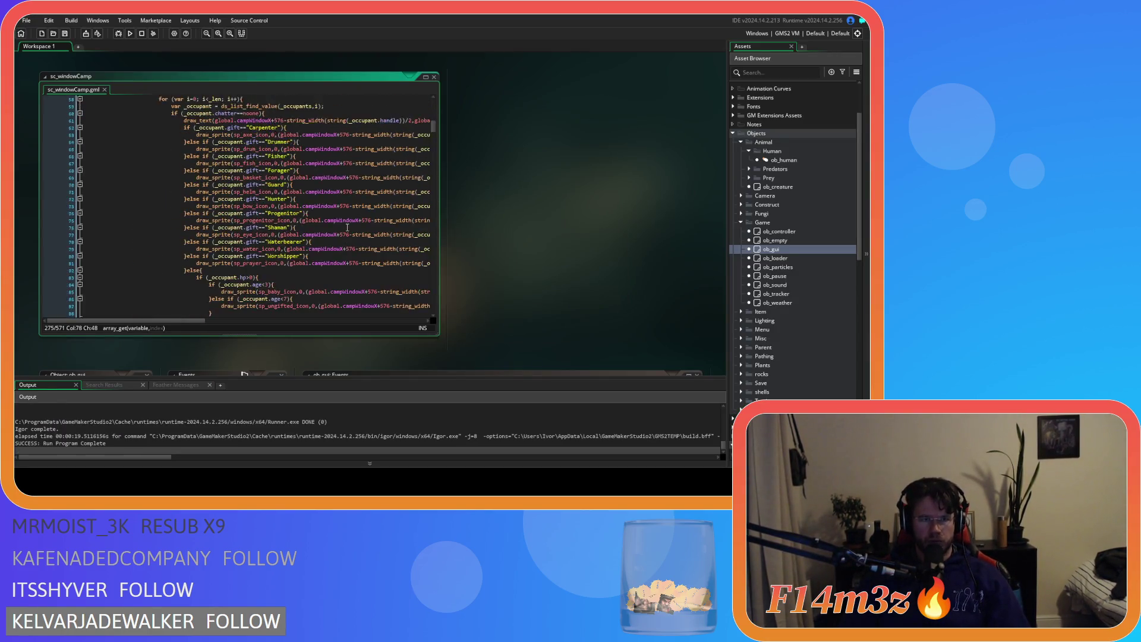
scroll(347, 228, down, 20)
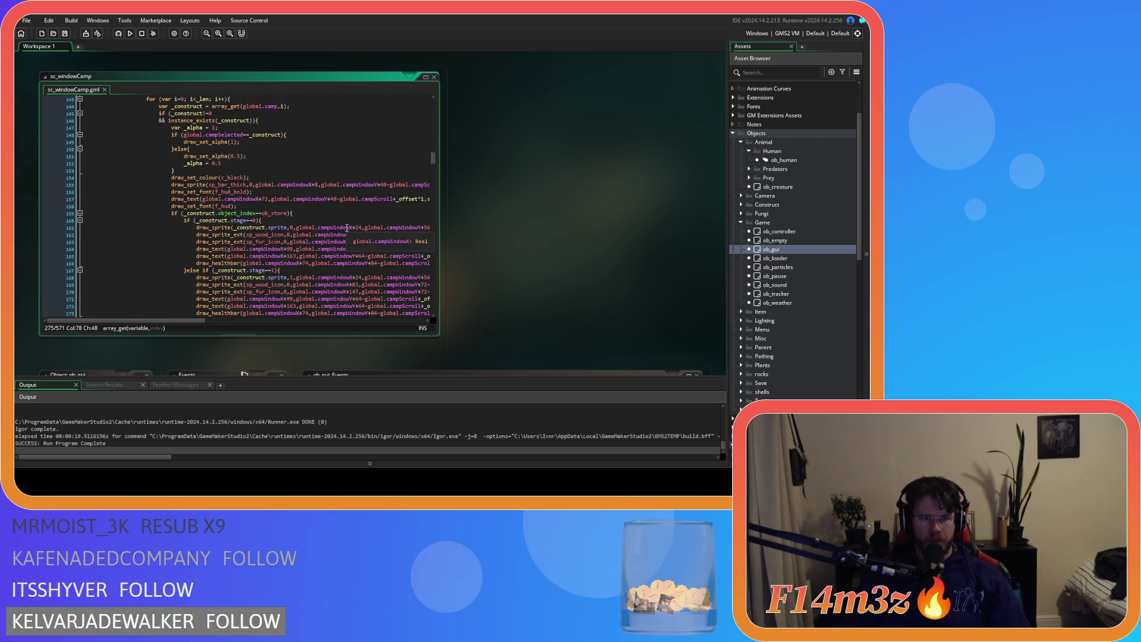
scroll(347, 228, up, 4)
scroll(347, 228, down, 20)
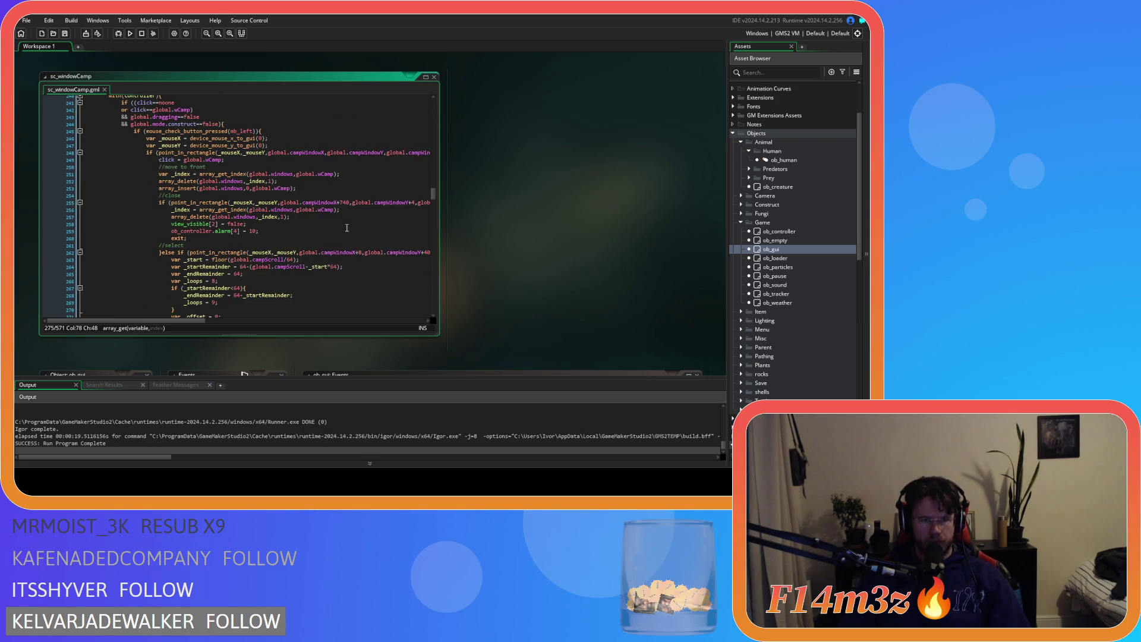
scroll(347, 228, down, 4)
click(347, 228)
scroll(343, 242, down, 4)
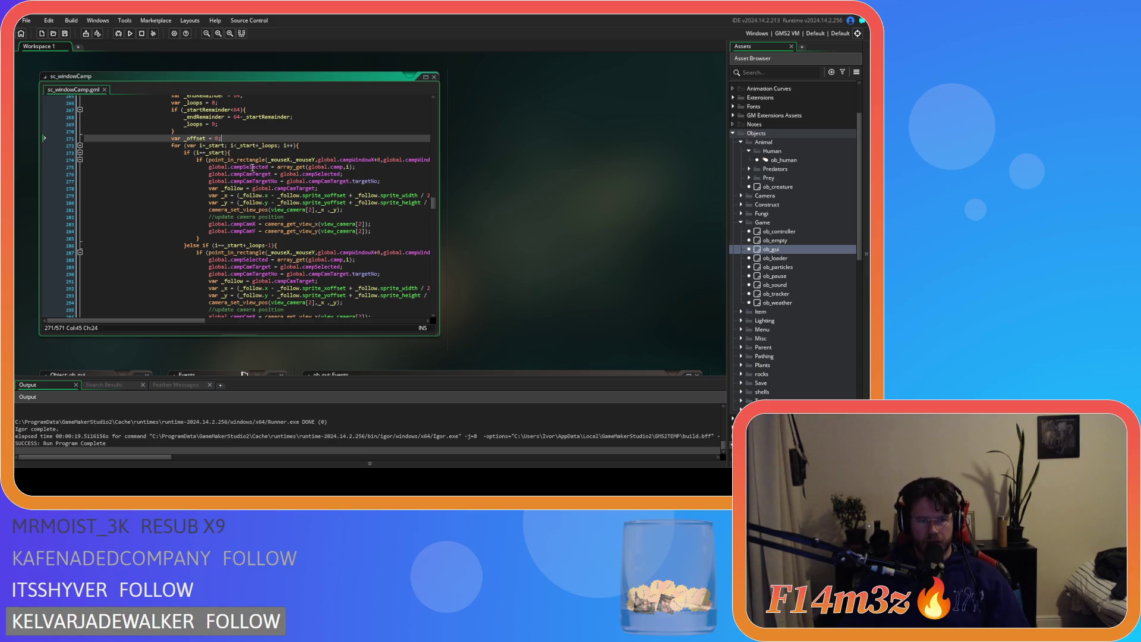
click(252, 167)
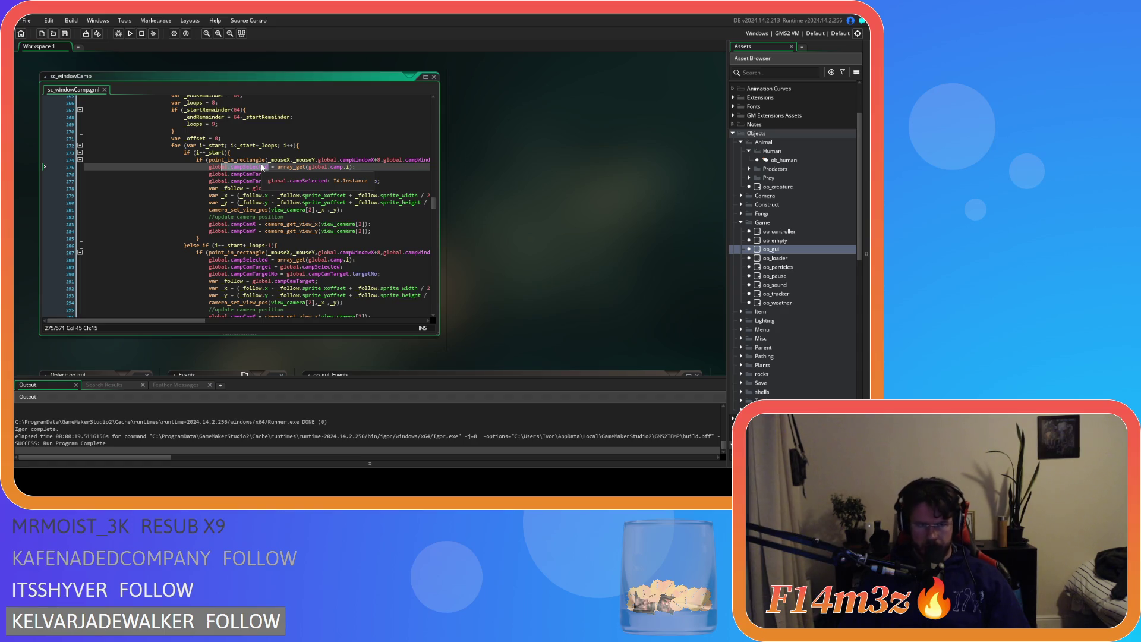
click(301, 202)
scroll(272, 206, down, 4)
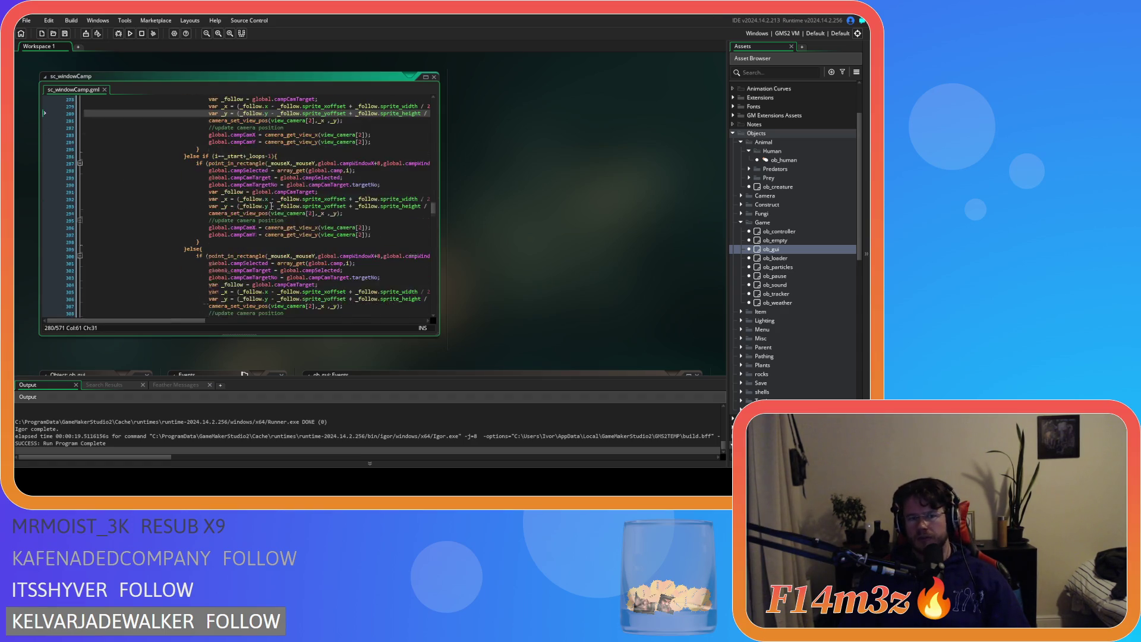
scroll(271, 206, down, 2)
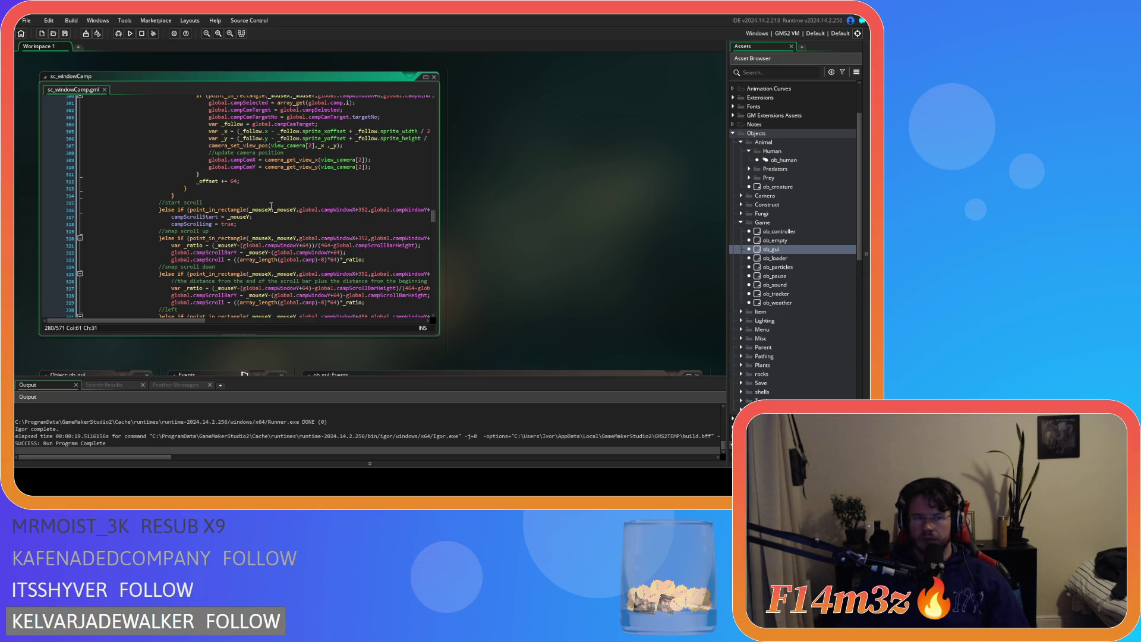
scroll(270, 207, down, 3)
scroll(270, 206, down, 10)
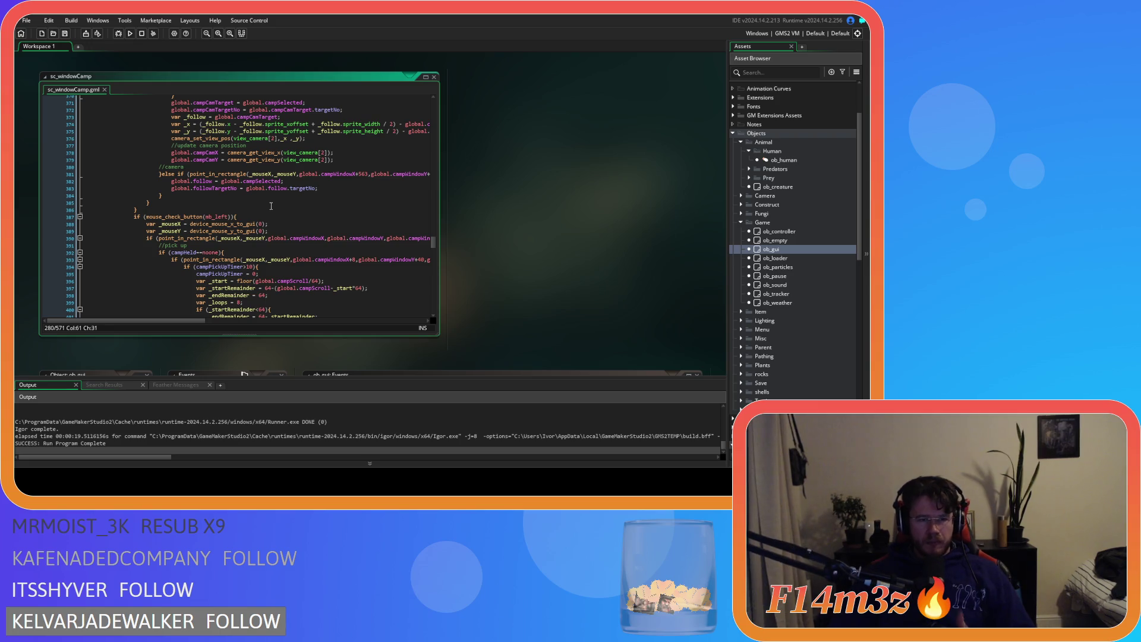
click(284, 195)
scroll(295, 212, up, 5)
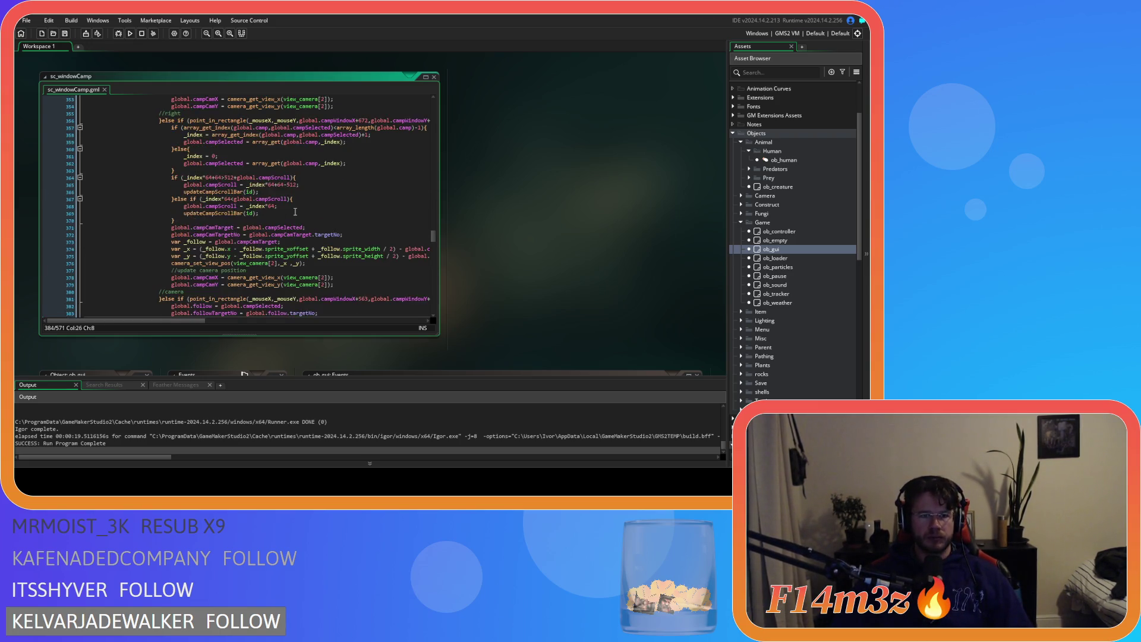
scroll(299, 214, up, 5)
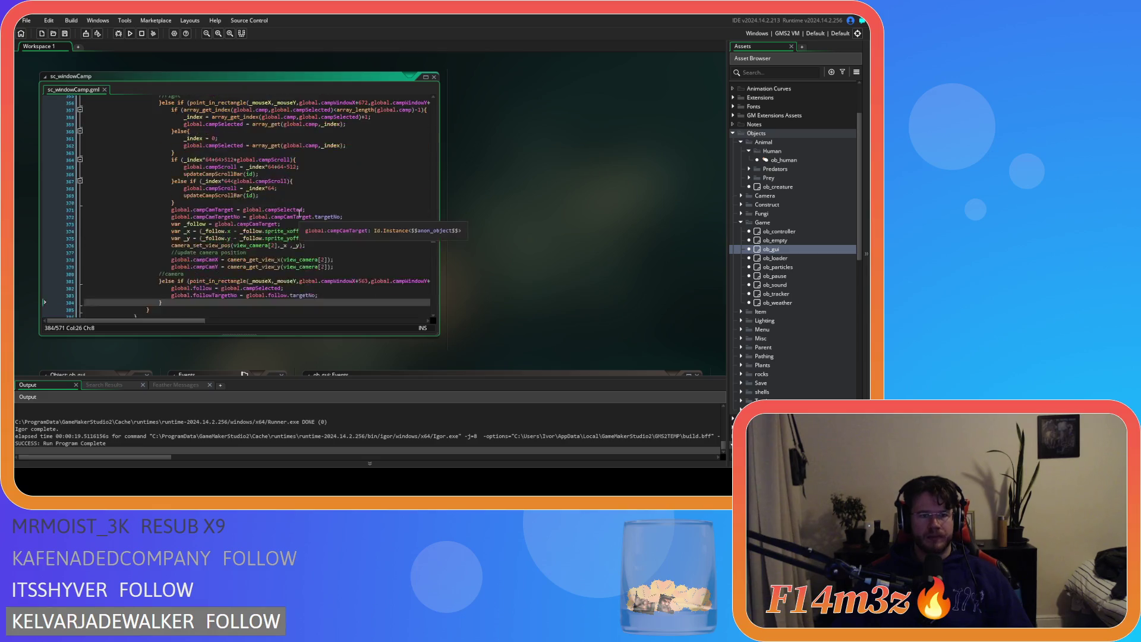
scroll(299, 213, down, 3)
scroll(299, 213, down, 14)
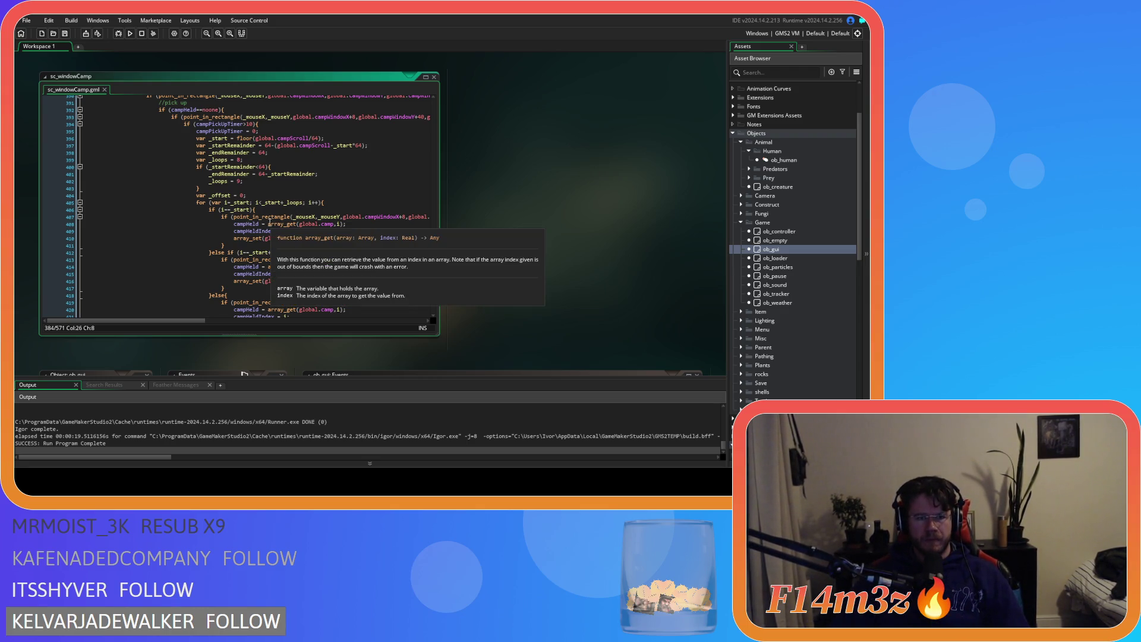
click(273, 224)
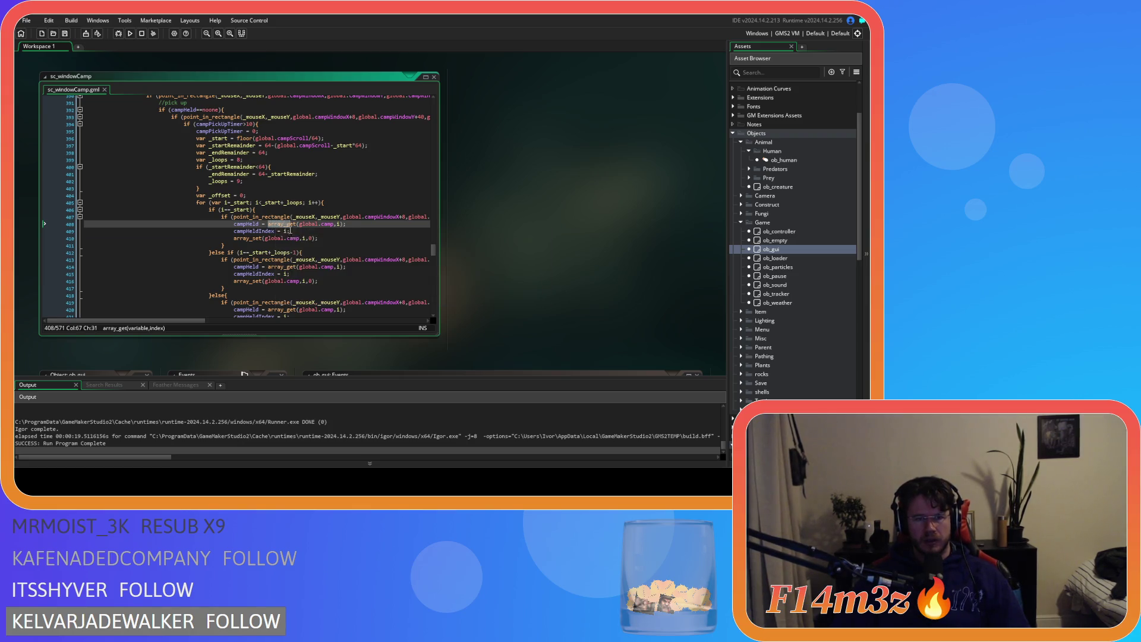
drag(274, 224, 306, 225)
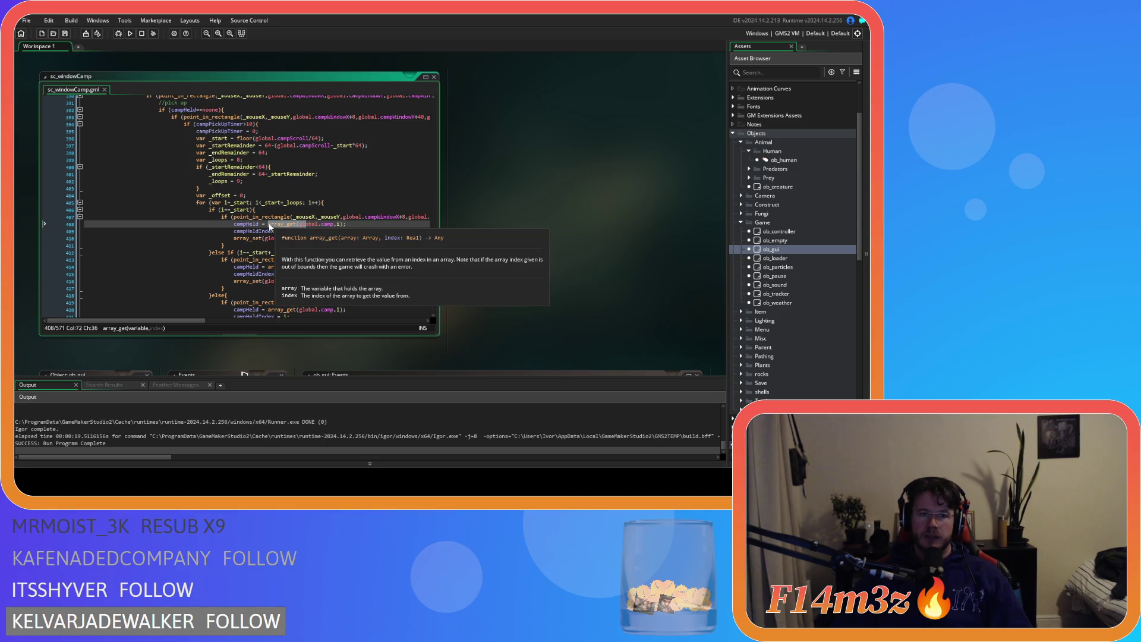
Replace the array_get(global.camp,i) call with global.campSelected
drag(268, 224, 344, 225)
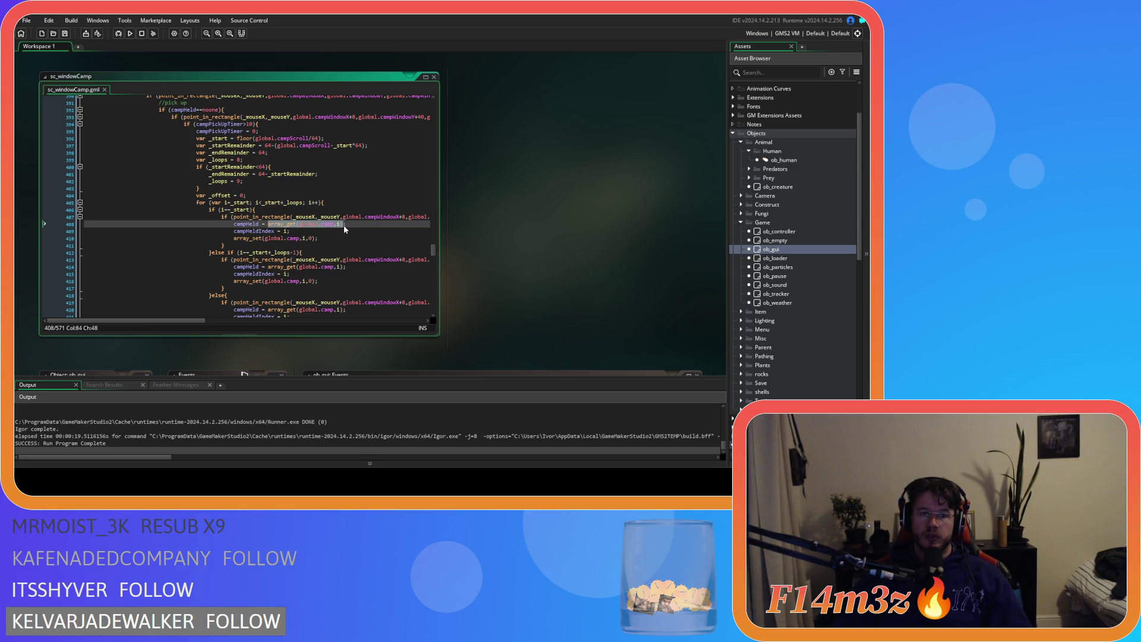
text(global.)
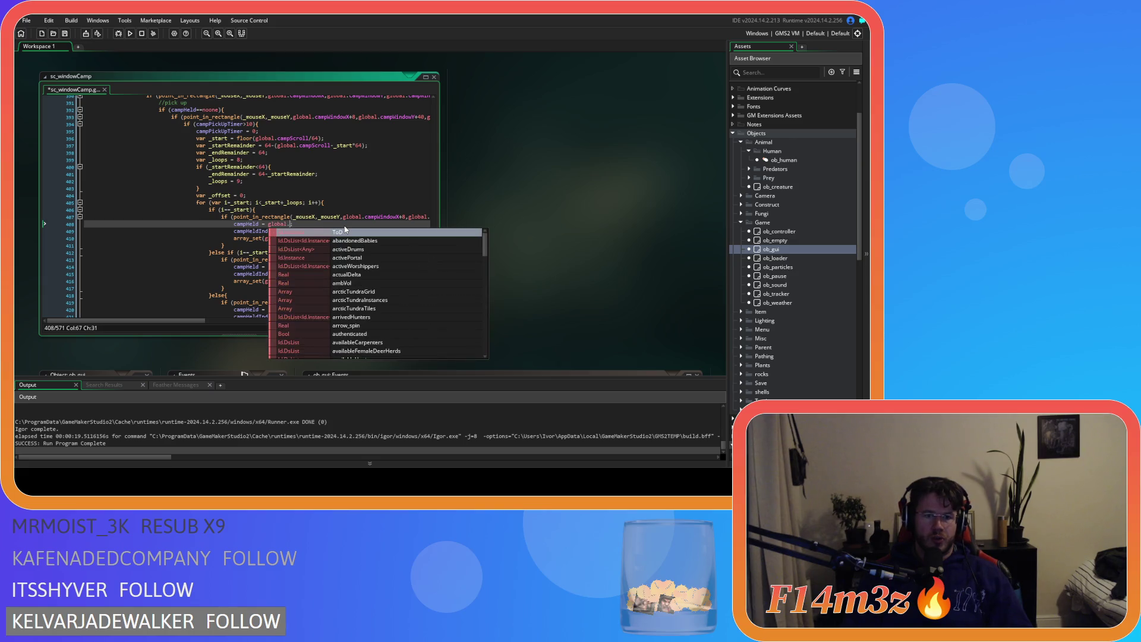
text(campS)
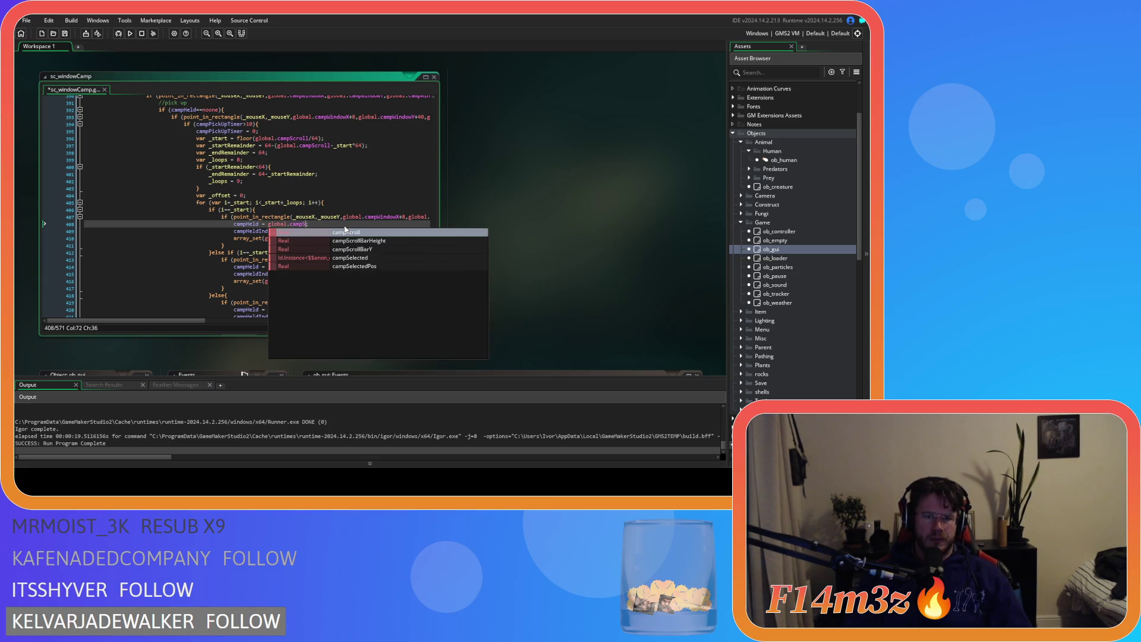
text(e)
key(Return)
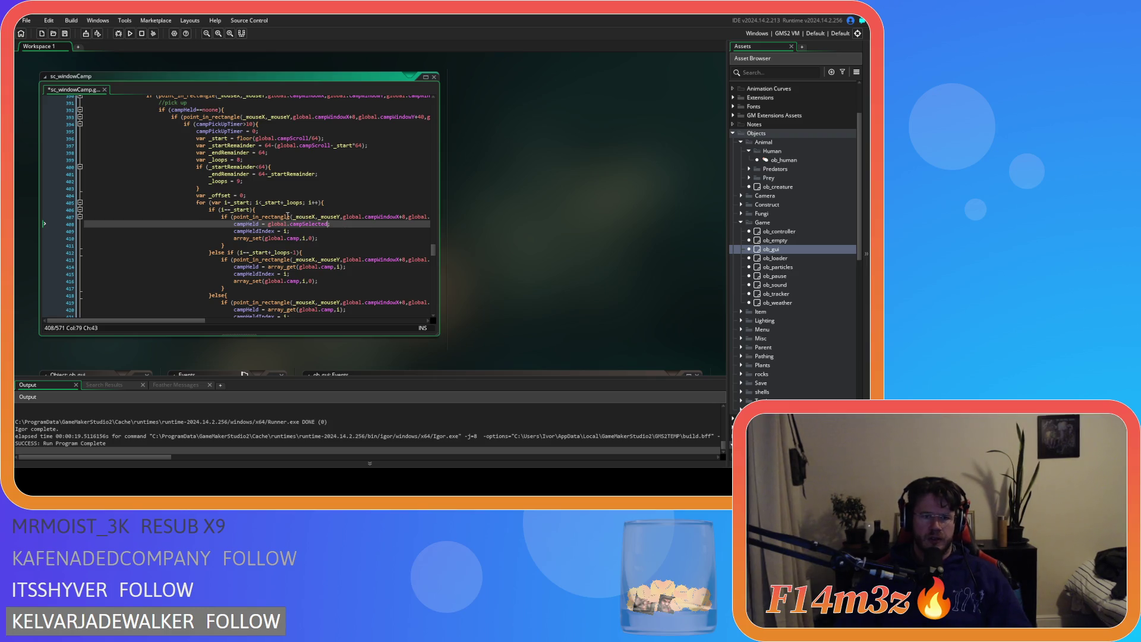
drag(268, 224, 326, 224)
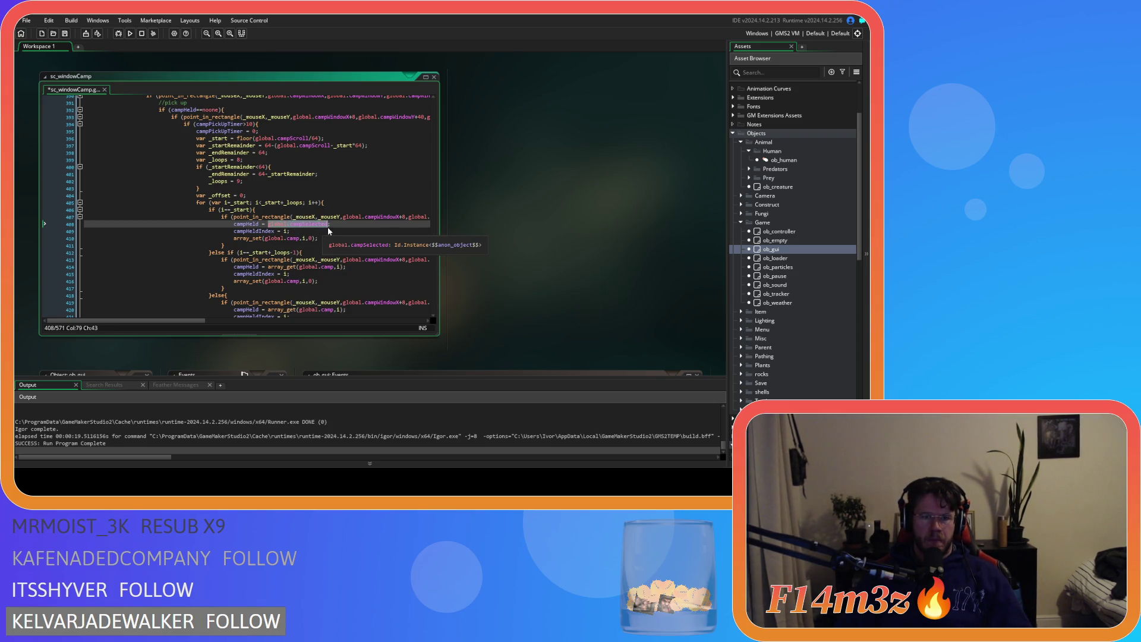
Set campHeldIndex to array_get_index(global.camp, global.campSelected)
click(285, 232)
text(rray_get_)
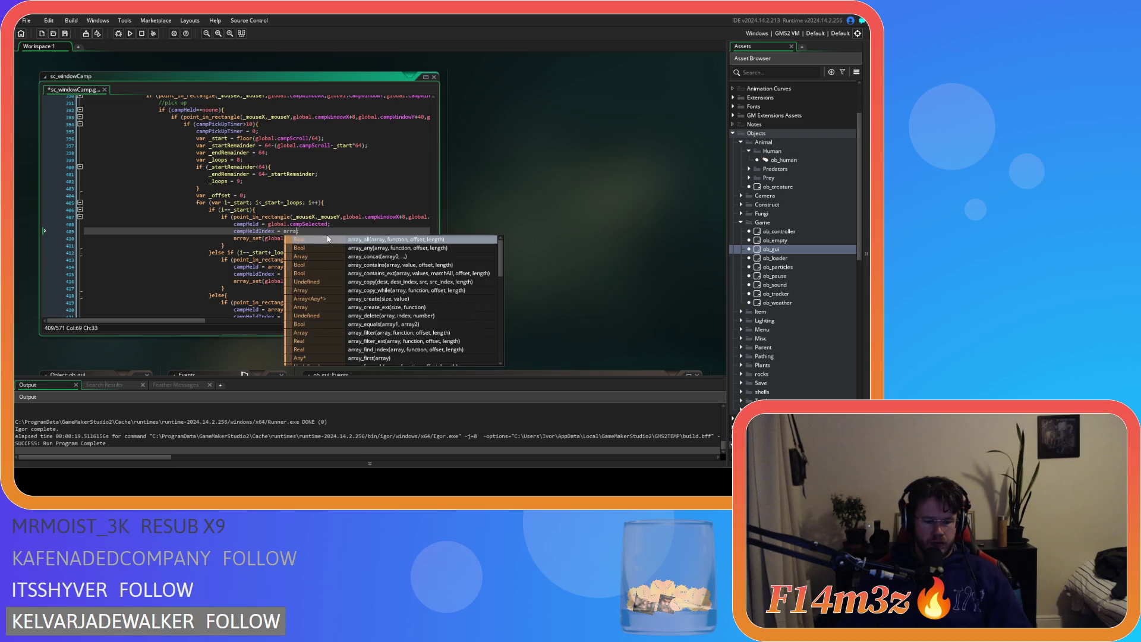
key(Return)
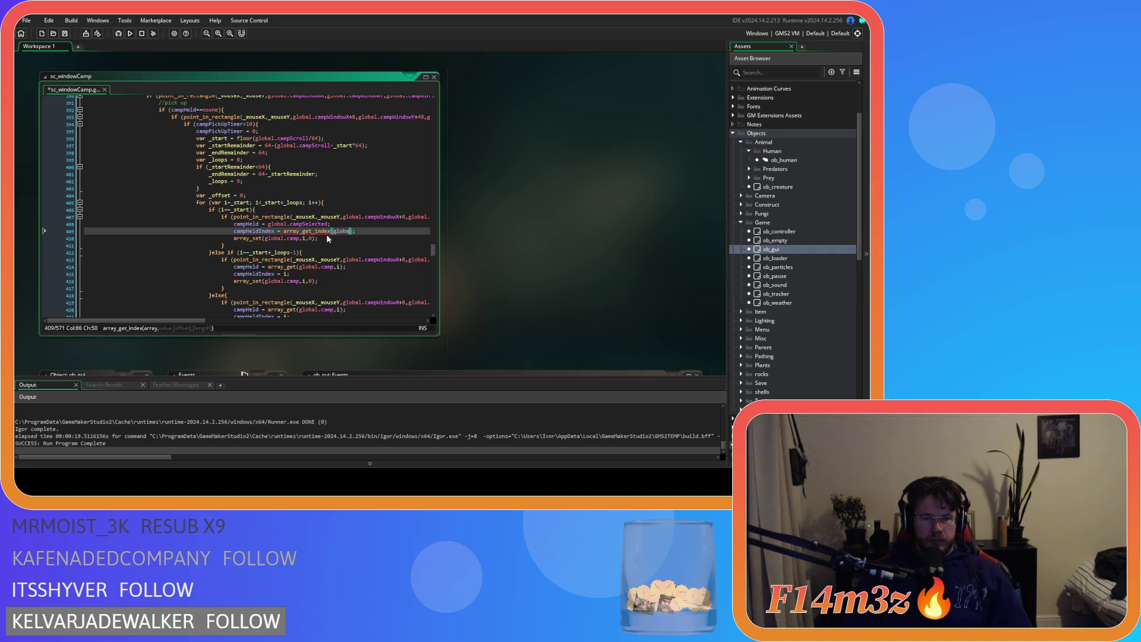
text(l.camp,)
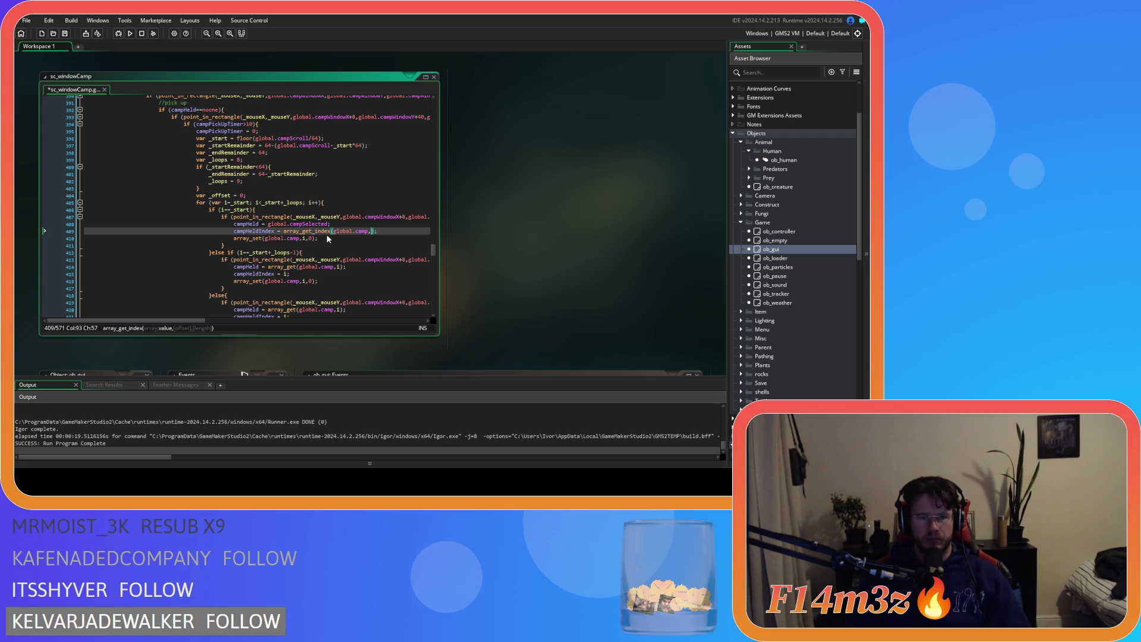
text(global.campSelected)
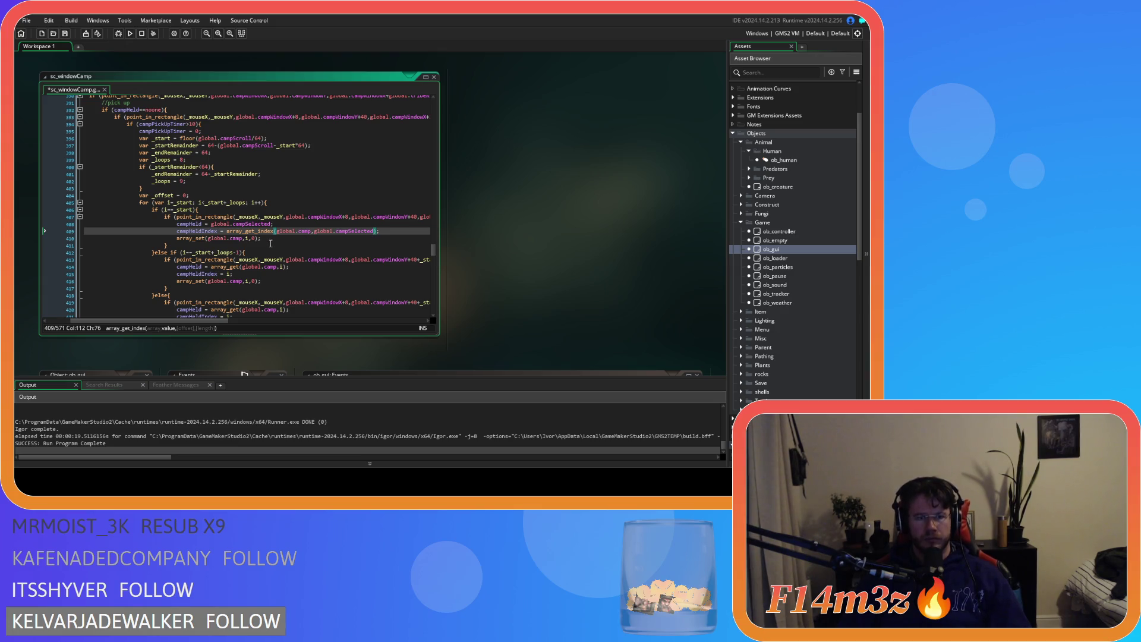
Use campHeldIndex instead of i in the array_set call and save the script
double_click(203, 231)
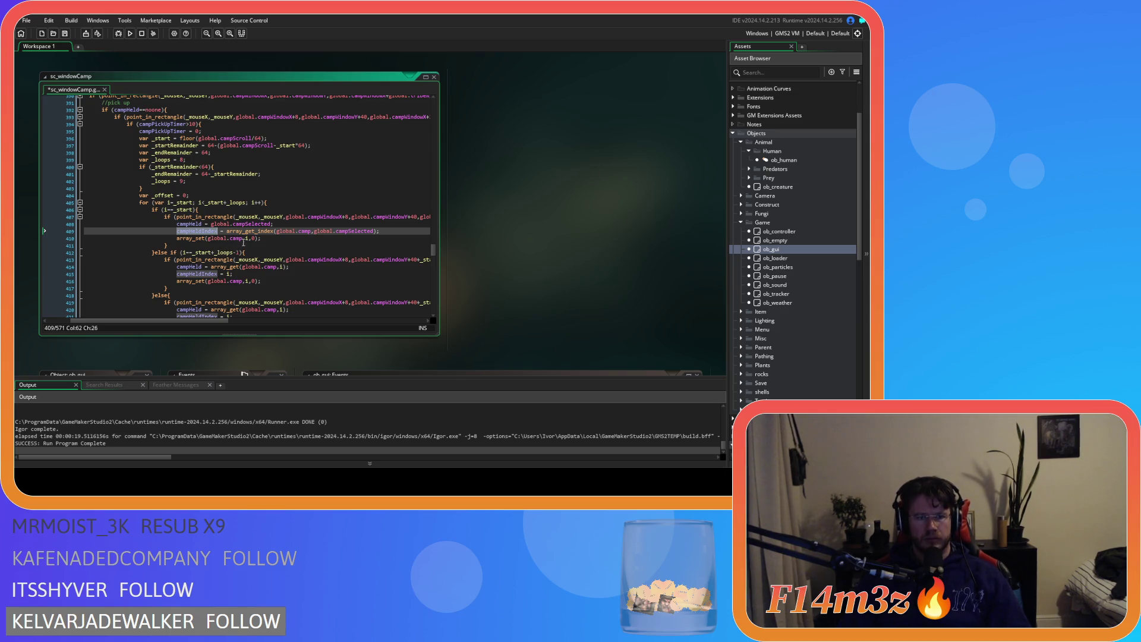
double_click(247, 237)
text(campHeldIndex)
click(311, 237)
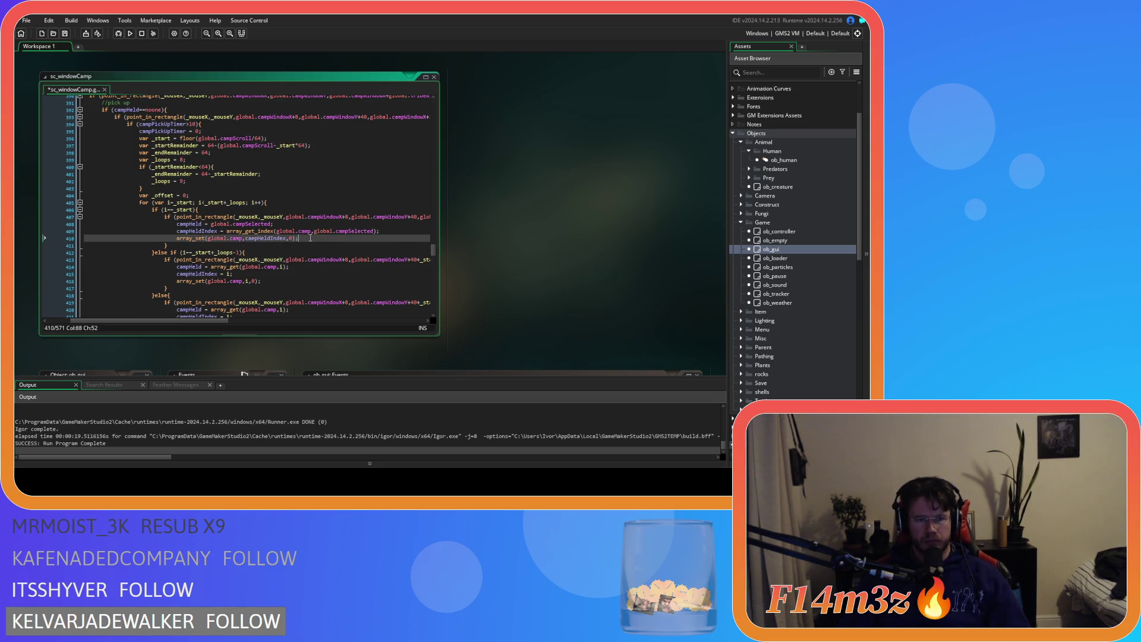
key(ctrl+s)
Copy pickup lines 408–410 over the other two slot branches, save, and run with F5
drag(310, 237, 177, 224)
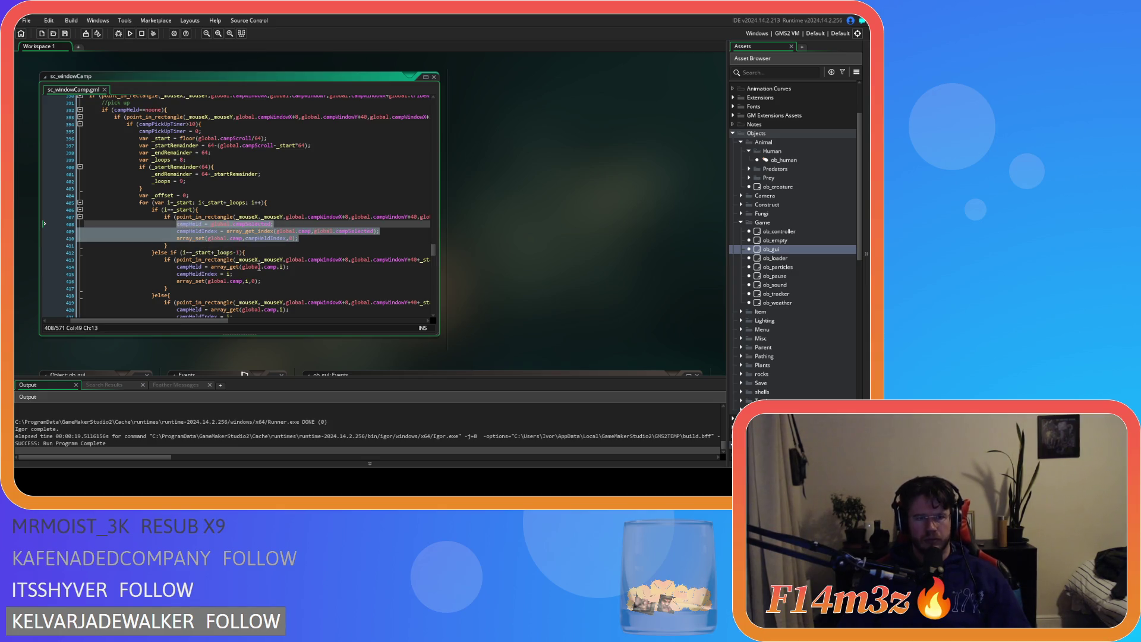
key(ctrl+c)
drag(274, 282, 176, 266)
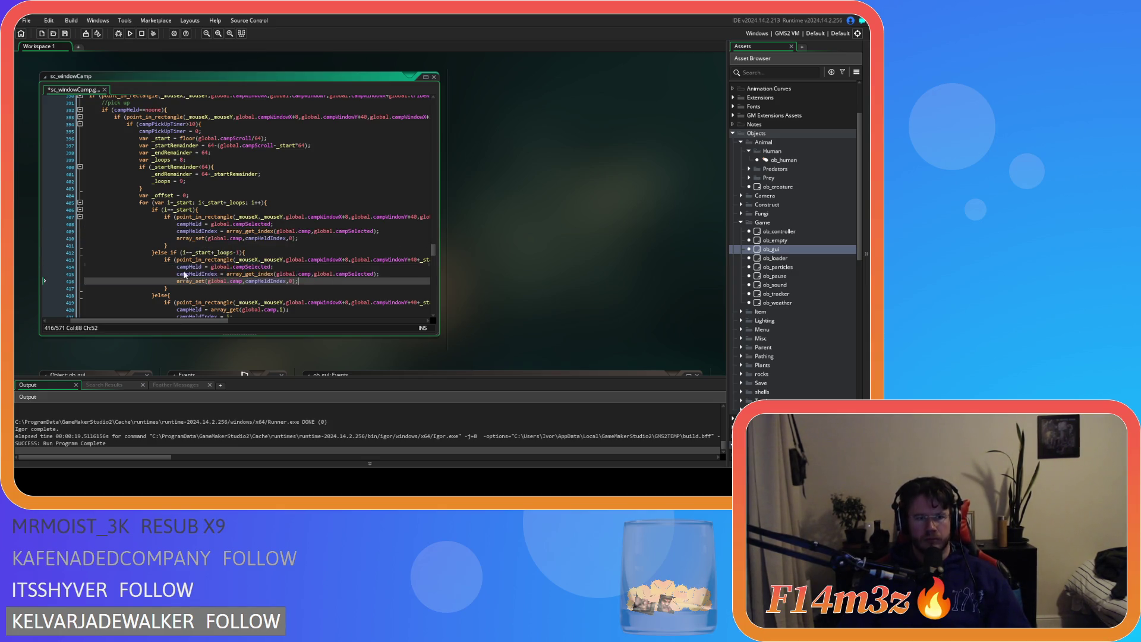
key(ctrl+v)
scroll(250, 279, down, 4)
drag(265, 251, 176, 238)
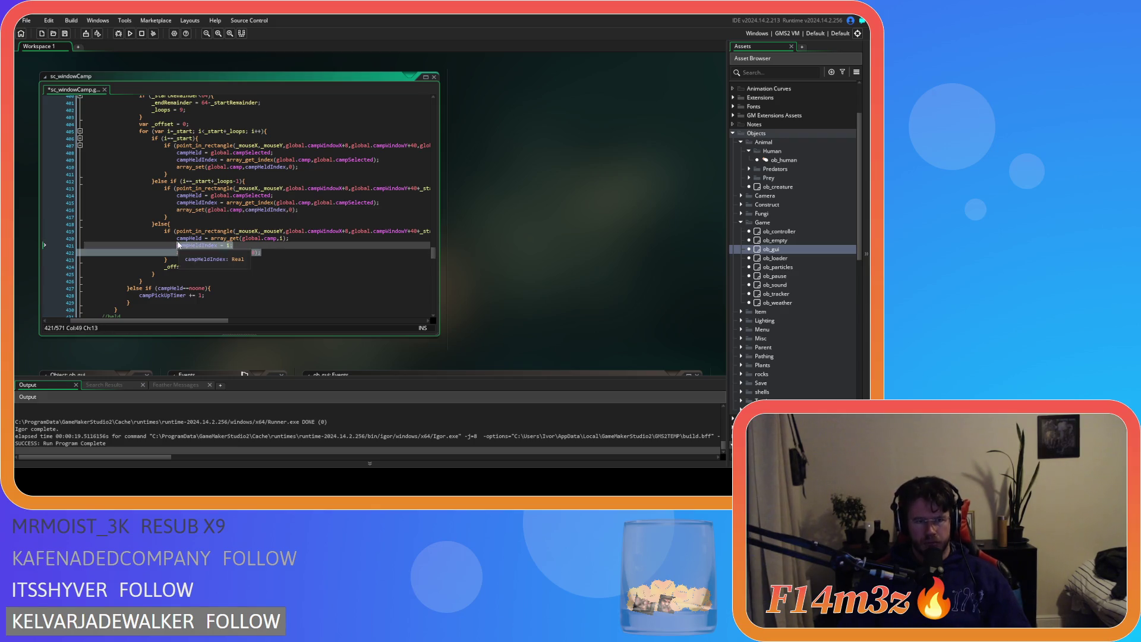
key(ctrl+v)
key(ctrl+s)
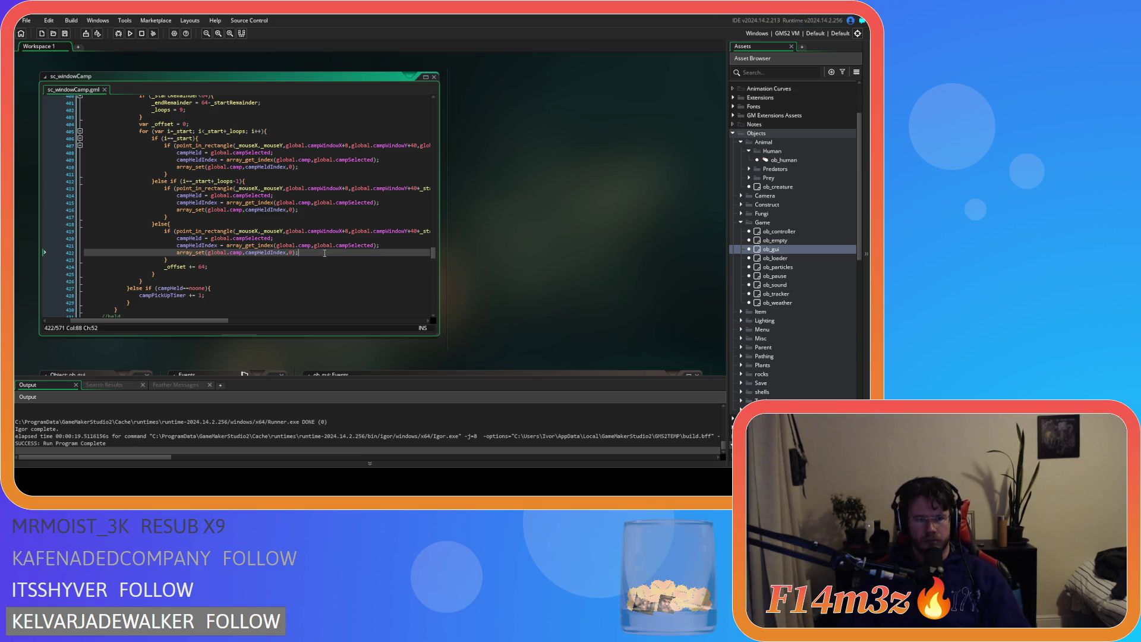
key(F5)
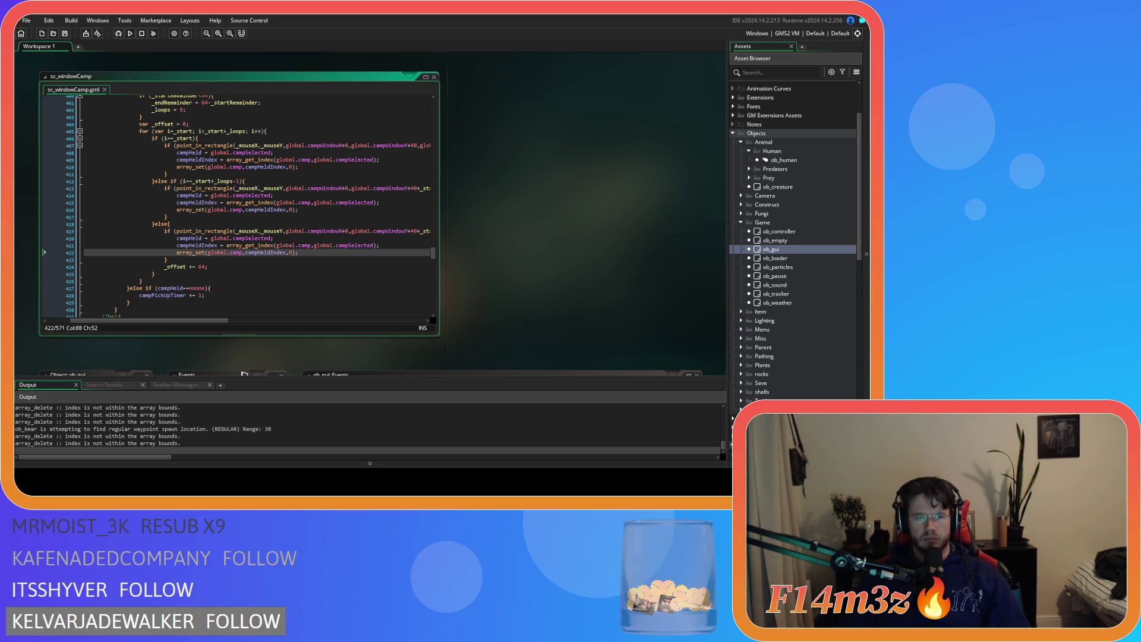
key(alt+Tab)
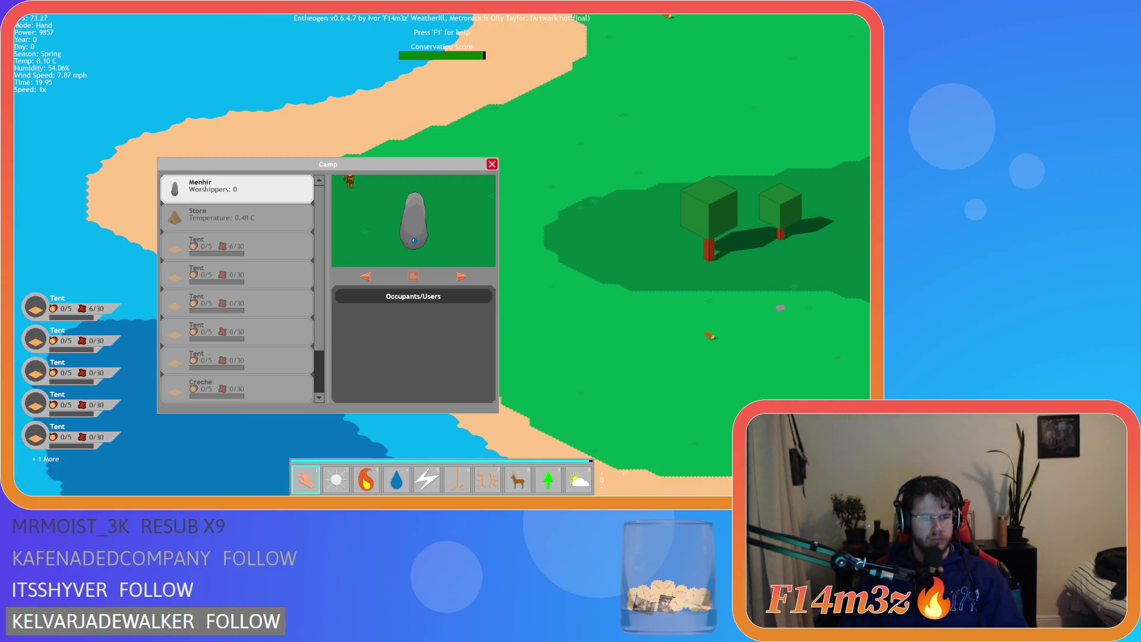
click(234, 275)
mouse_move(234, 275)
mouse_down()
mouse_move(229, 300)
mouse_move(230, 202)
mouse_up()
mouse_move(244, 206)
mouse_down()
mouse_move(249, 321)
mouse_move(233, 190)
mouse_up()
click(221, 183)
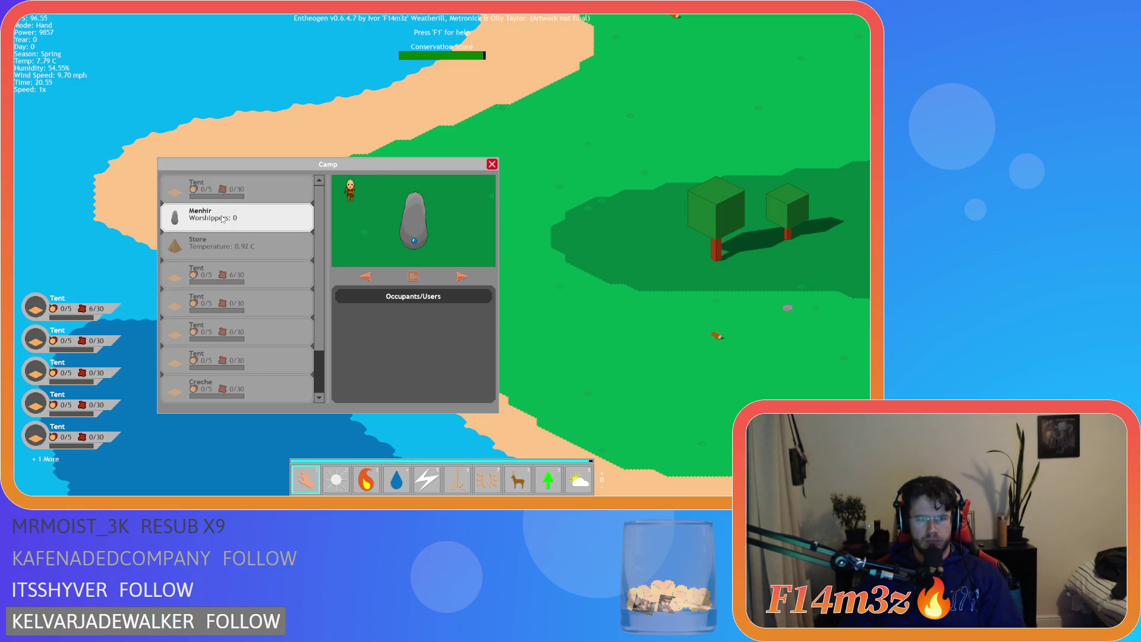
mouse_move(232, 247)
mouse_down()
mouse_move(243, 353)
mouse_move(233, 217)
mouse_up()
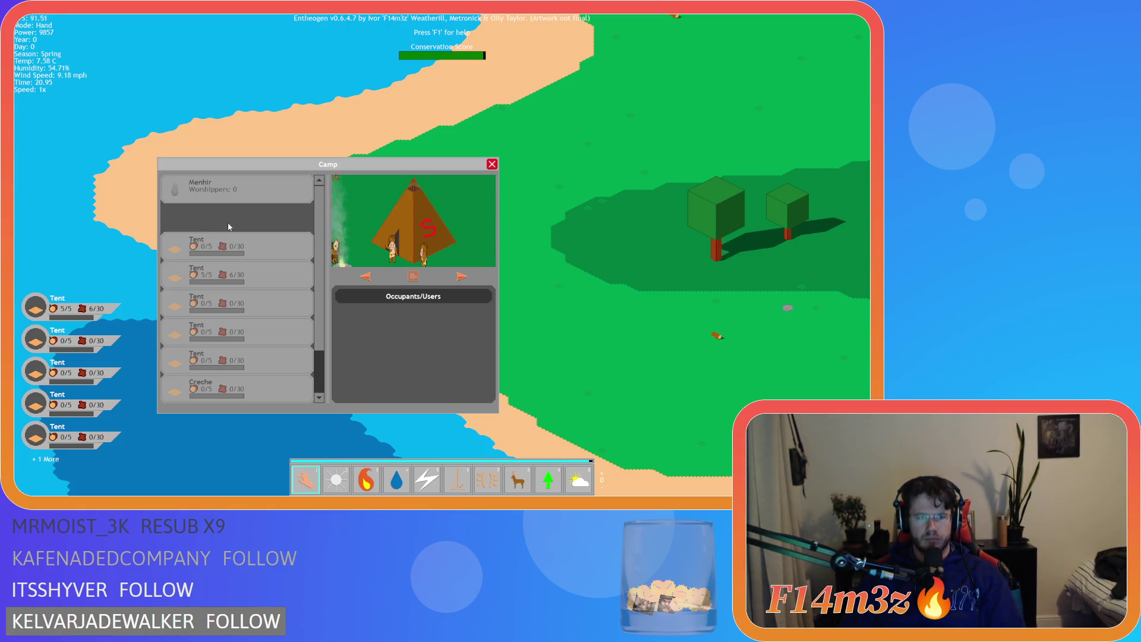
key(Escape)
key(Escape)
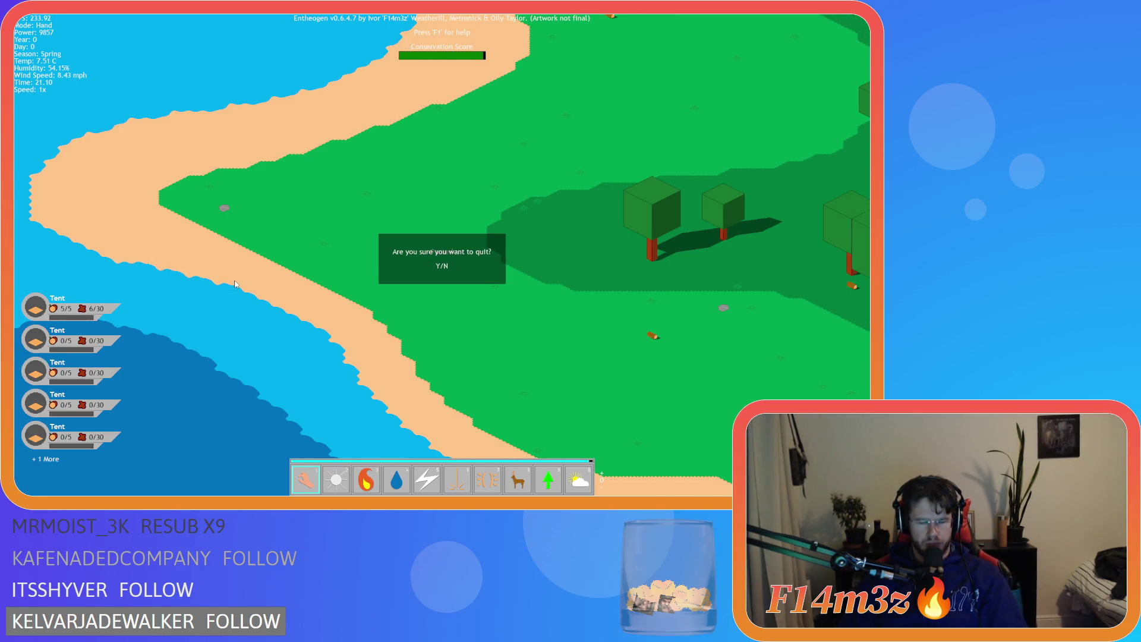
key(y)
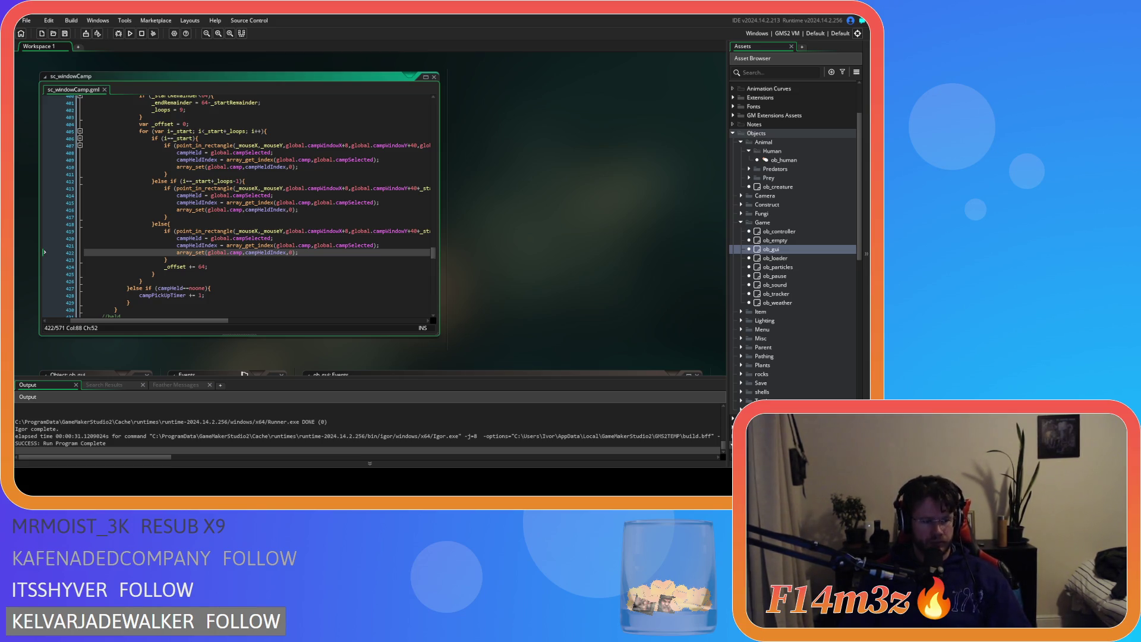
click(268, 195)
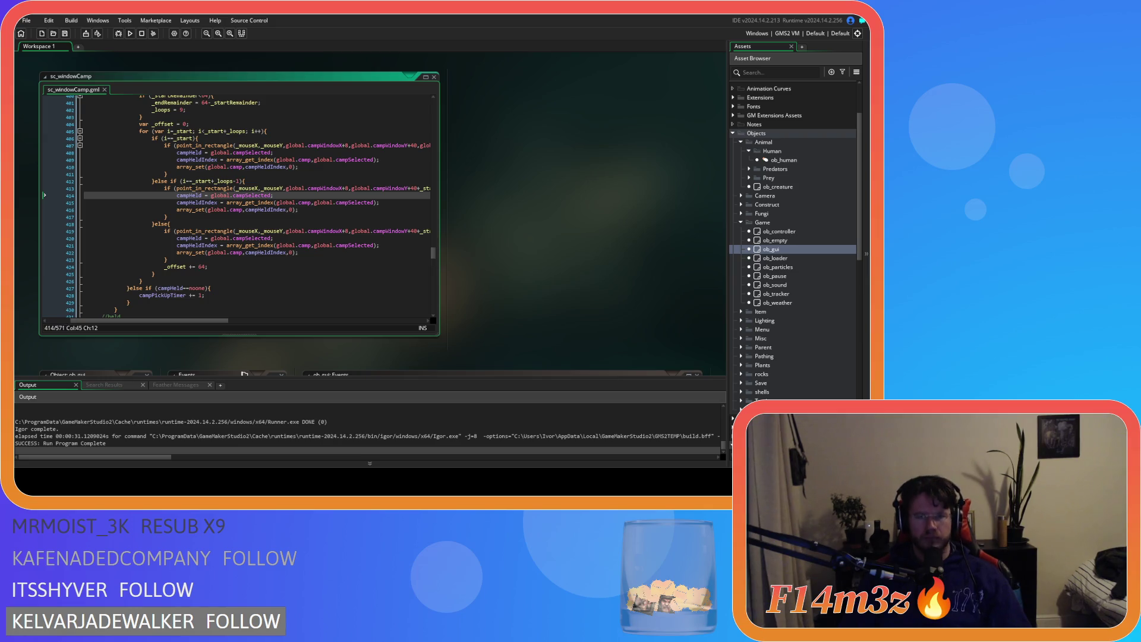
click(269, 222)
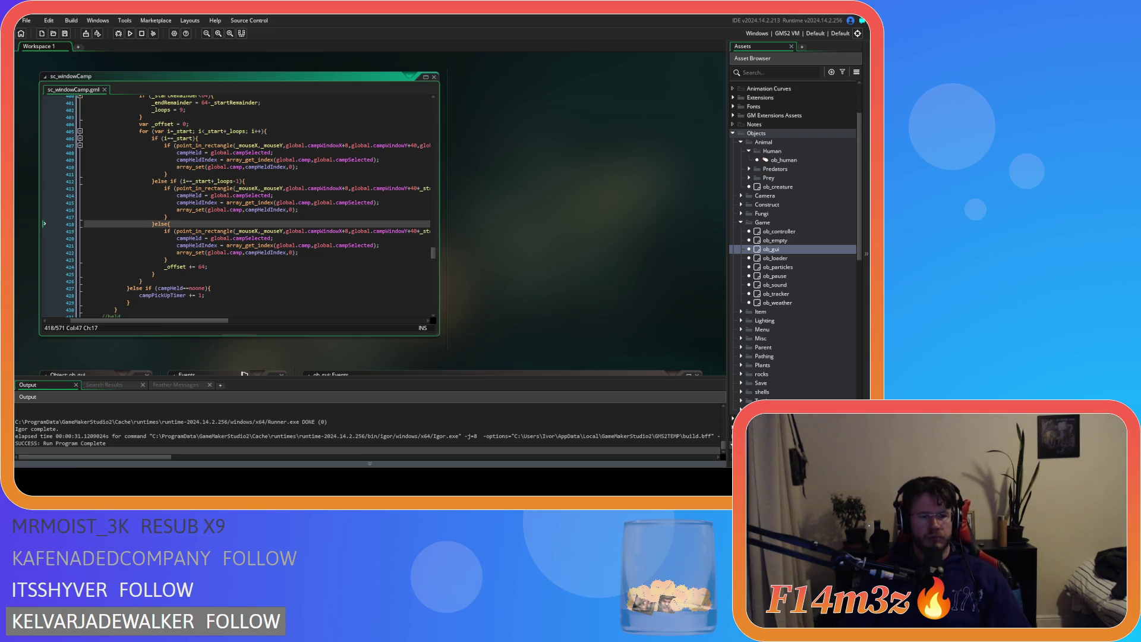
click(264, 211)
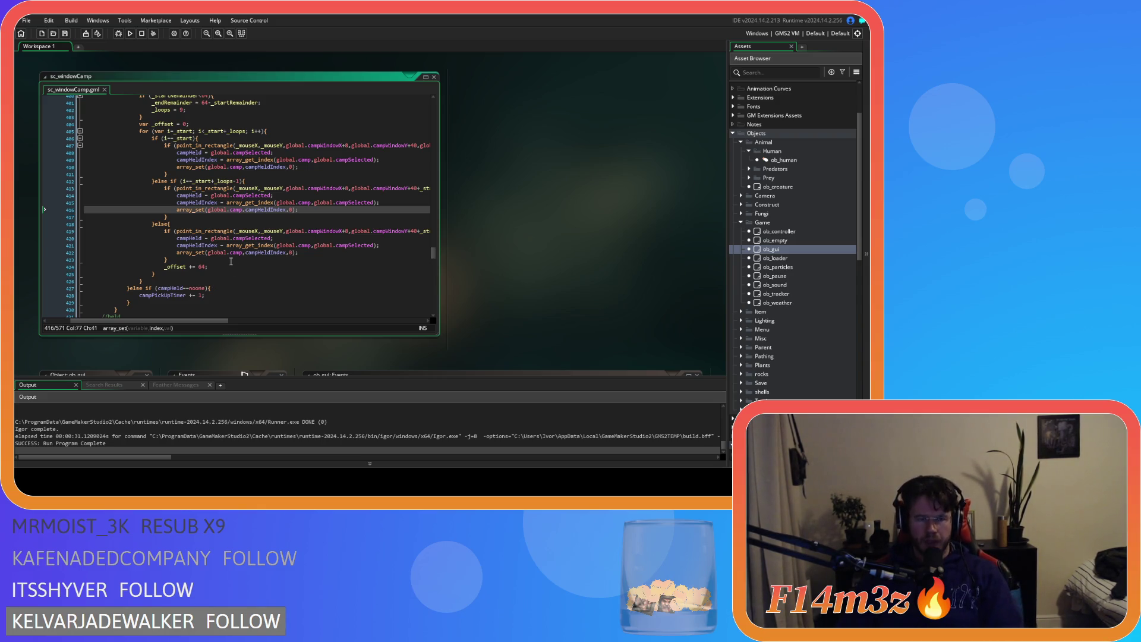
scroll(219, 262, up, 4)
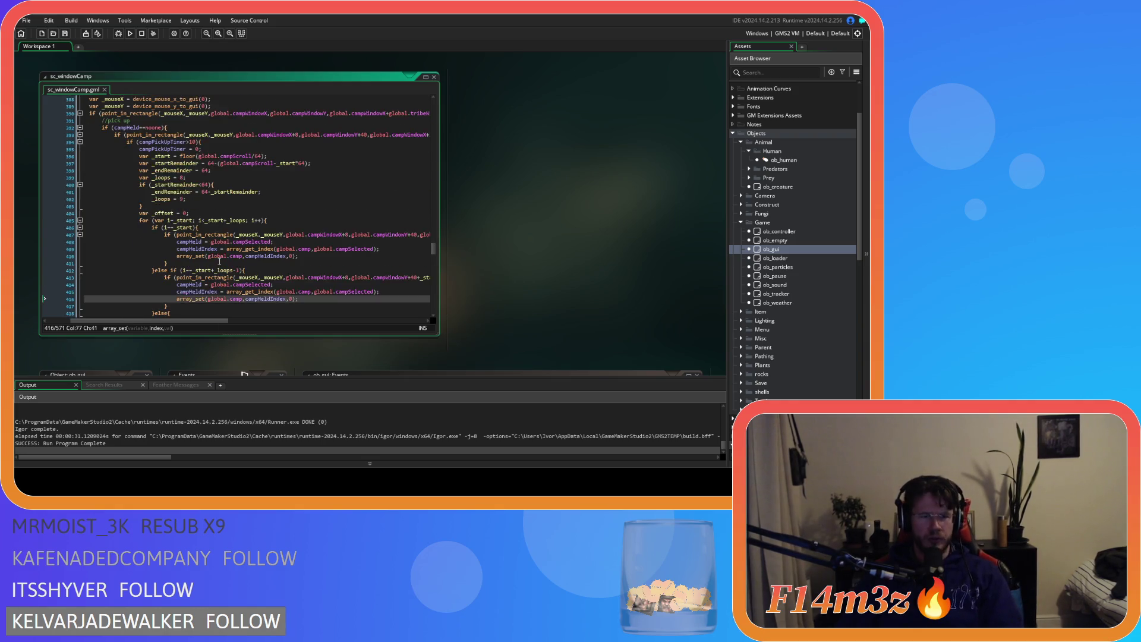
drag(187, 319, 133, 320)
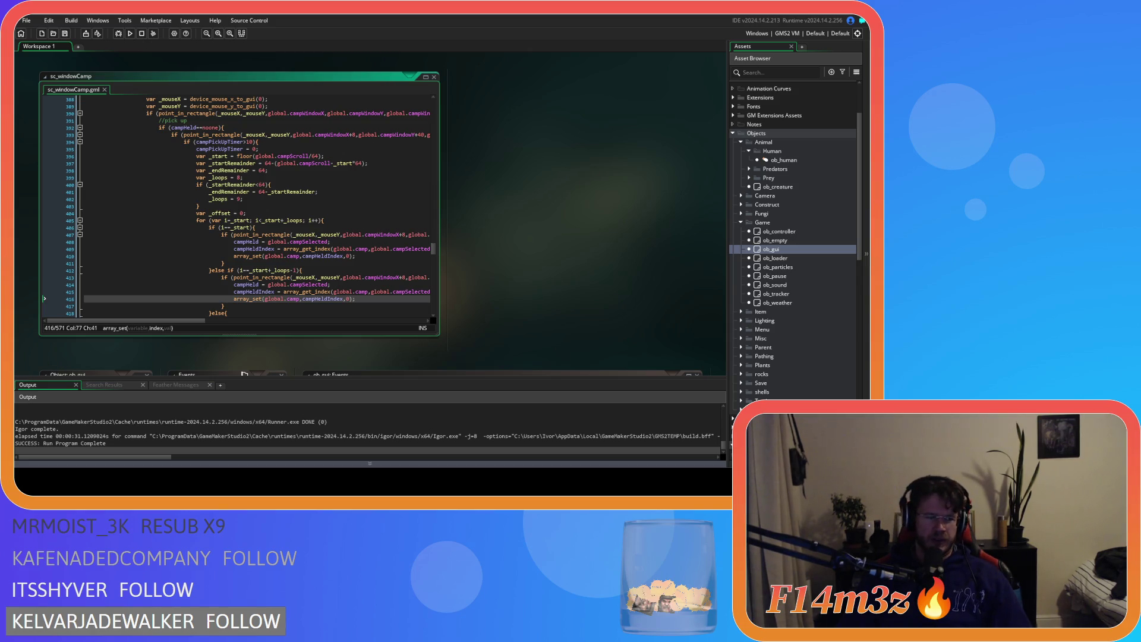
click(148, 264)
scroll(257, 248, up, 3)
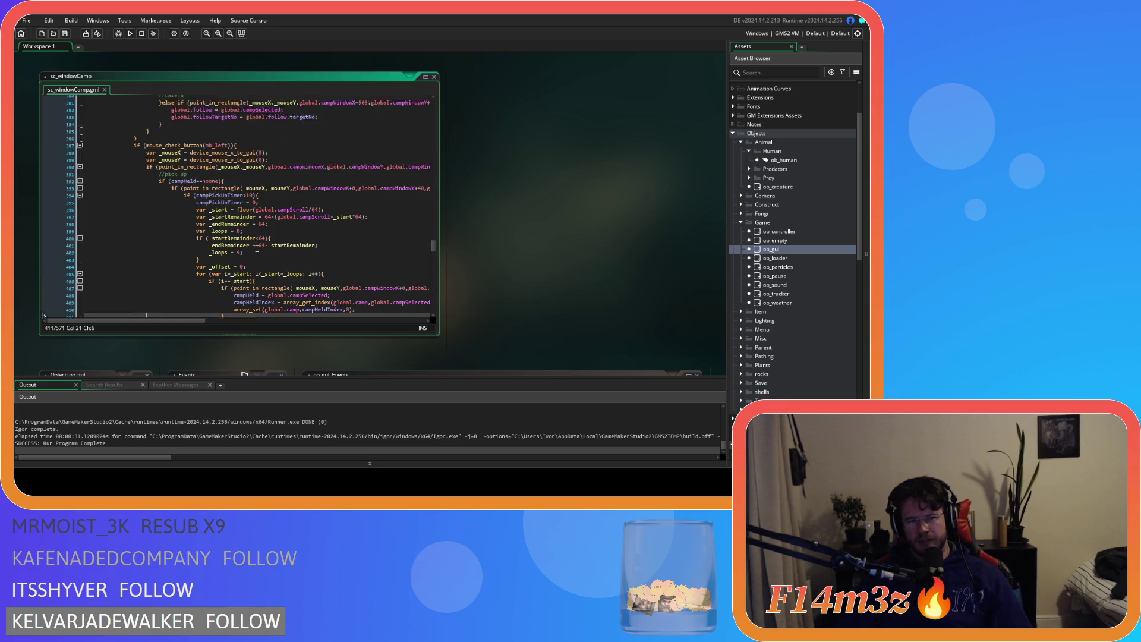
scroll(256, 248, up, 3)
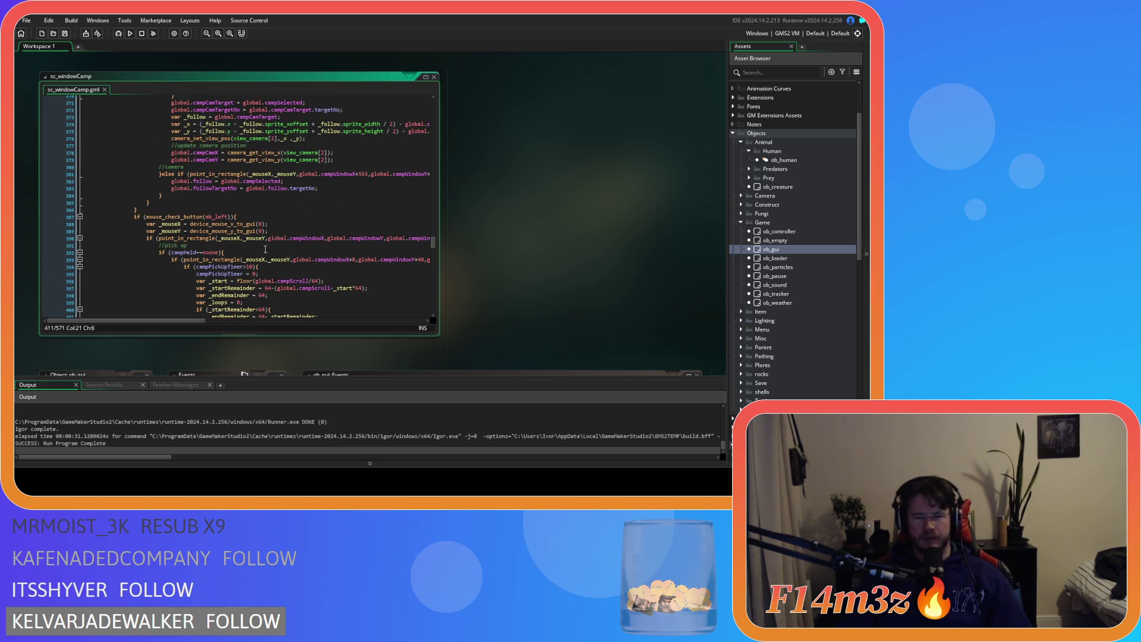
click(265, 250)
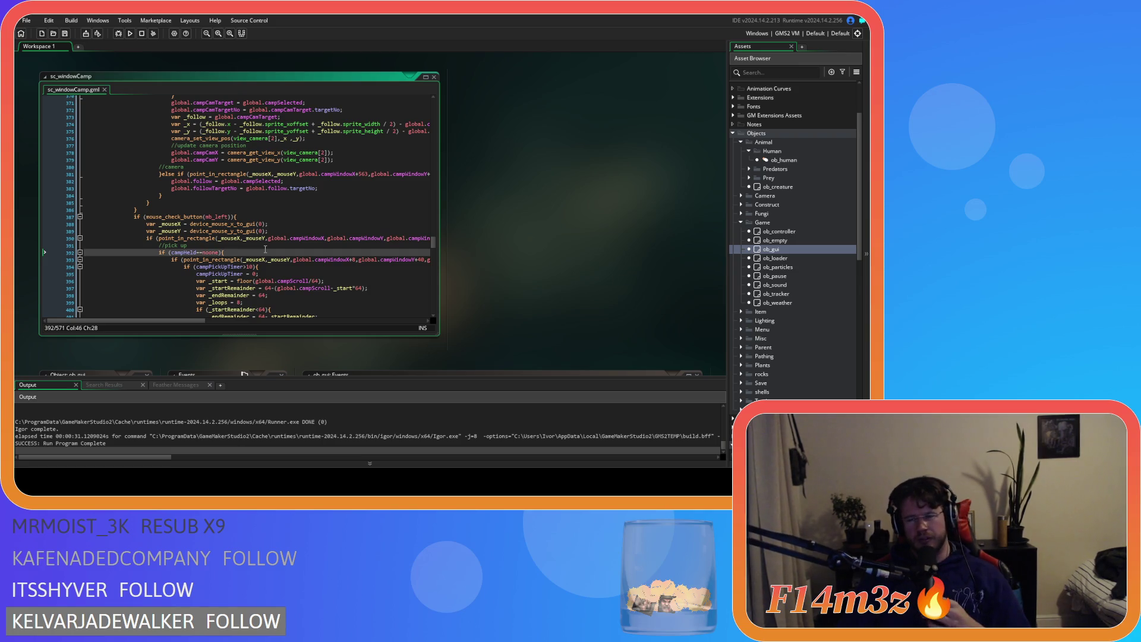
scroll(265, 248, up, 10)
scroll(264, 249, up, 4)
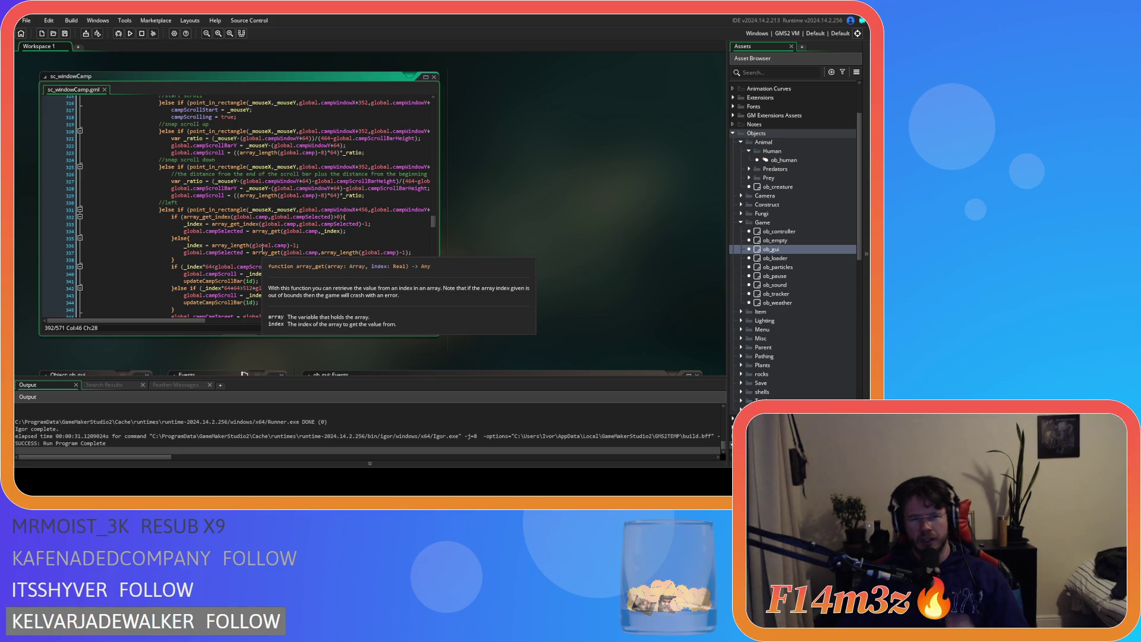
scroll(262, 248, down, 9)
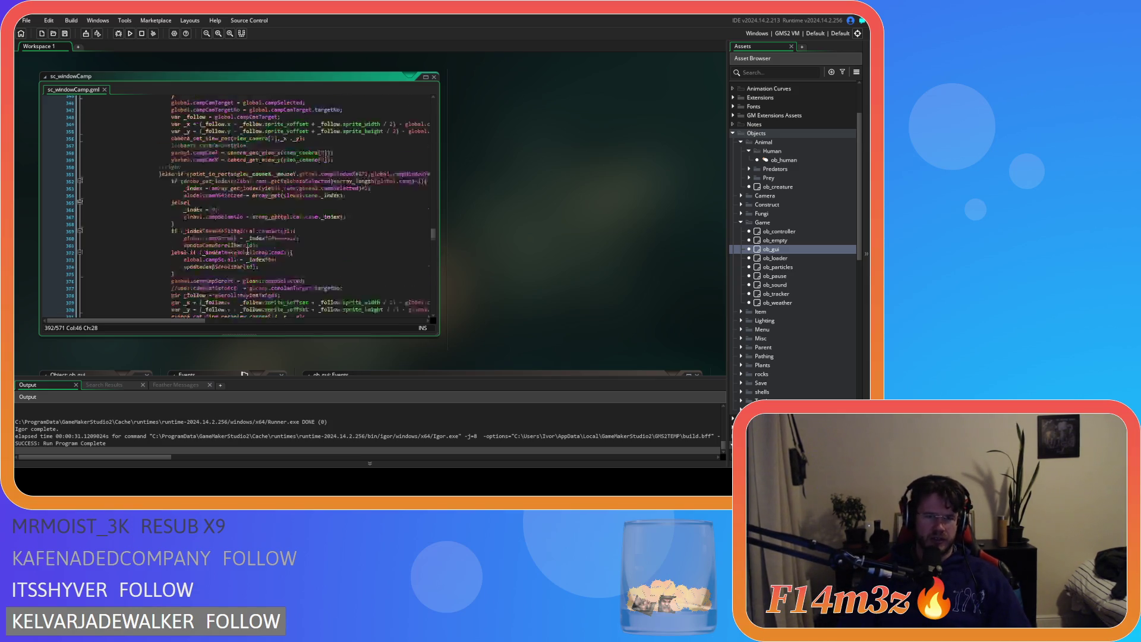
scroll(241, 255, up, 13)
scroll(234, 263, up, 20)
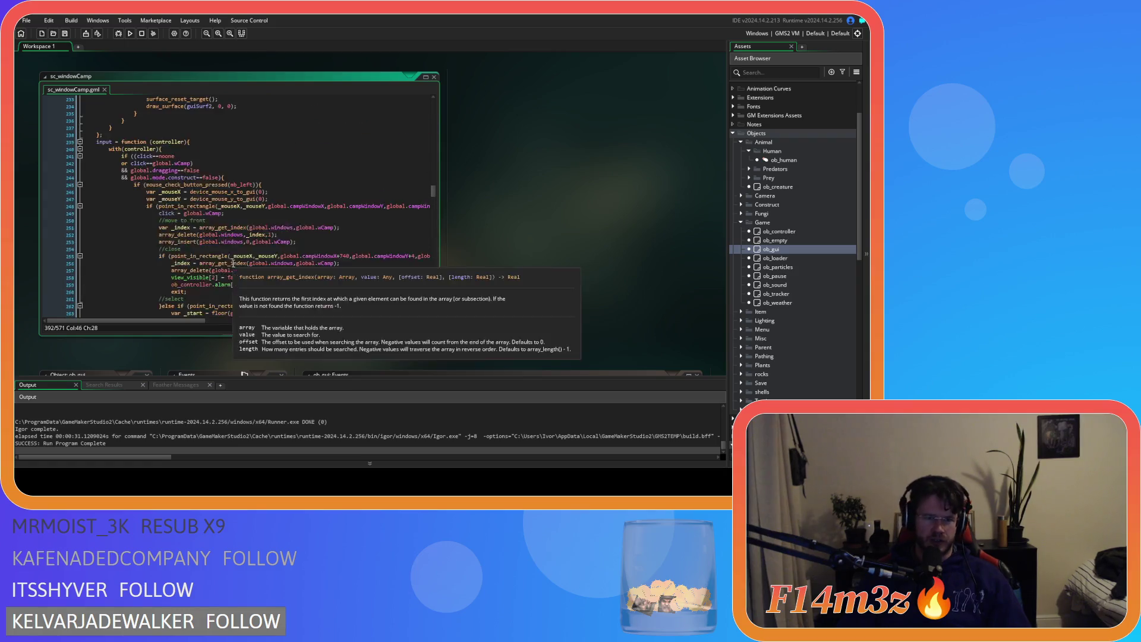
scroll(234, 265, up, 20)
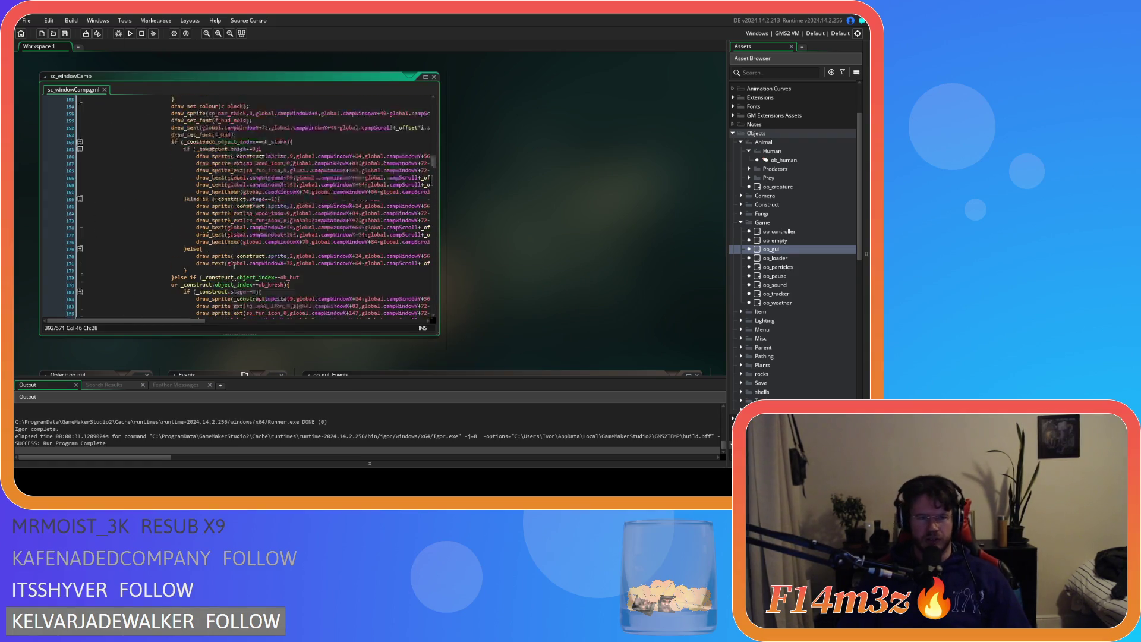
scroll(234, 265, down, 8)
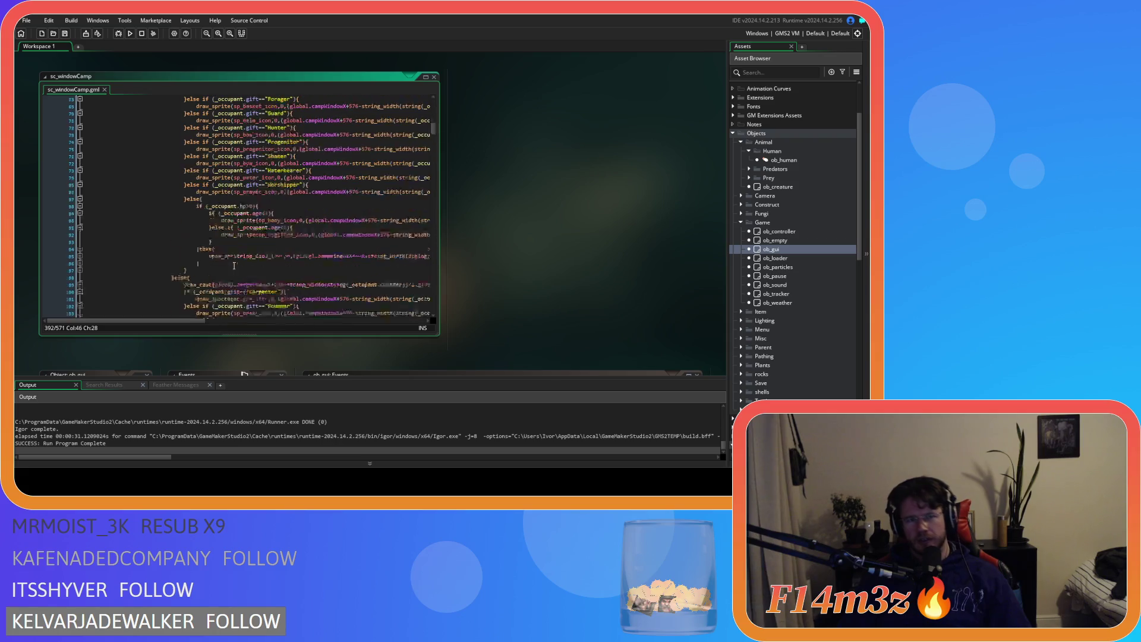
scroll(233, 265, down, 20)
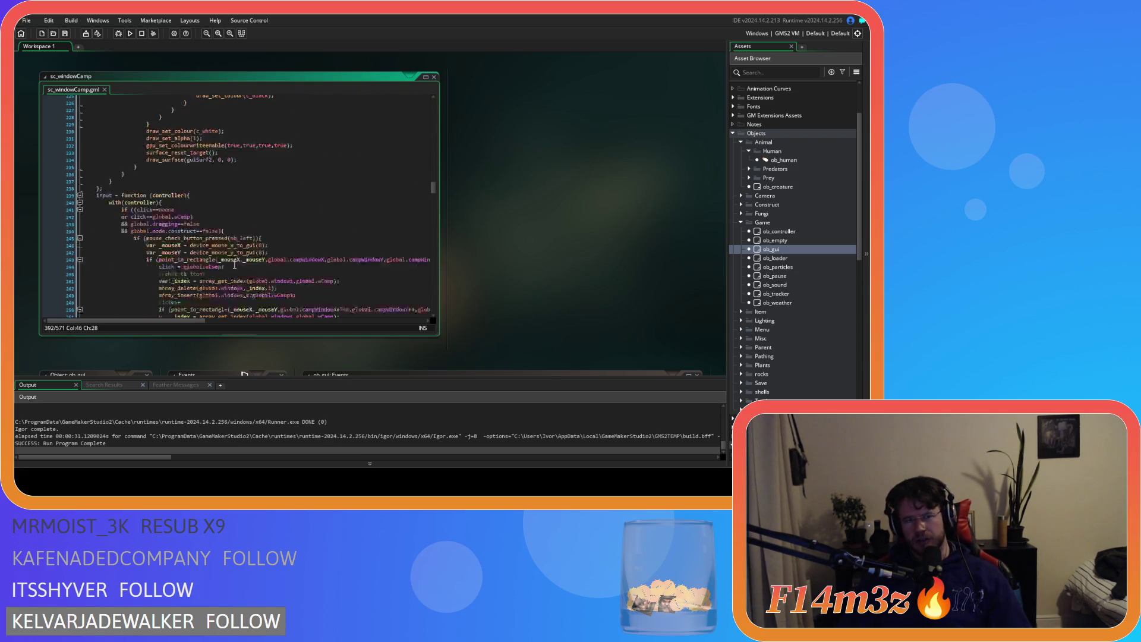
scroll(234, 265, down, 20)
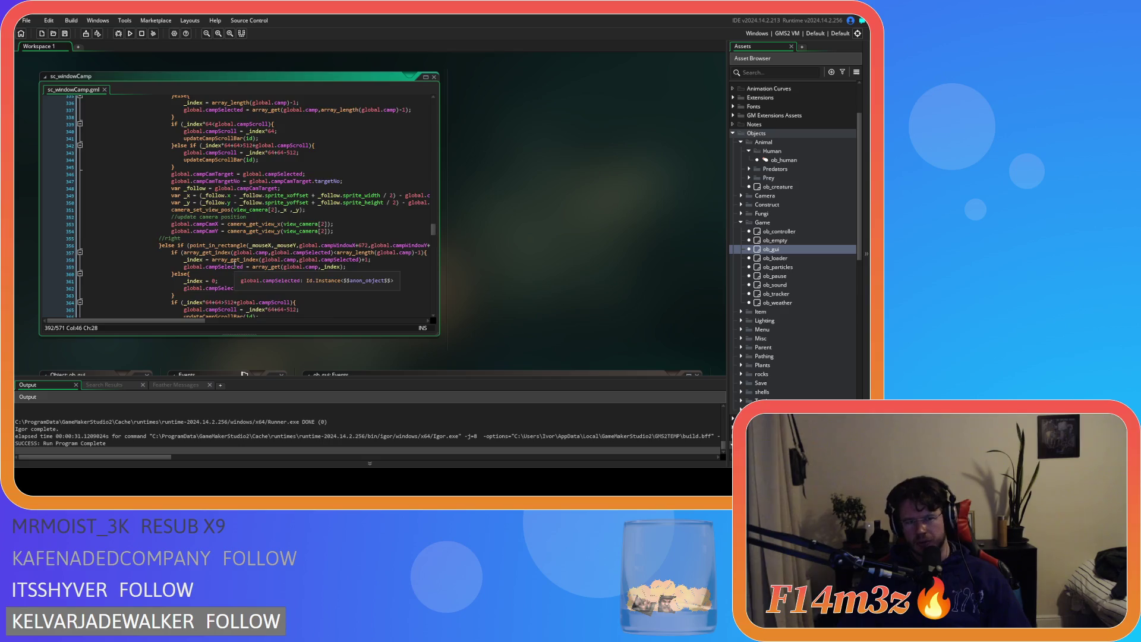
click(277, 236)
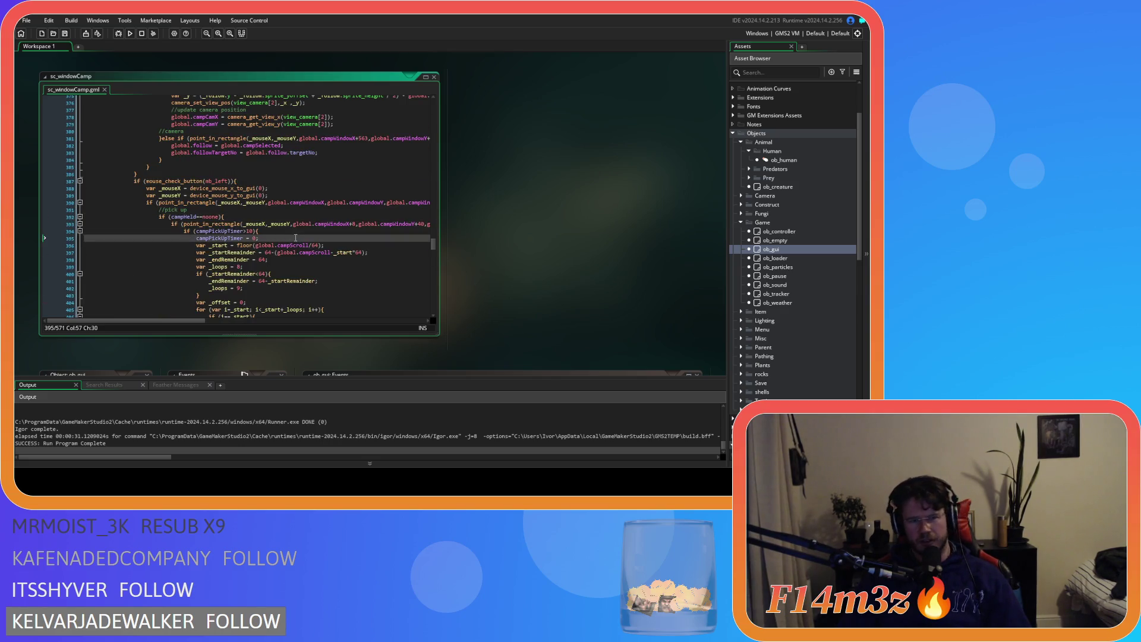
scroll(296, 237, down, 4)
scroll(295, 238, down, 2)
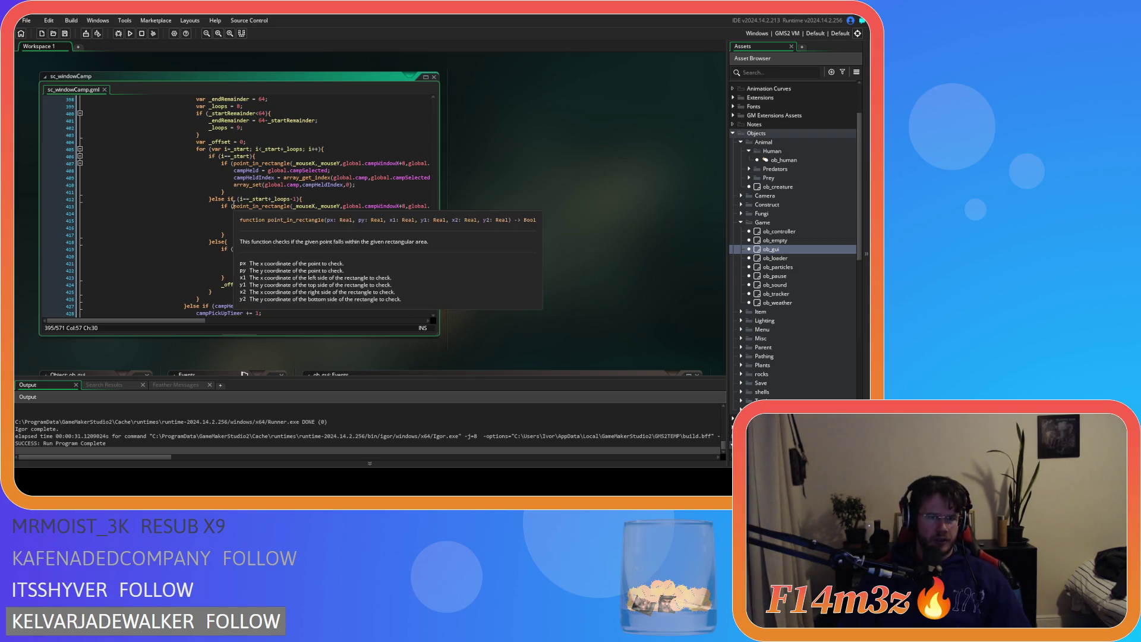
click(252, 177)
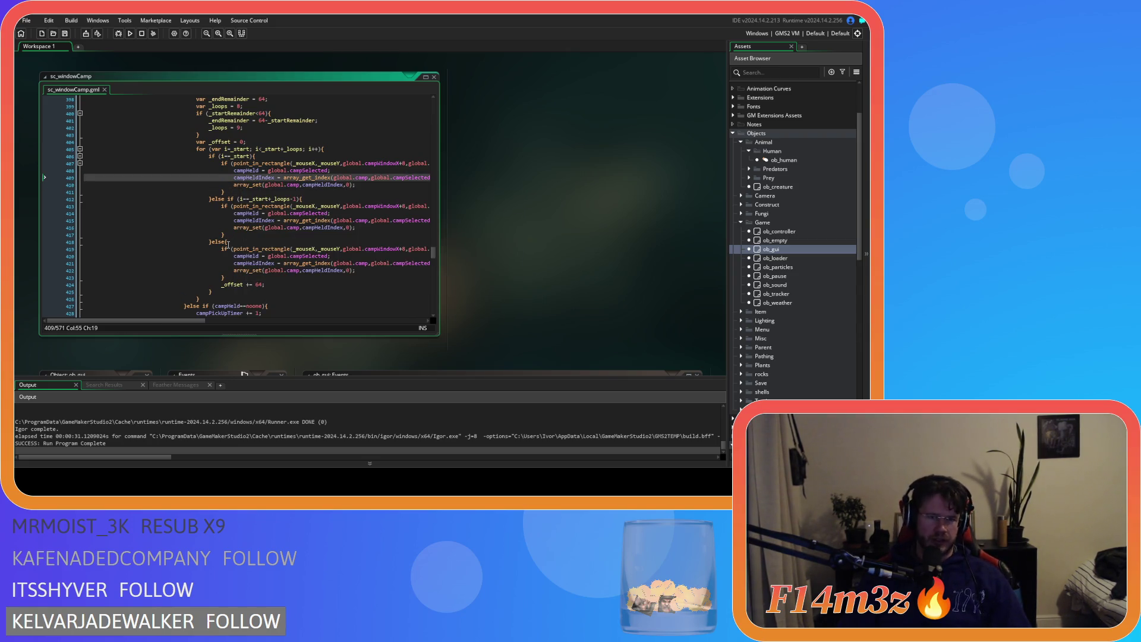
scroll(214, 291, up, 5)
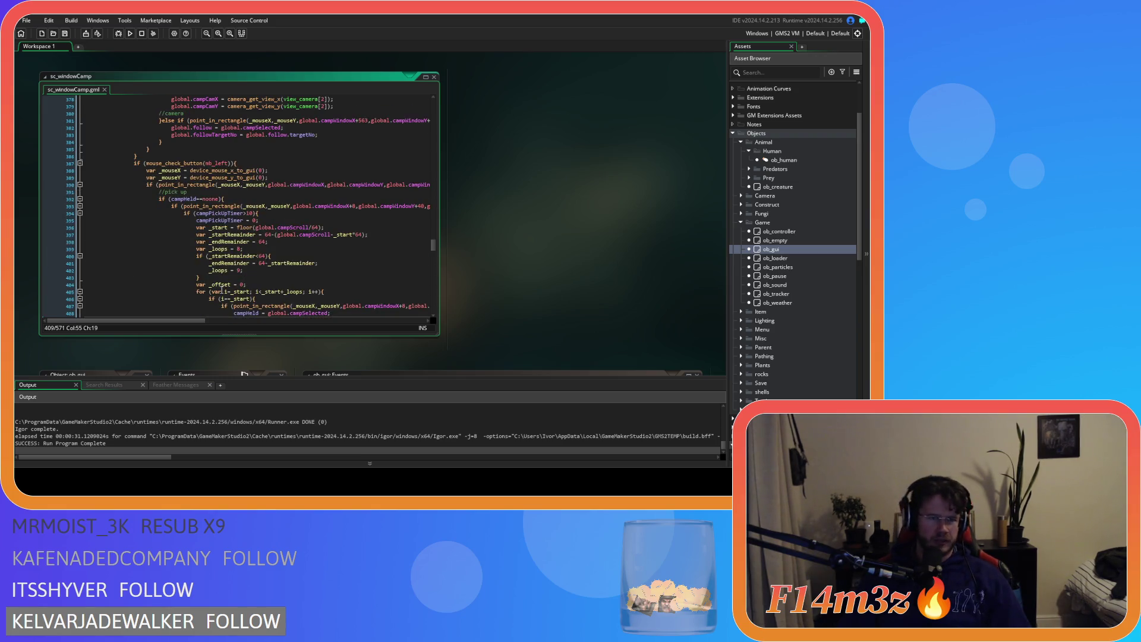
scroll(222, 289, down, 4)
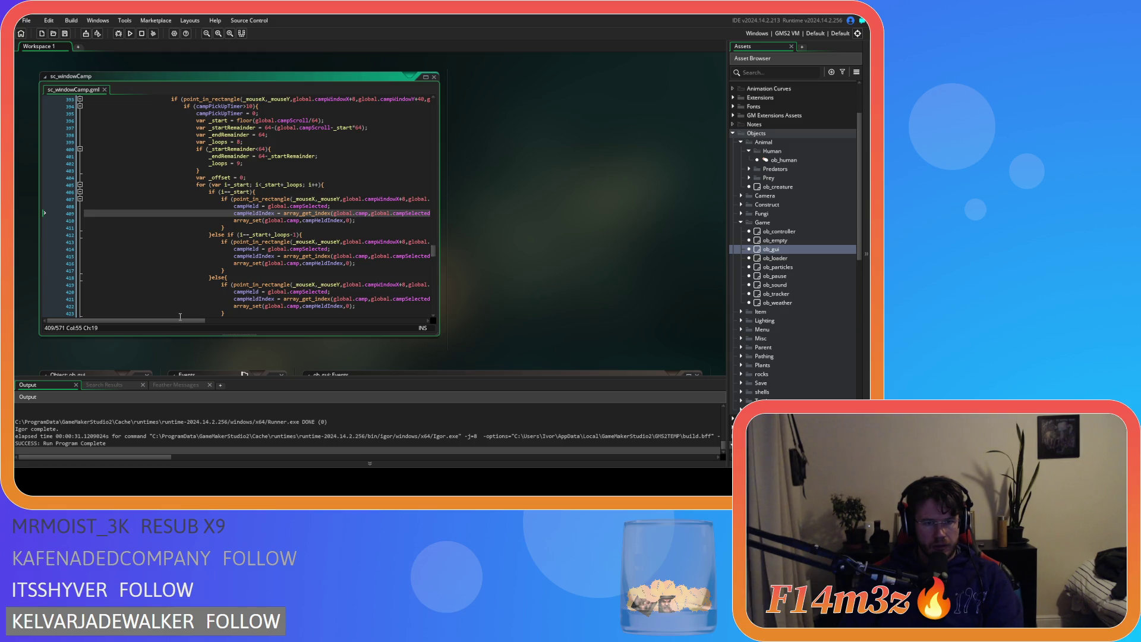
Add an empty else block after the drop check's closing brace
mouse_move(259, 289)
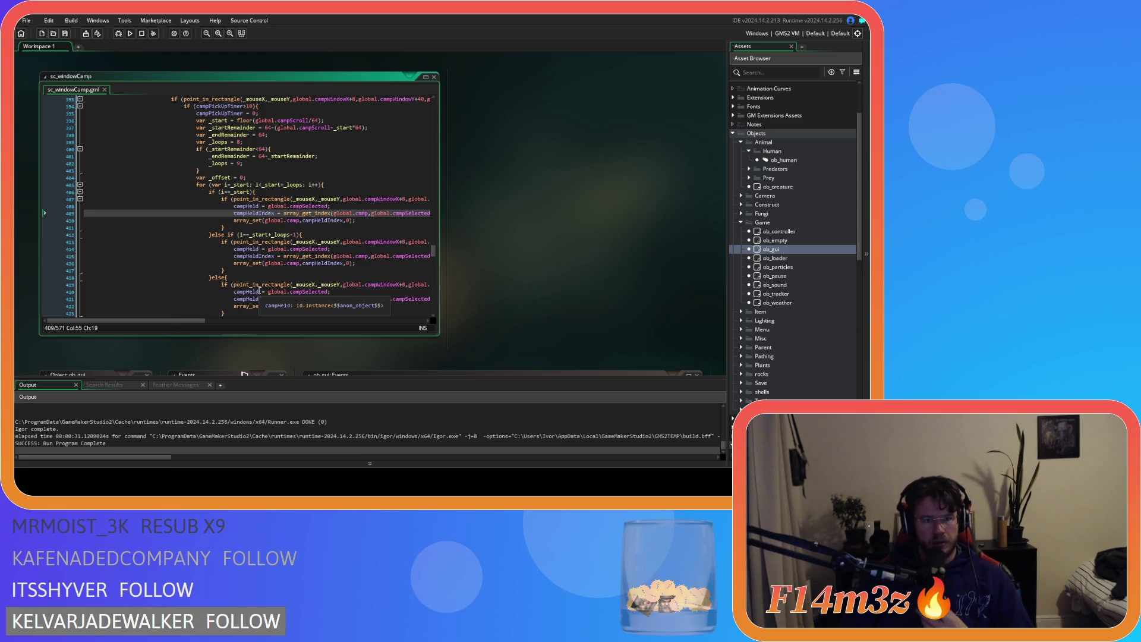
scroll(259, 290, down, 20)
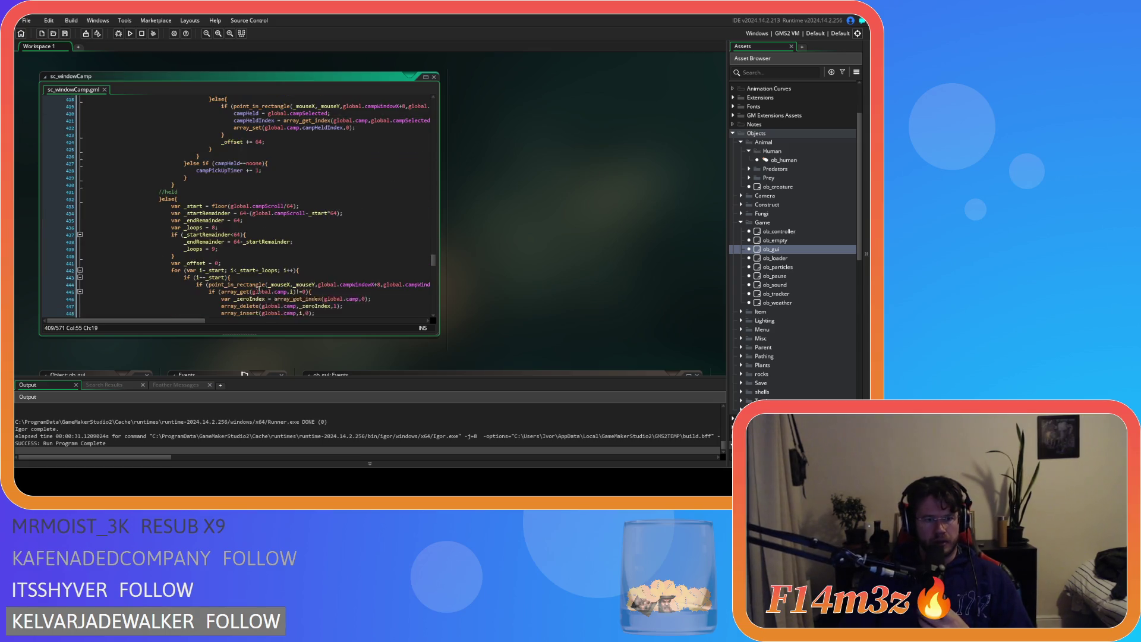
scroll(259, 289, up, 13)
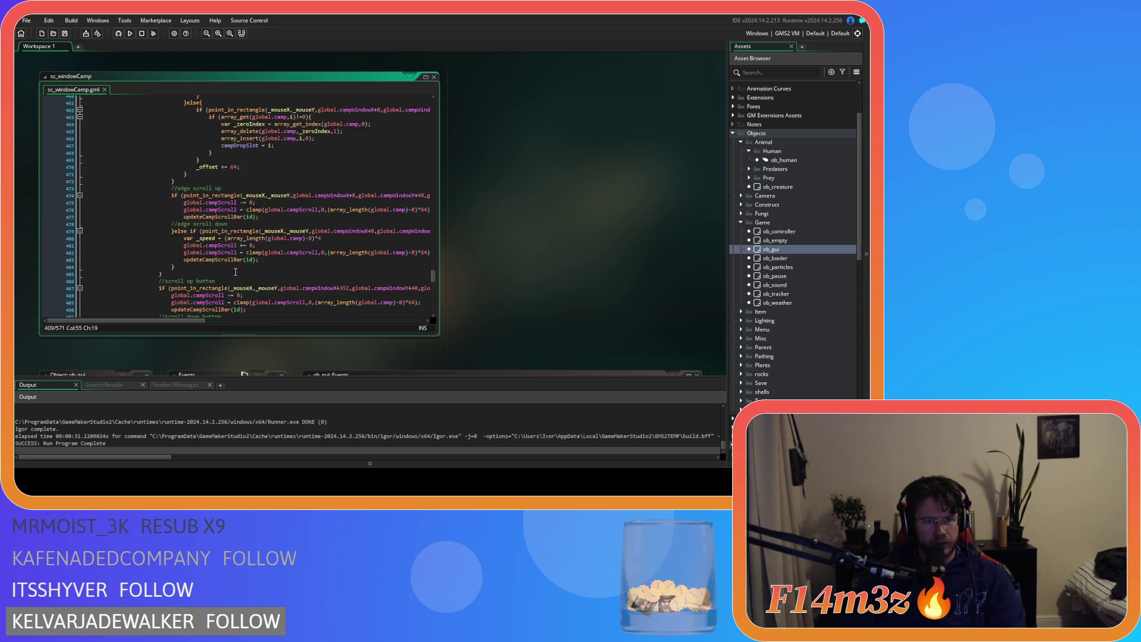
scroll(235, 272, down, 20)
mouse_move(235, 271)
scroll(202, 297, down, 2)
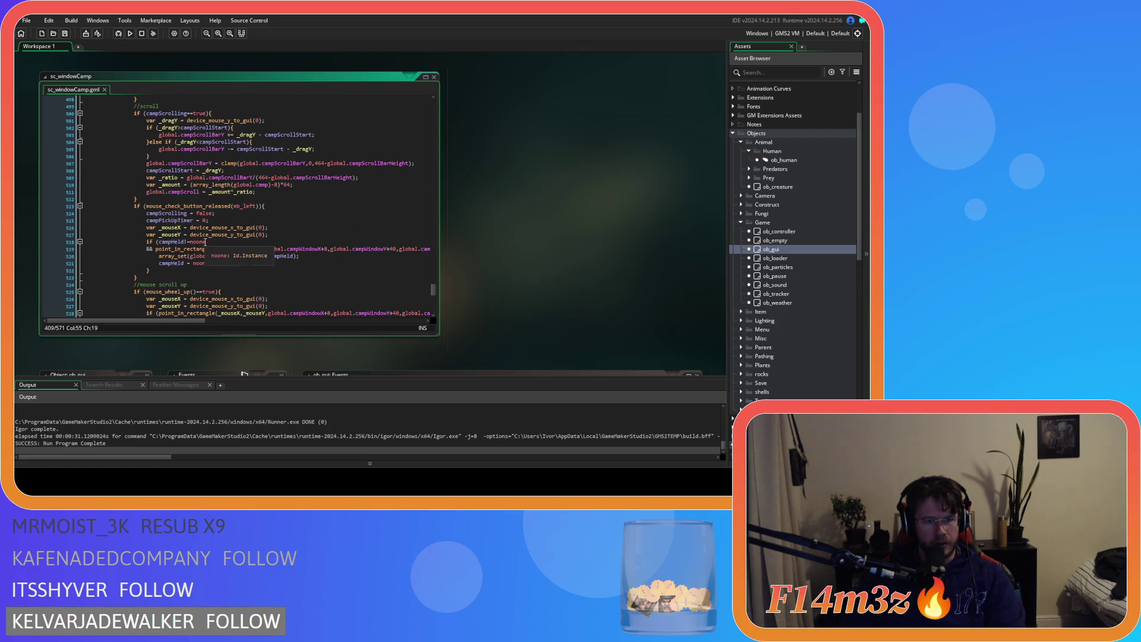
mouse_move(195, 322)
mouse_down()
mouse_move(274, 324)
mouse_move(184, 323)
mouse_up()
click(346, 248)
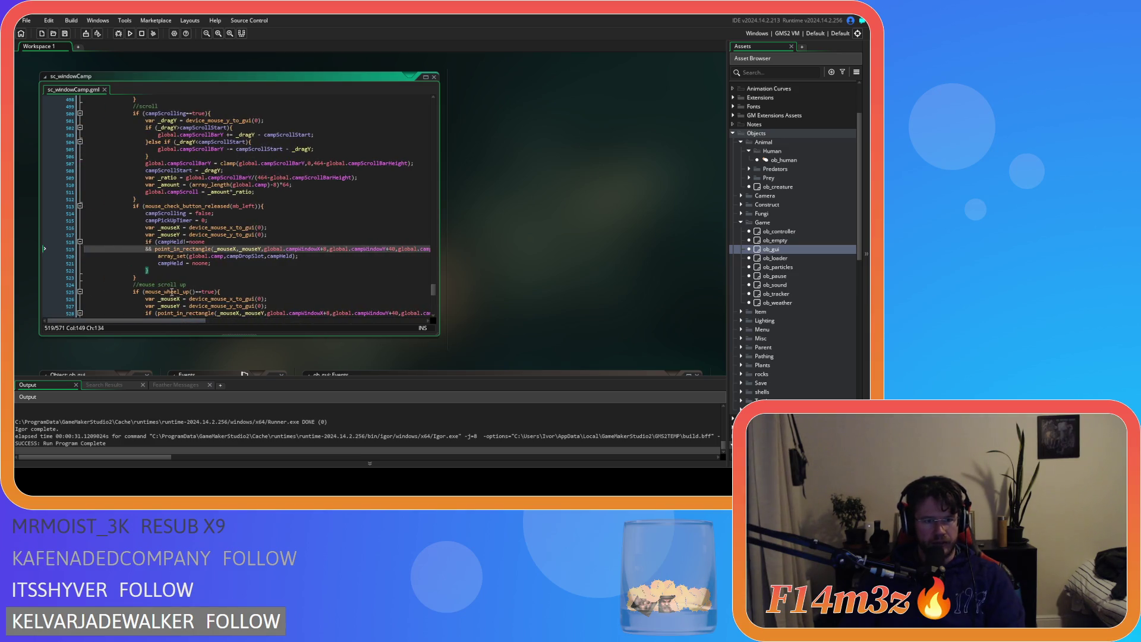
click(158, 269)
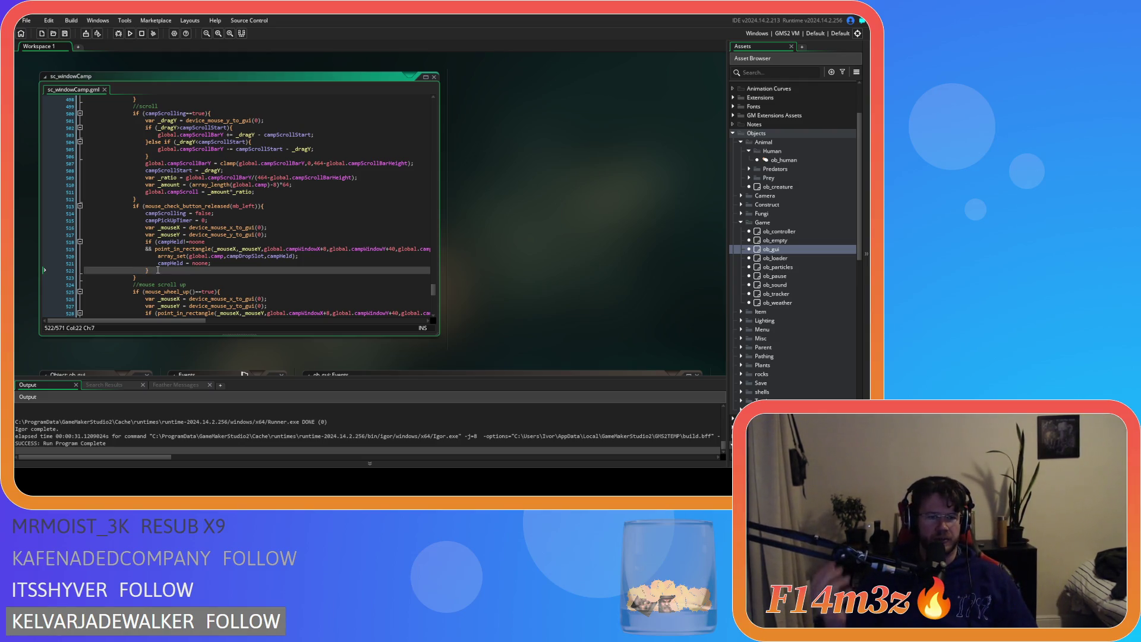
text(else)
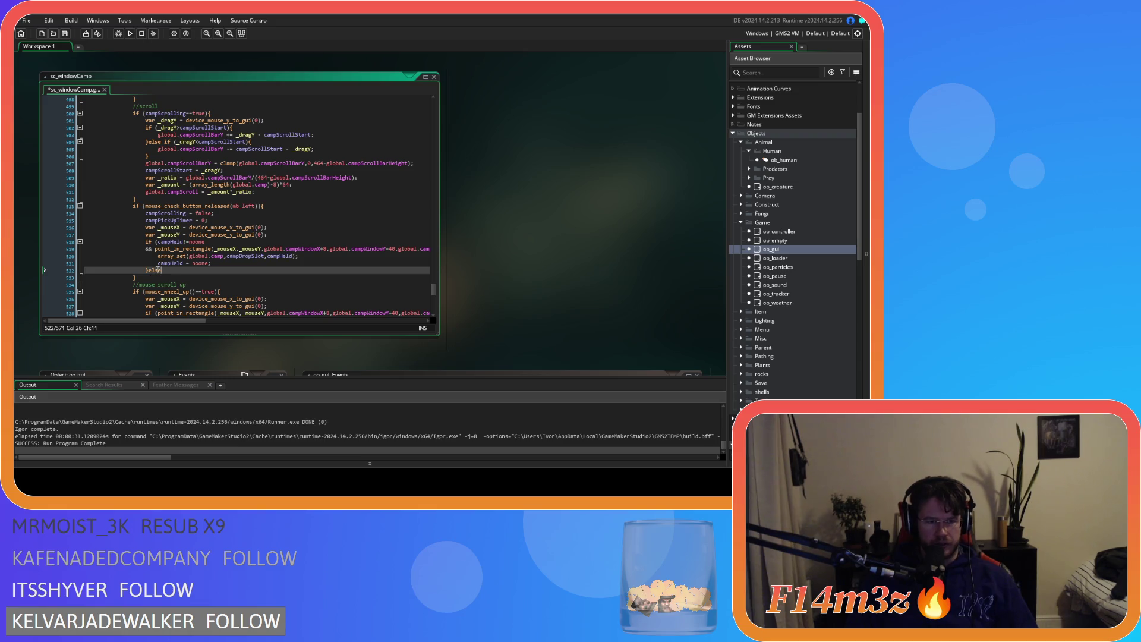
text({)
key(Return)
key(Return)
text(})
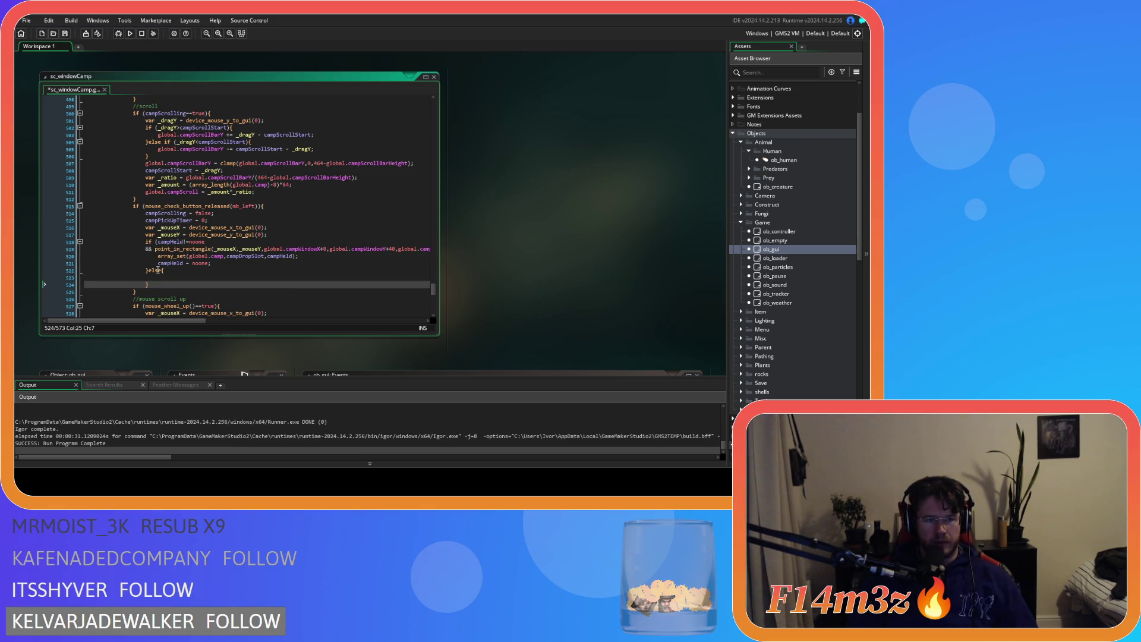
Paste the array_set and campHeld = noone lines into the new else block
drag(211, 263, 158, 257)
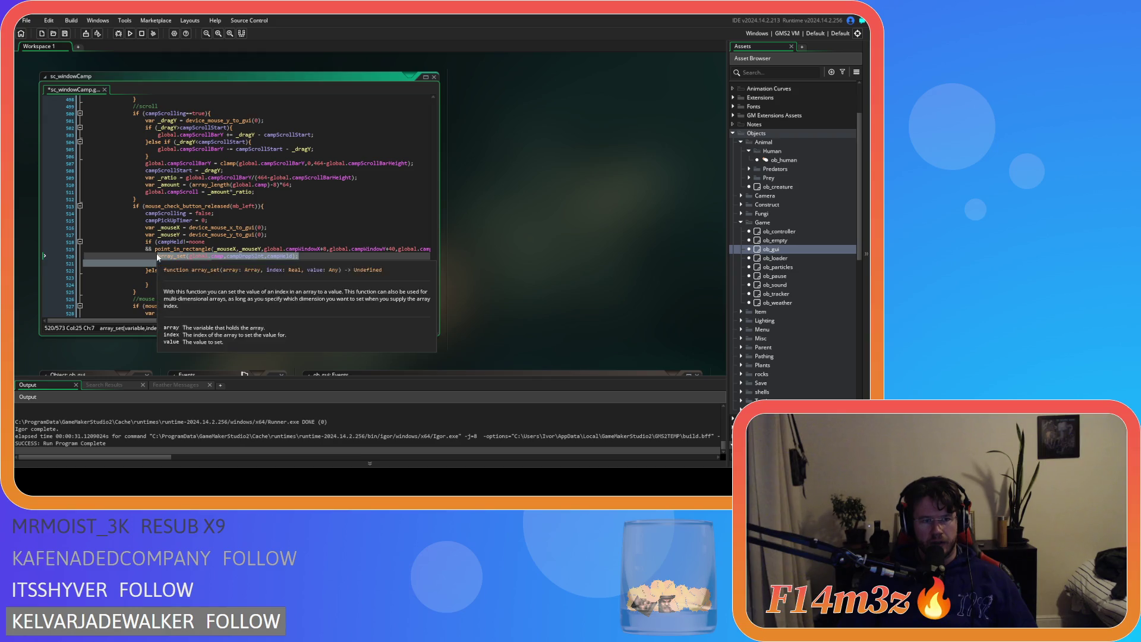
click(189, 280)
text(array_set(global.camp,campDropSlot,campHeld); 						campHeld = noone;)
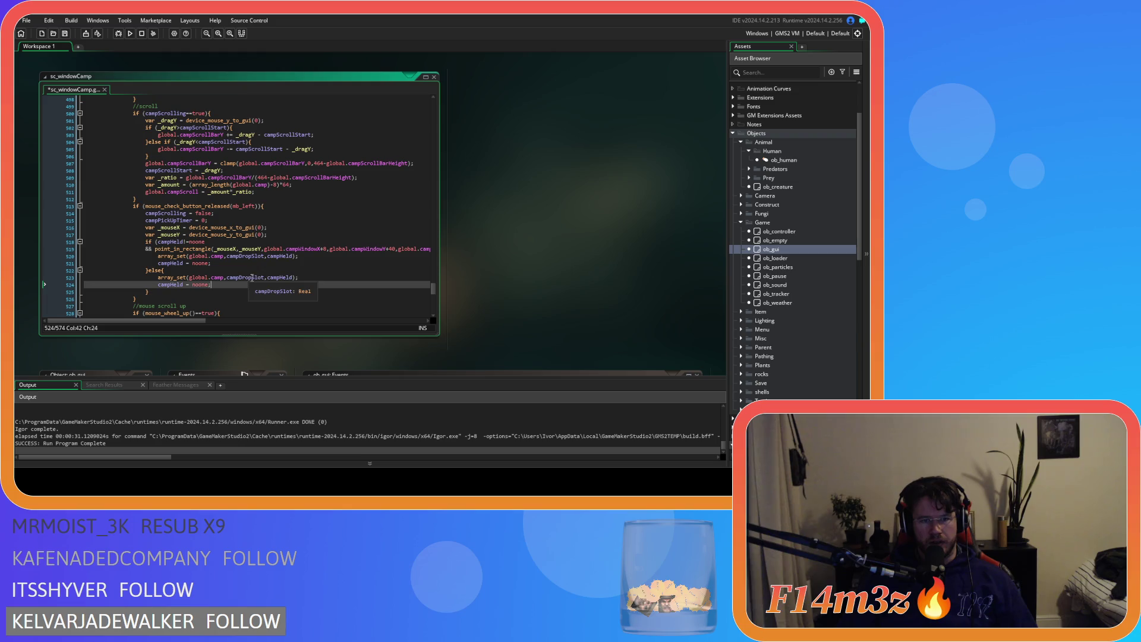
click(275, 277)
double_click(242, 277)
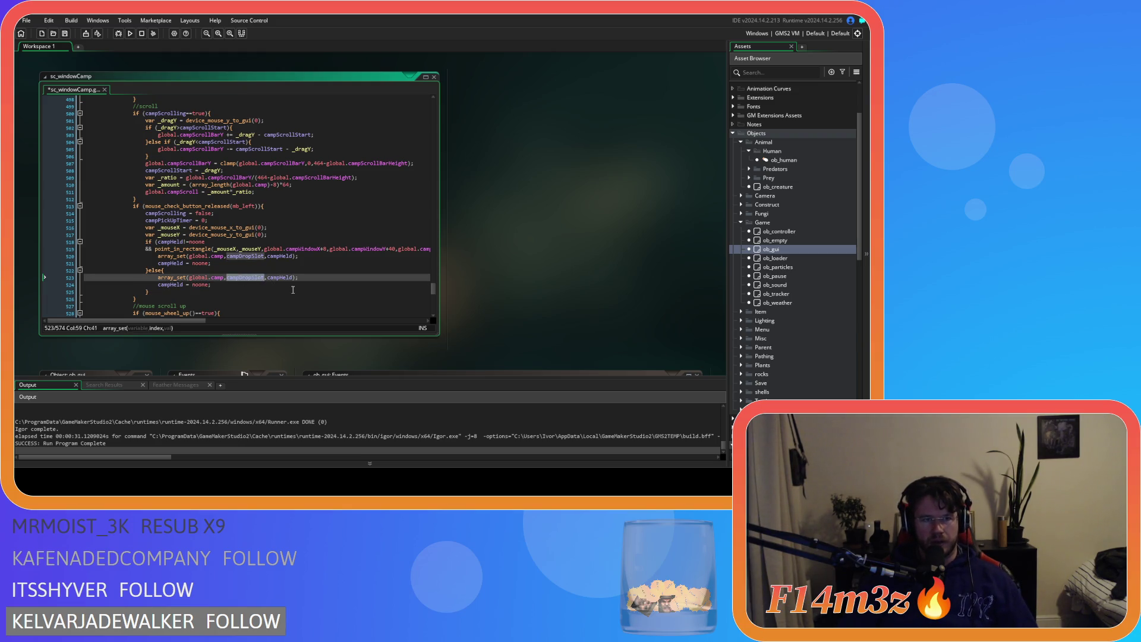
Change campDropSlot to campHeldIndex in the else branch and launch a test run
scroll(293, 289, up, 15)
scroll(293, 289, up, 20)
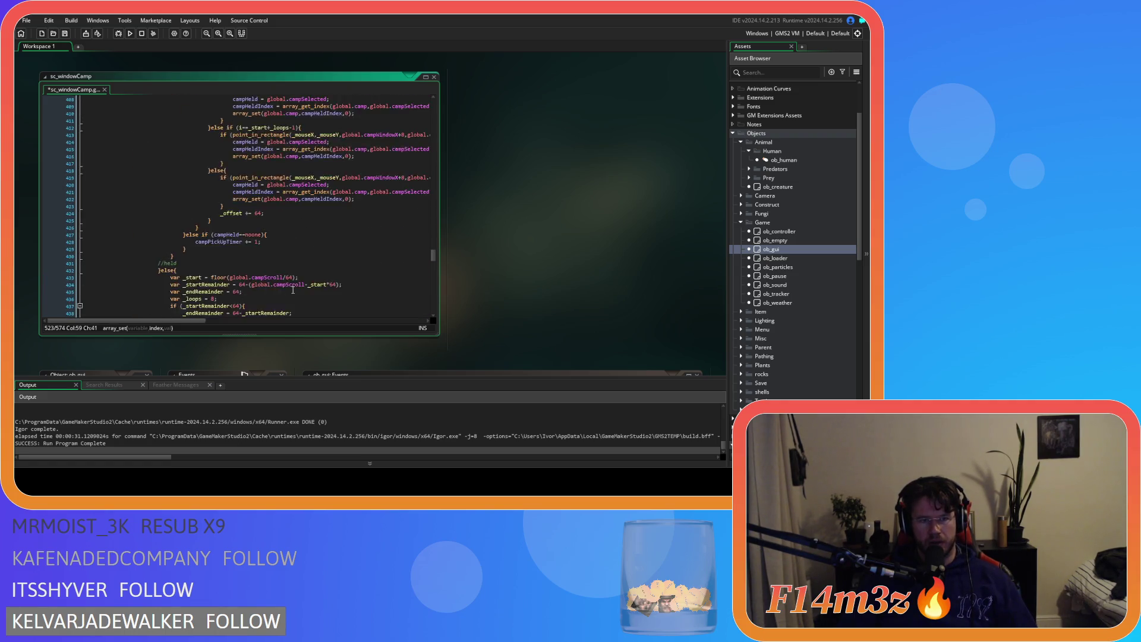
click(273, 213)
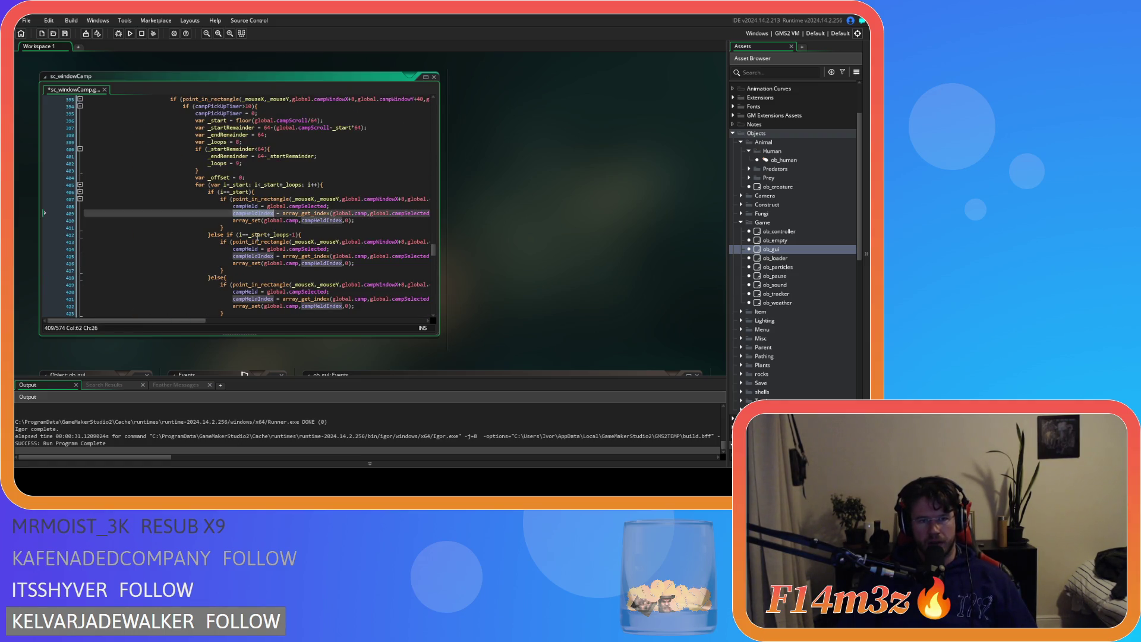
scroll(260, 267, down, 12)
scroll(259, 267, down, 4)
scroll(262, 272, up, 7)
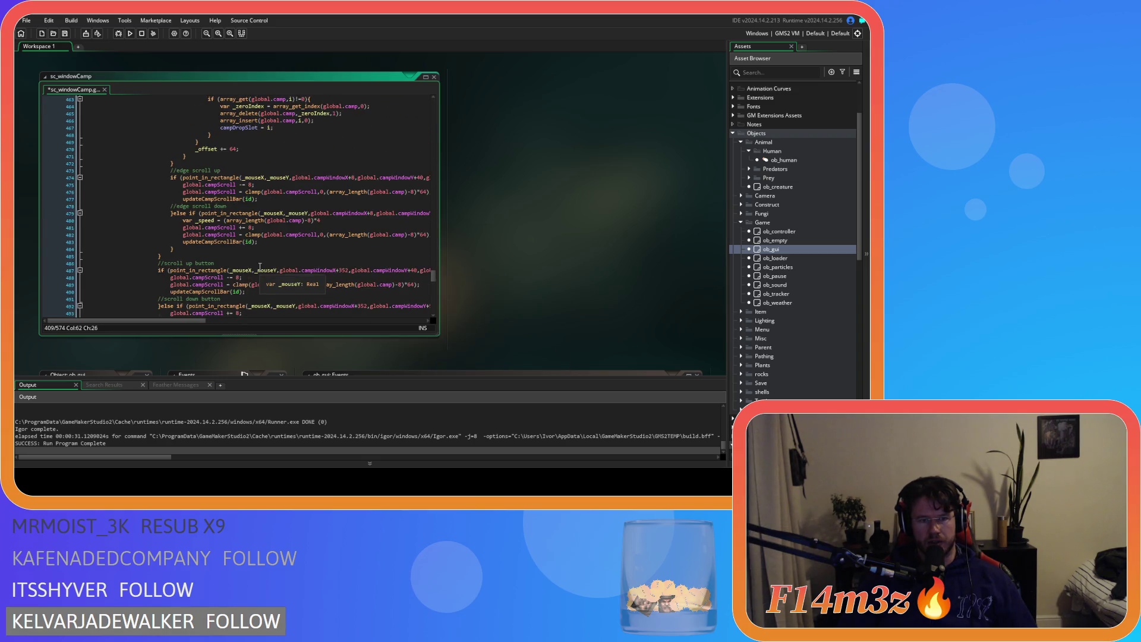
scroll(264, 277, up, 5)
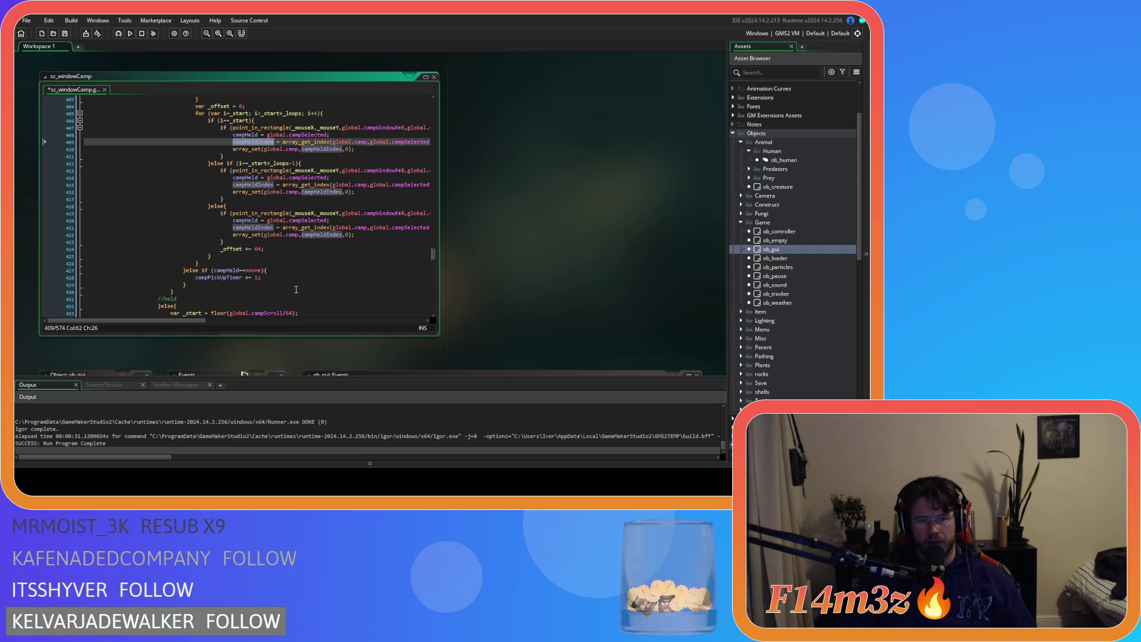
scroll(250, 300, down, 20)
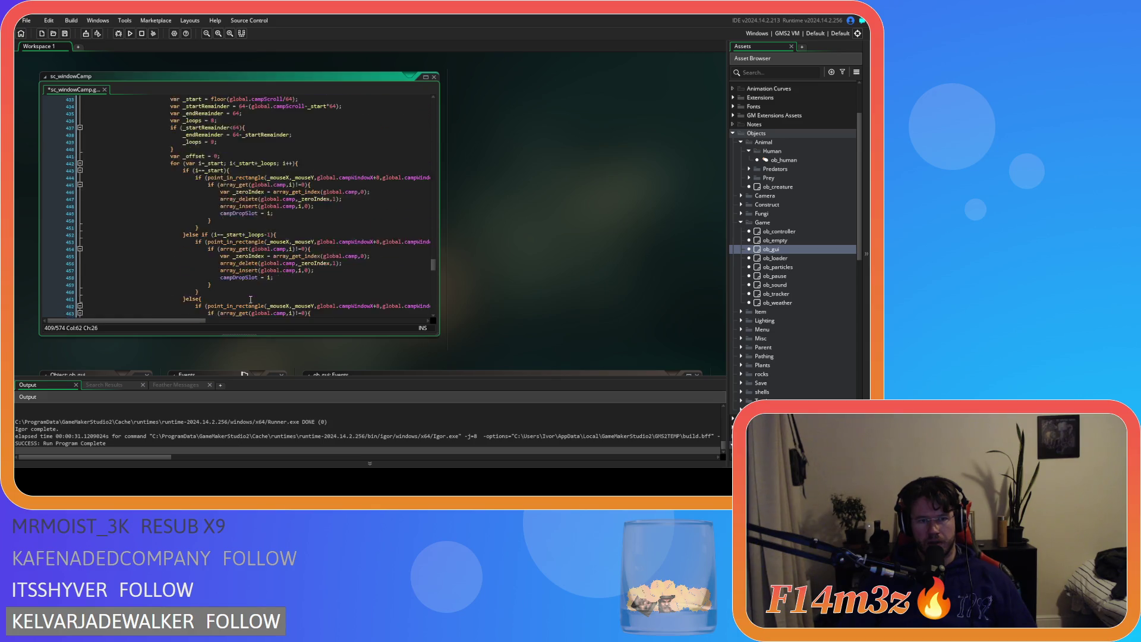
scroll(250, 300, down, 5)
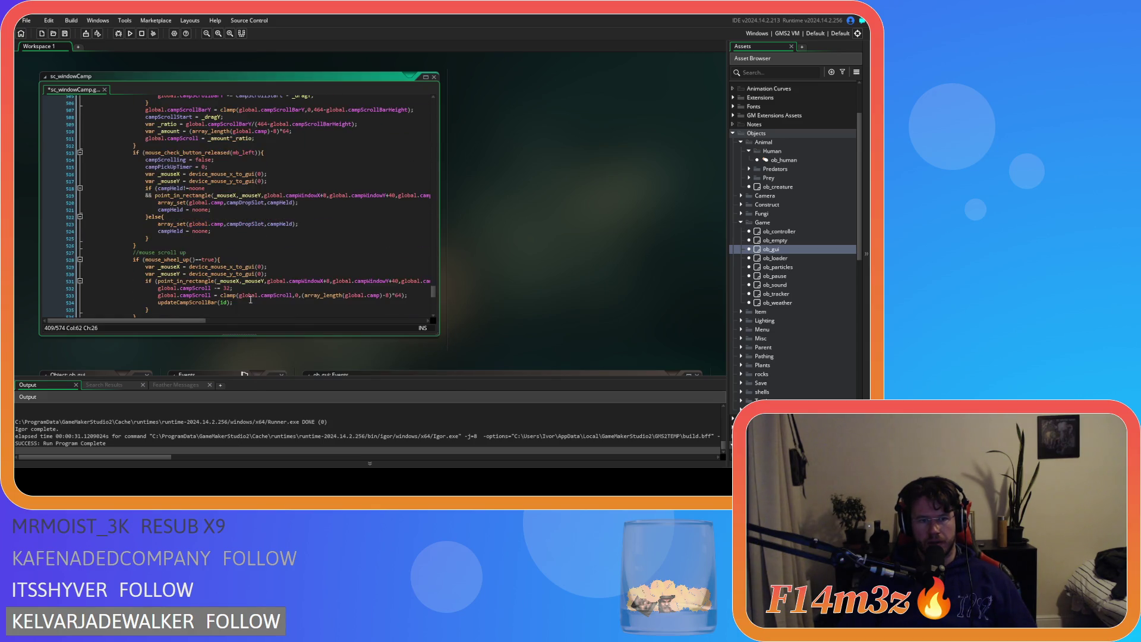
scroll(250, 296, up, 16)
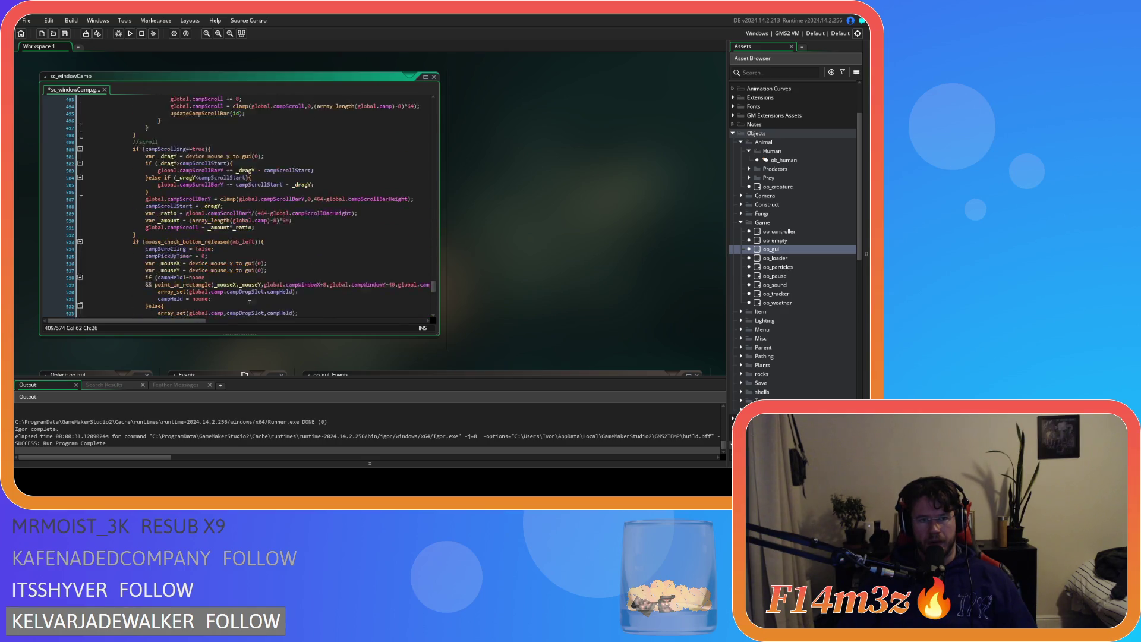
scroll(250, 297, down, 20)
scroll(250, 297, up, 14)
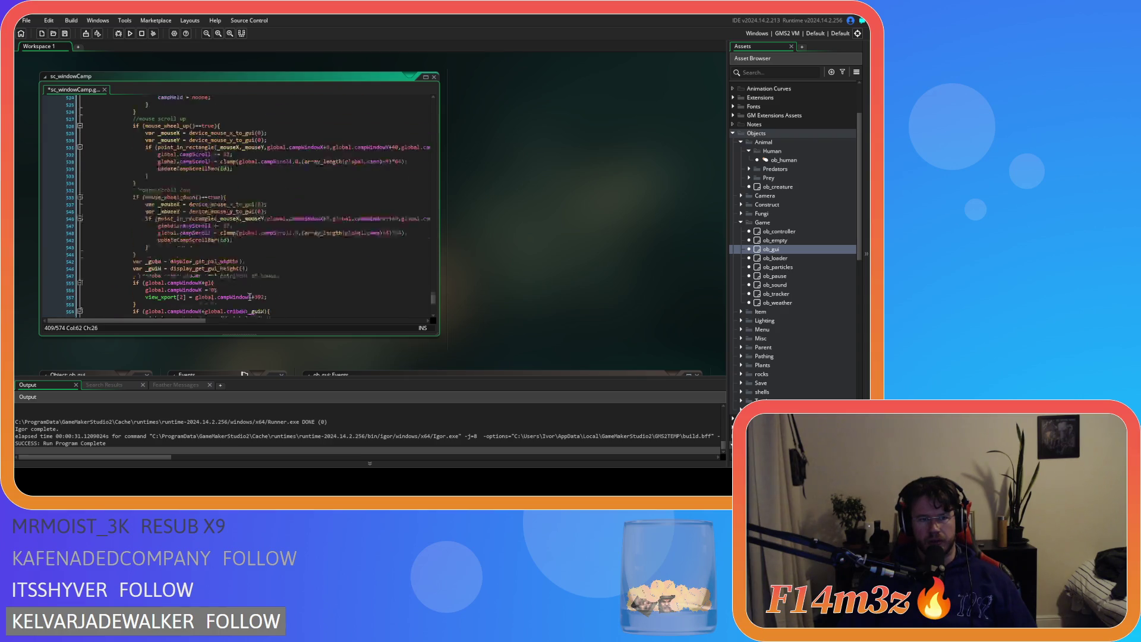
mouse_move(230, 285)
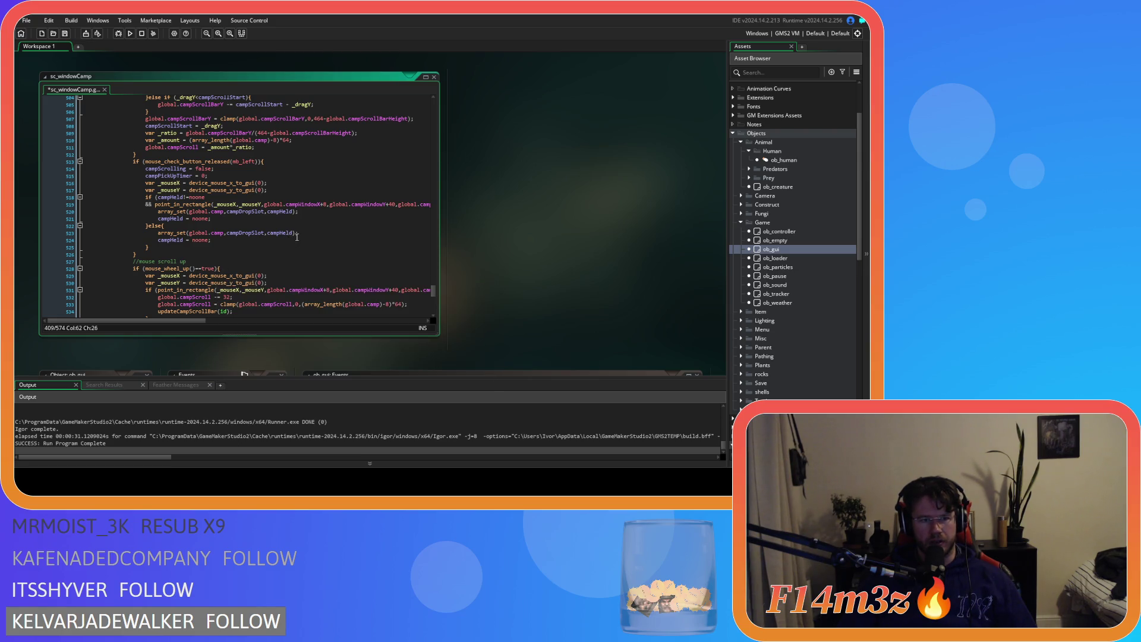
double_click(249, 233)
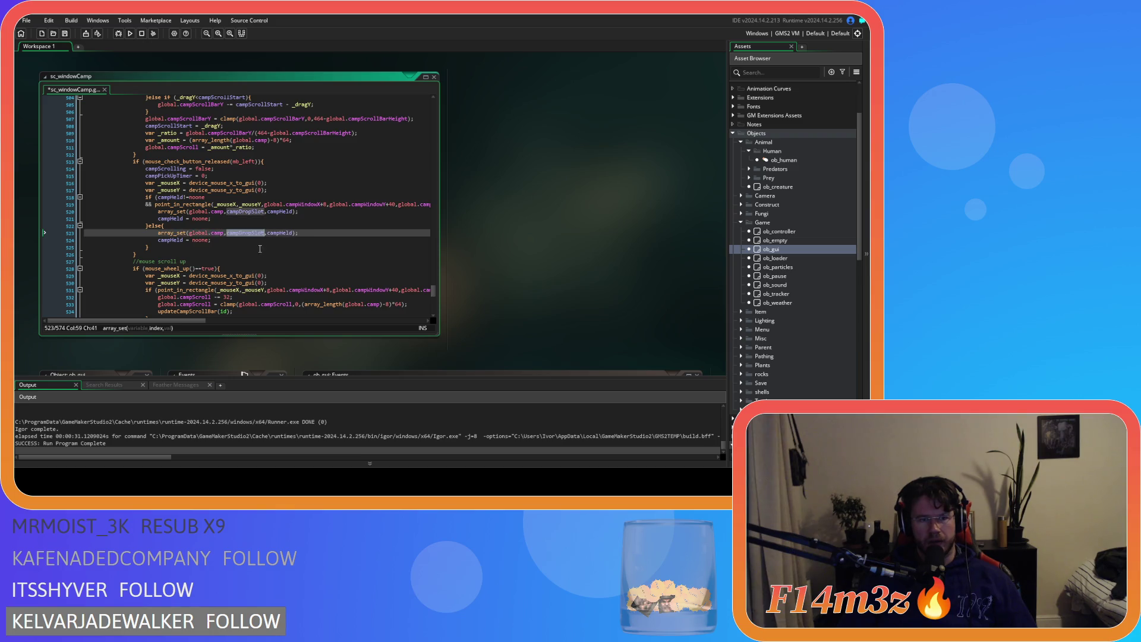
text(campHeldIndex)
click(233, 239)
key(F5)
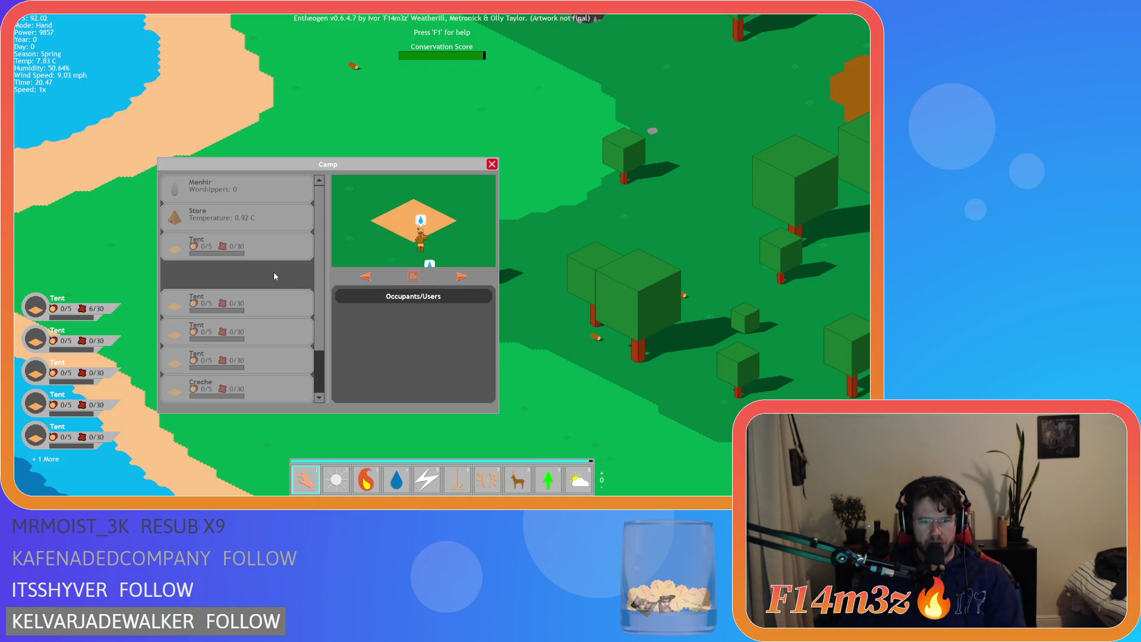
Lift a Tent from the Camp list, drop it back into its slot, then quit the game
mouse_move(211, 253)
mouse_down()
mouse_move(226, 303)
mouse_move(231, 247)
mouse_move(223, 273)
mouse_move(230, 265)
mouse_up()
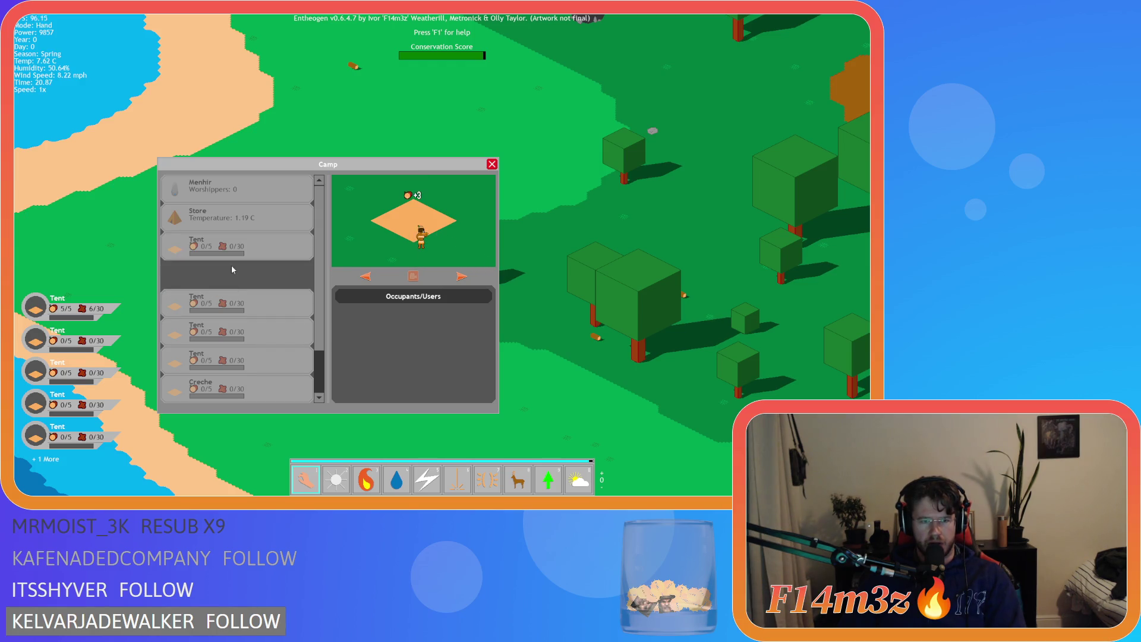
drag(538, 364, 538, 364)
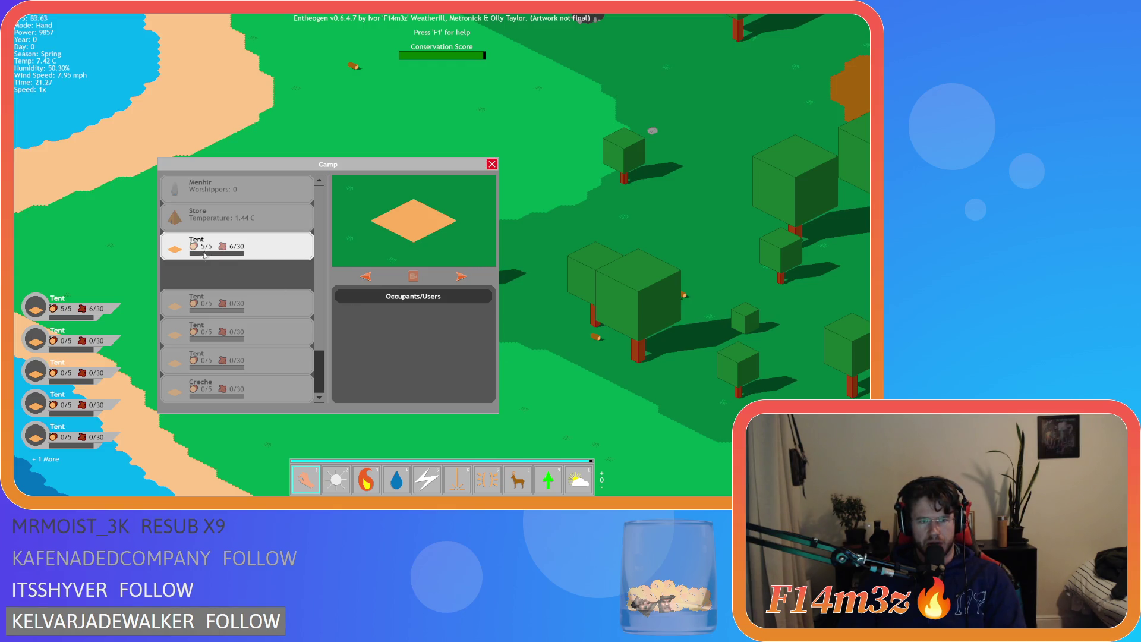
key(Escape)
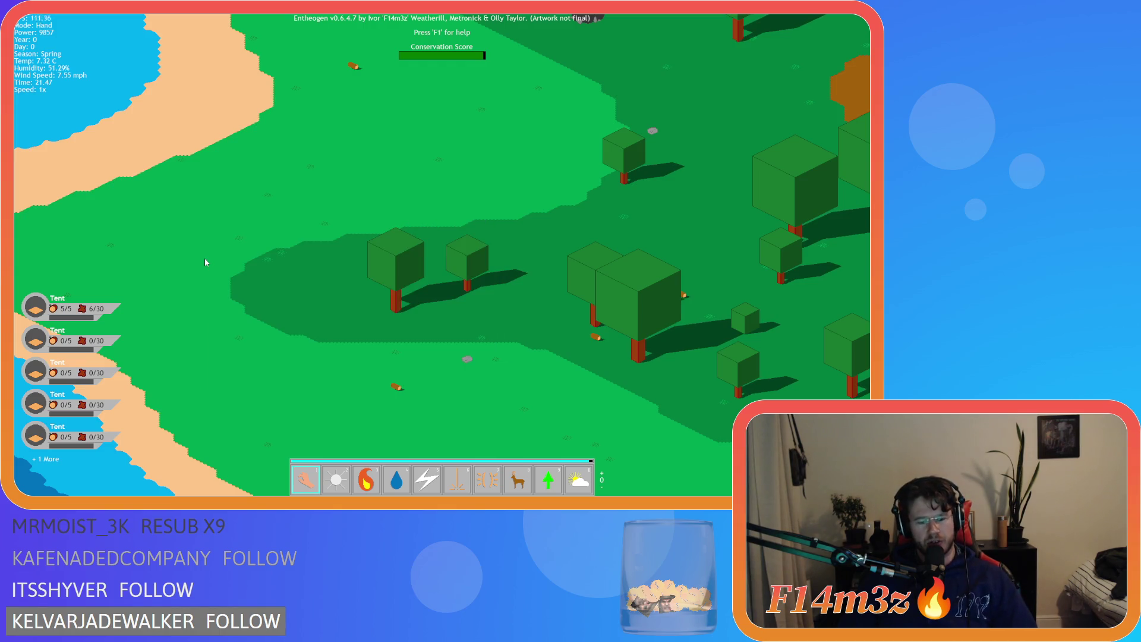
key(Escape)
key(Return)
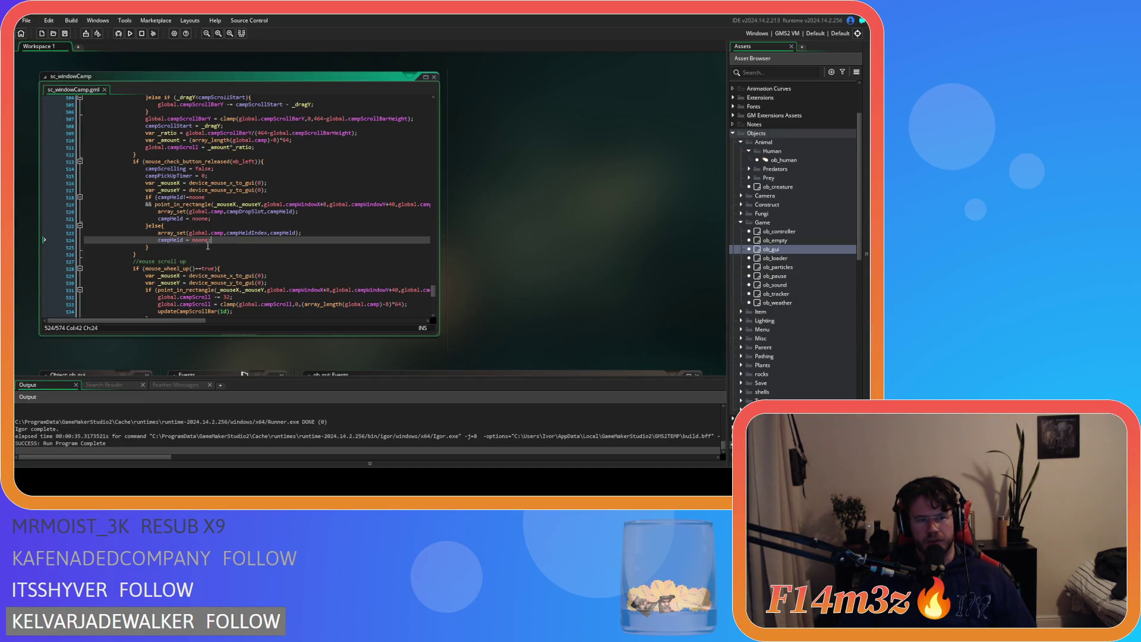
Turn the else branch's array_set into array_insert(global.camp, campHeldIndex, campHeld) and save
click(187, 236)
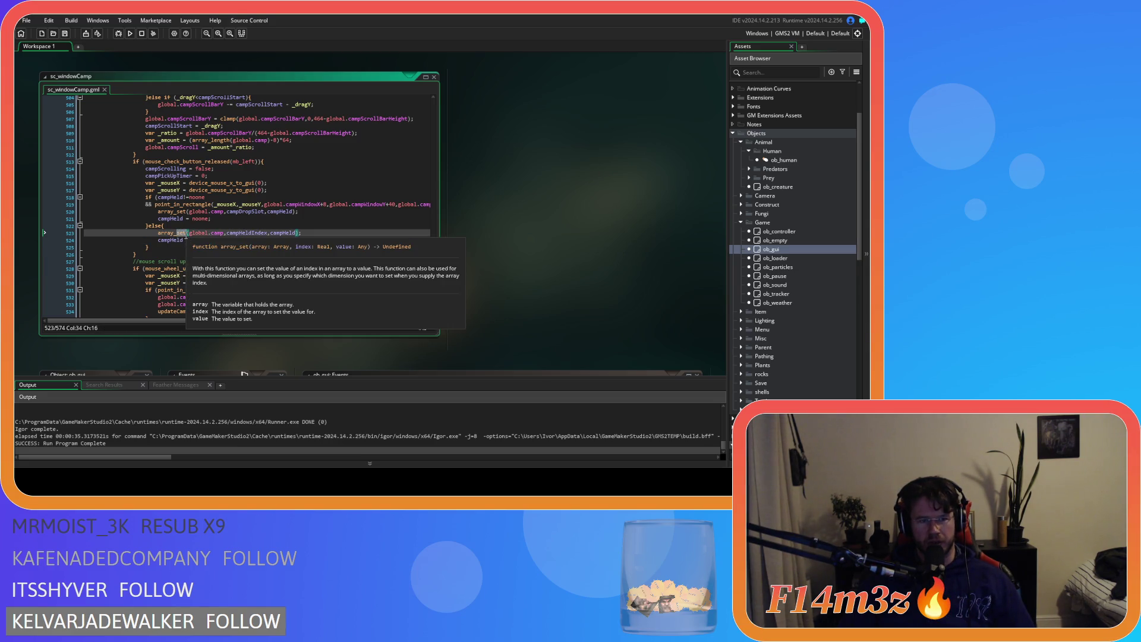
text(ins)
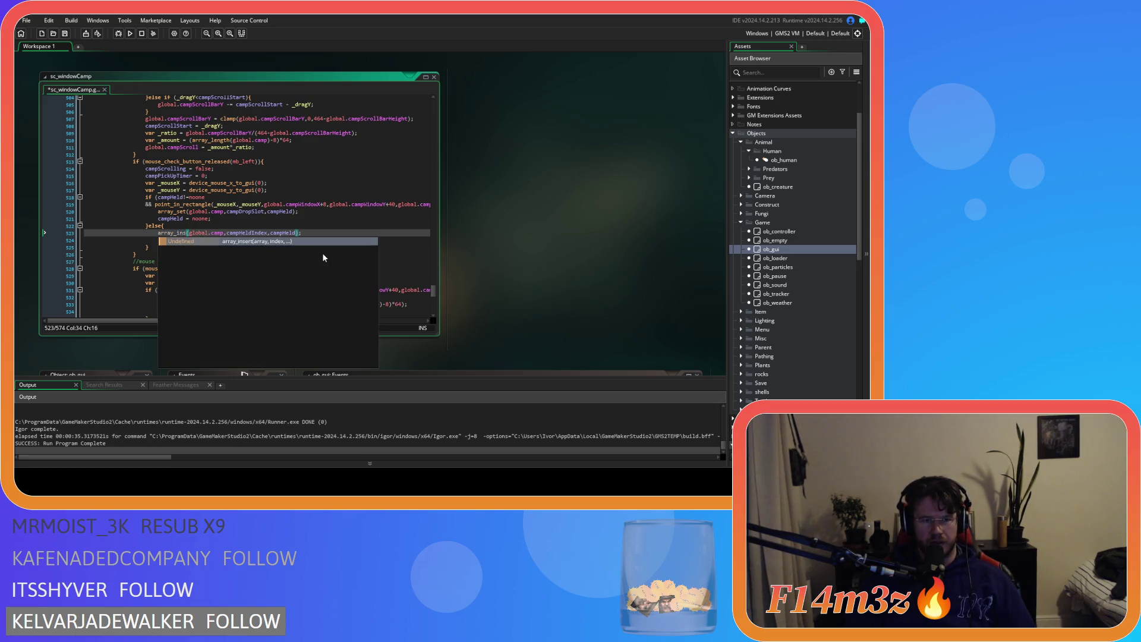
key(Return)
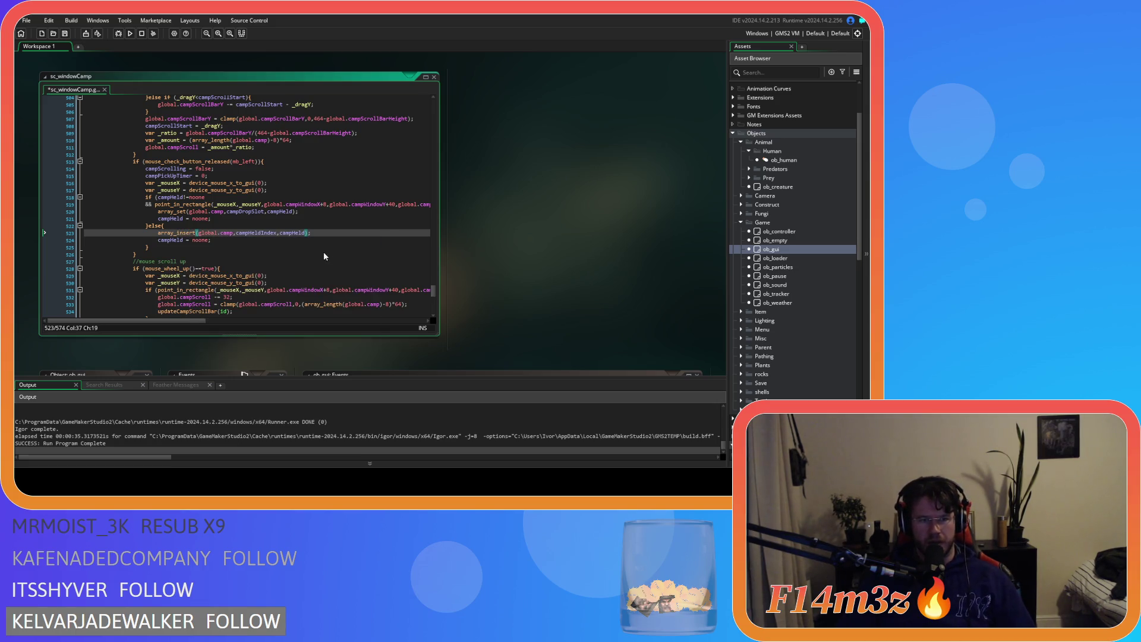
click(253, 241)
key(ctrl+s)
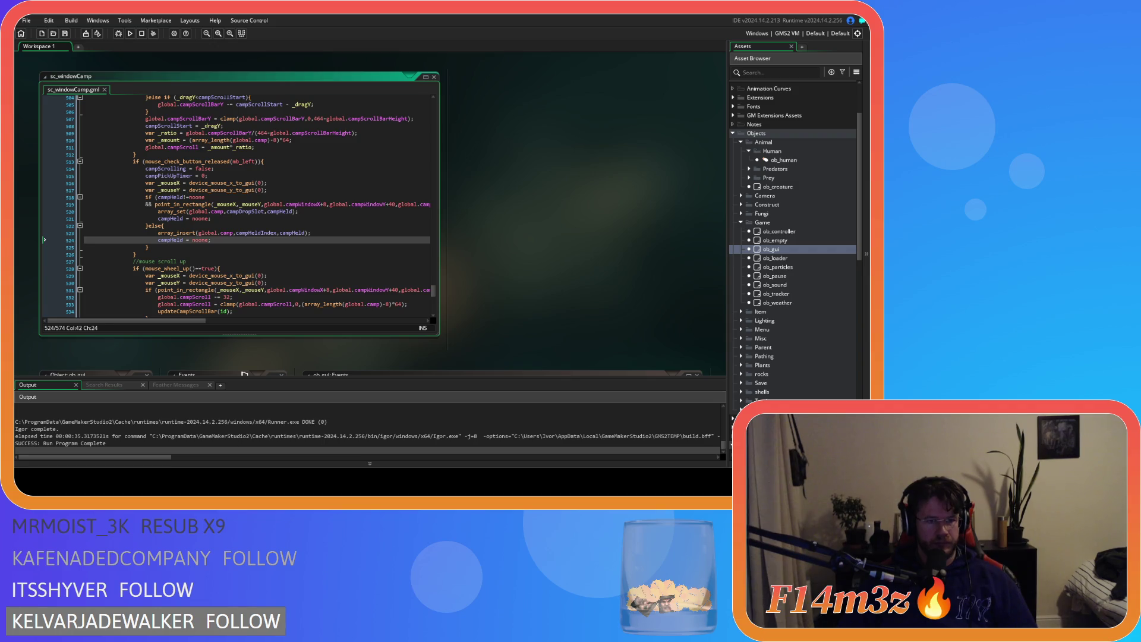
click(222, 268)
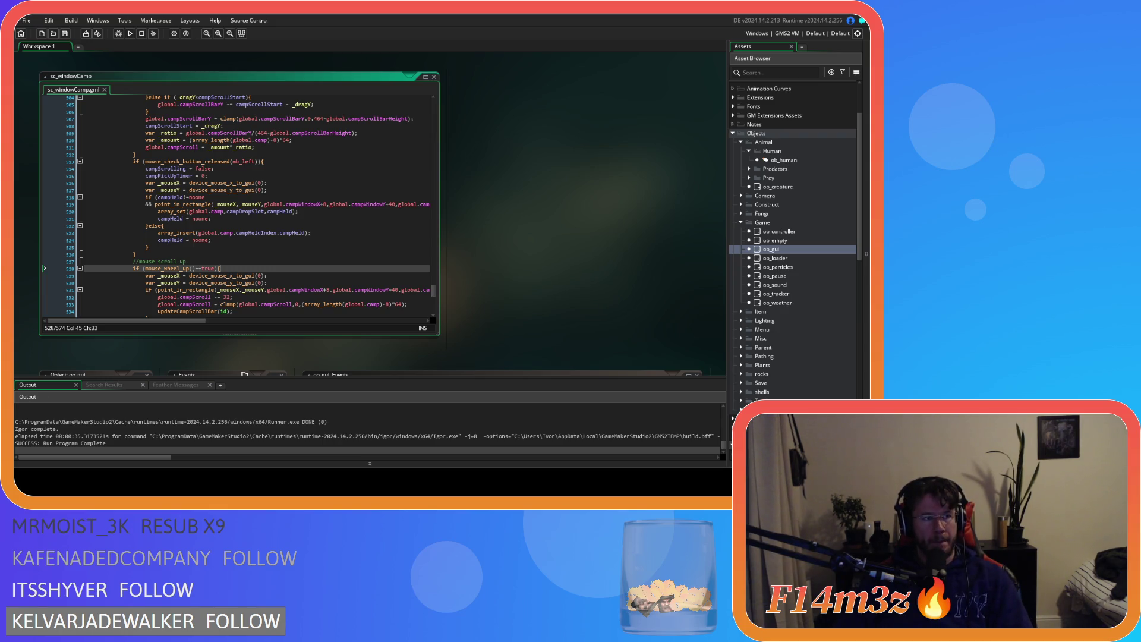
click(278, 283)
scroll(278, 283, down, 2)
scroll(278, 283, up, 2)
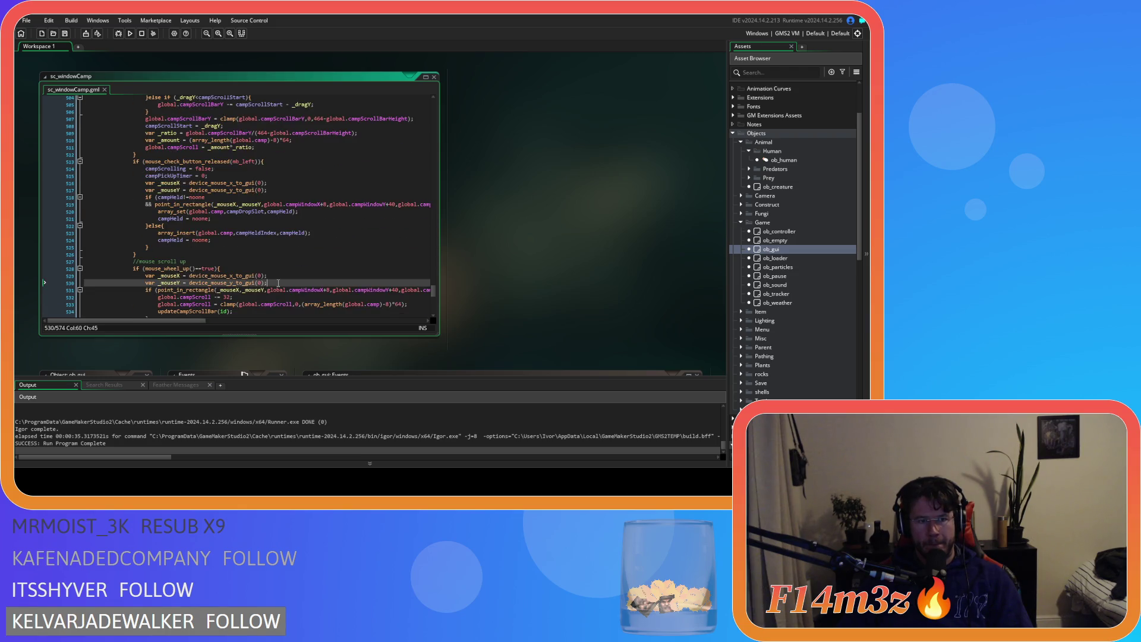
click(271, 268)
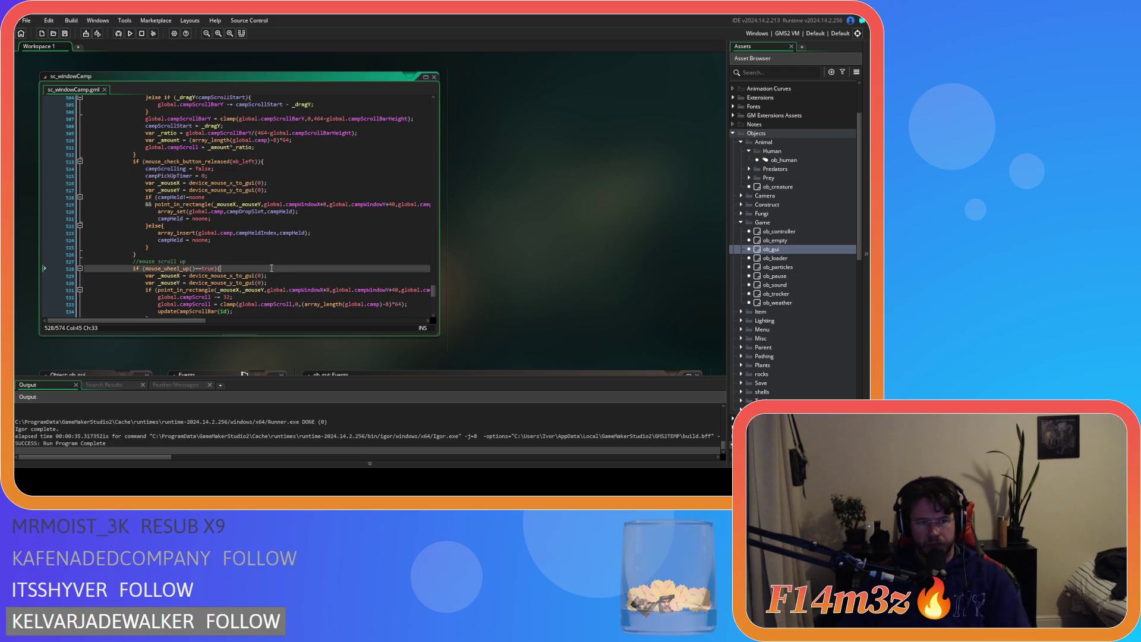
scroll(271, 268, up, 10)
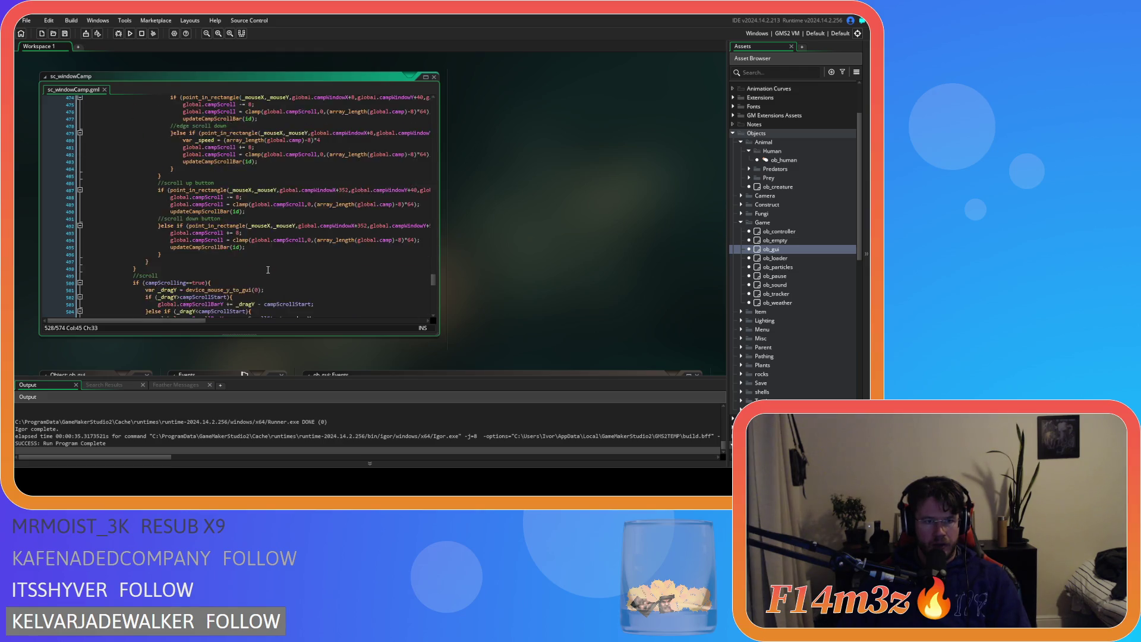
scroll(268, 270, up, 20)
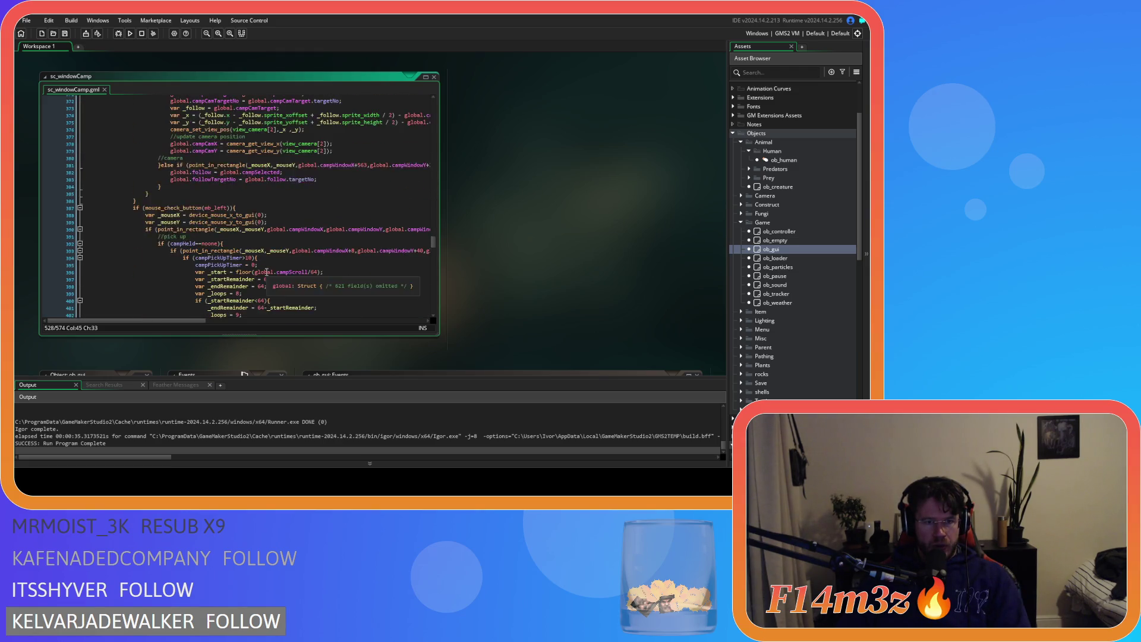
scroll(267, 272, up, 20)
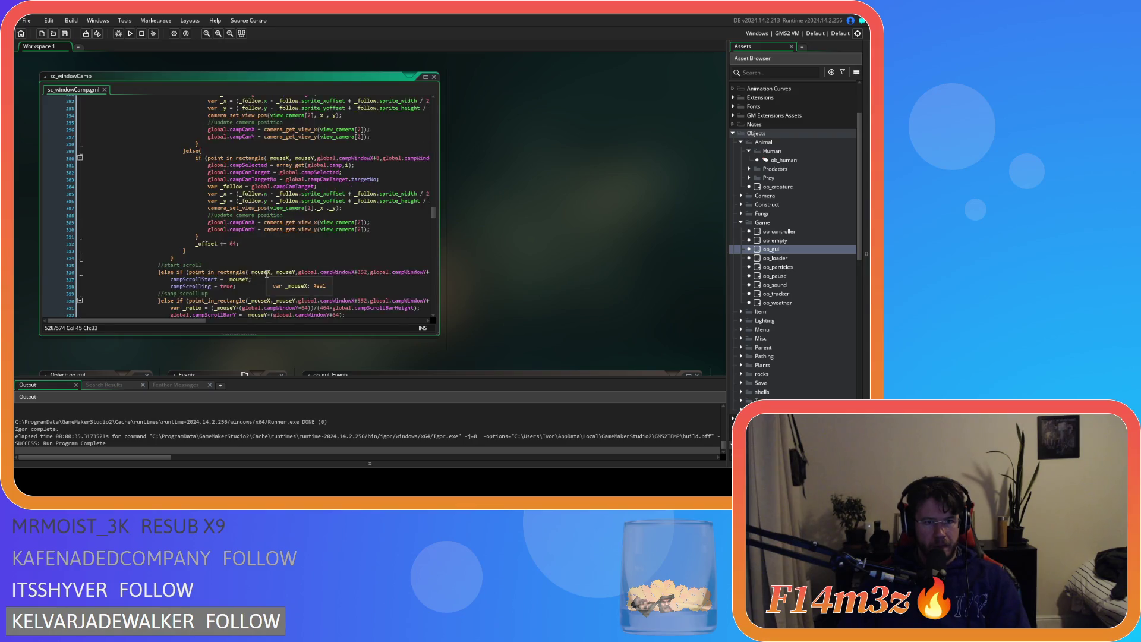
scroll(267, 274, up, 3)
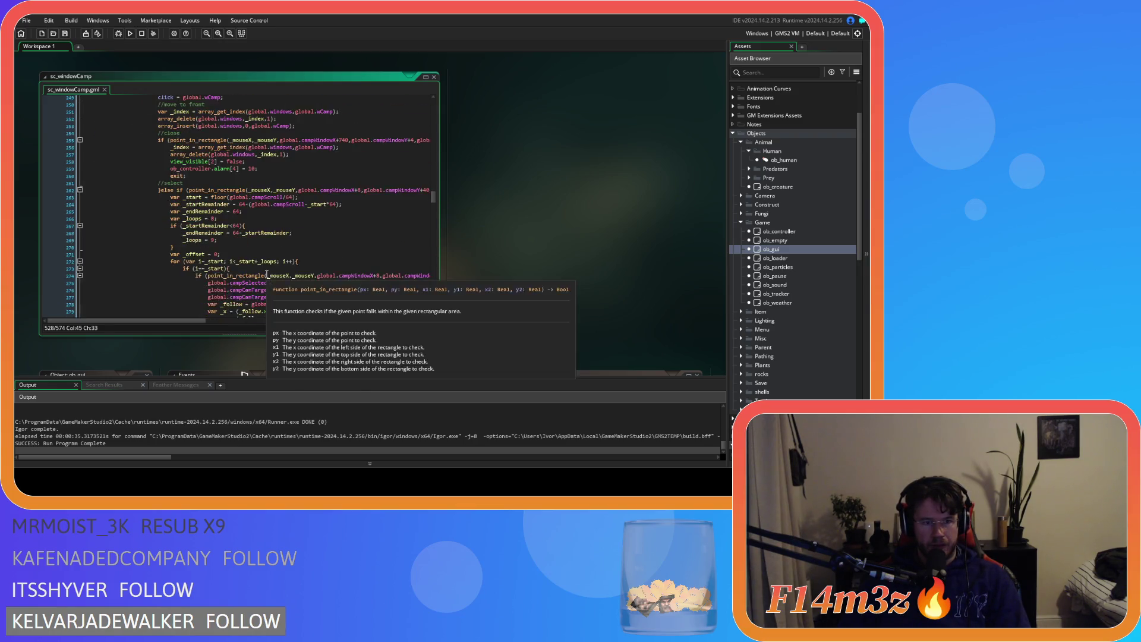
scroll(267, 274, down, 17)
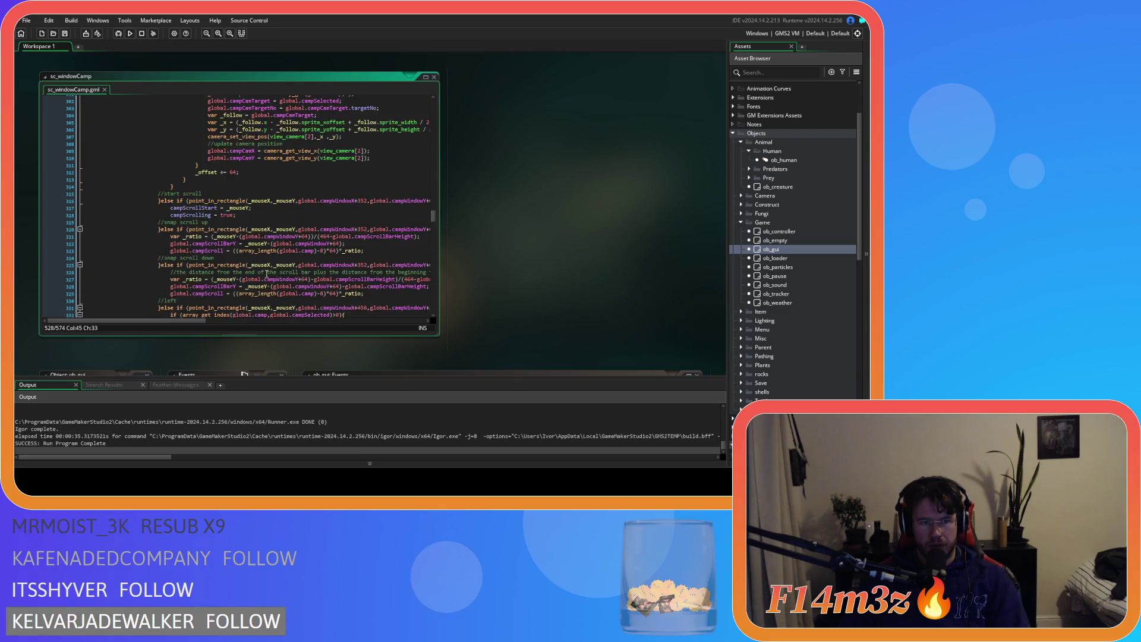
scroll(267, 274, down, 20)
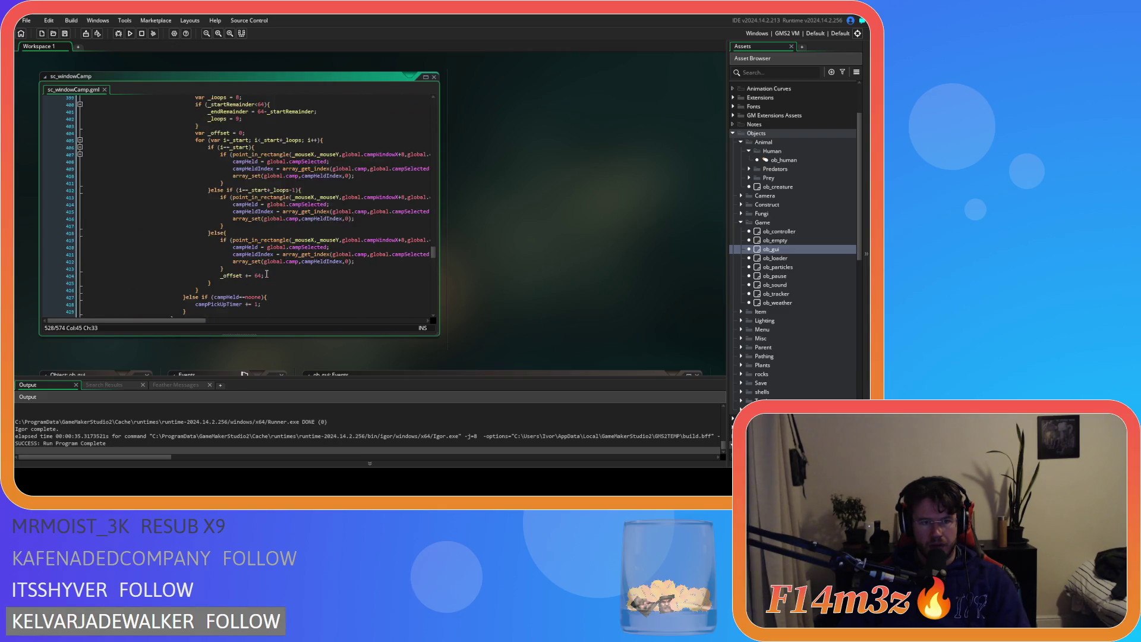
scroll(267, 274, up, 5)
scroll(267, 274, down, 5)
click(324, 219)
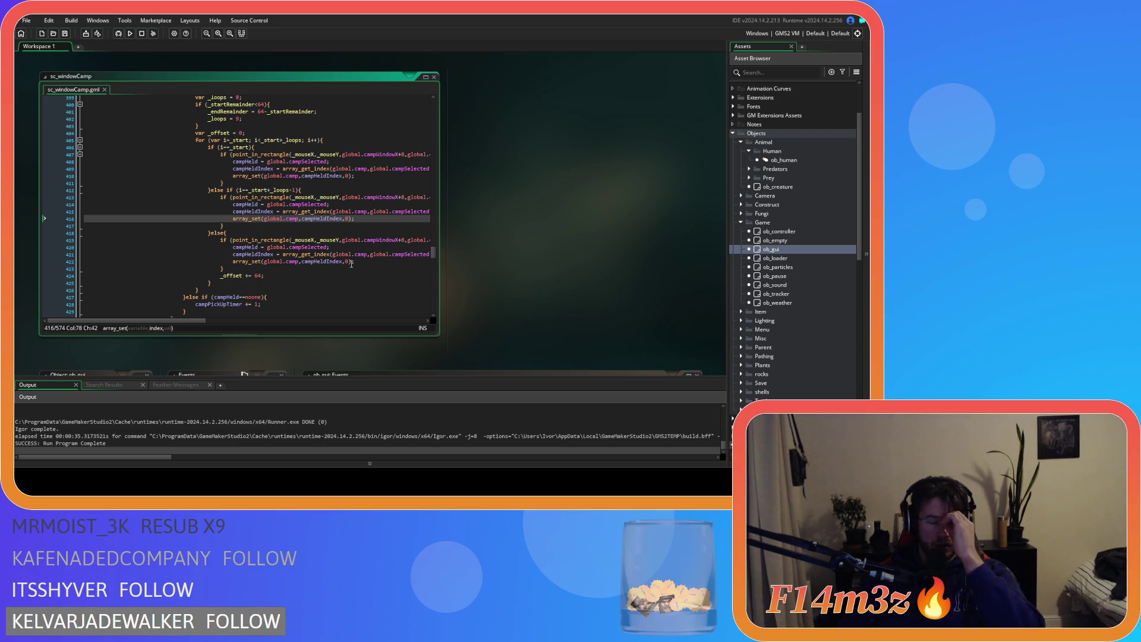
scroll(345, 265, down, 1)
scroll(346, 265, down, 6)
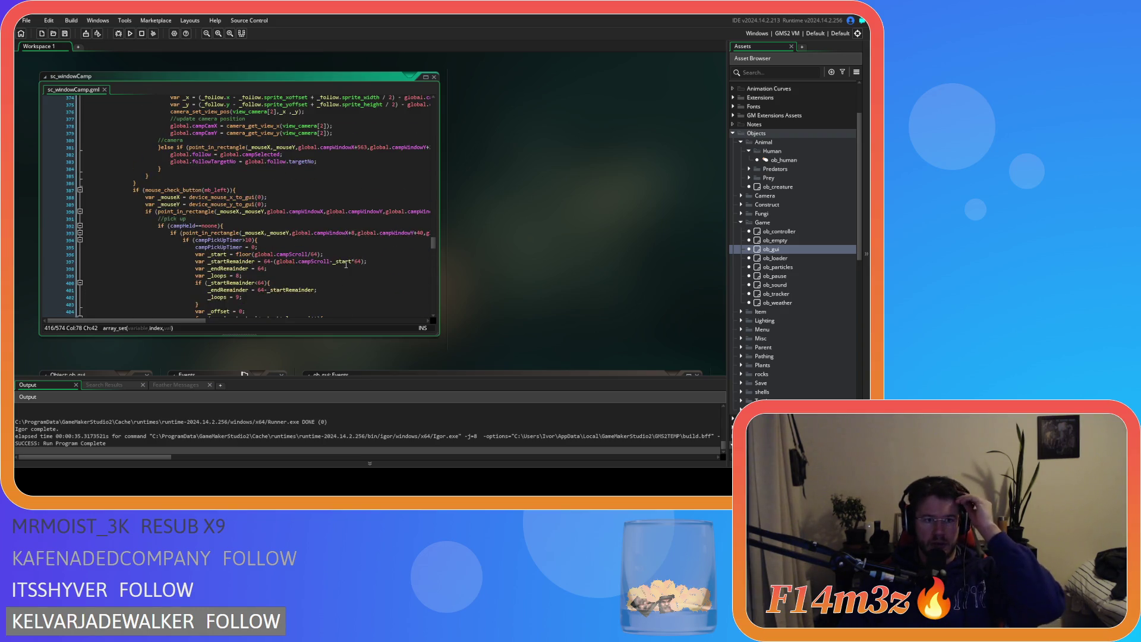
scroll(340, 265, down, 3)
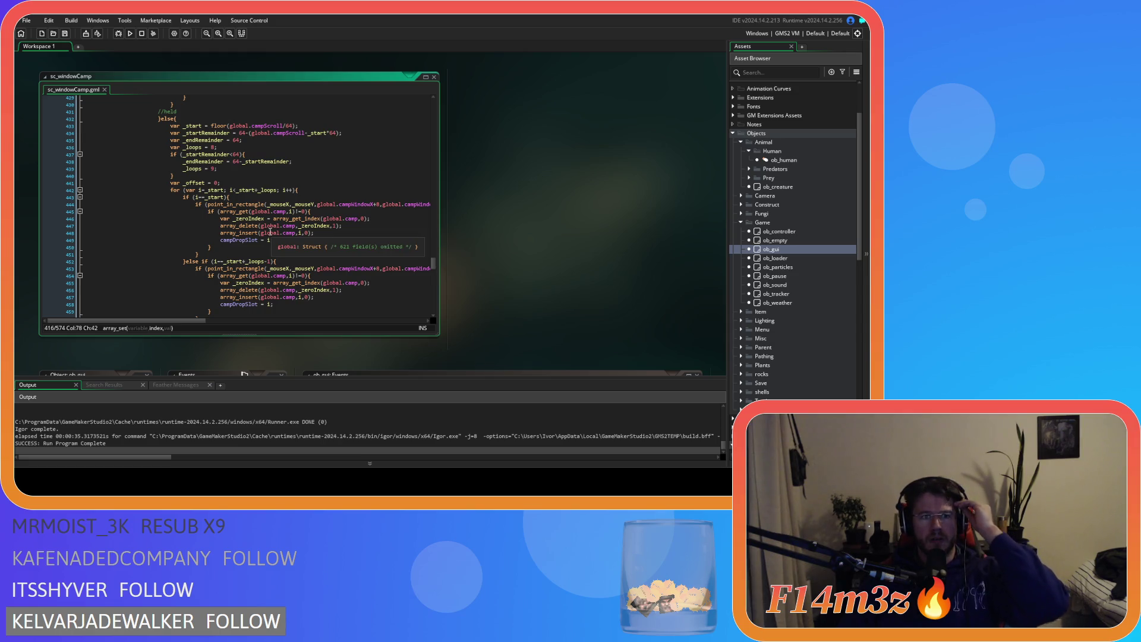
scroll(270, 235, up, 4)
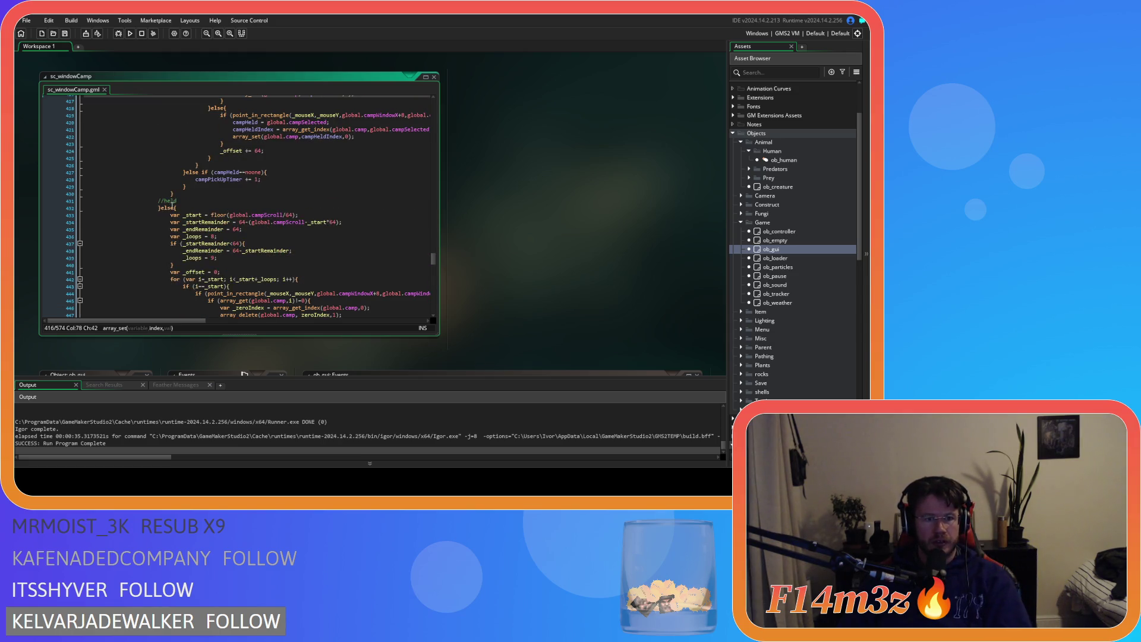
scroll(269, 231, down, 4)
mouse_move(184, 320)
mouse_down()
mouse_move(313, 319)
mouse_move(141, 320)
mouse_up()
click(357, 203)
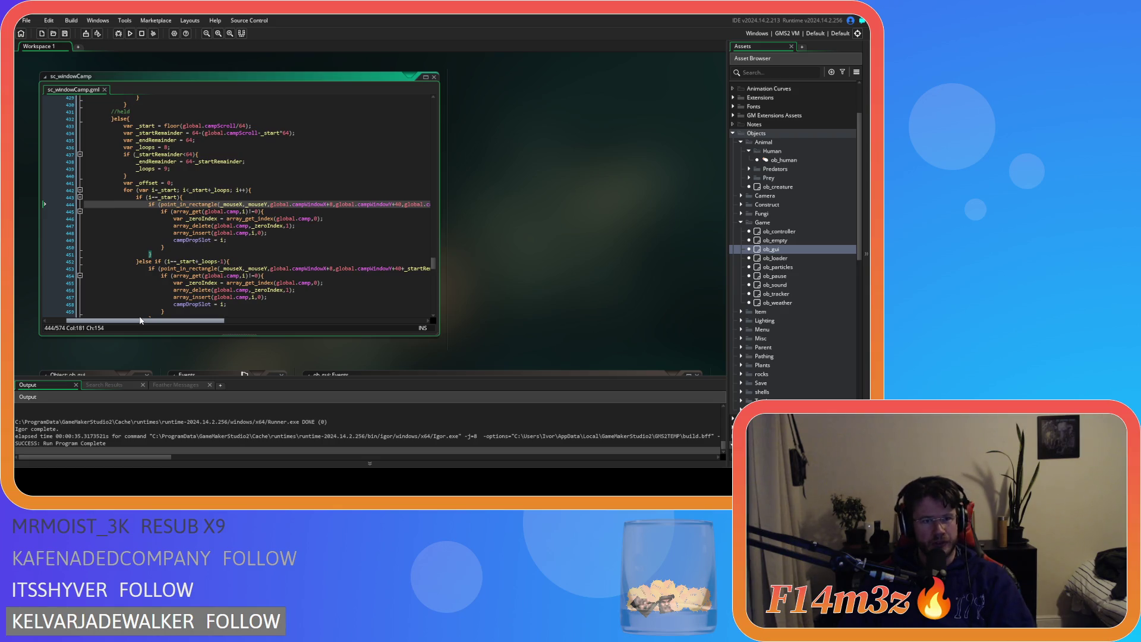
scroll(148, 292, down, 9)
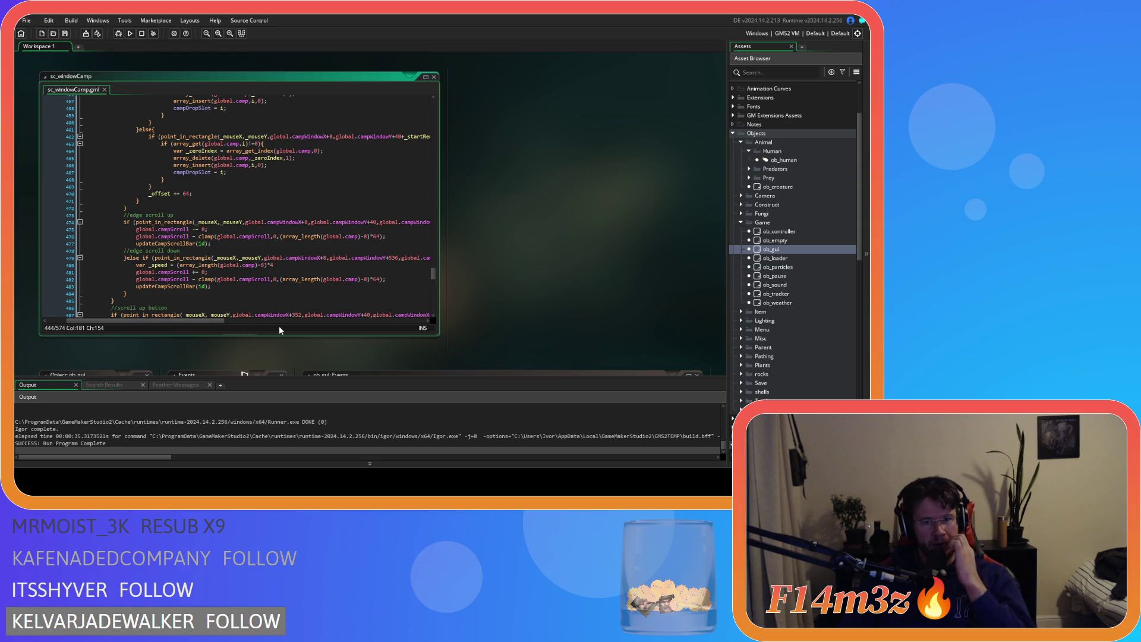
mouse_move(216, 318)
mouse_down()
mouse_move(281, 321)
mouse_move(196, 320)
mouse_up()
scroll(209, 279, up, 10)
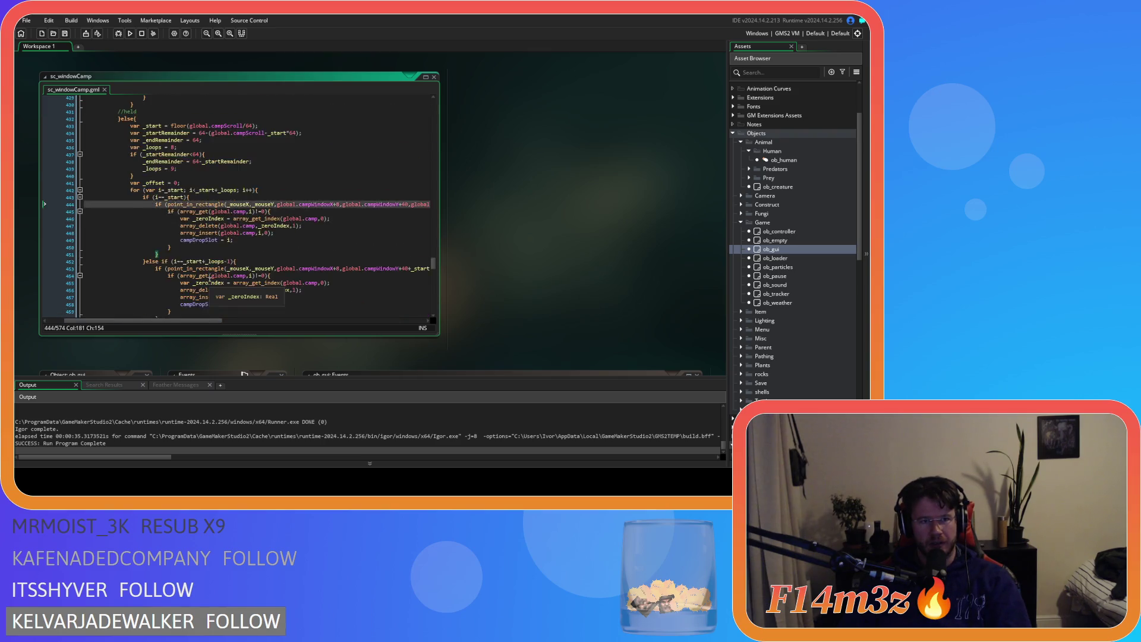
scroll(209, 279, up, 10)
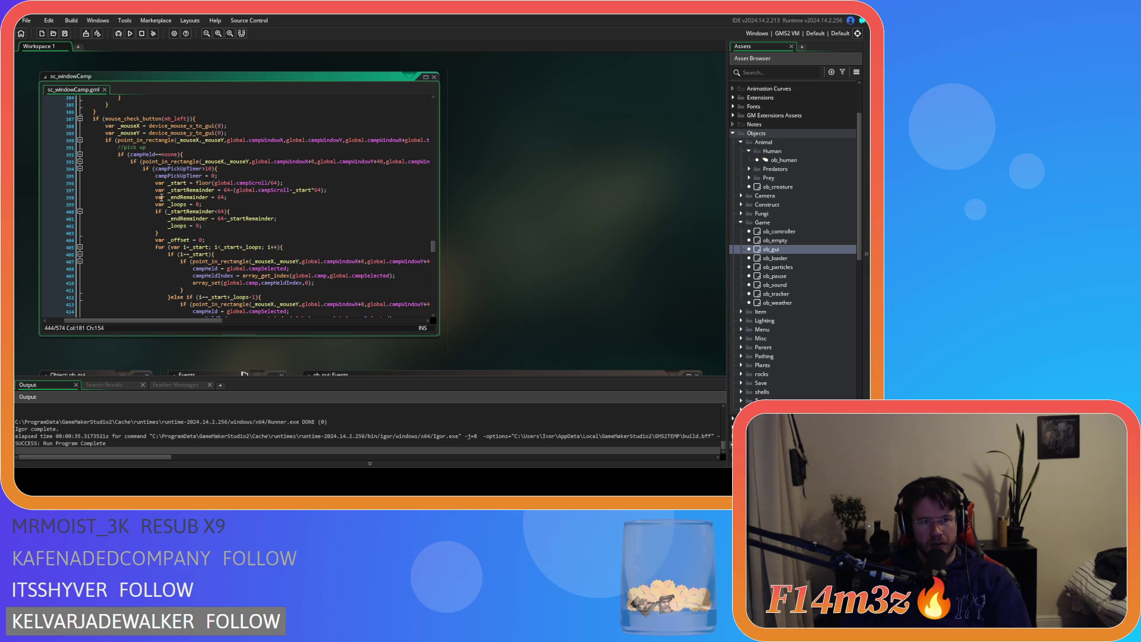
mouse_move(143, 161)
mouse_down()
mouse_move(429, 159)
mouse_move(371, 167)
mouse_up()
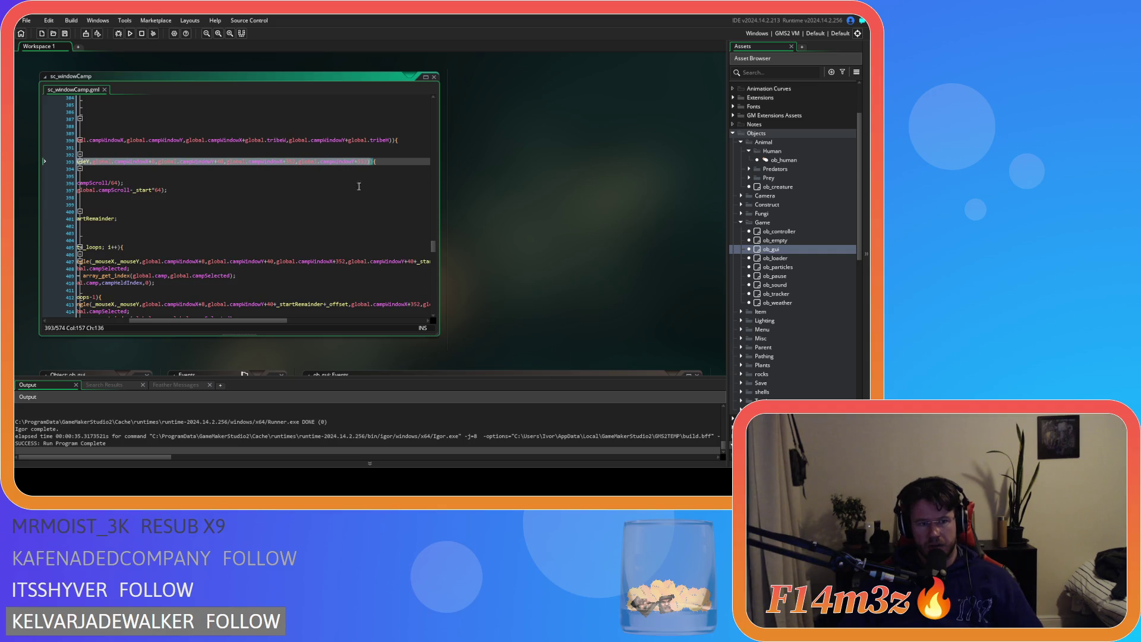
drag(223, 319, 140, 319)
scroll(199, 273, down, 15)
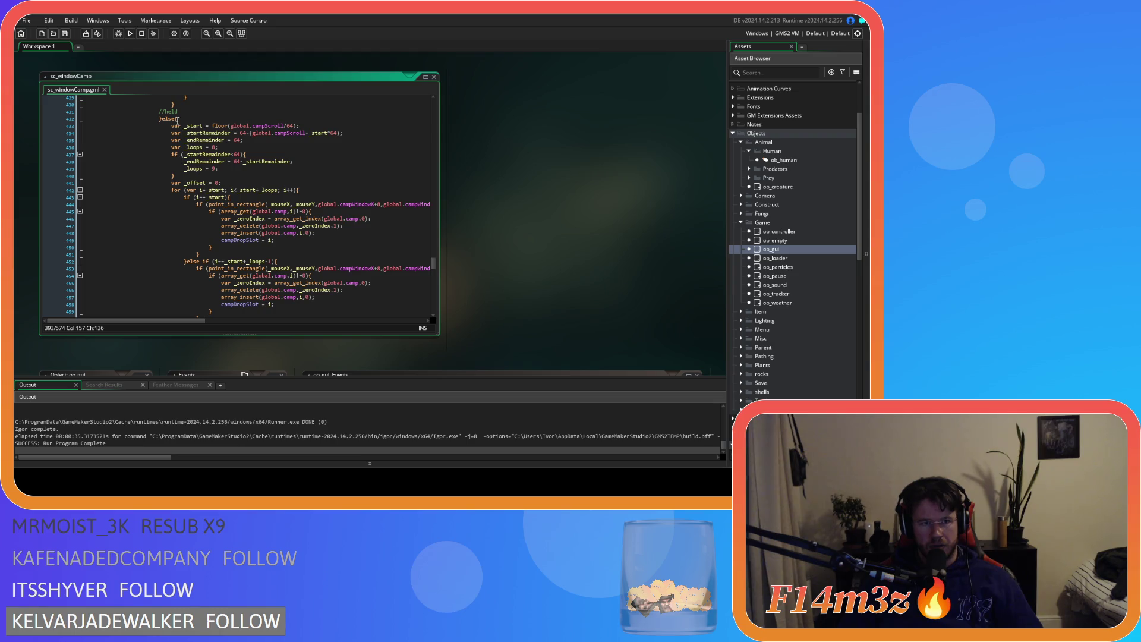
Make line 432's else an else if using the pasted point_in_rectangle camp-list condition
click(177, 120)
text(if ()
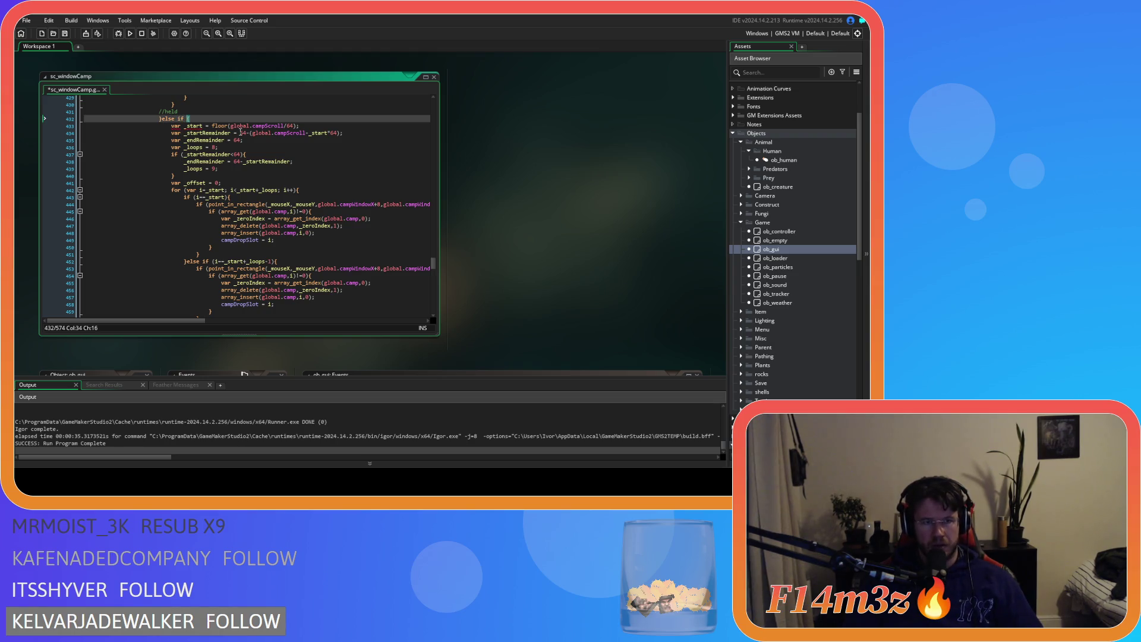
key(ctrl+v)
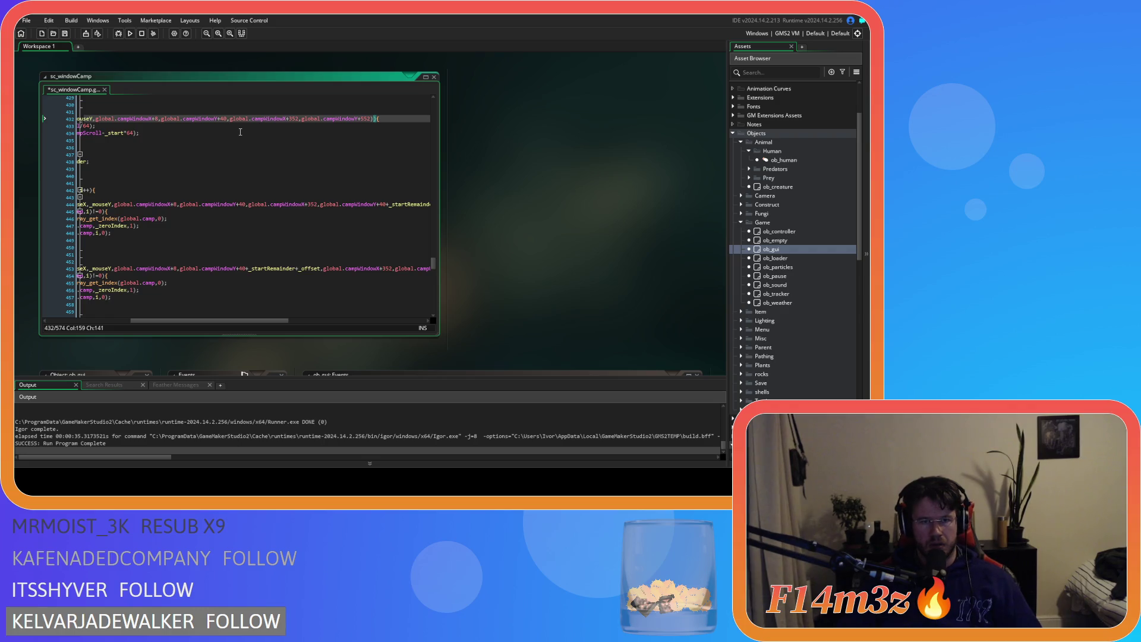
mouse_move(211, 322)
mouse_down()
mouse_move(136, 322)
mouse_move(247, 320)
mouse_move(151, 322)
mouse_up()
click(303, 118)
Add an empty else block after the edge-scroll-down block and save
scroll(222, 298, down, 2)
scroll(150, 290, down, 8)
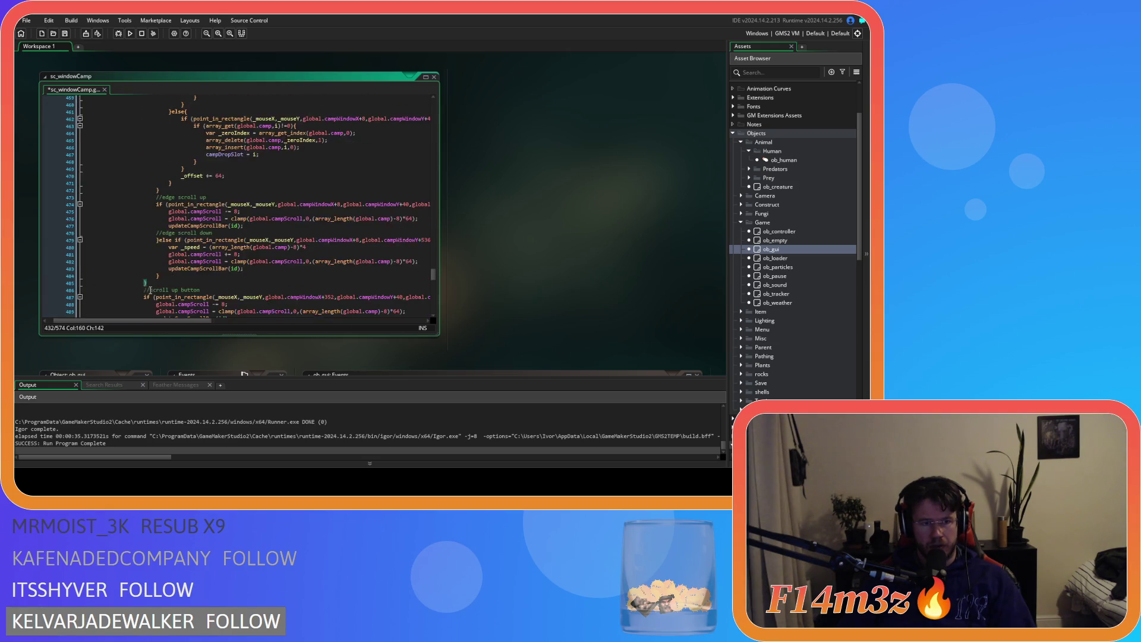
scroll(151, 290, down, 3)
click(157, 228)
text(els)
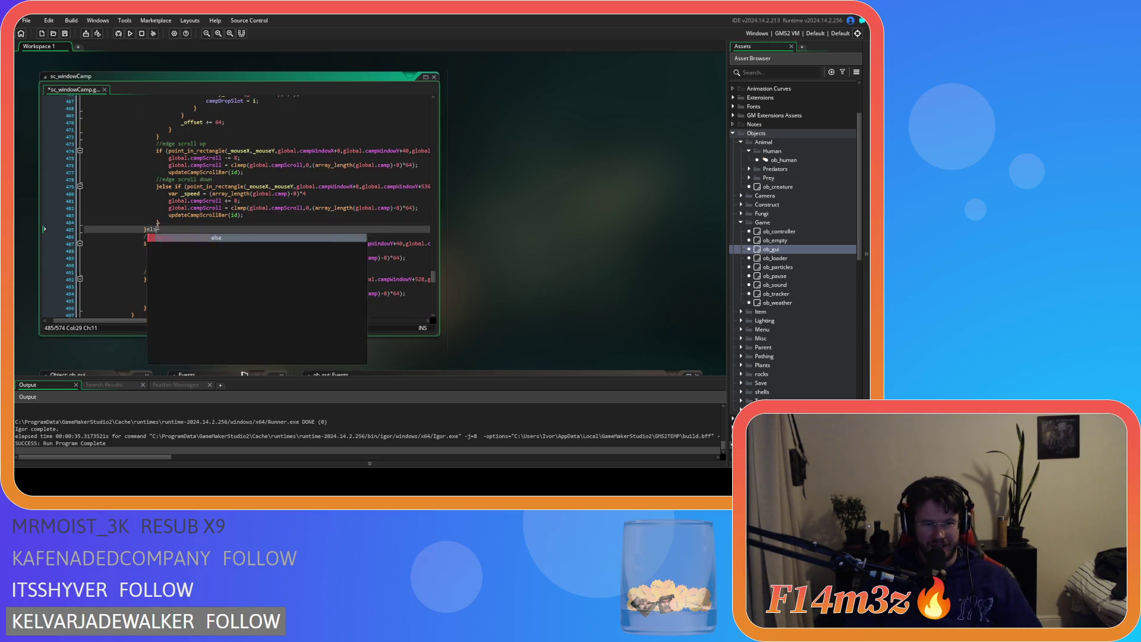
text(e{)
key(Return)
key(Return)
text(})
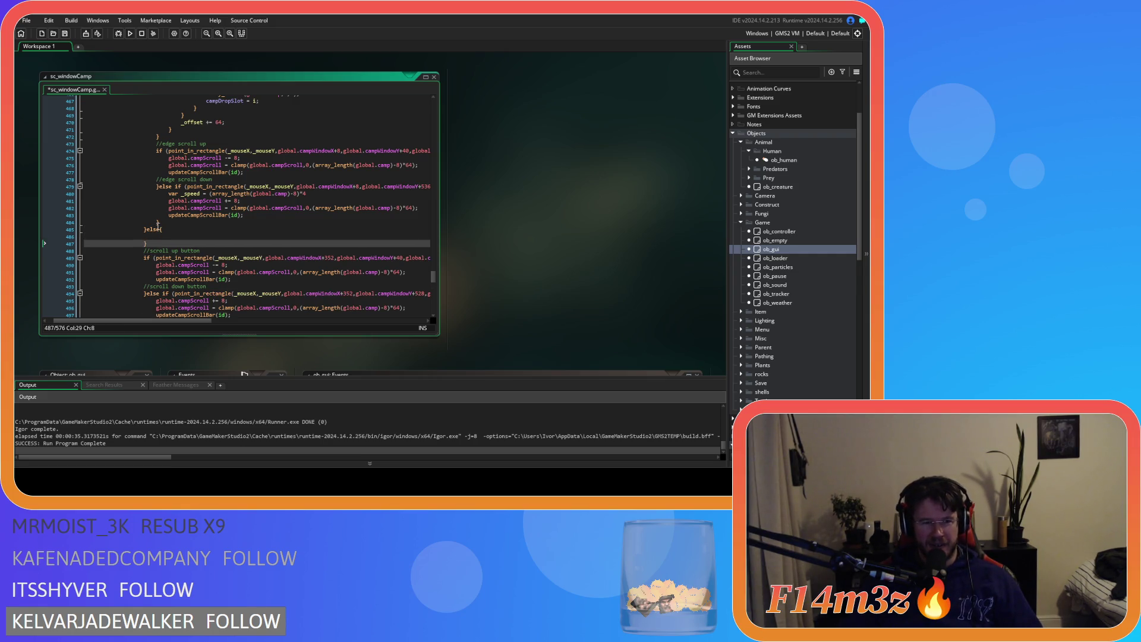
key(ctrl+s)
click(178, 236)
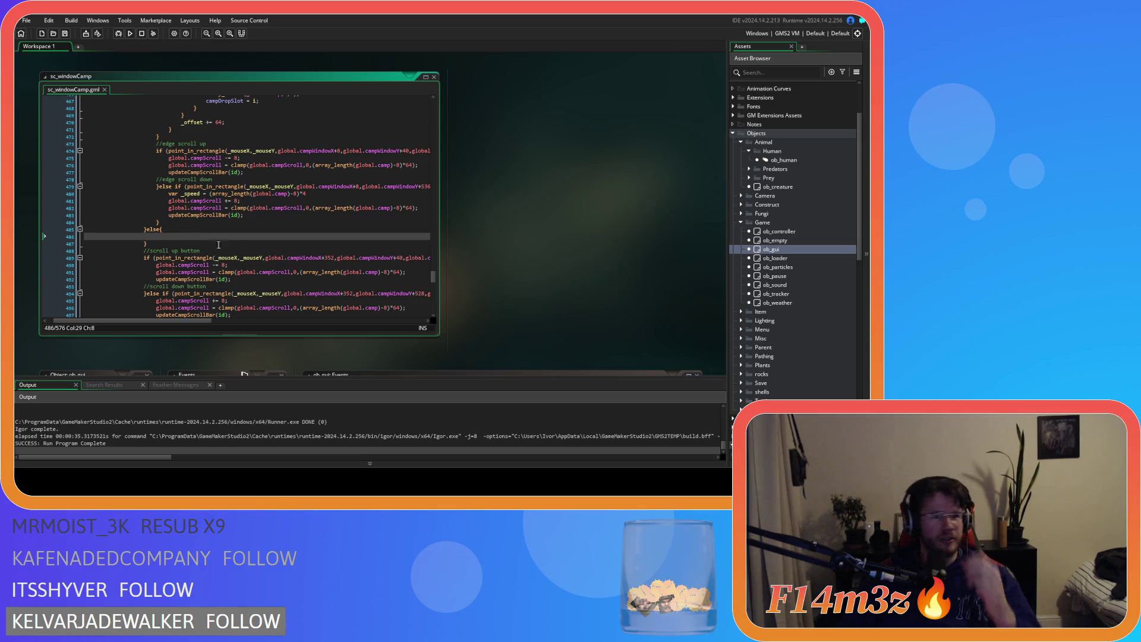
Copy the var _zeroIndex and array_delete lines into the new else block, fix indentation, save
scroll(219, 244, up, 4)
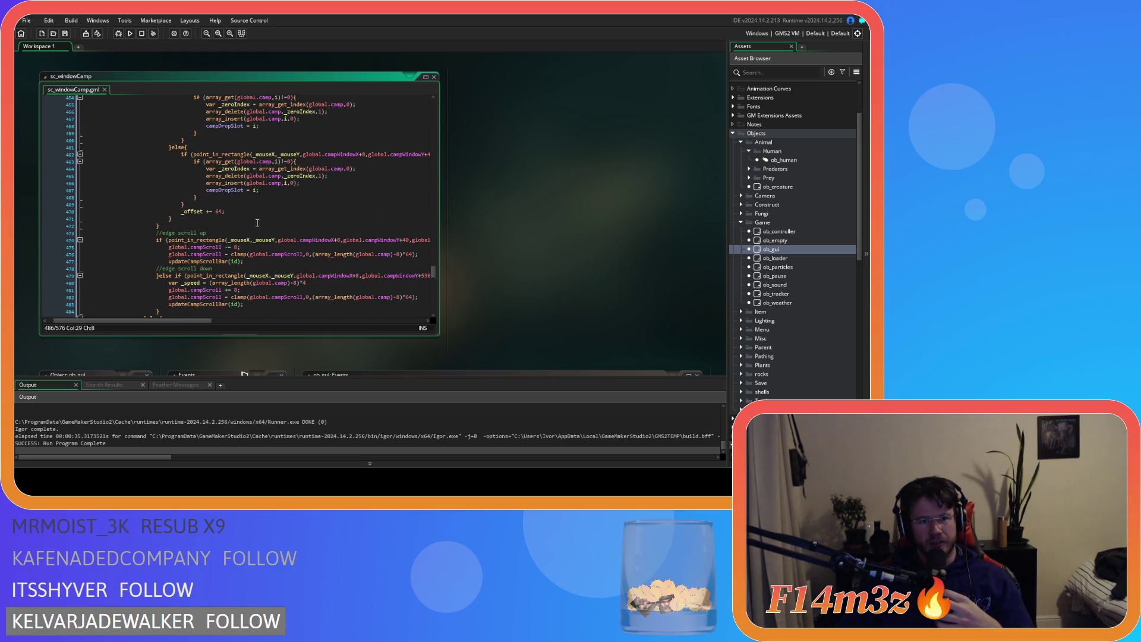
drag(335, 177, 205, 176)
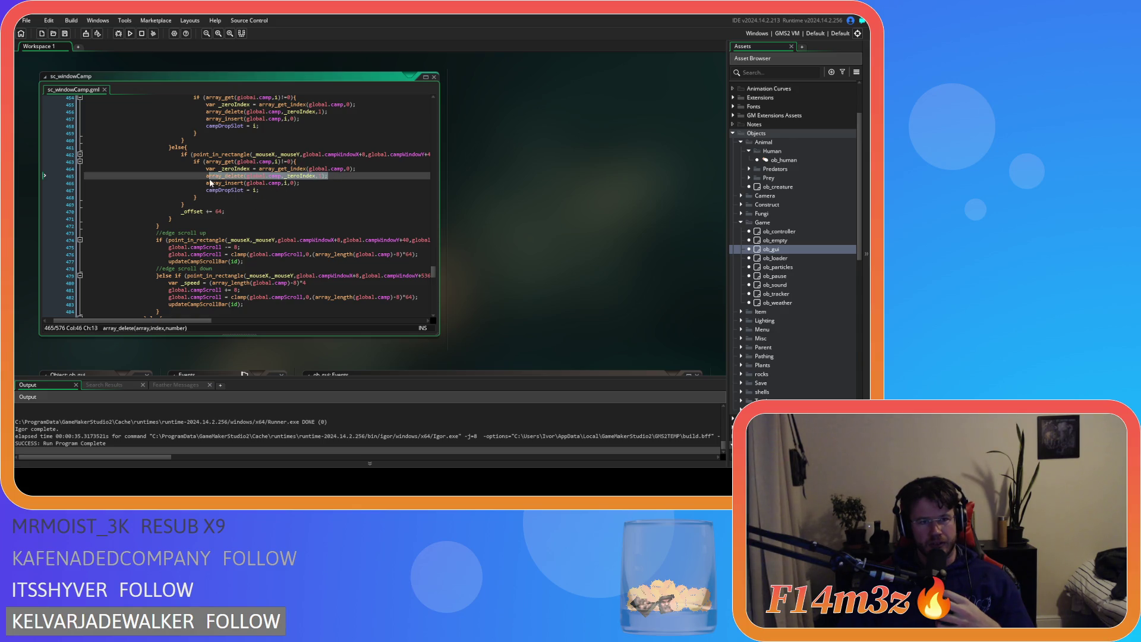
scroll(268, 259, down, 3)
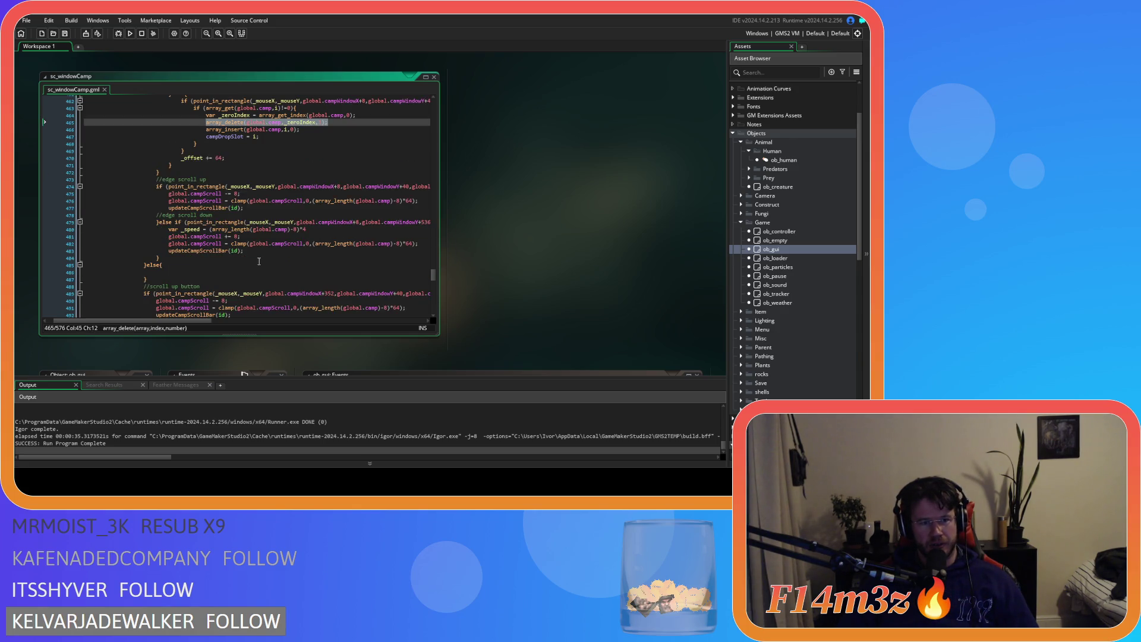
scroll(259, 261, up, 4)
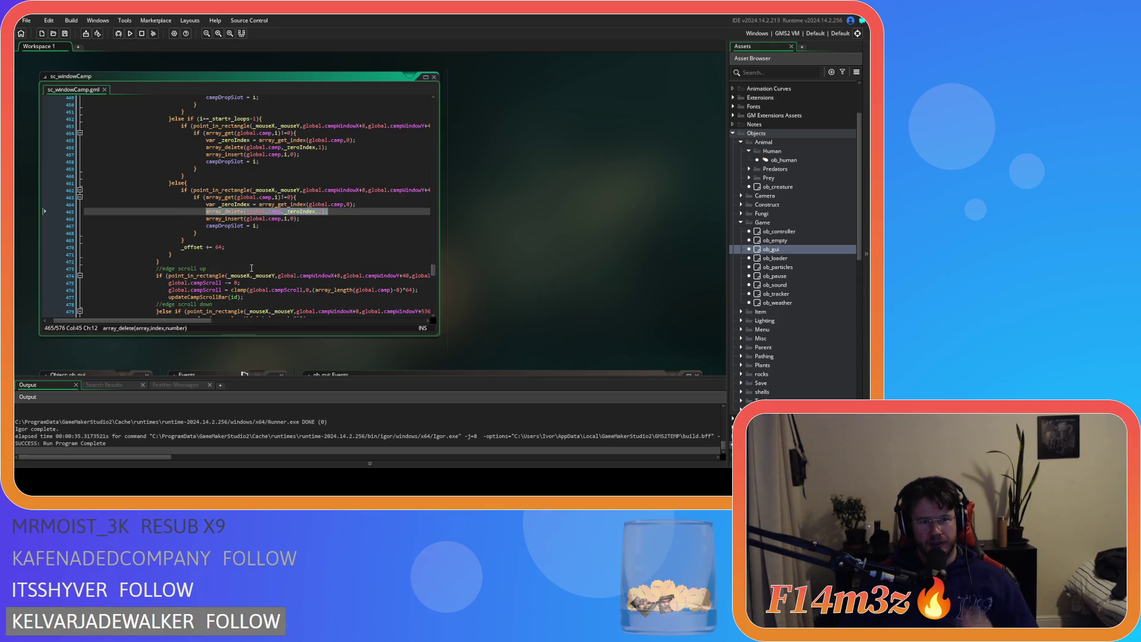
drag(328, 212, 205, 204)
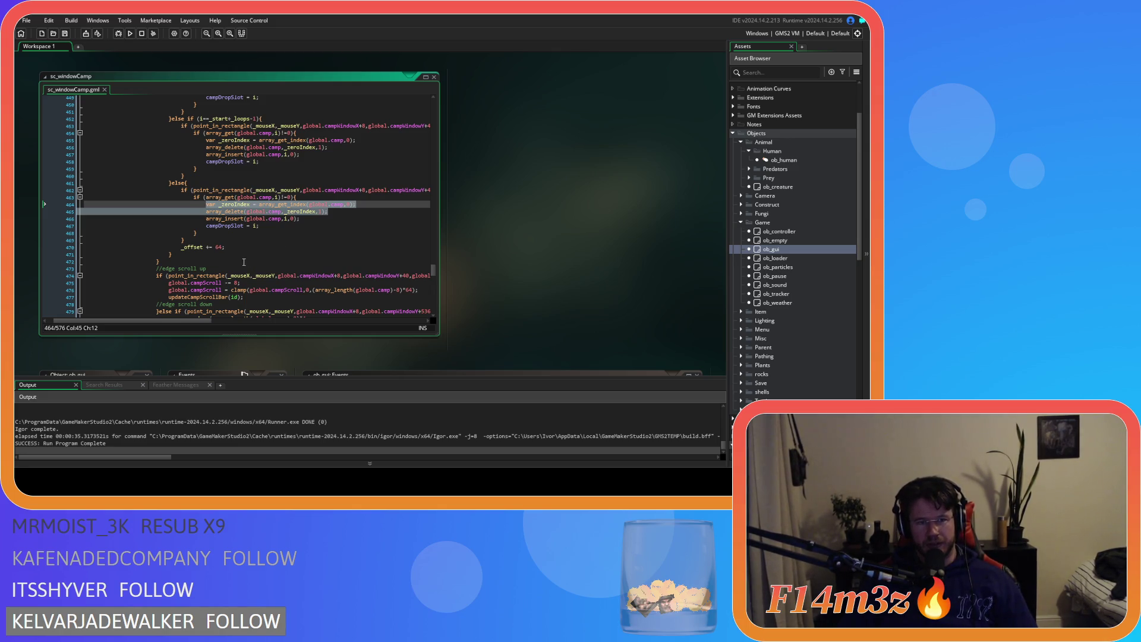
scroll(244, 262, down, 13)
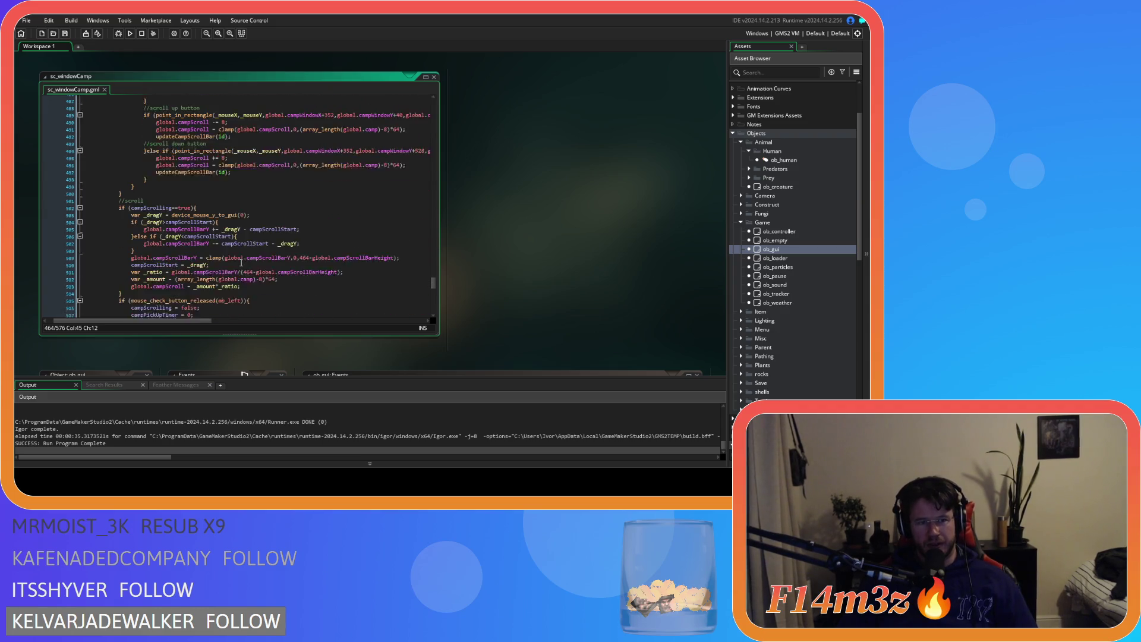
scroll(242, 262, up, 8)
click(191, 257)
key(ctrl+v)
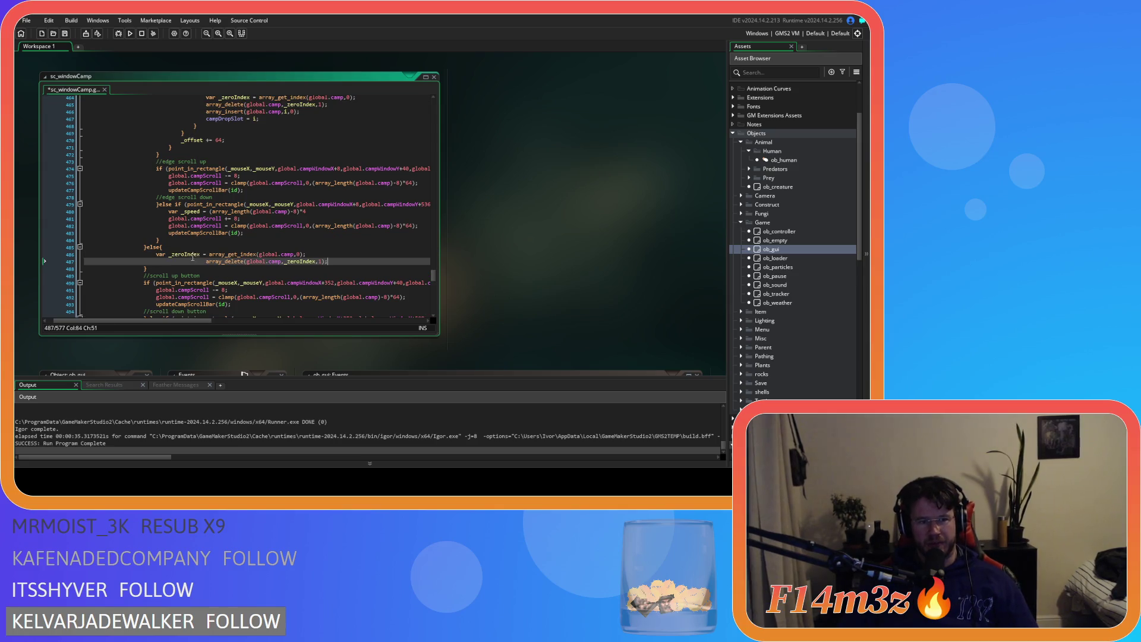
key(BackSpace)
key(BackSpace)
key(BackSpace)
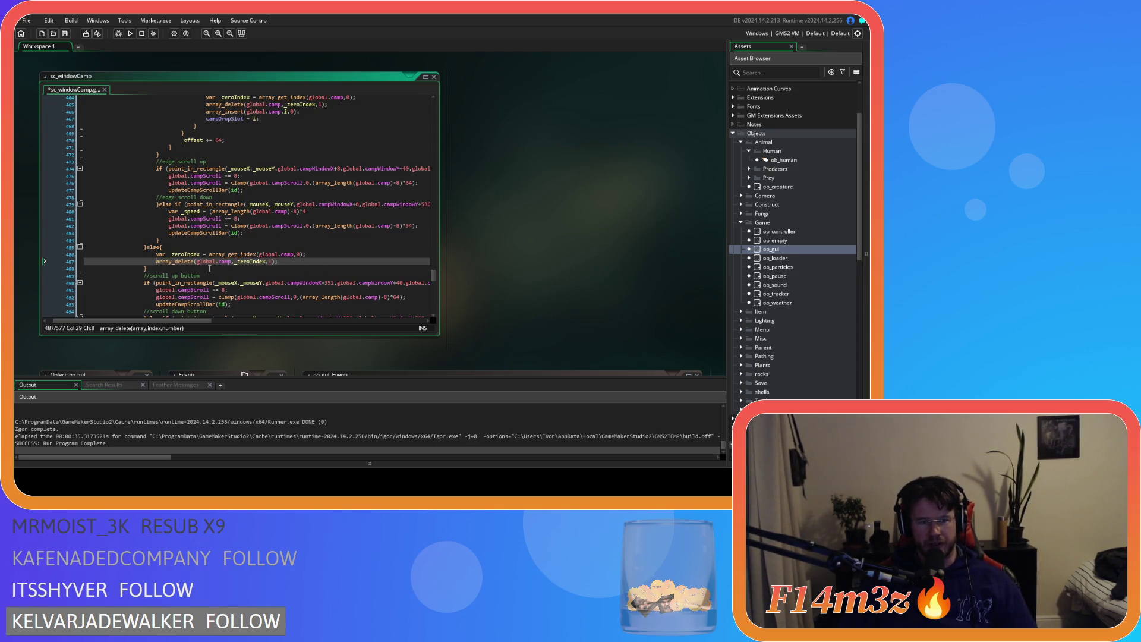
key(ctrl+s)
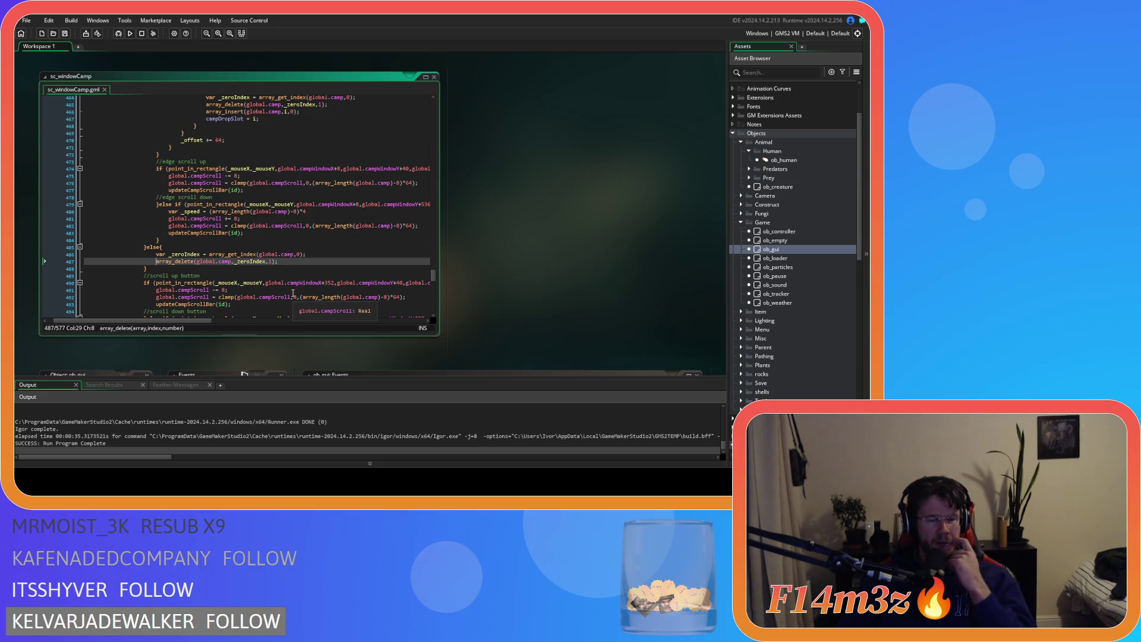
Review the array_insert and campHeld reset lines and the long condition on line 432
scroll(290, 291, down, 8)
scroll(290, 292, down, 18)
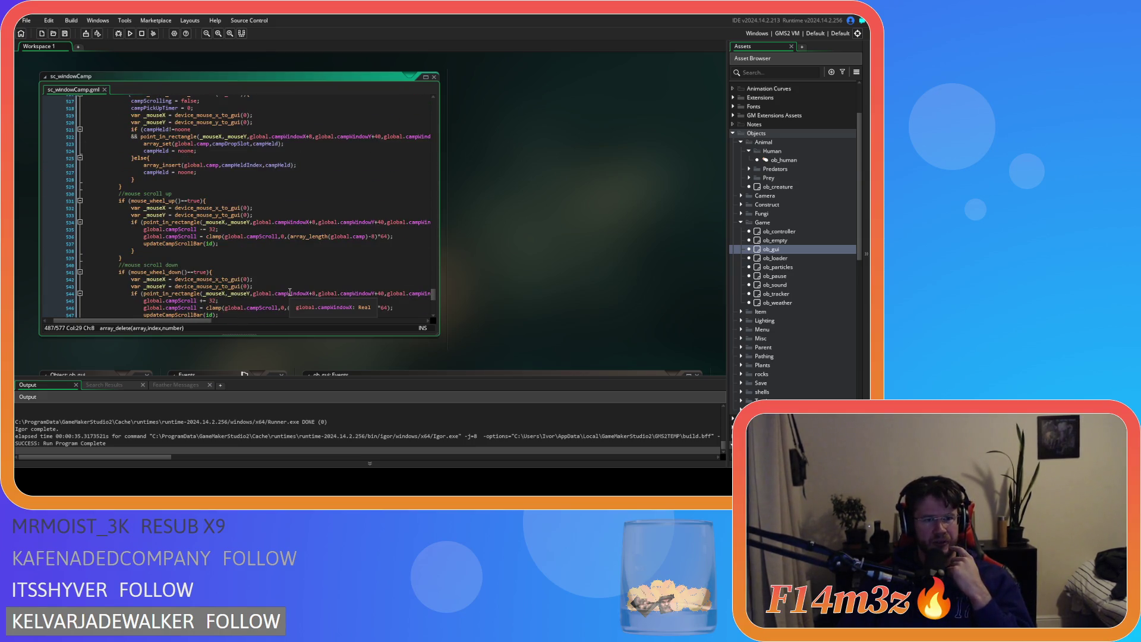
scroll(290, 292, up, 12)
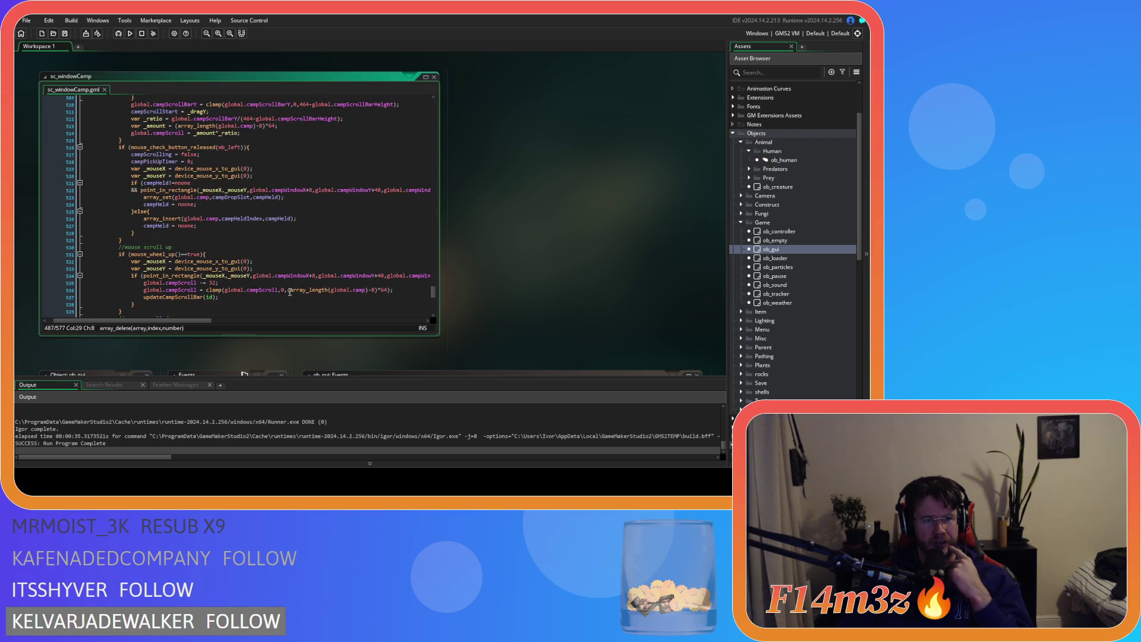
click(186, 226)
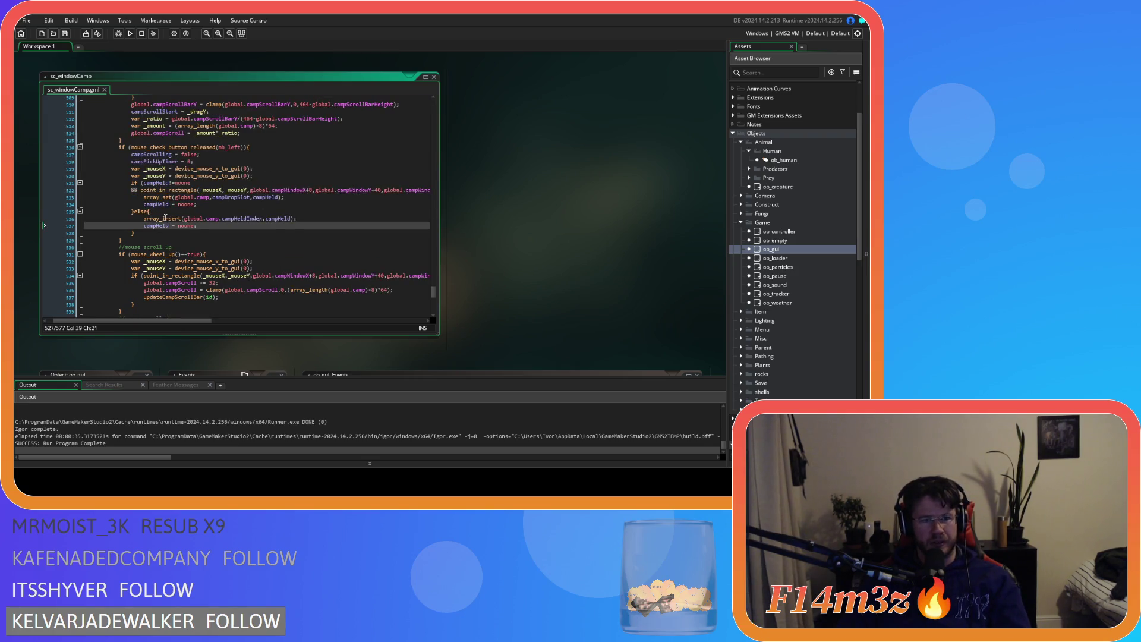
drag(165, 218, 226, 229)
click(227, 227)
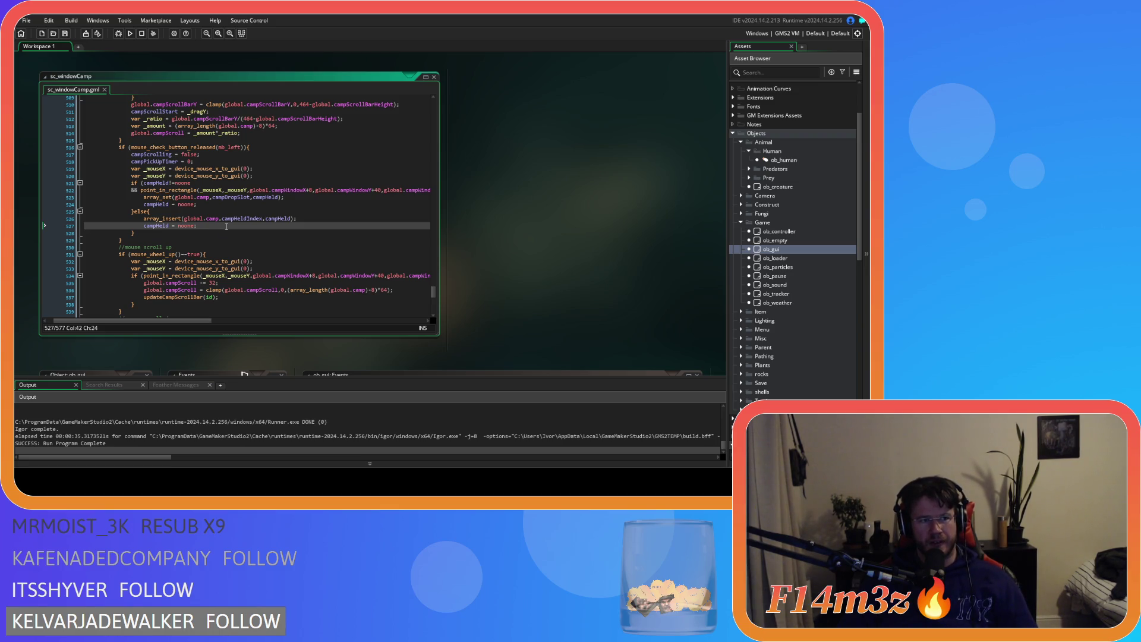
scroll(226, 229, up, 2)
scroll(227, 231, up, 17)
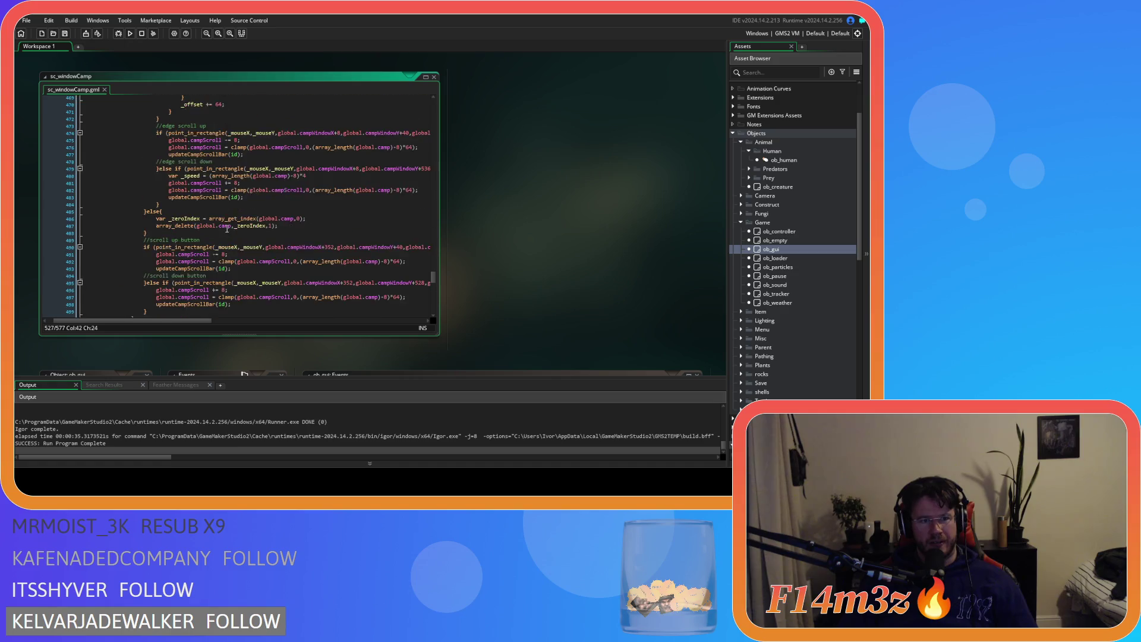
scroll(228, 235, up, 3)
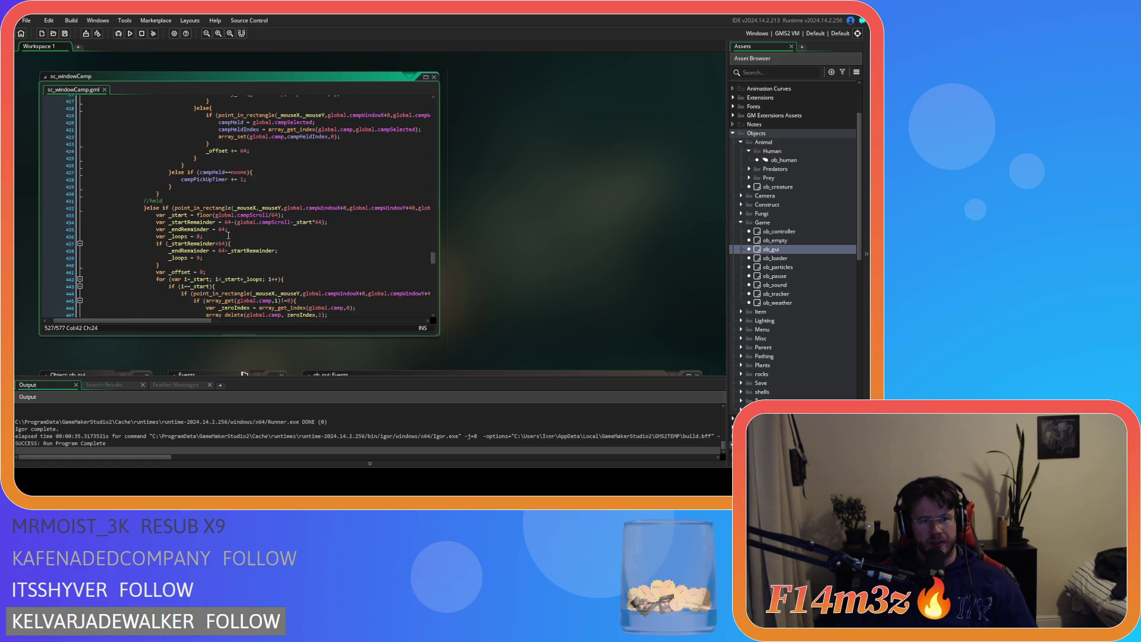
scroll(257, 245, down, 19)
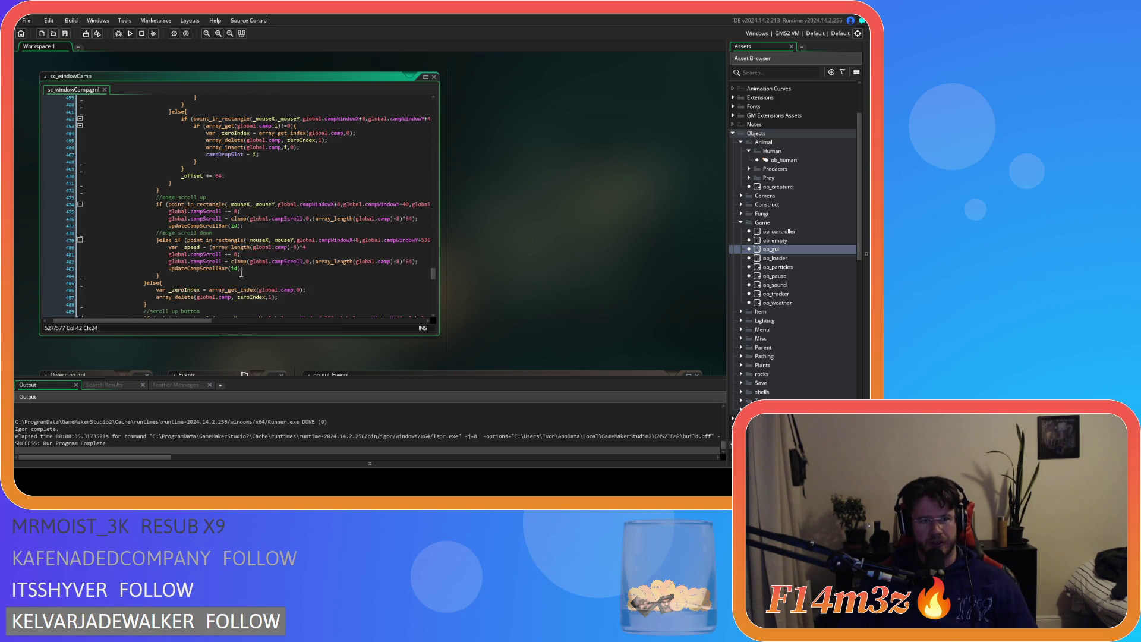
scroll(241, 273, down, 9)
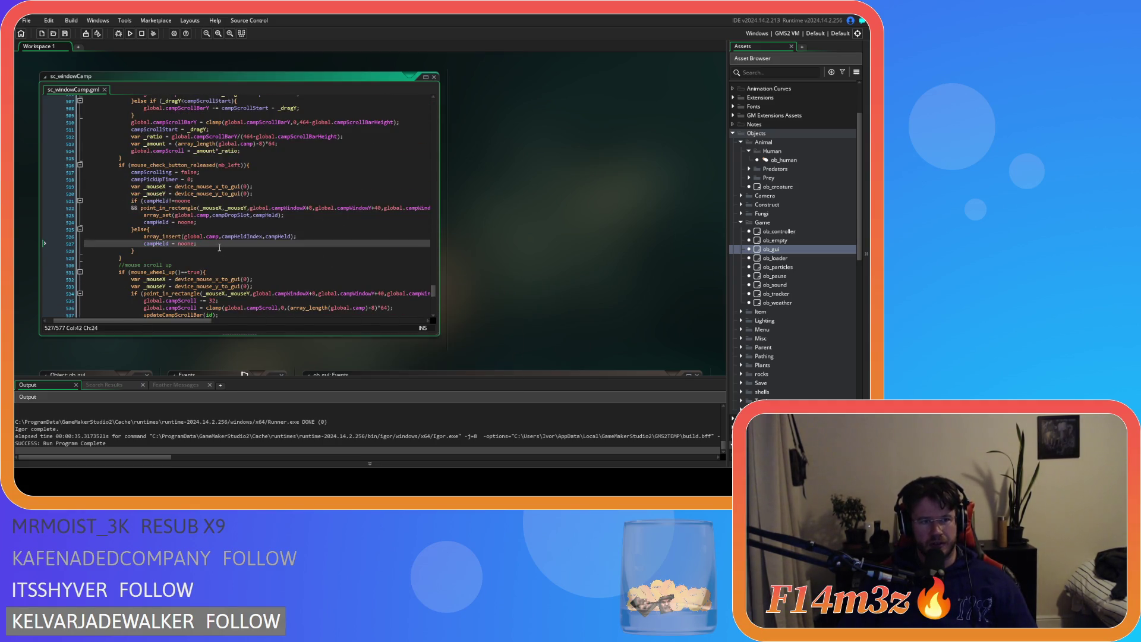
scroll(219, 247, up, 6)
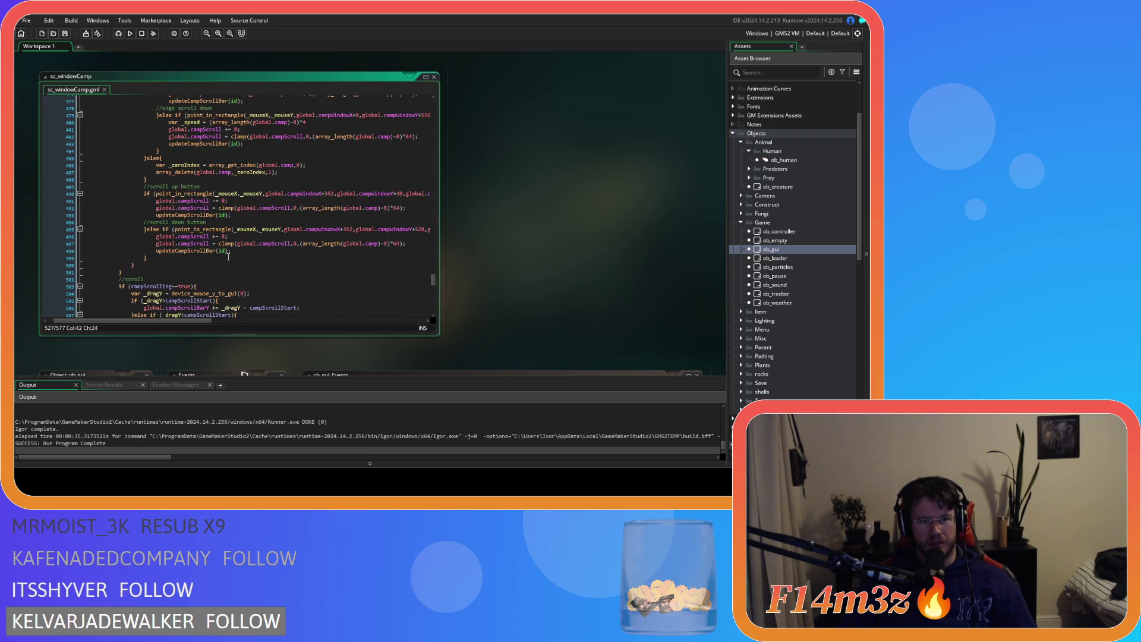
scroll(243, 272, up, 20)
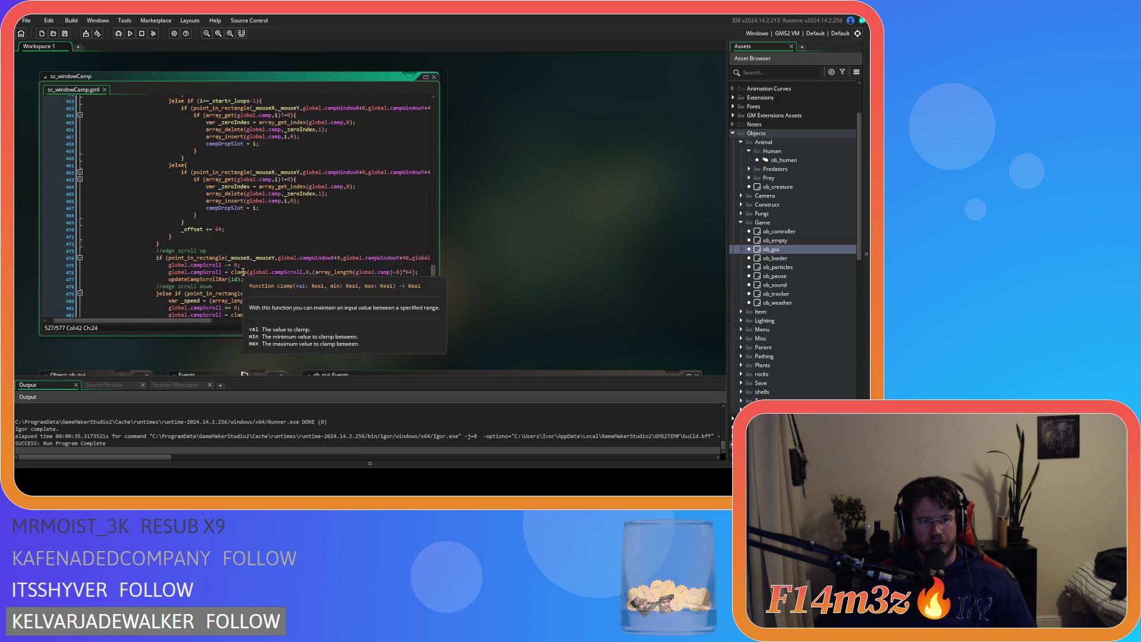
scroll(243, 272, up, 6)
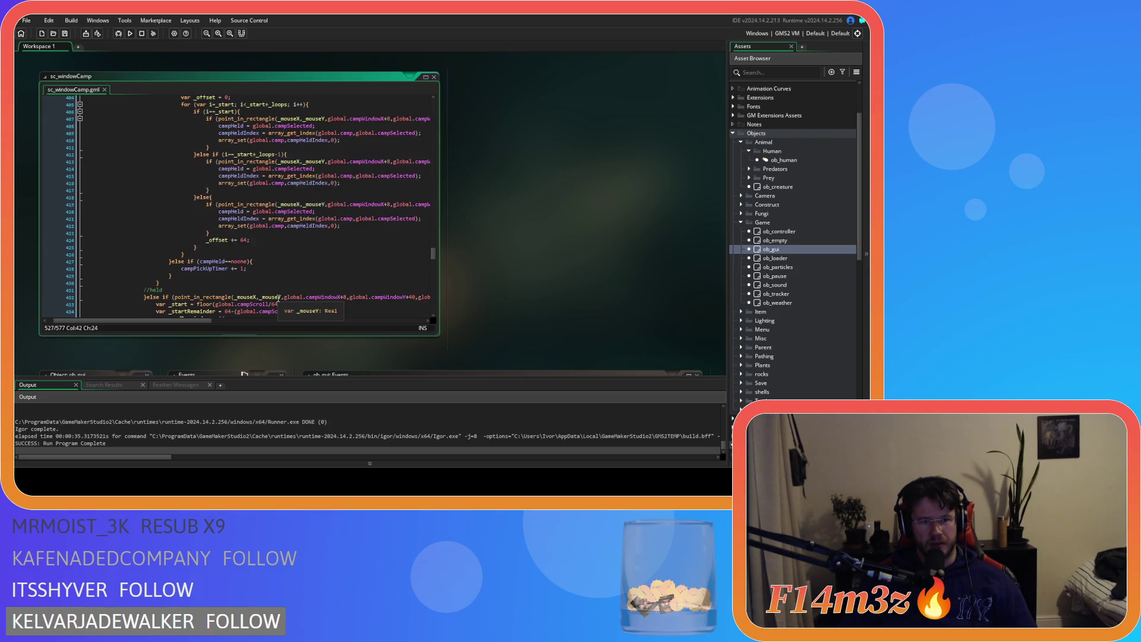
click(264, 271)
scroll(264, 271, down, 8)
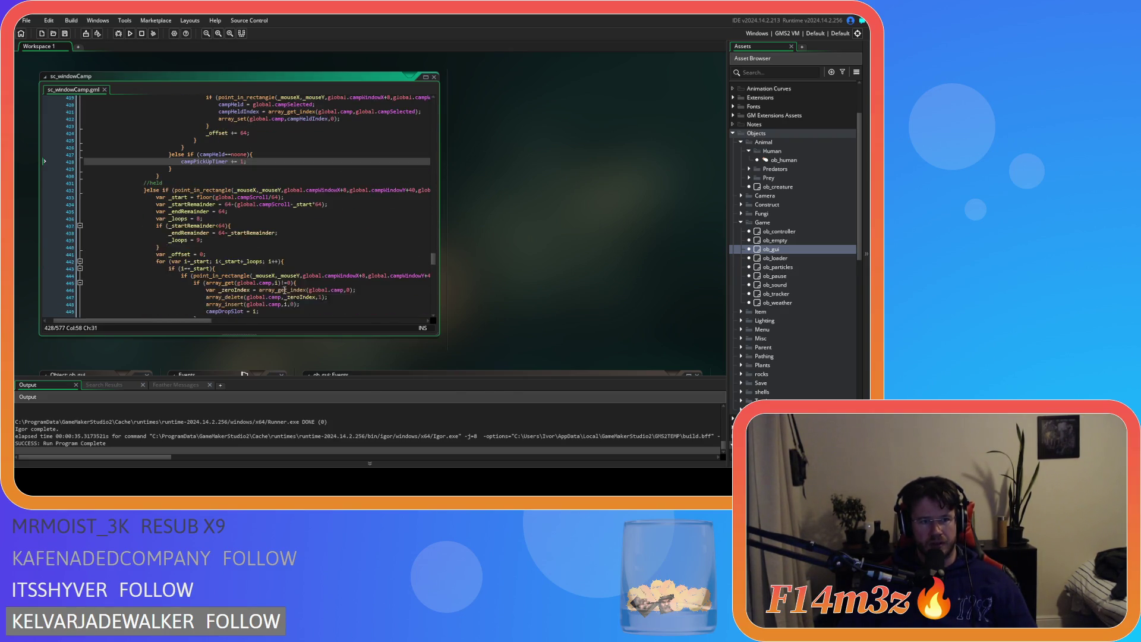
scroll(283, 291, down, 8)
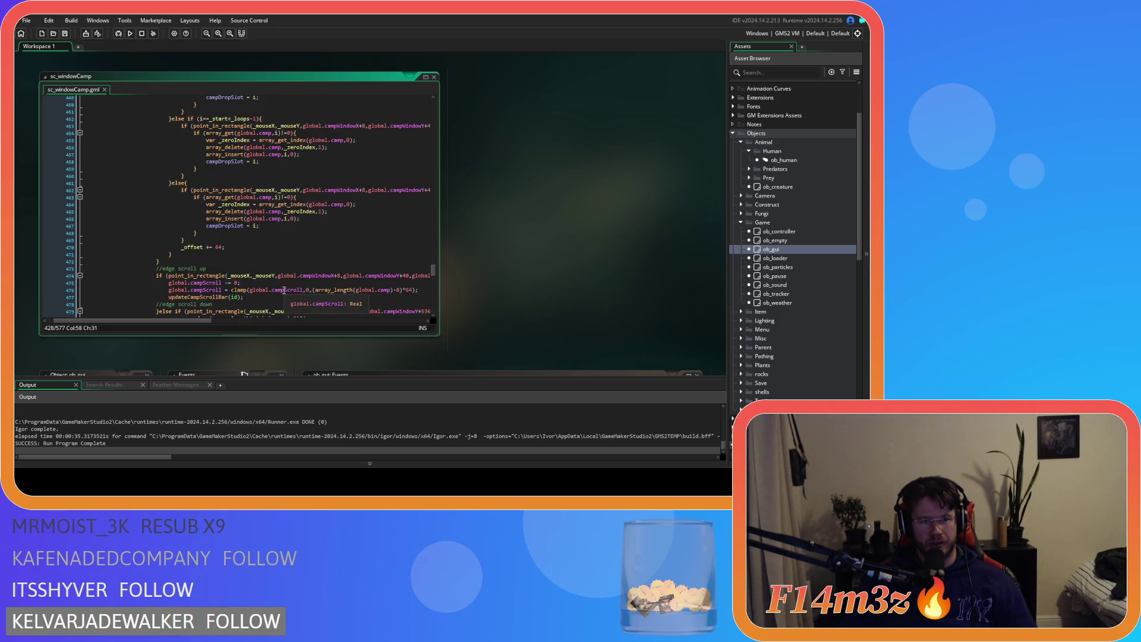
scroll(168, 260, up, 9)
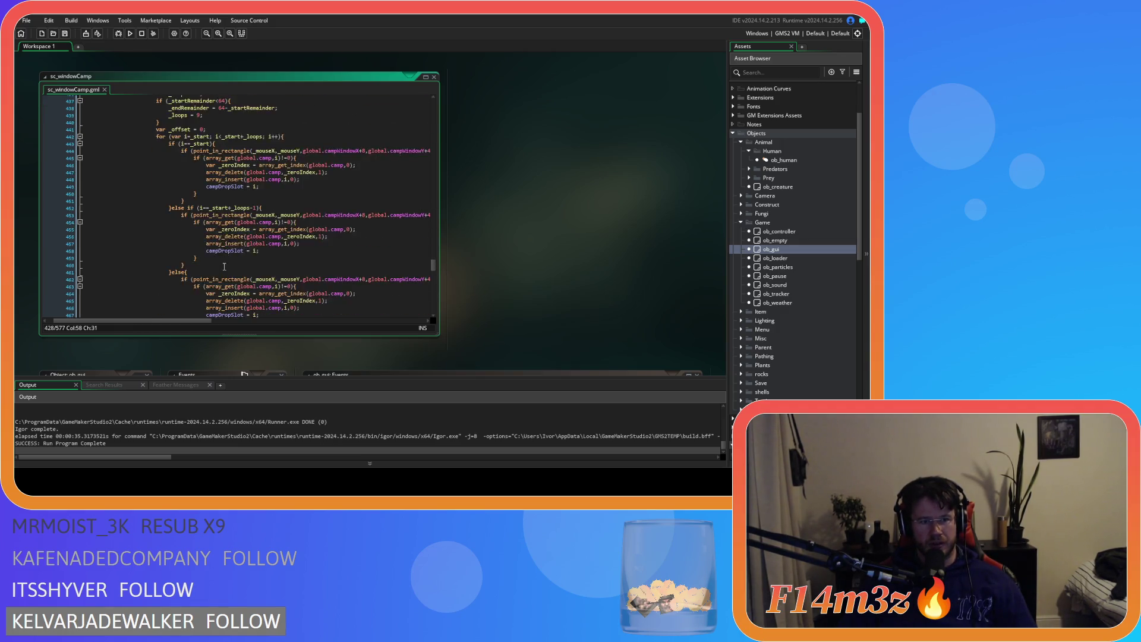
click(195, 320)
click(299, 173)
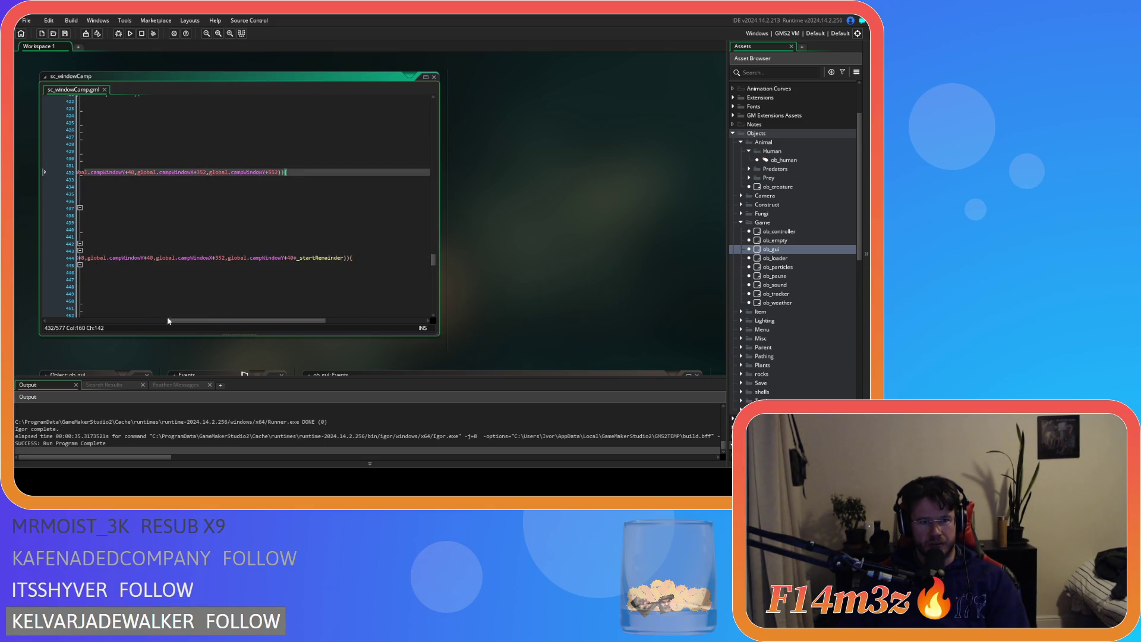
drag(188, 324, 130, 321)
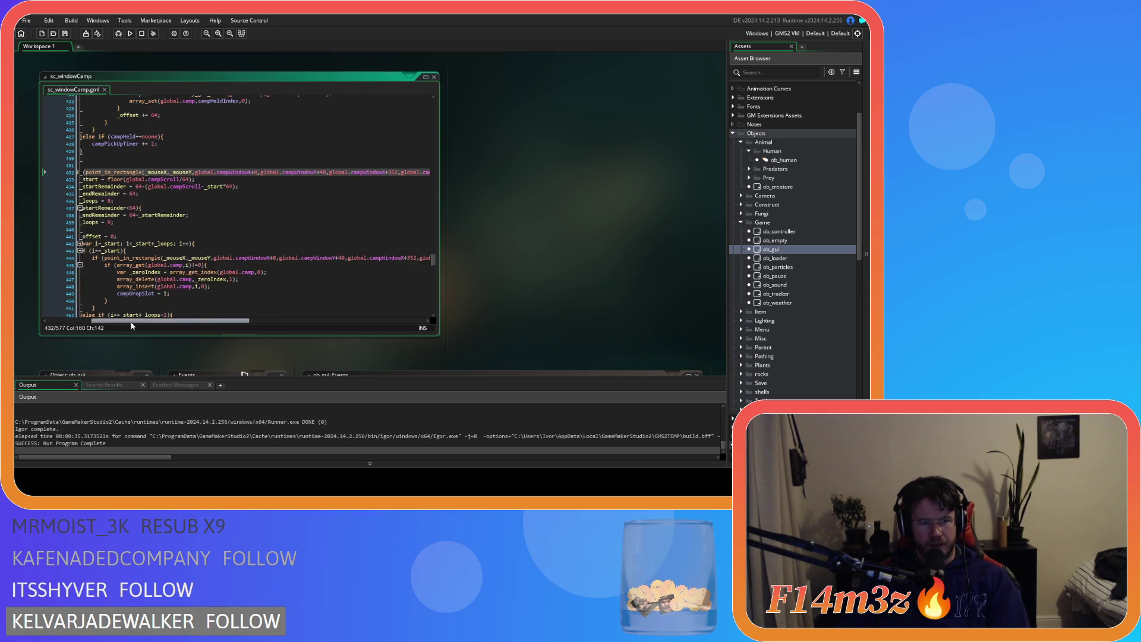
scroll(133, 285, down, 4)
scroll(133, 284, down, 10)
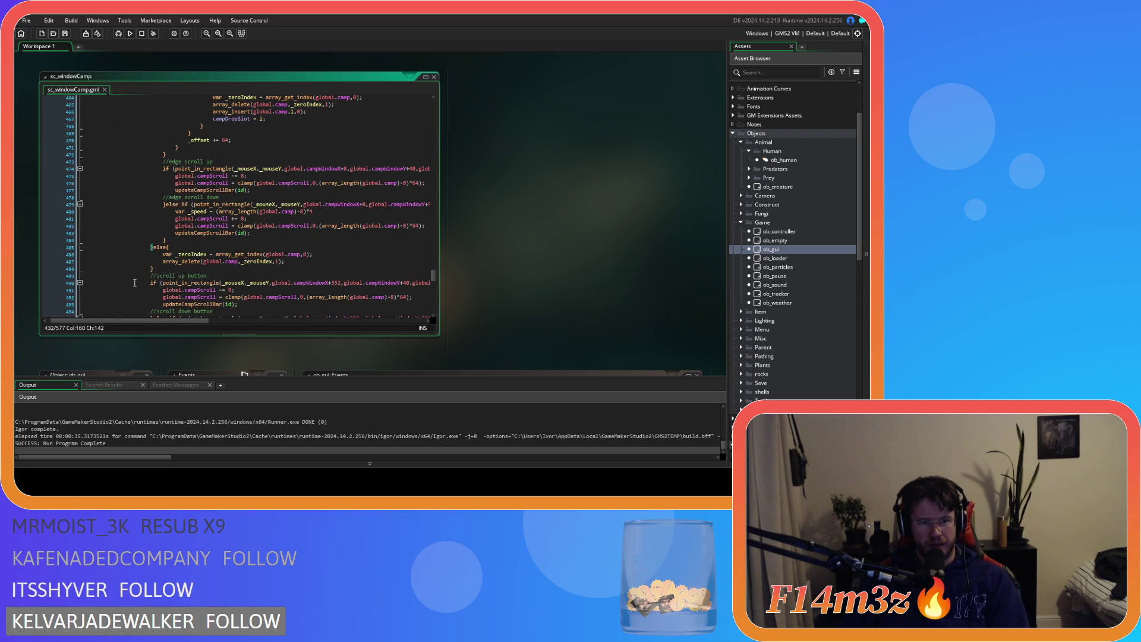
Add a '//move outside' comment line after the else line
mouse_move(161, 261)
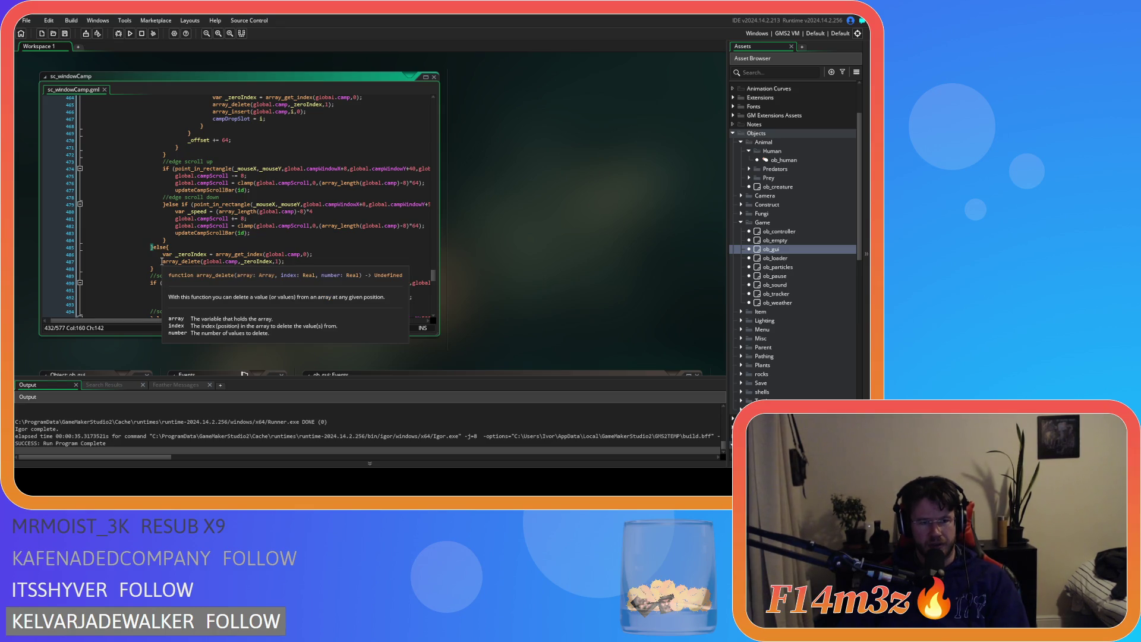
click(187, 249)
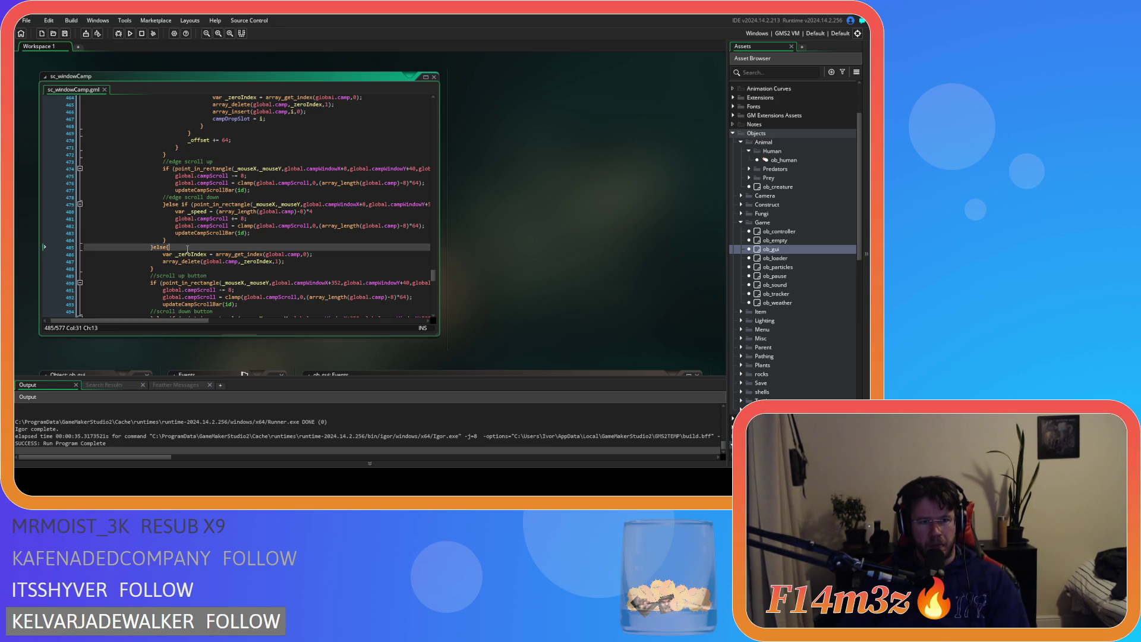
key(Return)
text(//move outsid)
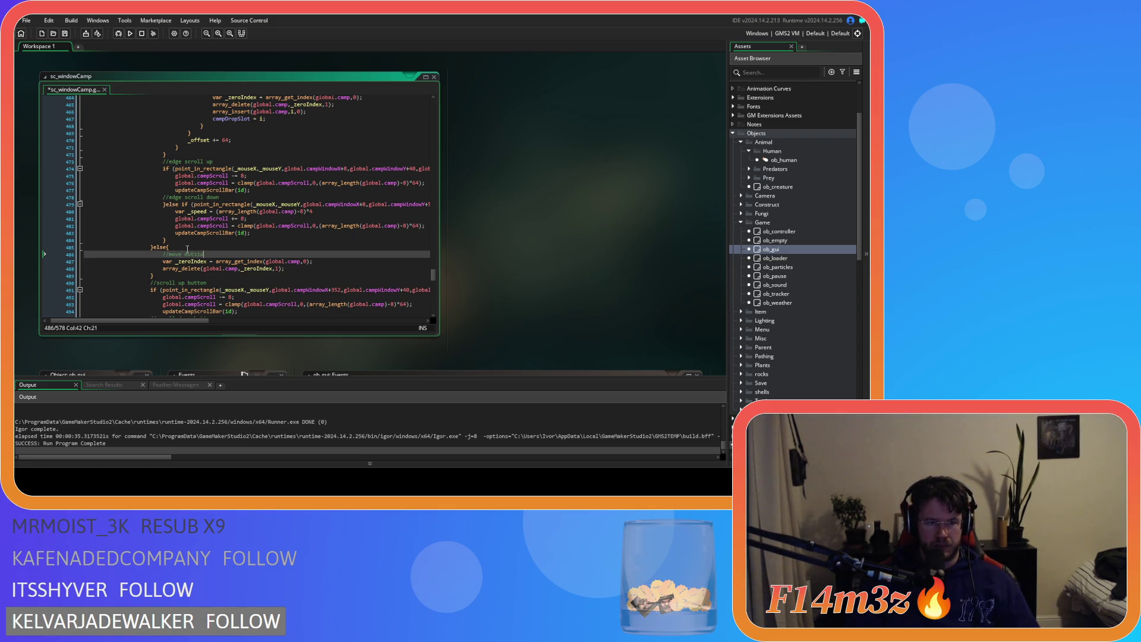
text(e)
Select the point_in_rectangle condition of the else if on line 432
scroll(187, 249, up, 15)
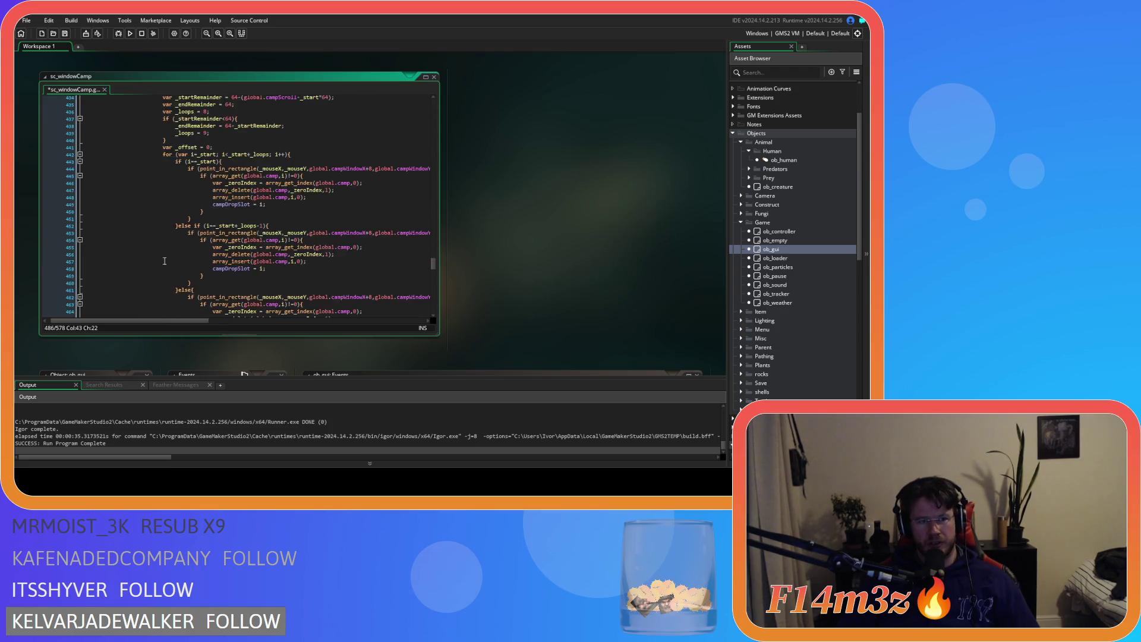
click(151, 245)
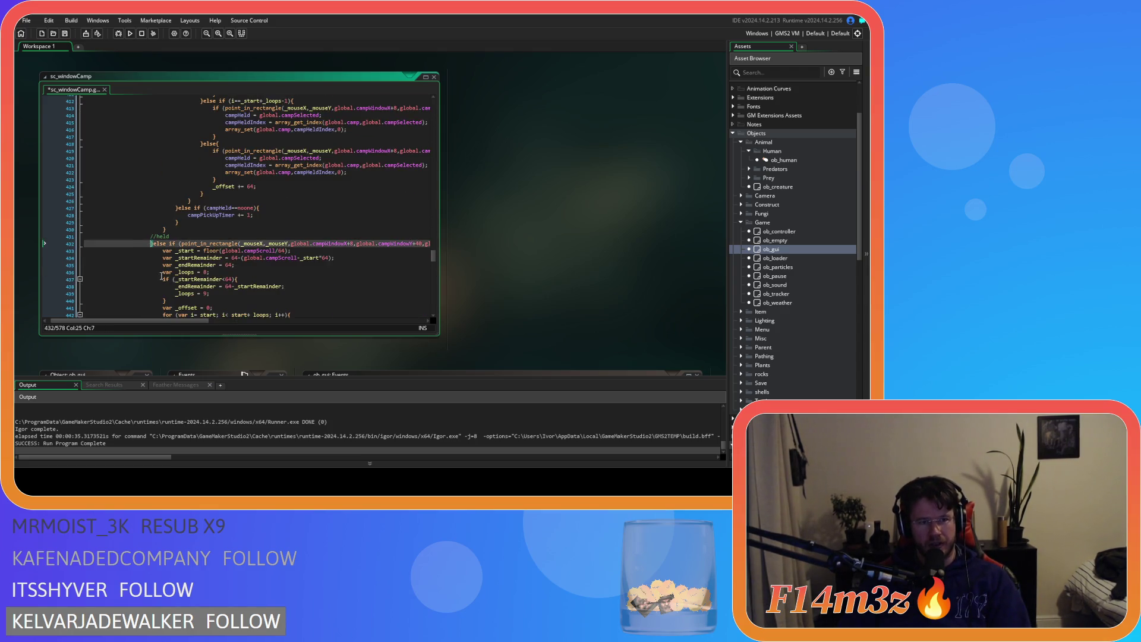
mouse_move(180, 321)
mouse_down()
mouse_move(293, 322)
mouse_move(194, 322)
mouse_up()
scroll(193, 304, down, 17)
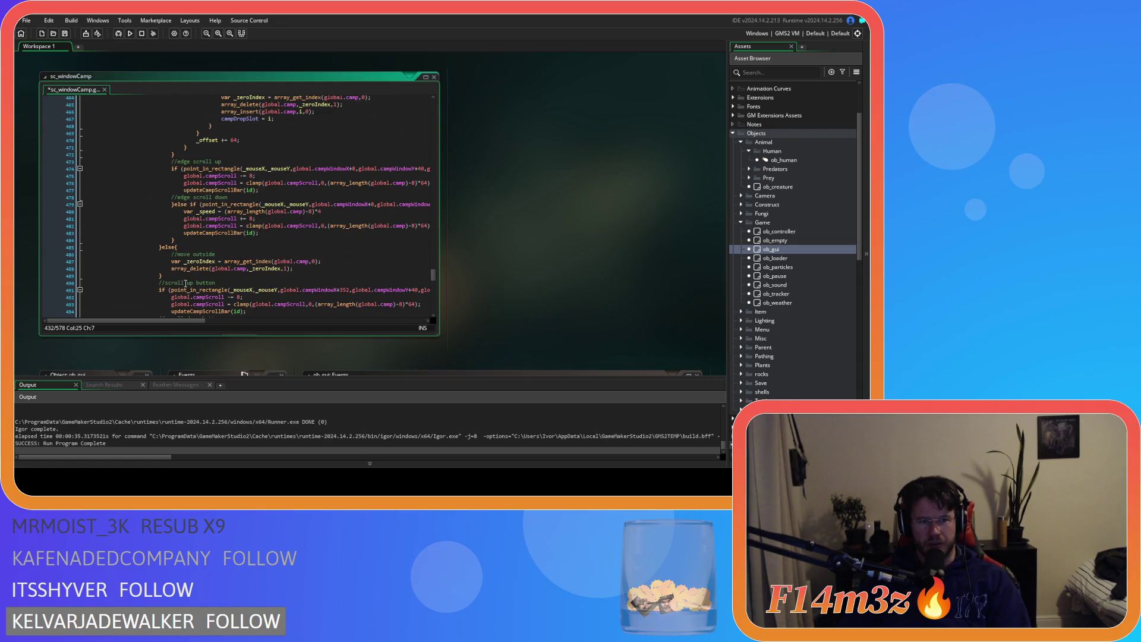
scroll(185, 284, down, 1)
scroll(185, 285, up, 2)
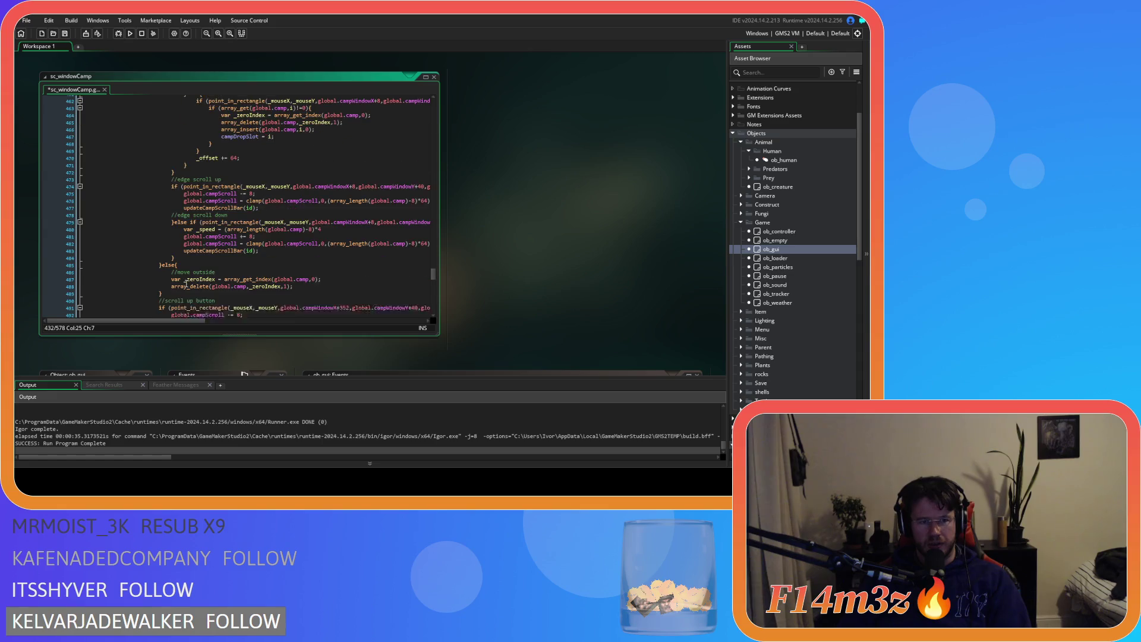
scroll(173, 297, up, 14)
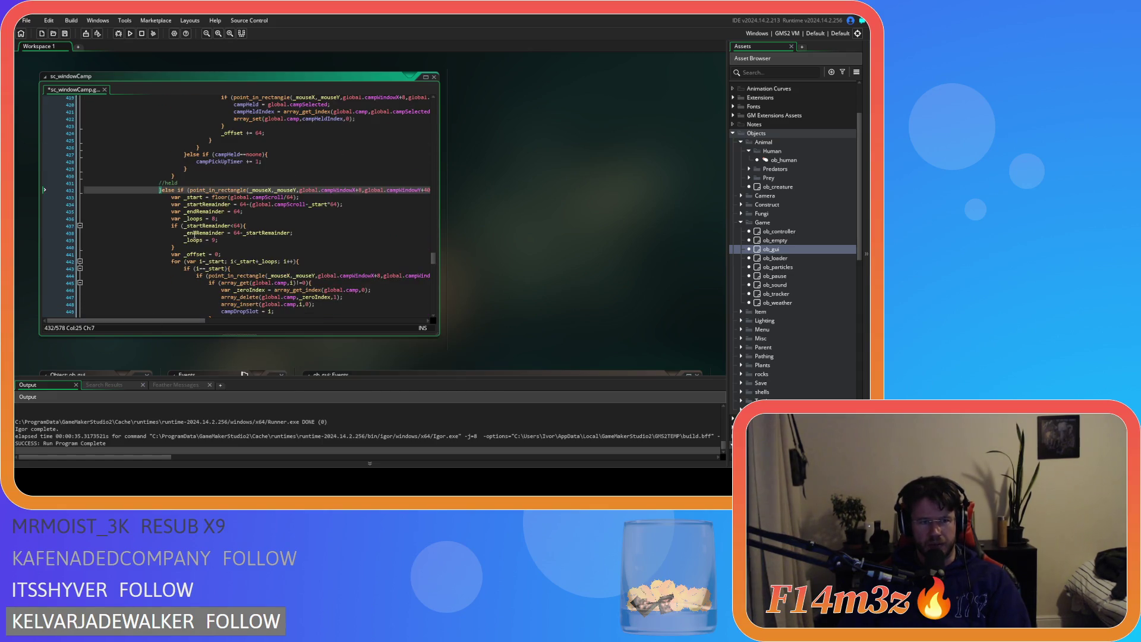
mouse_move(170, 322)
mouse_down()
mouse_move(290, 322)
mouse_move(161, 321)
mouse_up()
click(351, 183)
click(363, 197)
click(254, 189)
drag(378, 190, 154, 190)
mouse_move(381, 190)
mouse_down()
mouse_move(140, 190)
mouse_move(177, 197)
mouse_up()
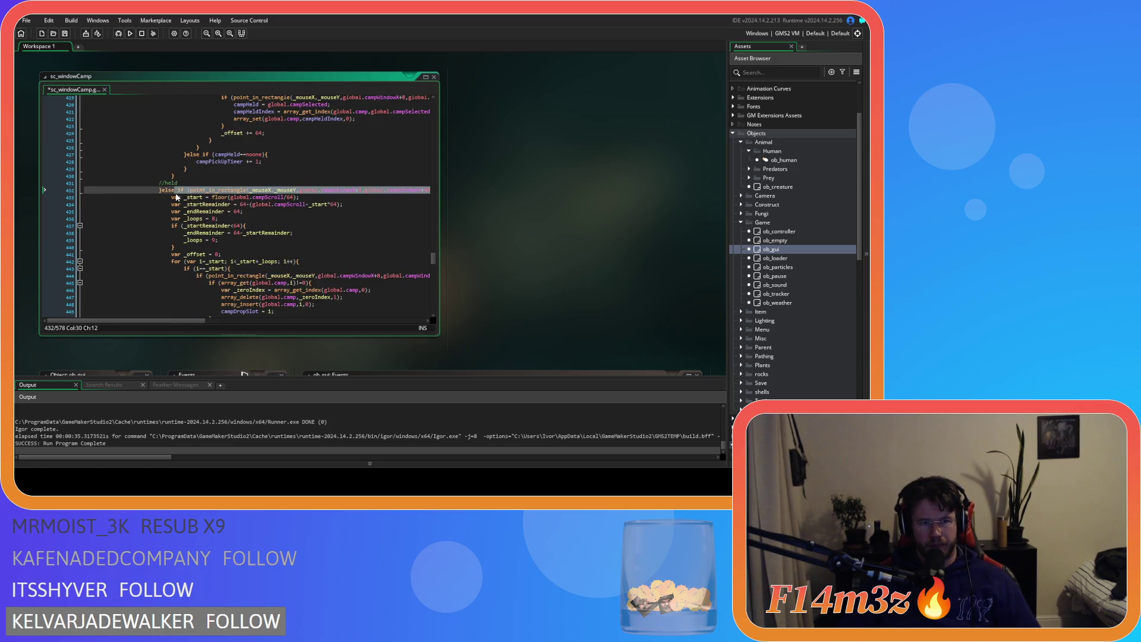
Reduce the line to a plain '}else{' and add a new 'if' line holding the pasted point_in_rectangle condition
text({)
key(BackSpace)
key(BackSpace)
text({)
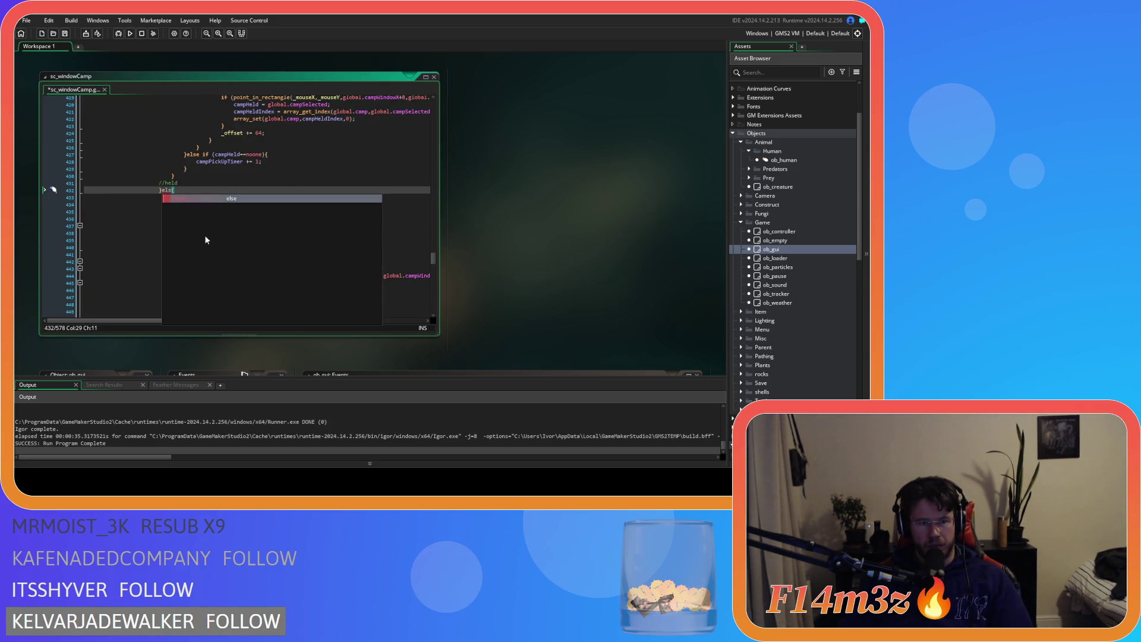
scroll(159, 232, down, 3)
scroll(178, 213, up, 3)
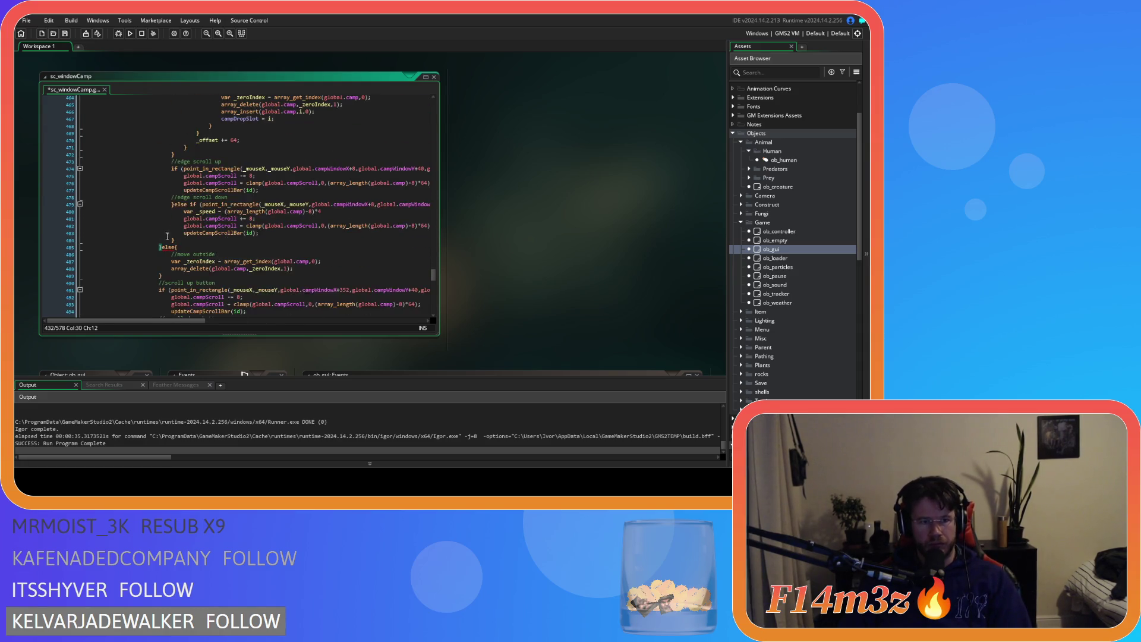
key(Return)
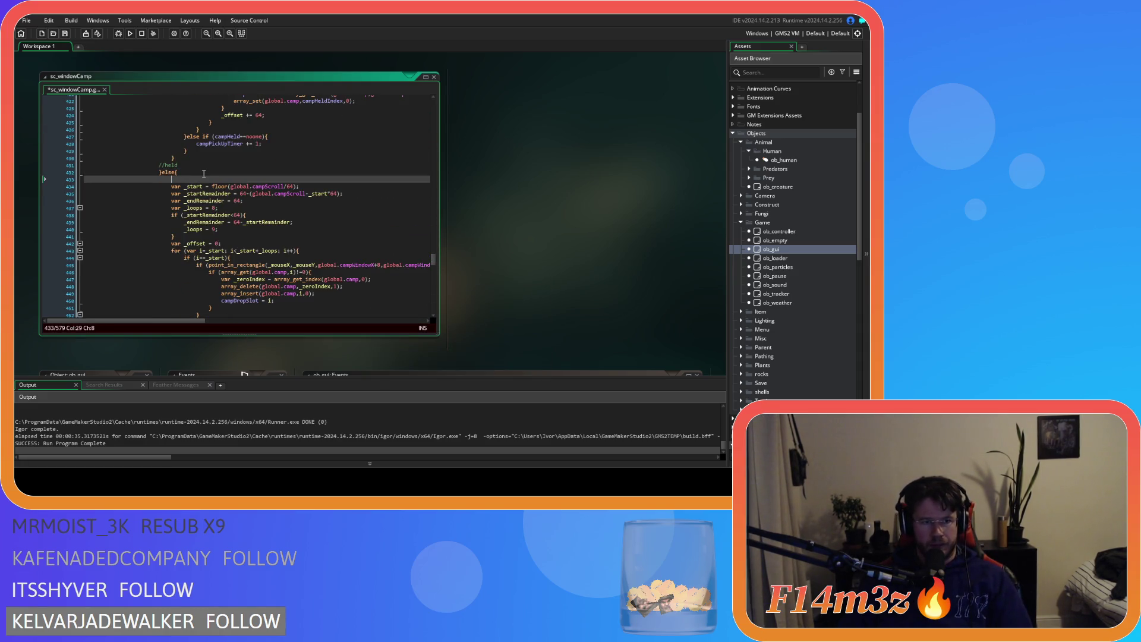
text(if)
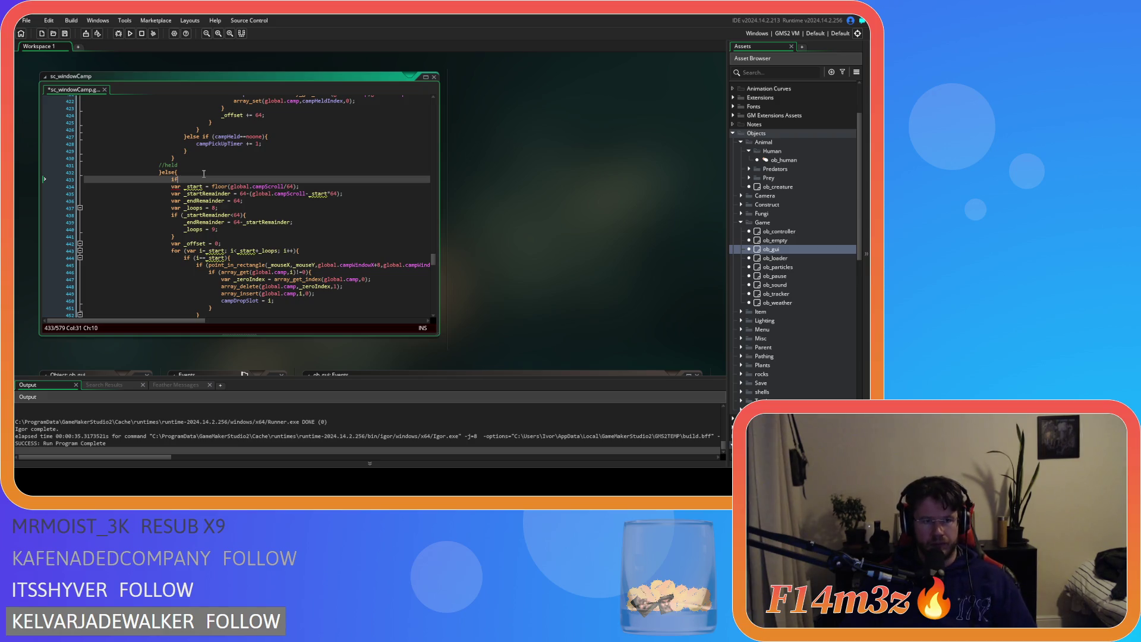
key(ctrl+v)
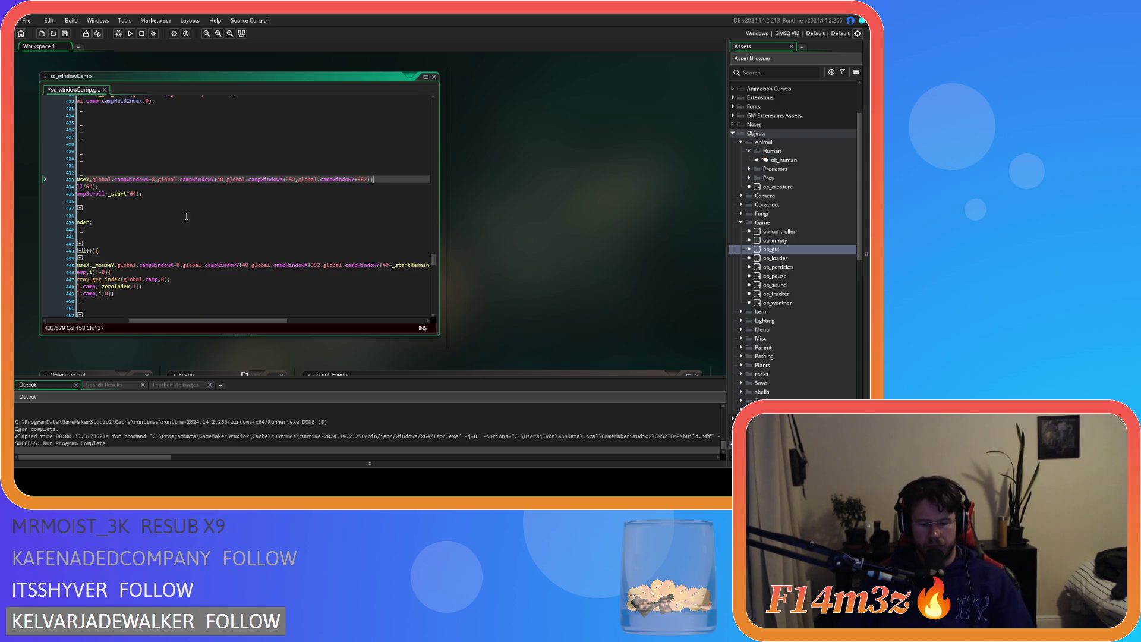
Select the held-camp code block below the new if statement
mouse_move(248, 322)
mouse_down()
mouse_move(85, 319)
mouse_move(129, 204)
mouse_up()
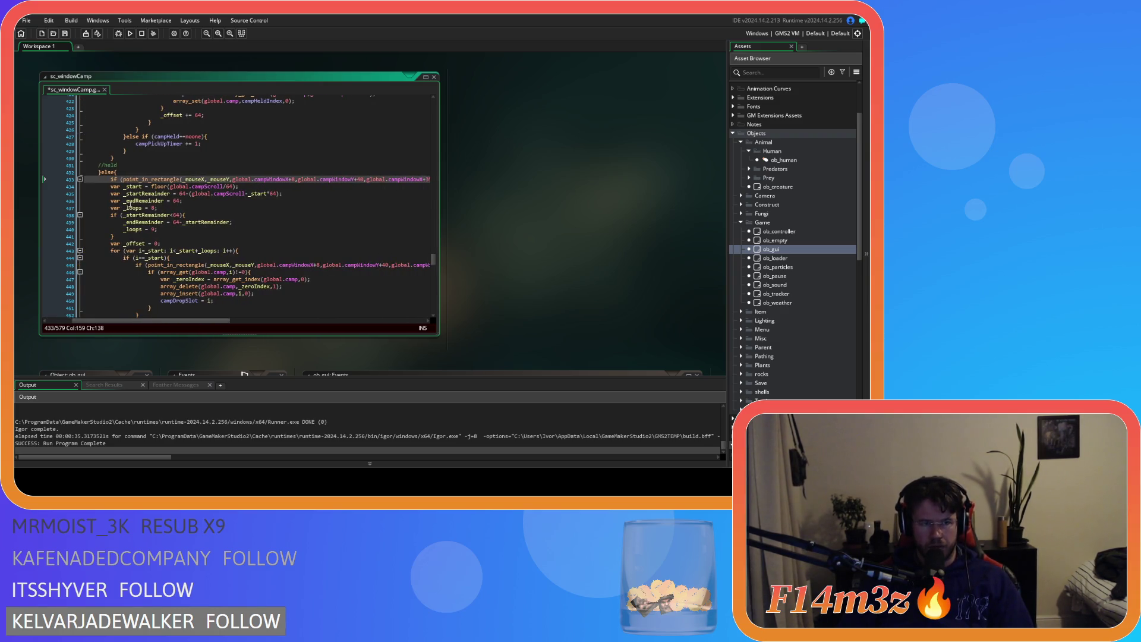
scroll(114, 187, down, 12)
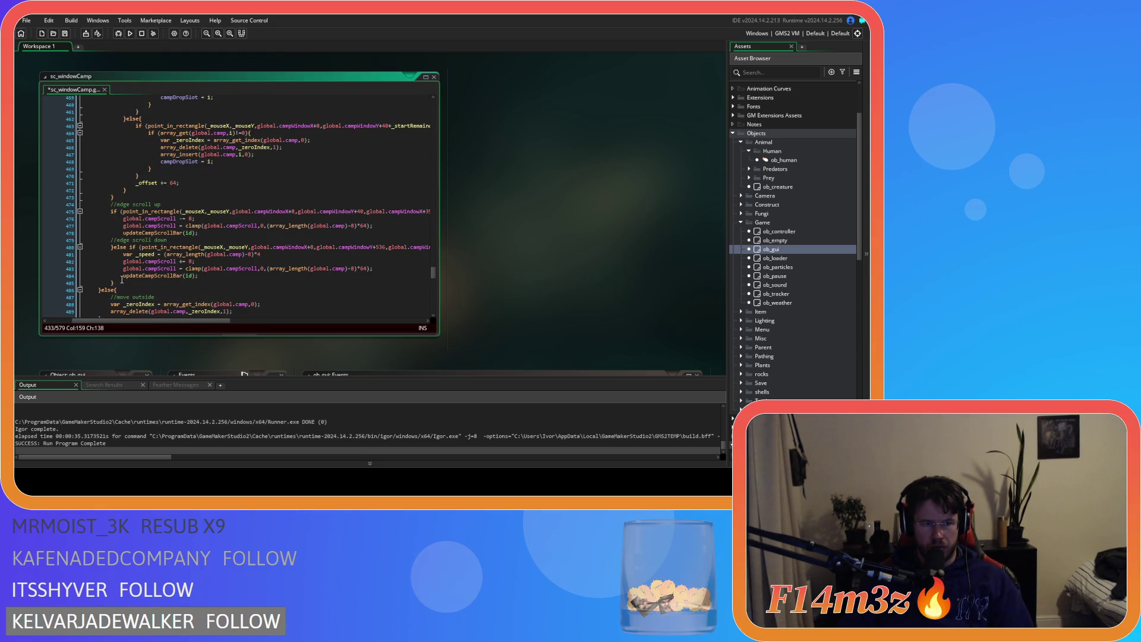
drag(119, 284, 111, 240)
scroll(111, 240, up, 8)
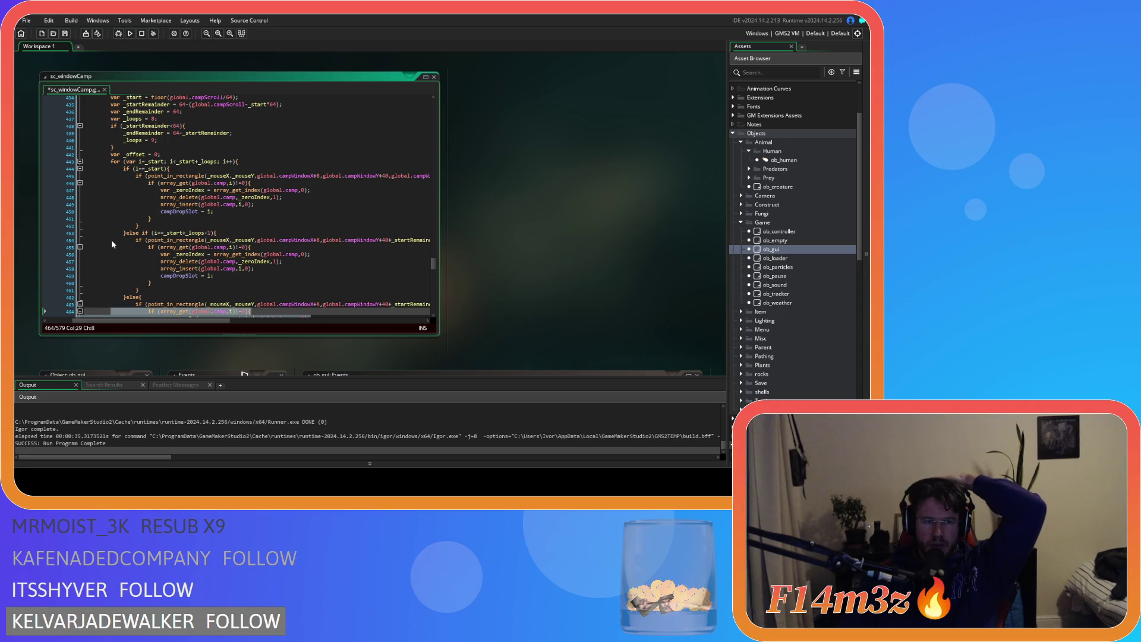
Extend the selection up through the held-camp code and indent it under the new if
shift+click(111, 240)
scroll(115, 234, up, 2)
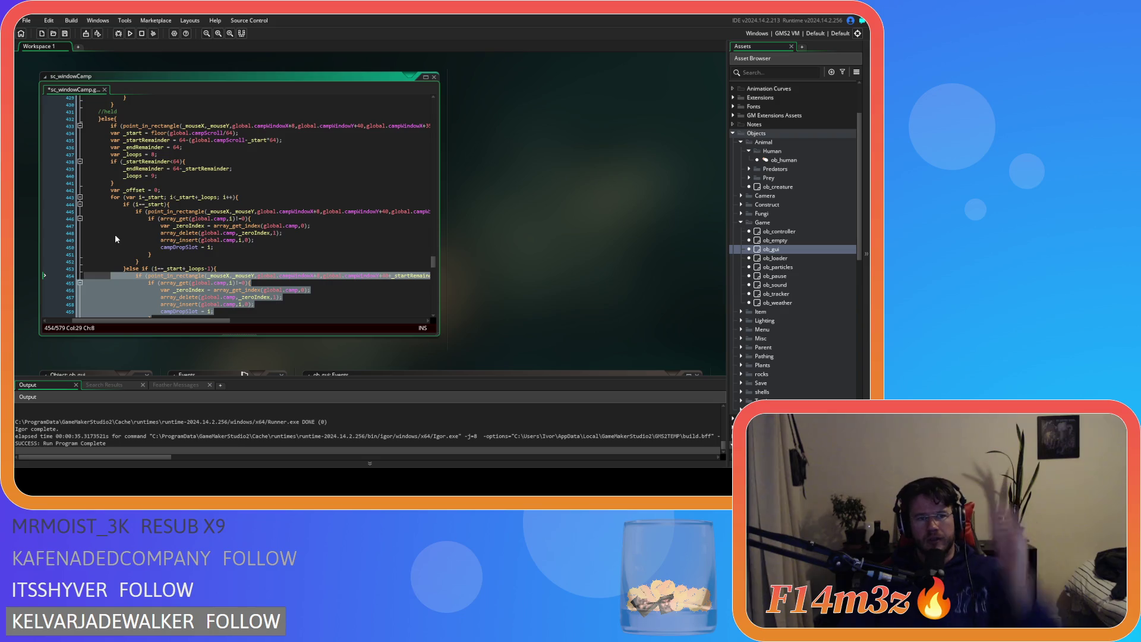
shift+click(120, 246)
key(shift+Up)
key(shift+Up)
key(shift+Up)
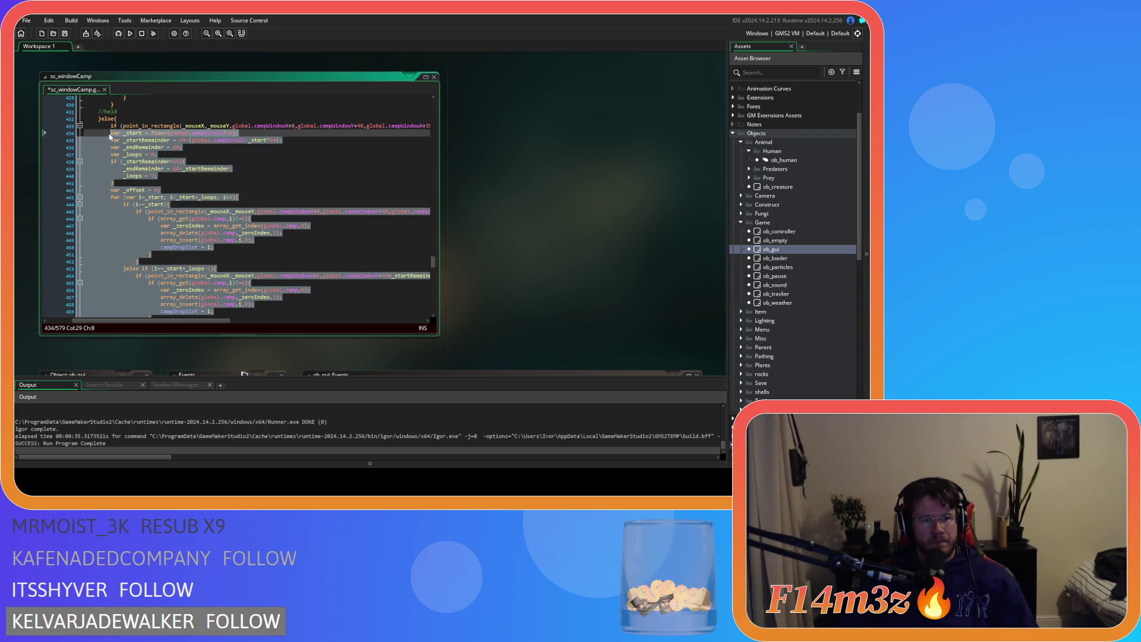
Add a line after the edge-scroll block to close the new if
scroll(149, 232, down, 10)
scroll(148, 232, down, 4)
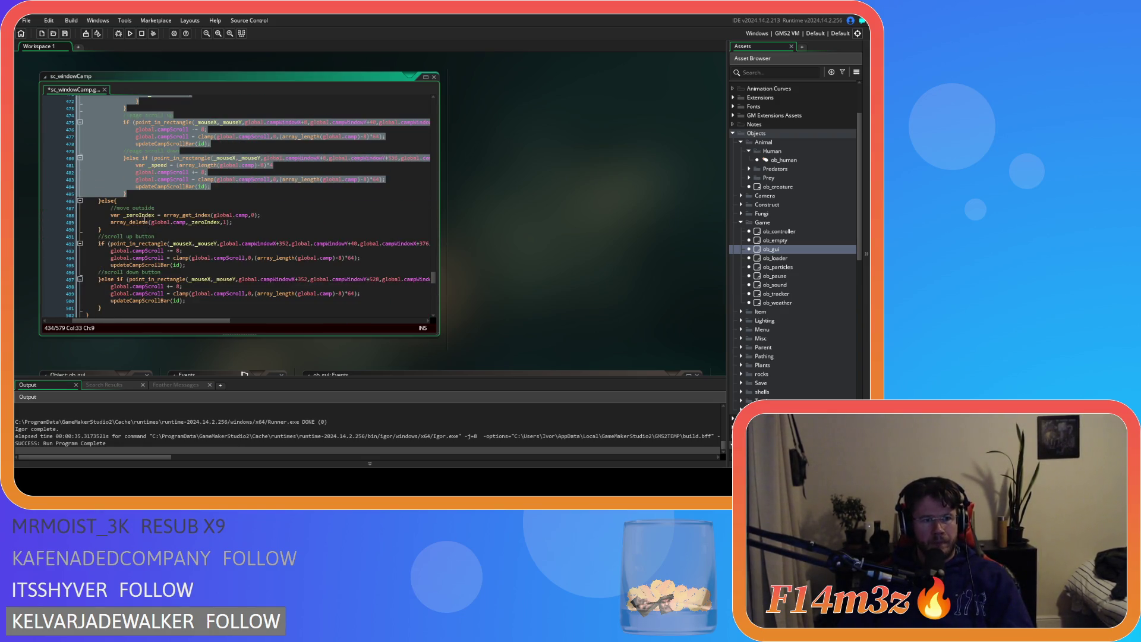
click(130, 192)
key(Return)
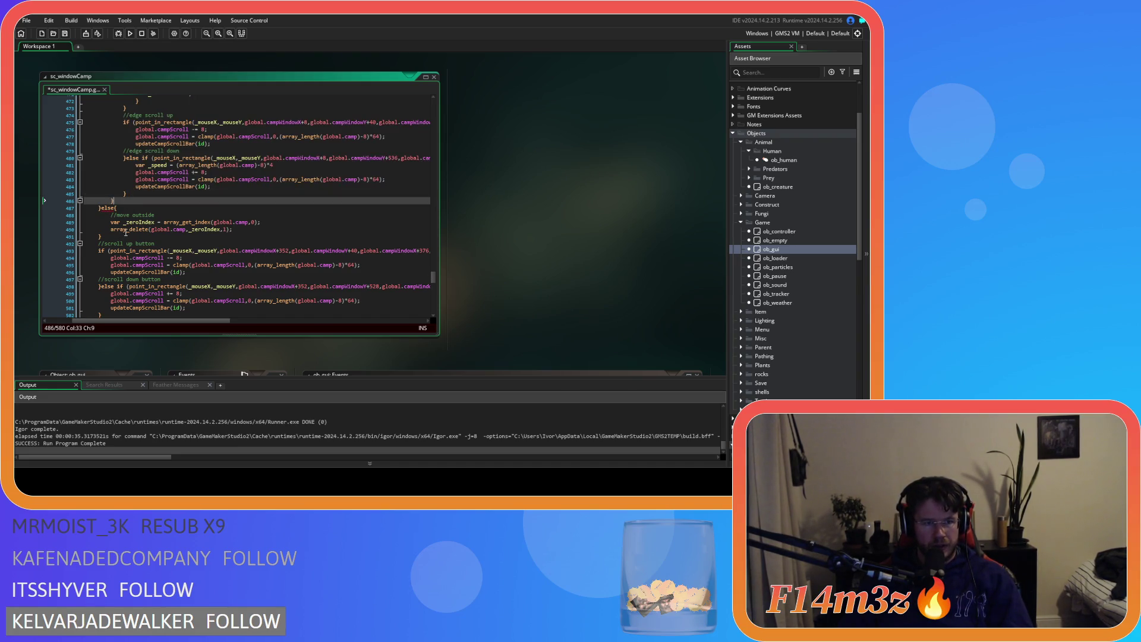
Delete the move-outside else block, then restore it and save sc_windowCamp
drag(101, 237, 99, 208)
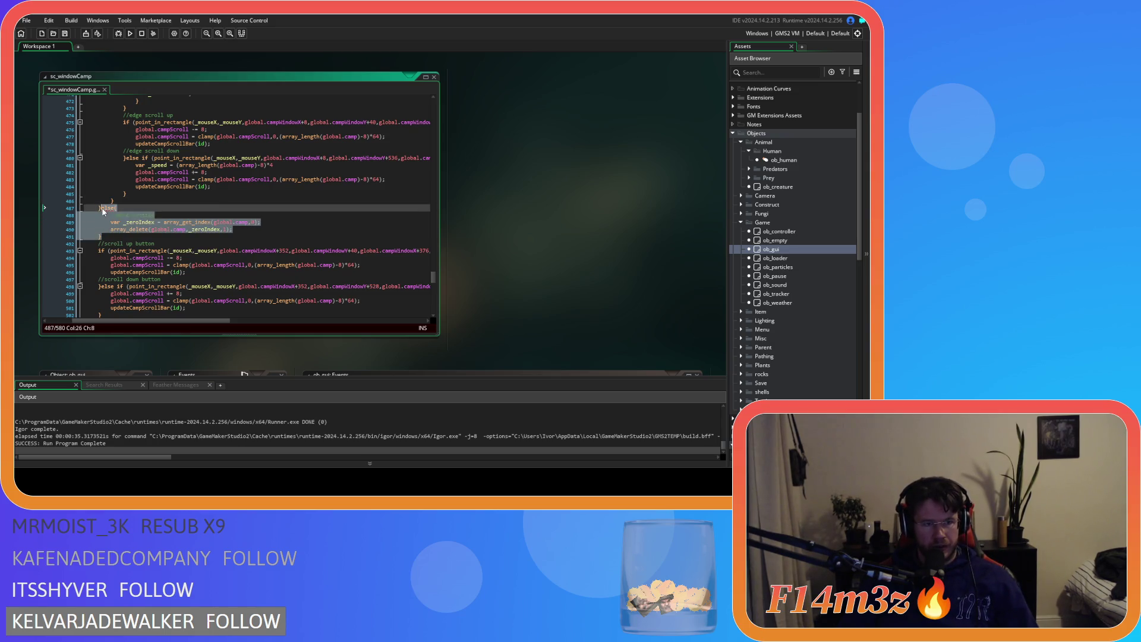
key(BackSpace)
key(ctrl+z)
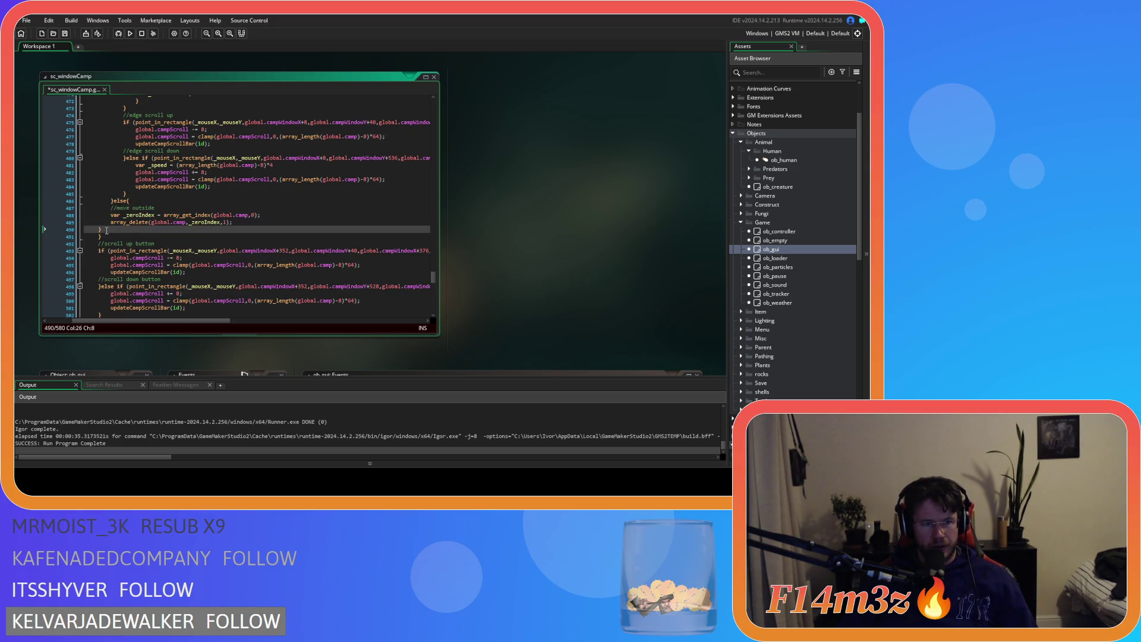
key(ctrl+z)
key(ctrl+z)
key(ctrl+z)
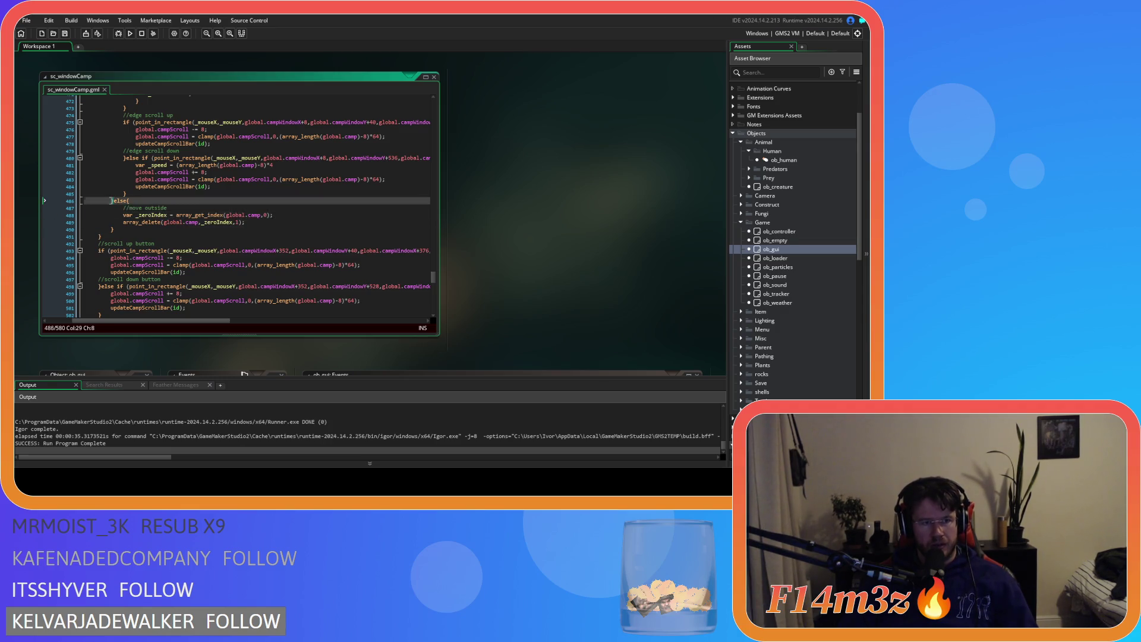
scroll(182, 270, up, 15)
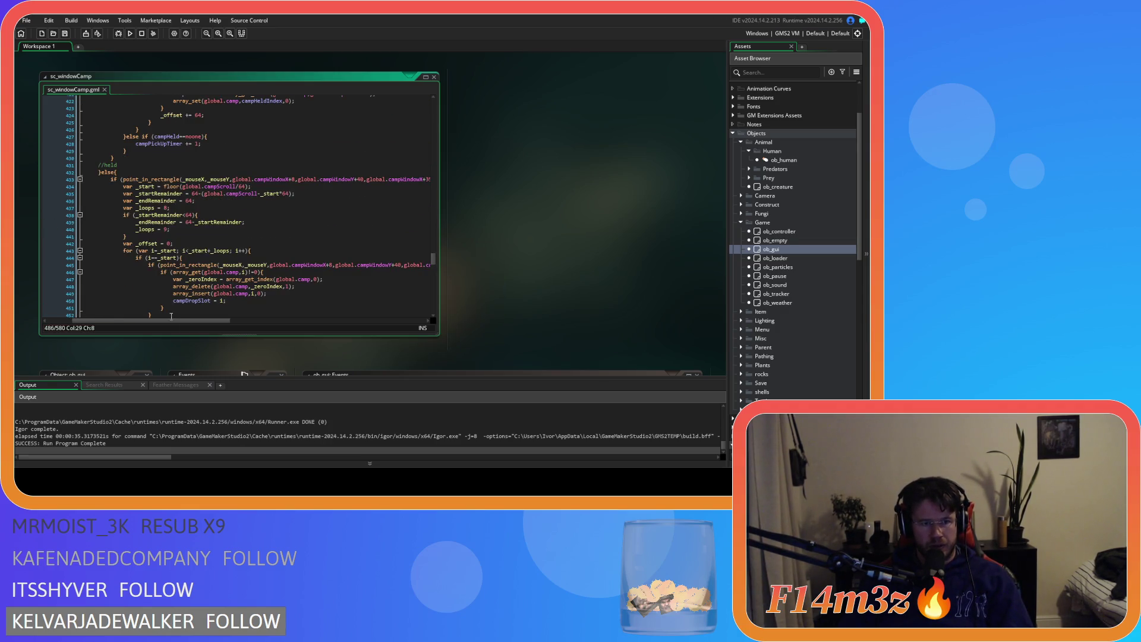
scroll(248, 322, left, 3)
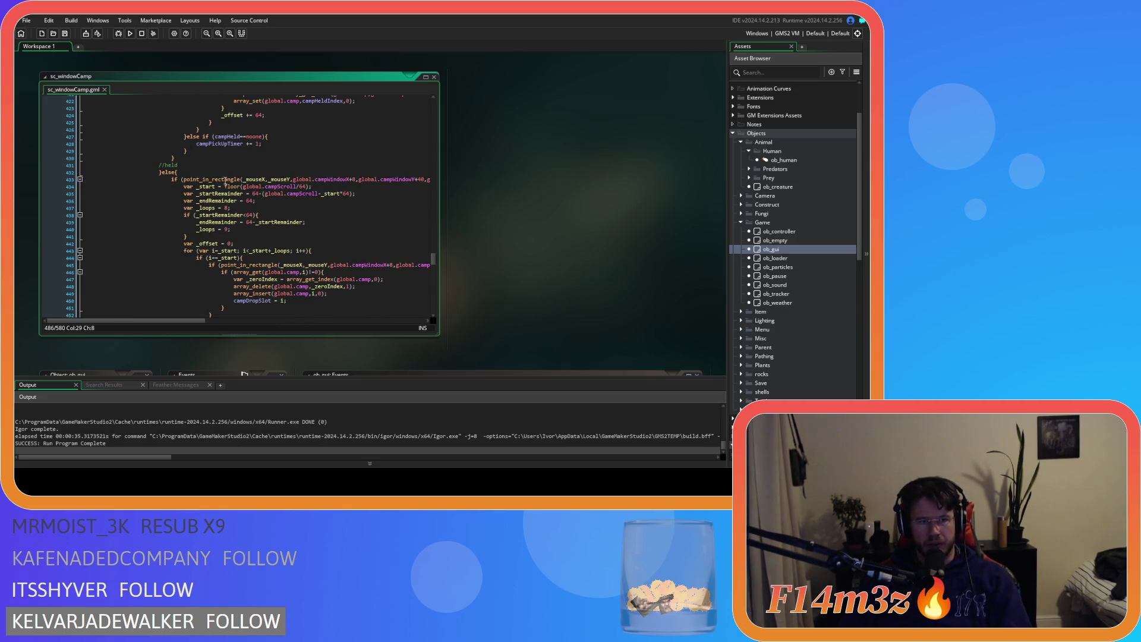
scroll(255, 208, down, 2)
Review the move-outside else branch and its array_delete line, then build and run the game with F5
drag(258, 169, 252, 239)
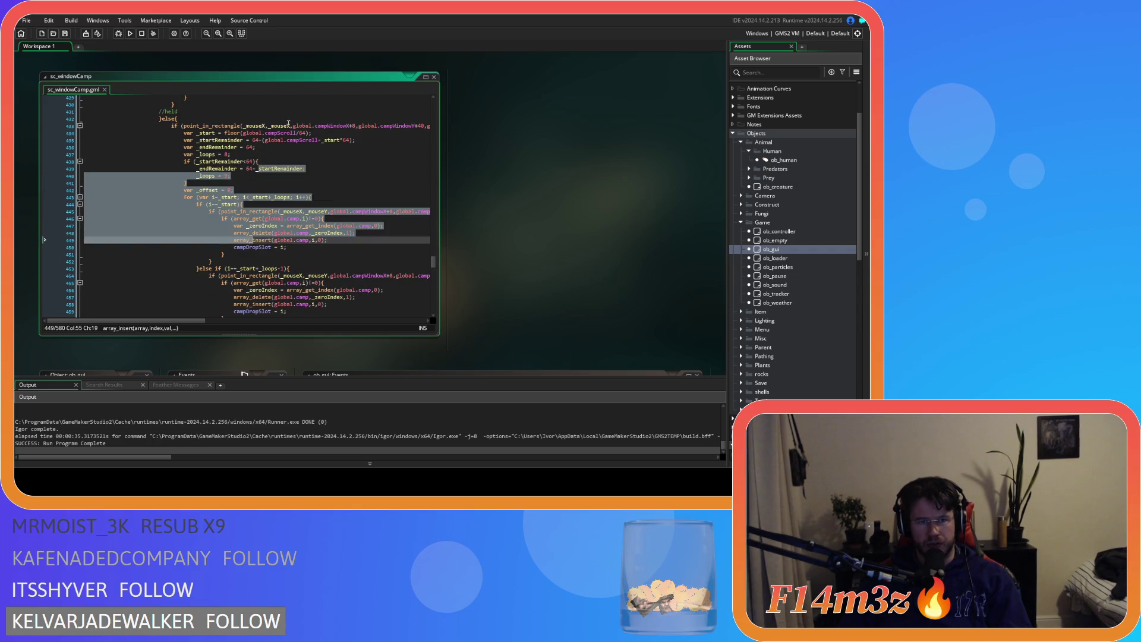
click(289, 121)
scroll(288, 123, down, 15)
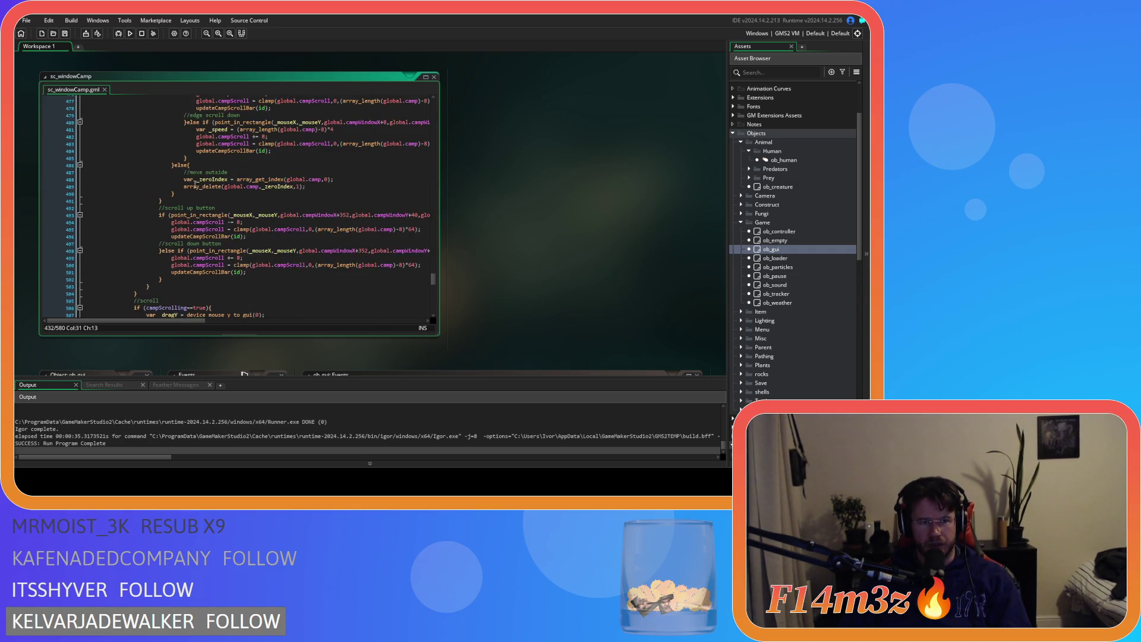
click(234, 172)
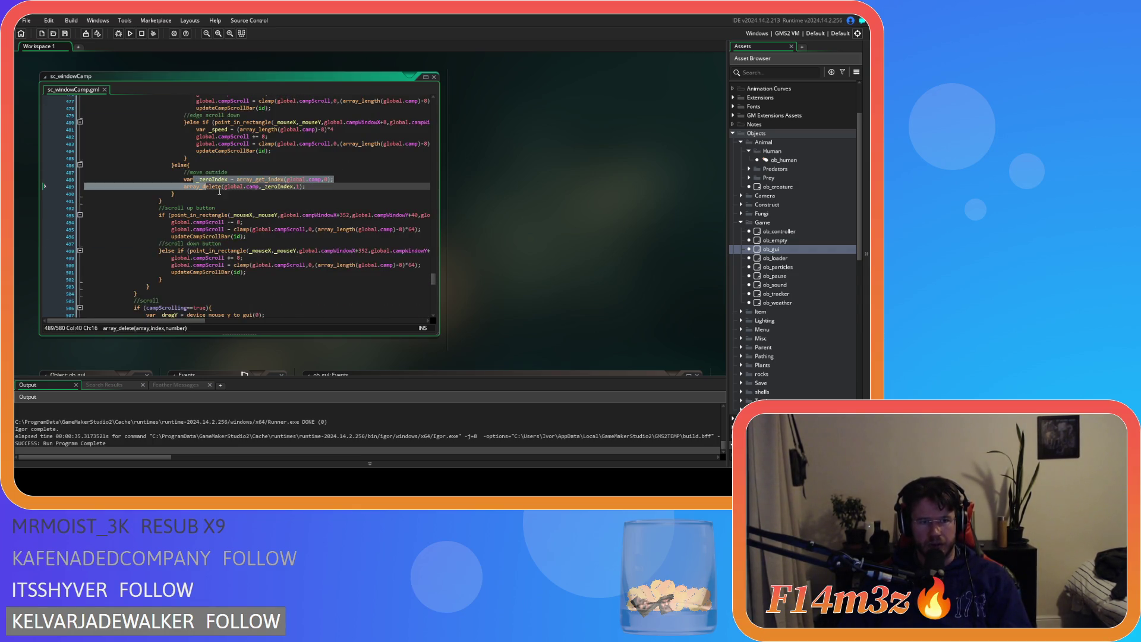
click(328, 186)
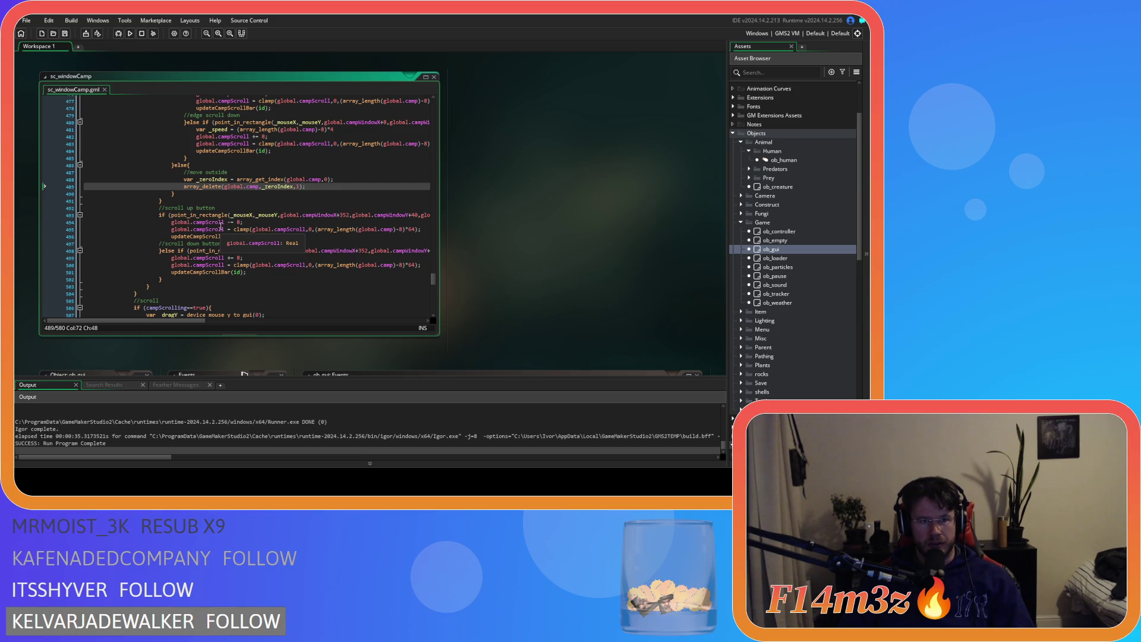
key(F5)
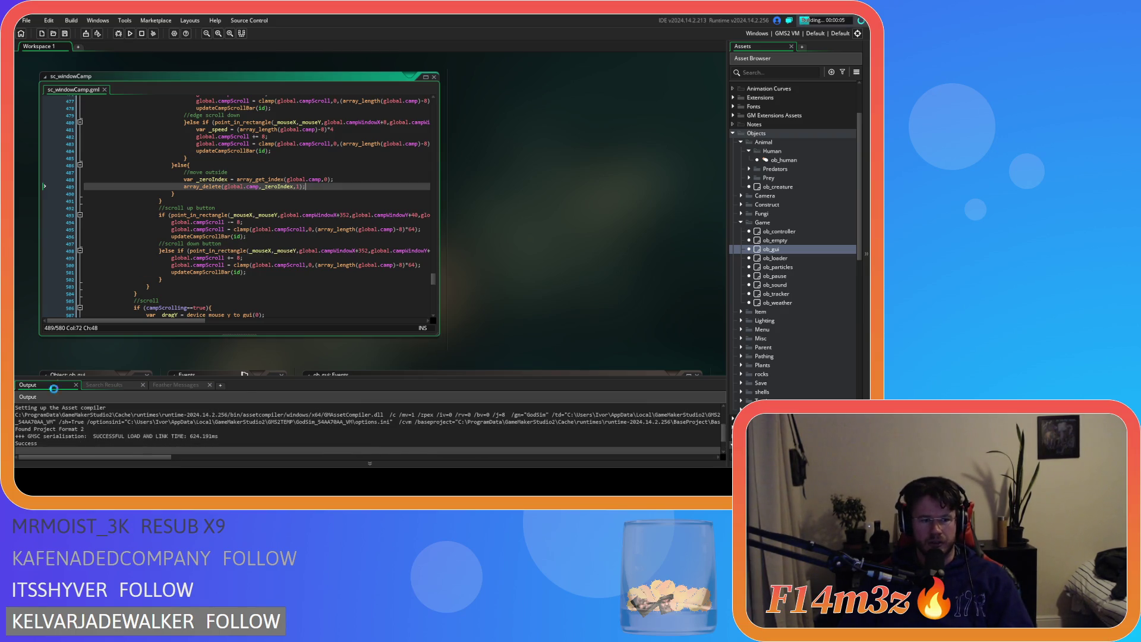
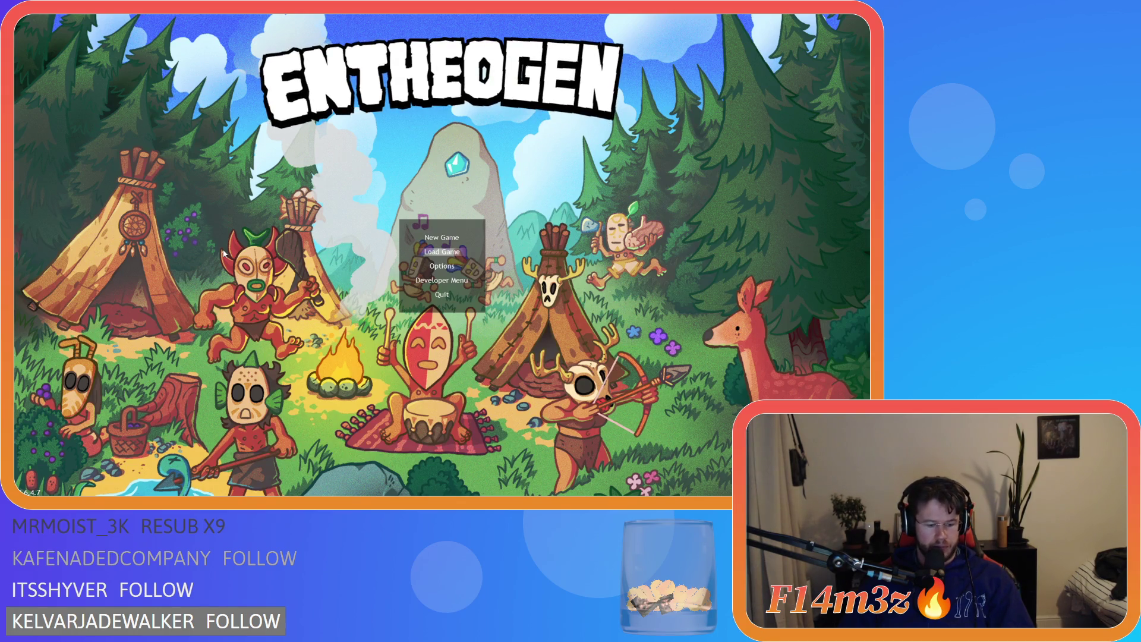
Quickload the save, open the Camp window and drag the Store entry further down the camp list
key(Return)
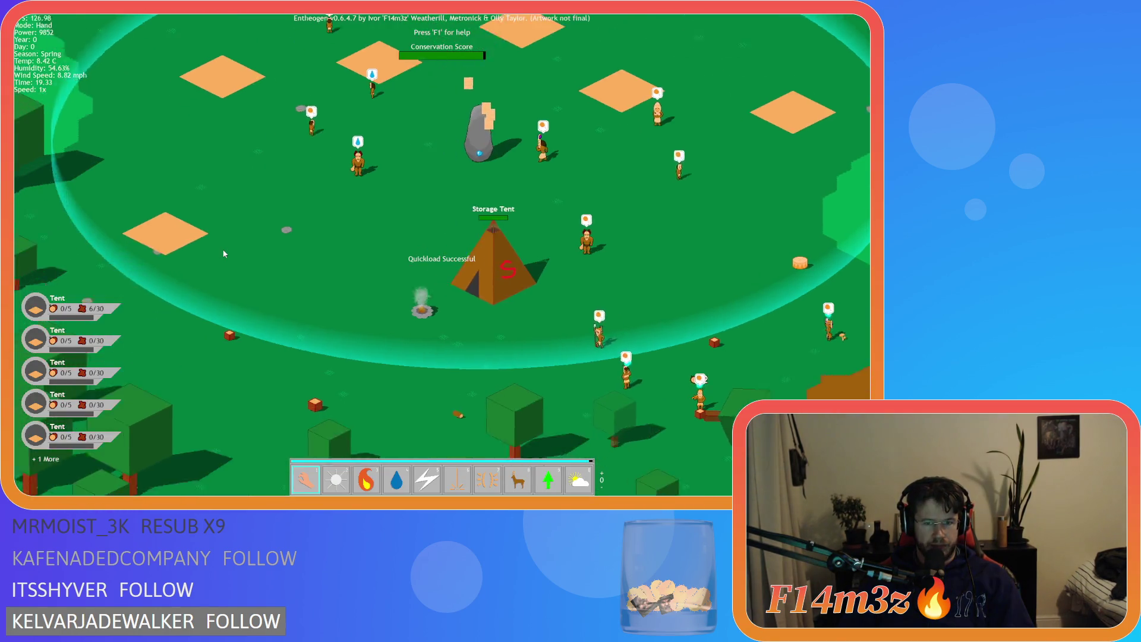
click(250, 223)
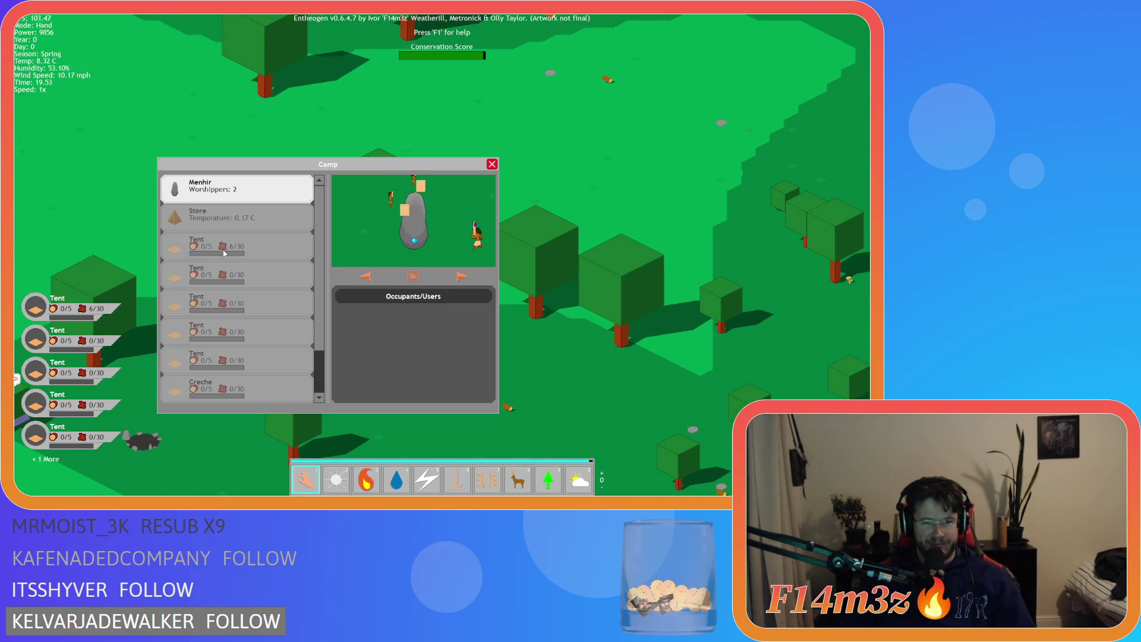
mouse_move(250, 224)
mouse_down()
mouse_move(91, 219)
mouse_move(216, 211)
mouse_move(152, 253)
mouse_up()
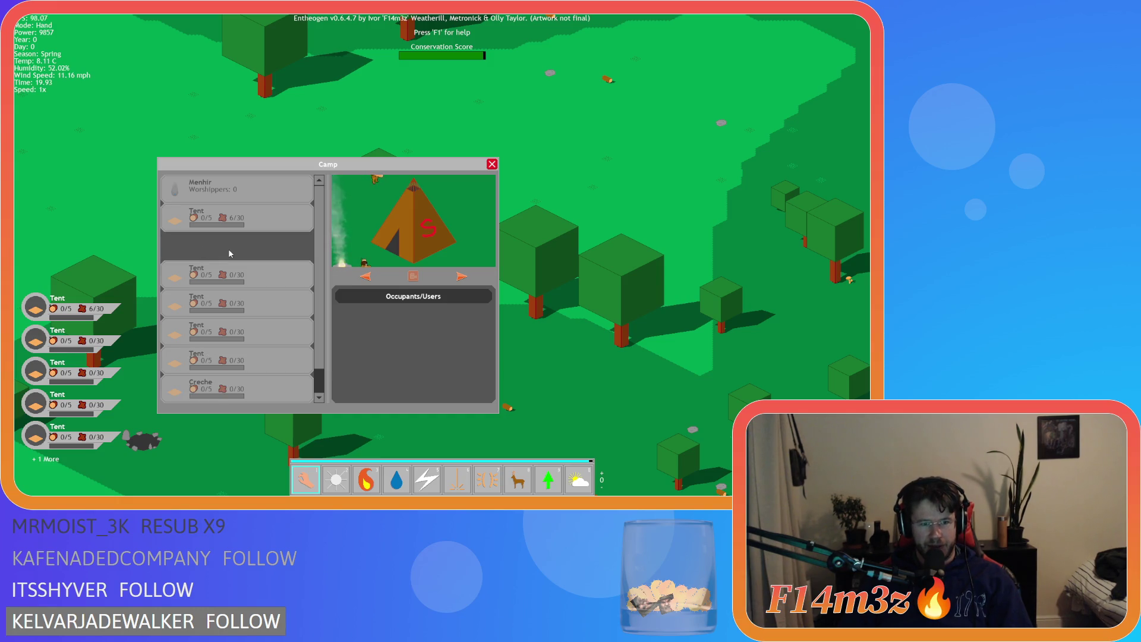
mouse_move(32, 208)
mouse_down()
mouse_move(183, 115)
mouse_move(250, 240)
mouse_move(265, 230)
mouse_up()
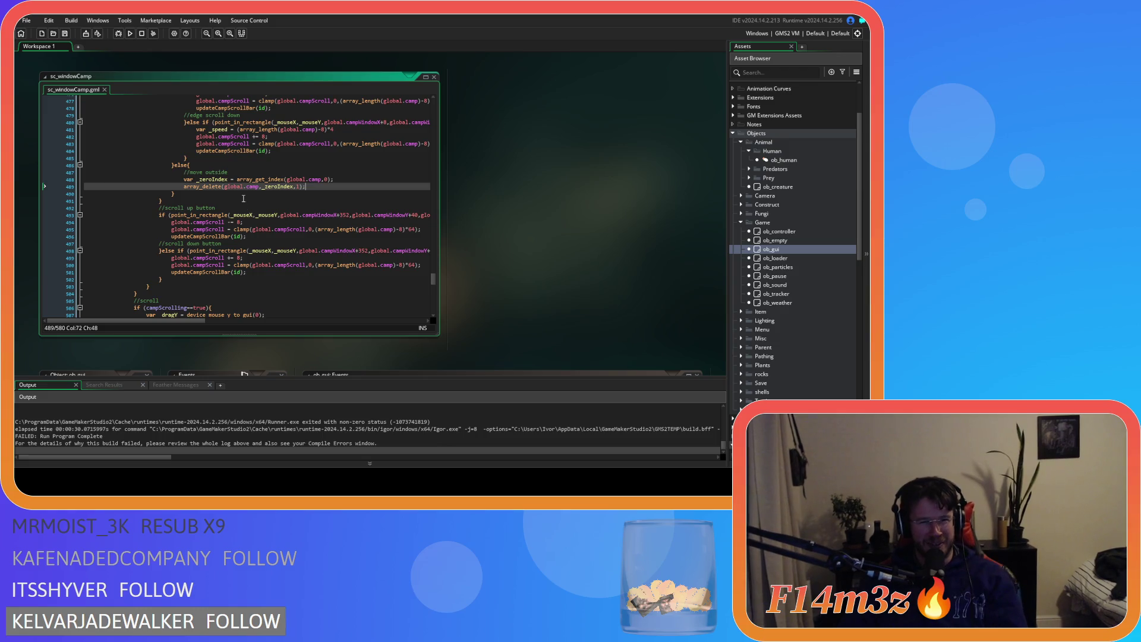
scroll(316, 187, up, 20)
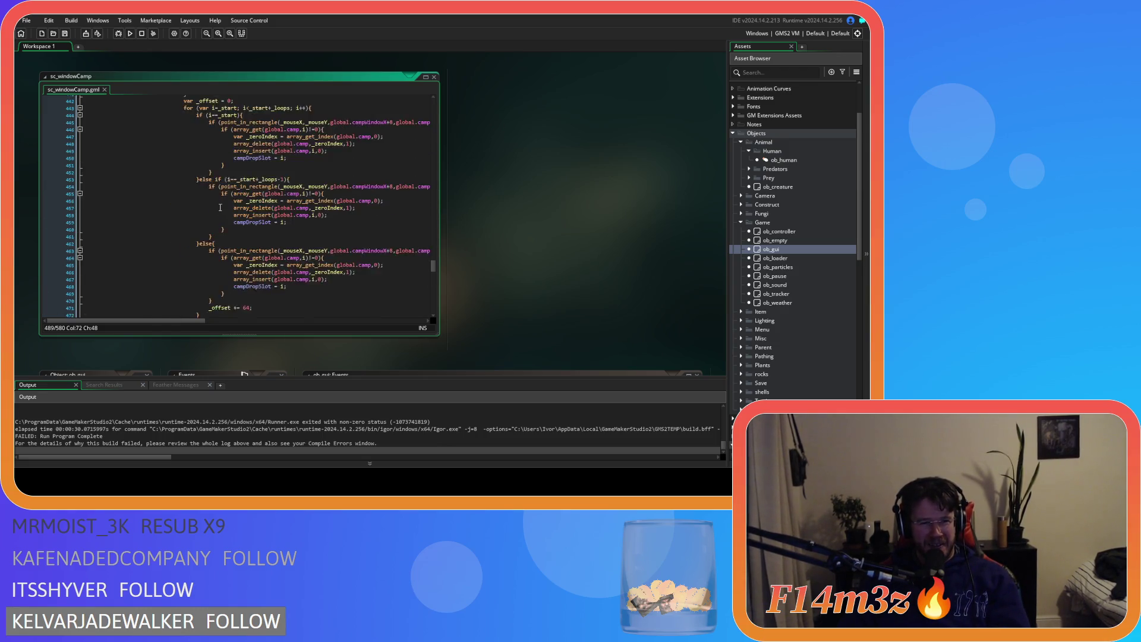
scroll(226, 208, down, 20)
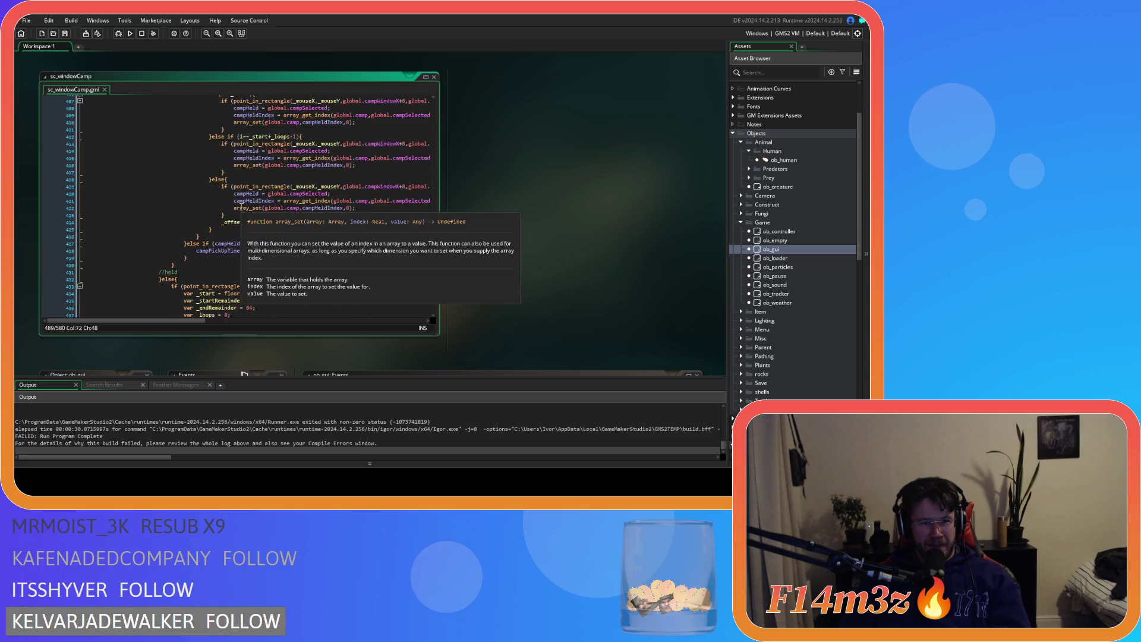
scroll(241, 206, down, 4)
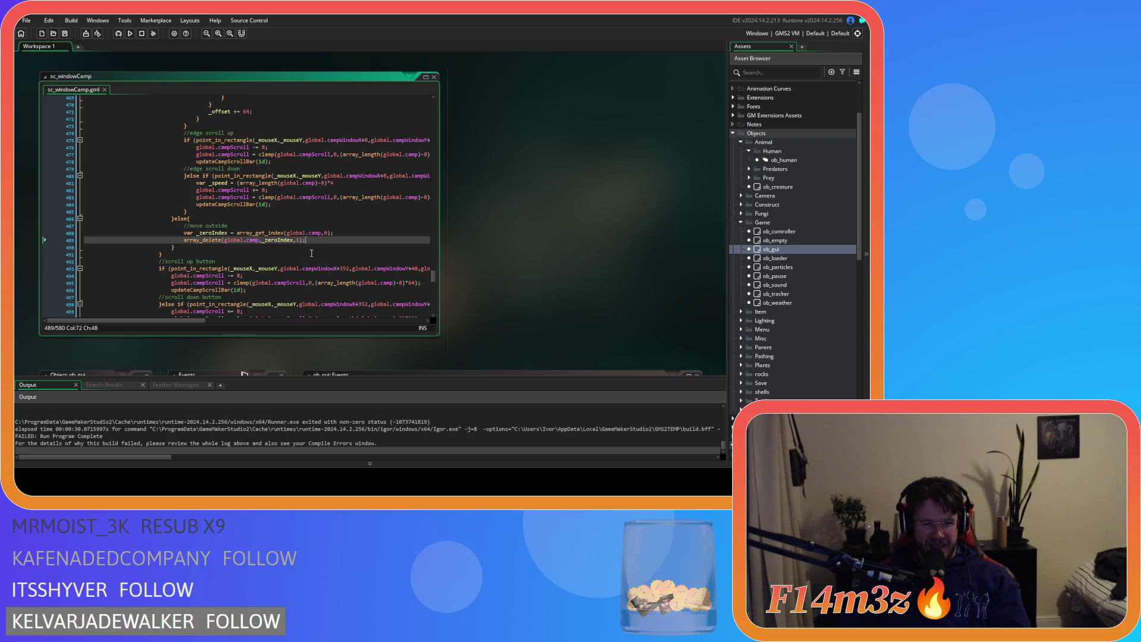
click(160, 214)
scroll(311, 273, up, 15)
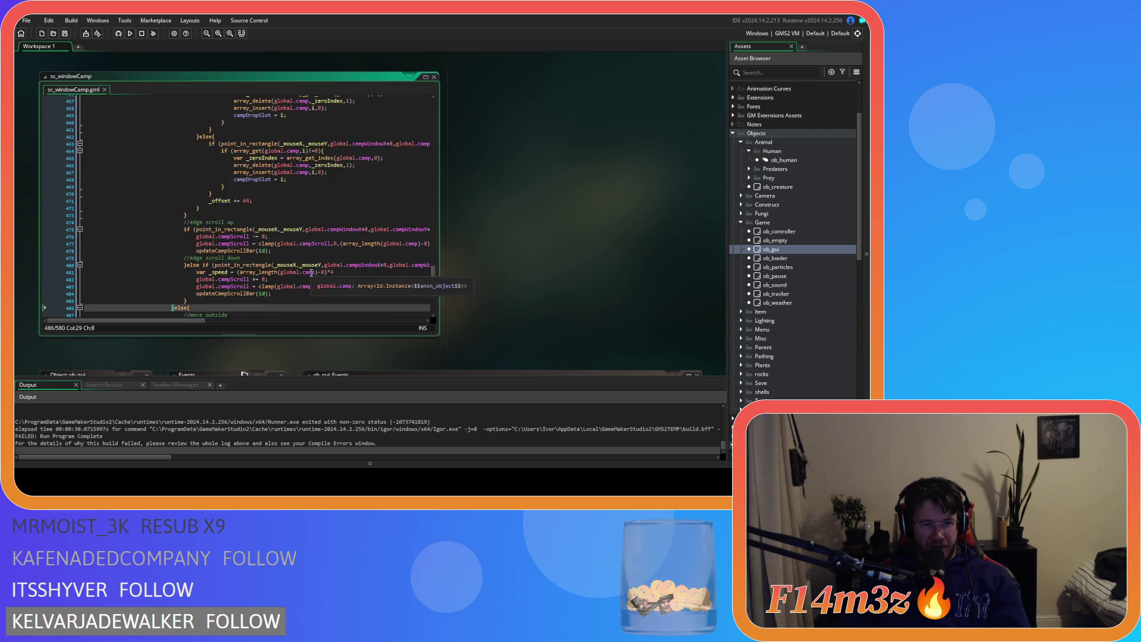
scroll(311, 272, down, 4)
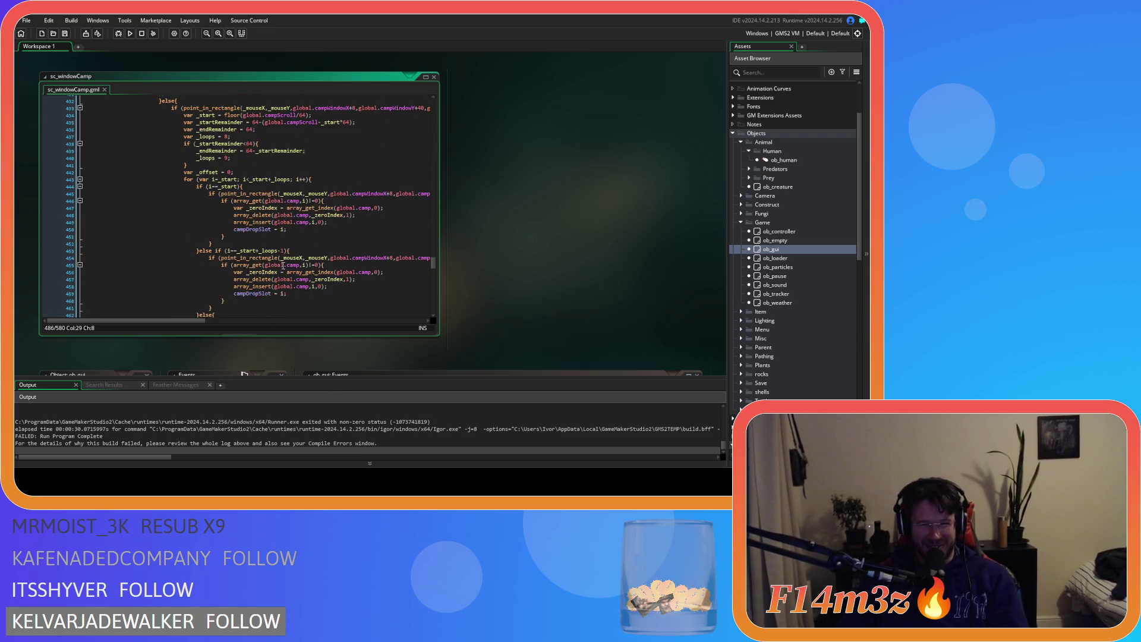
scroll(228, 269, down, 7)
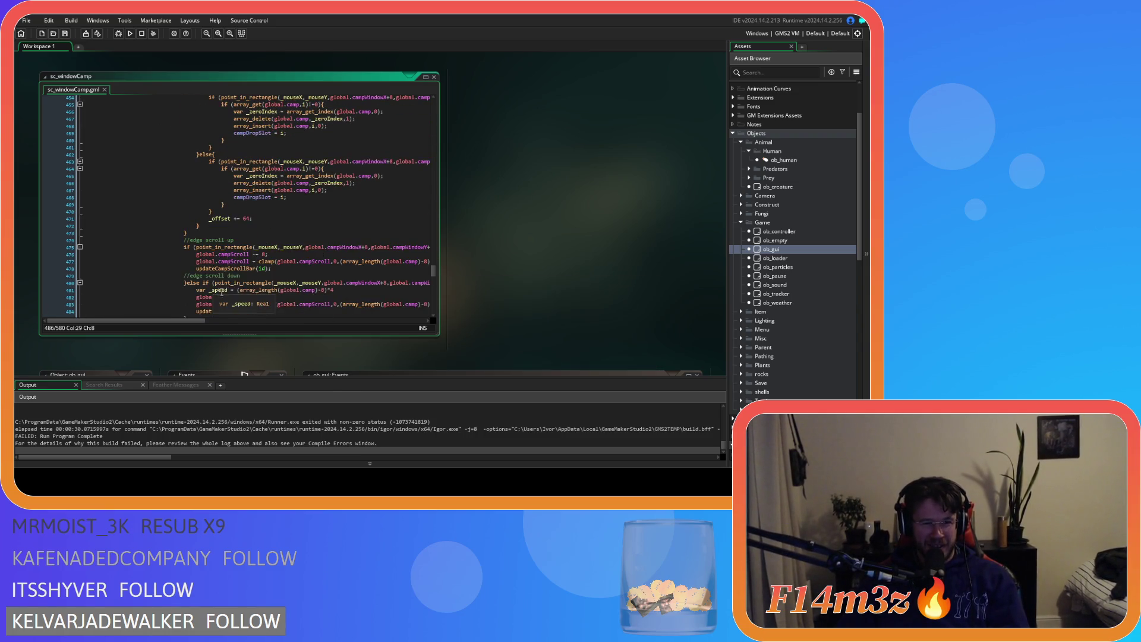
scroll(248, 291, up, 10)
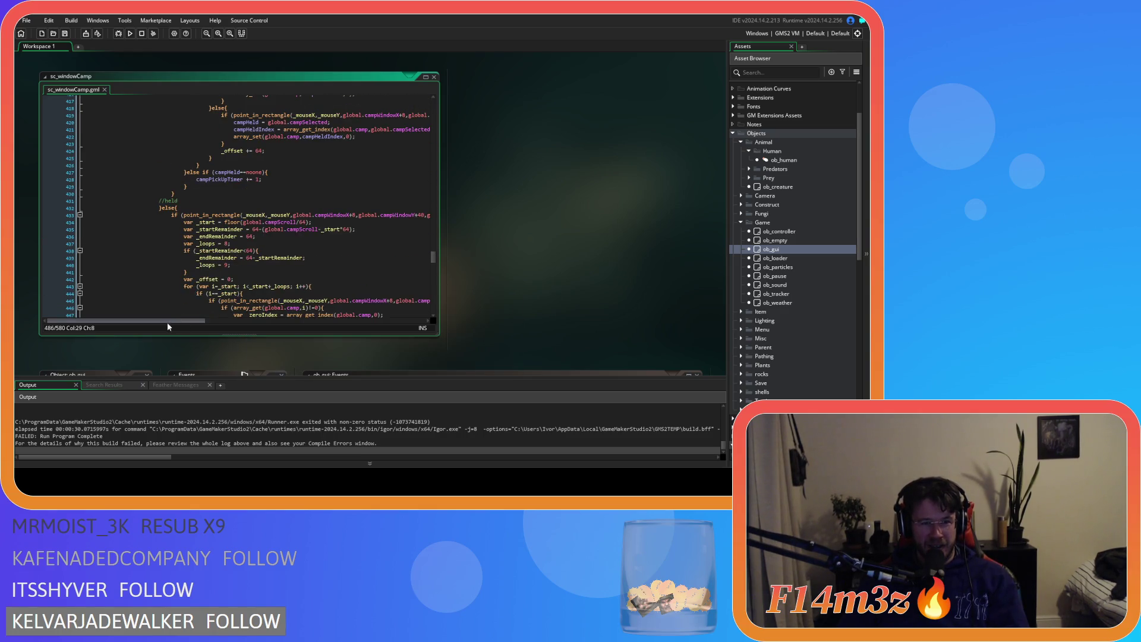
mouse_move(169, 320)
mouse_down()
mouse_move(281, 322)
mouse_move(147, 320)
mouse_up()
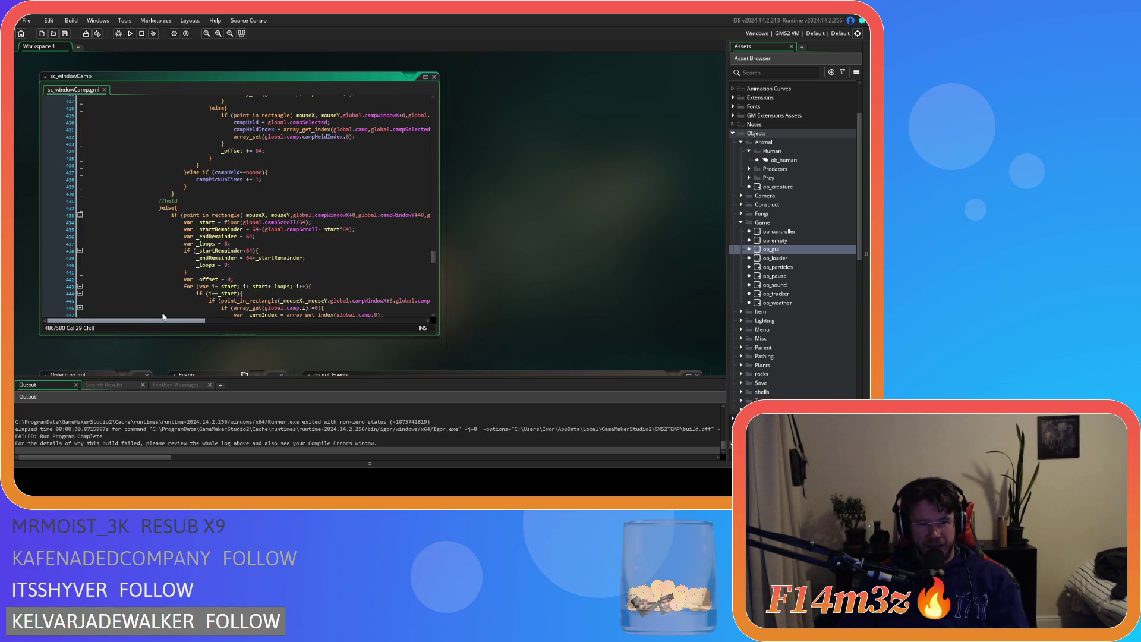
scroll(203, 281, down, 8)
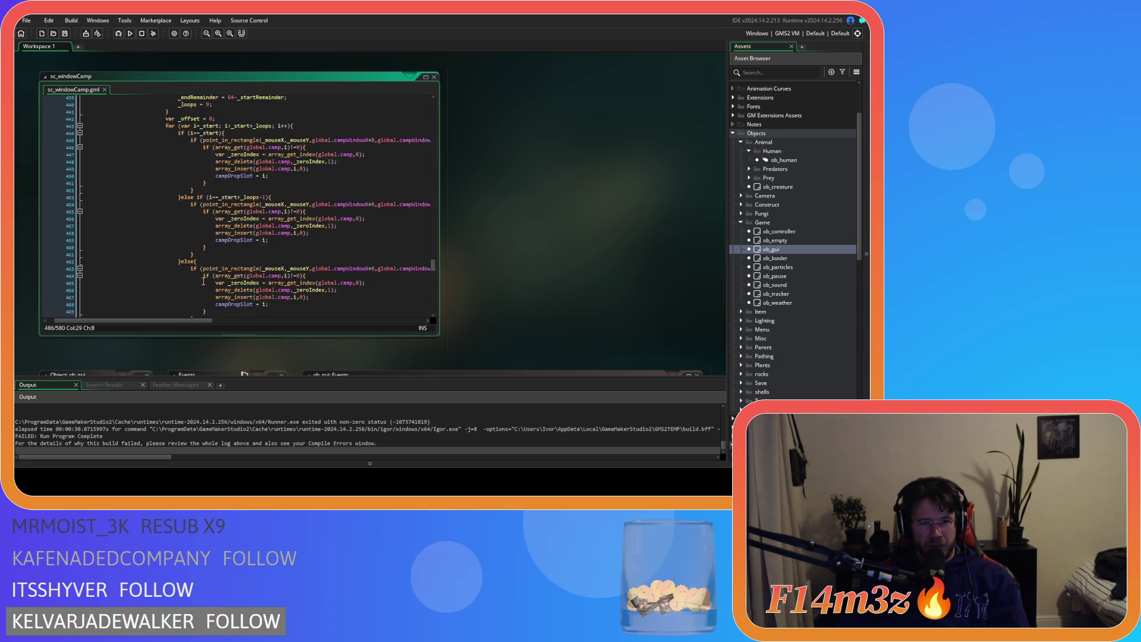
scroll(204, 282, down, 8)
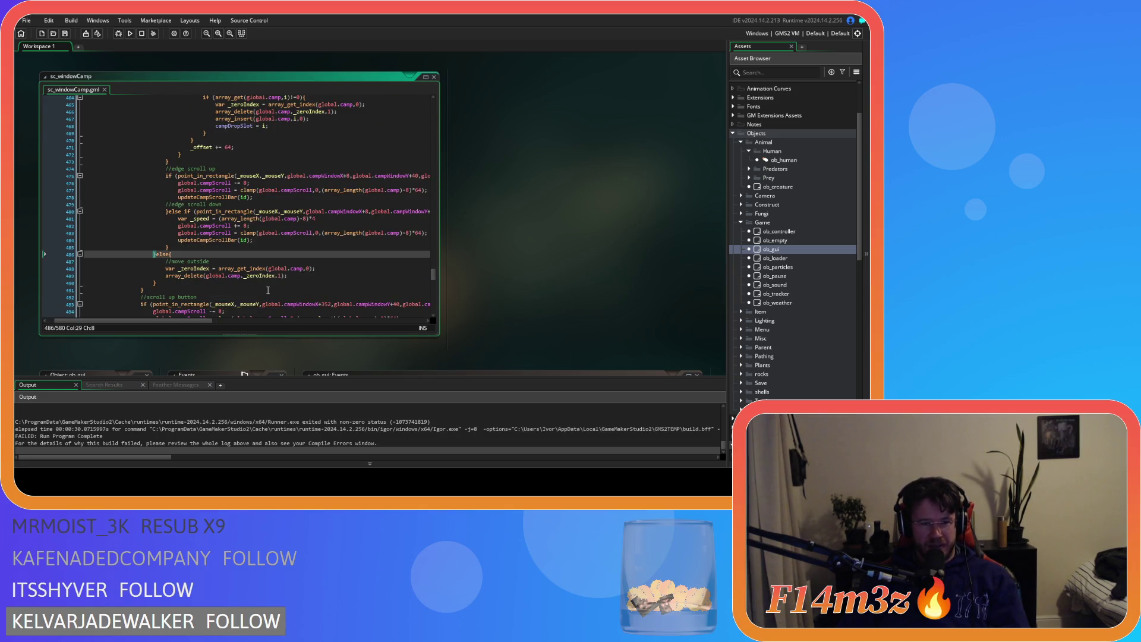
click(312, 268)
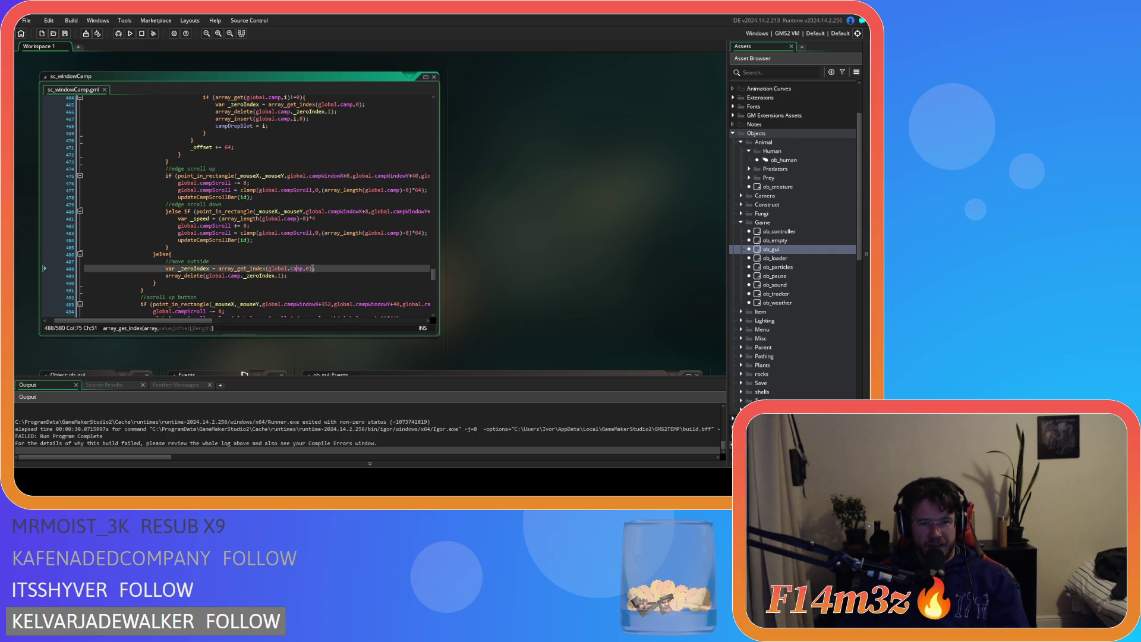
scroll(299, 310, up, 9)
scroll(298, 310, up, 2)
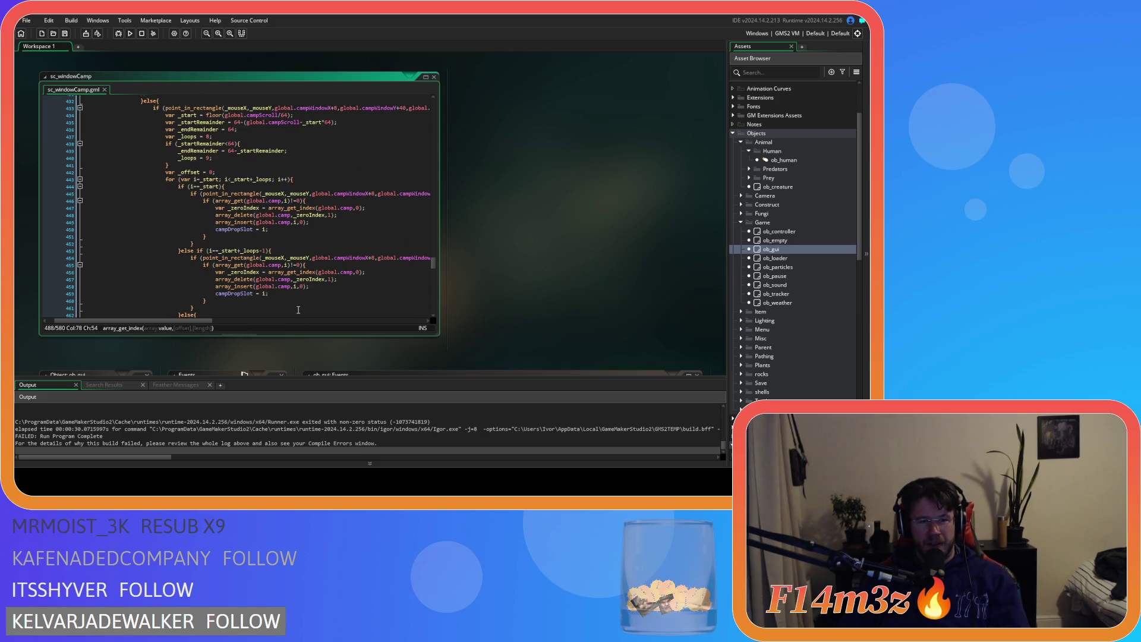
scroll(299, 309, down, 12)
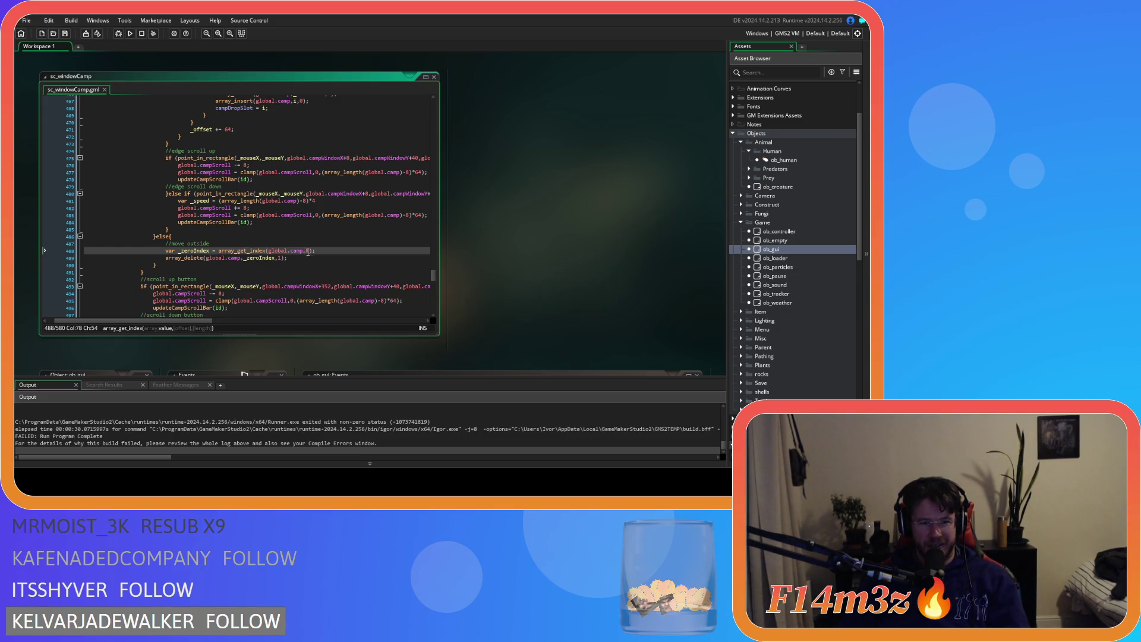
drag(314, 250, 222, 250)
key(ctrl+c)
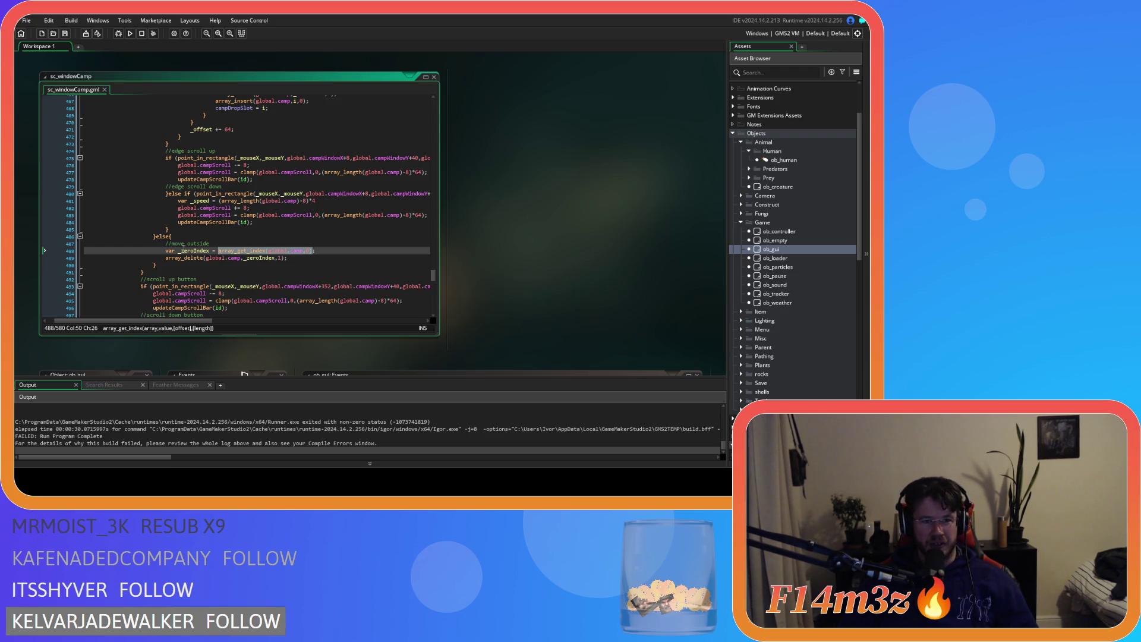
Turn line 486's else into else if (array_get_index(global.camp,0)!=-1) and save the script
click(171, 236)
text(if ()
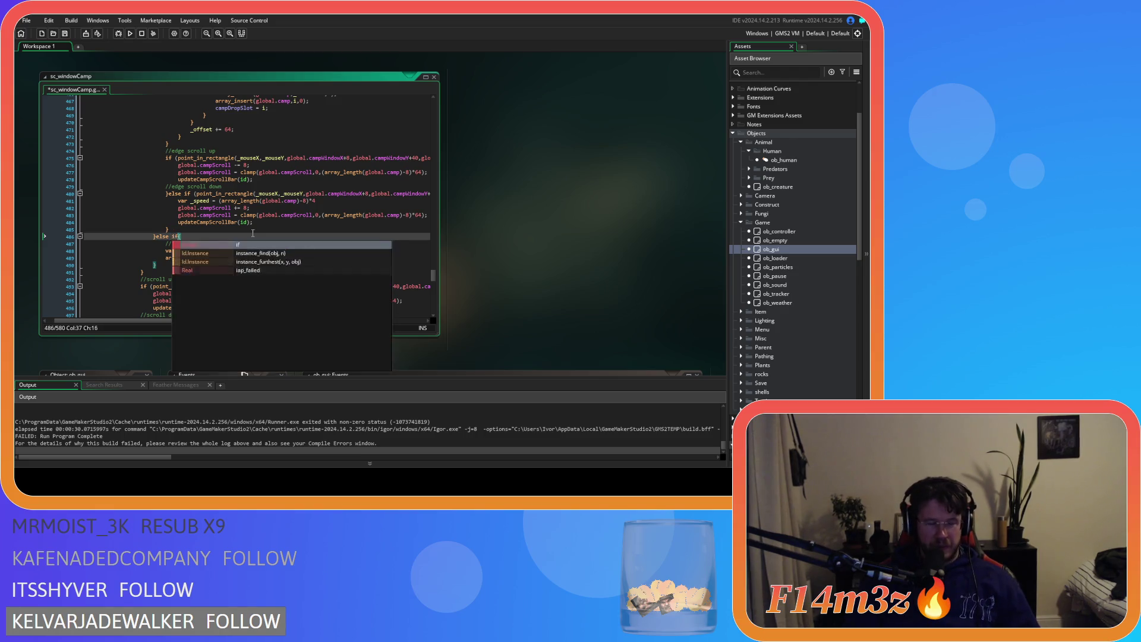
key(ctrl+v)
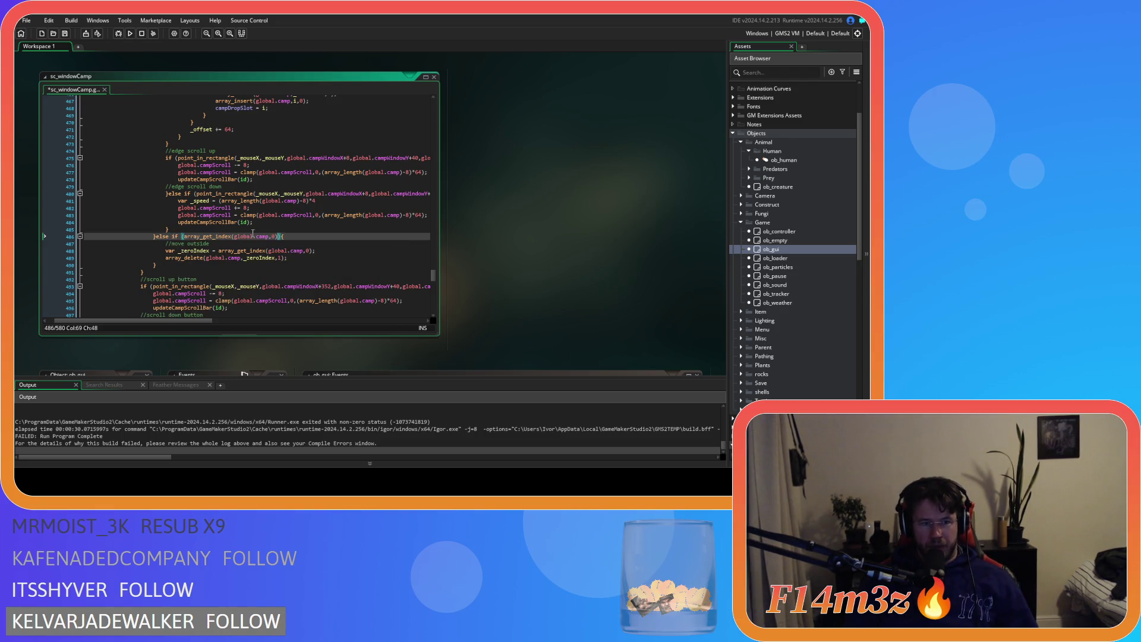
click(219, 236)
scroll(238, 236, down, 2)
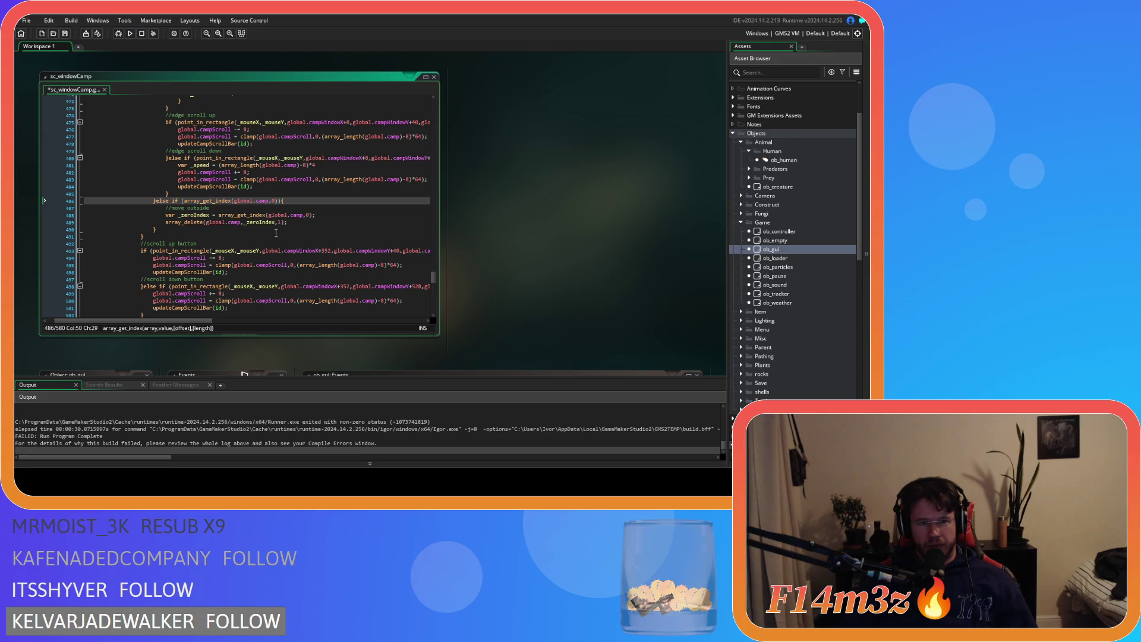
click(279, 200)
text(!=)
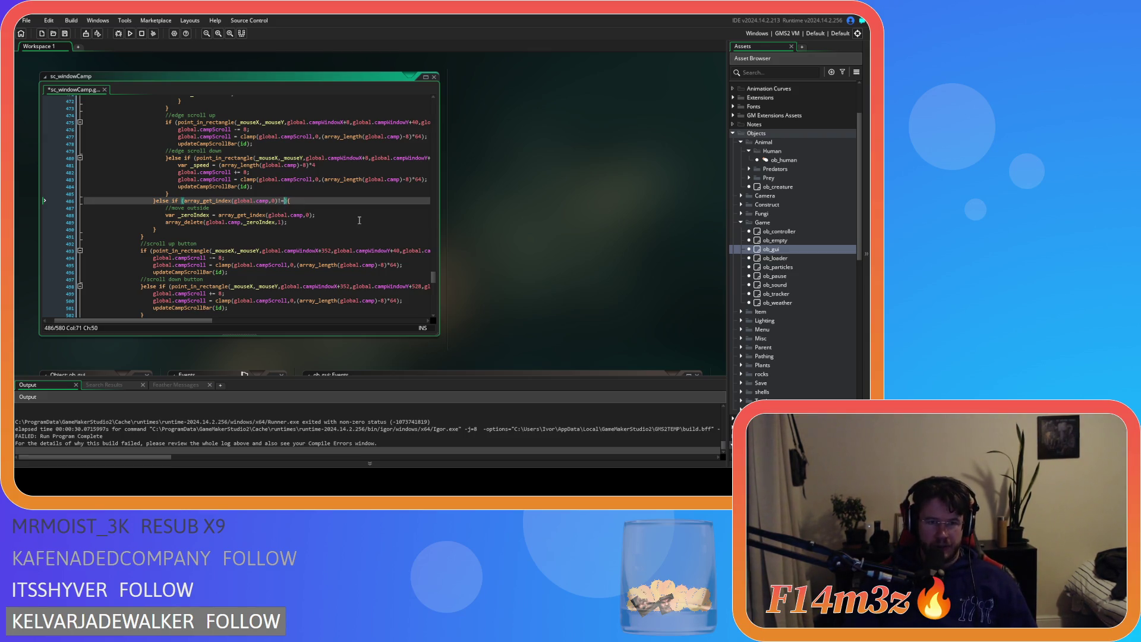
text(-1)
key(ctrl+s)
Check the array_get_index usage on line 488, then build and run the game
click(266, 215)
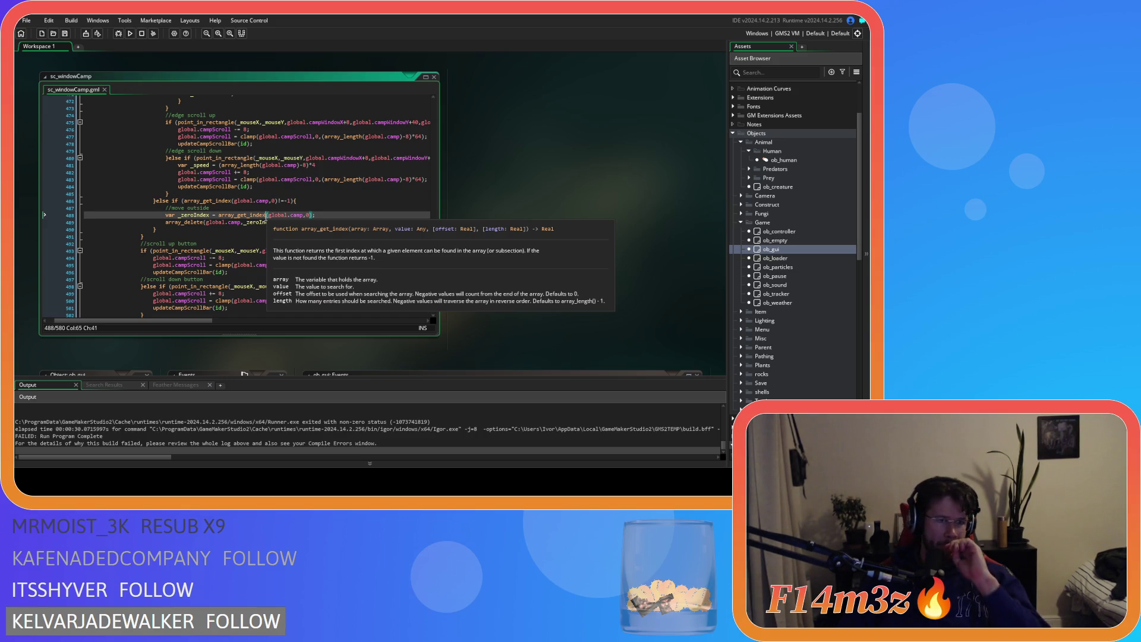
click(317, 214)
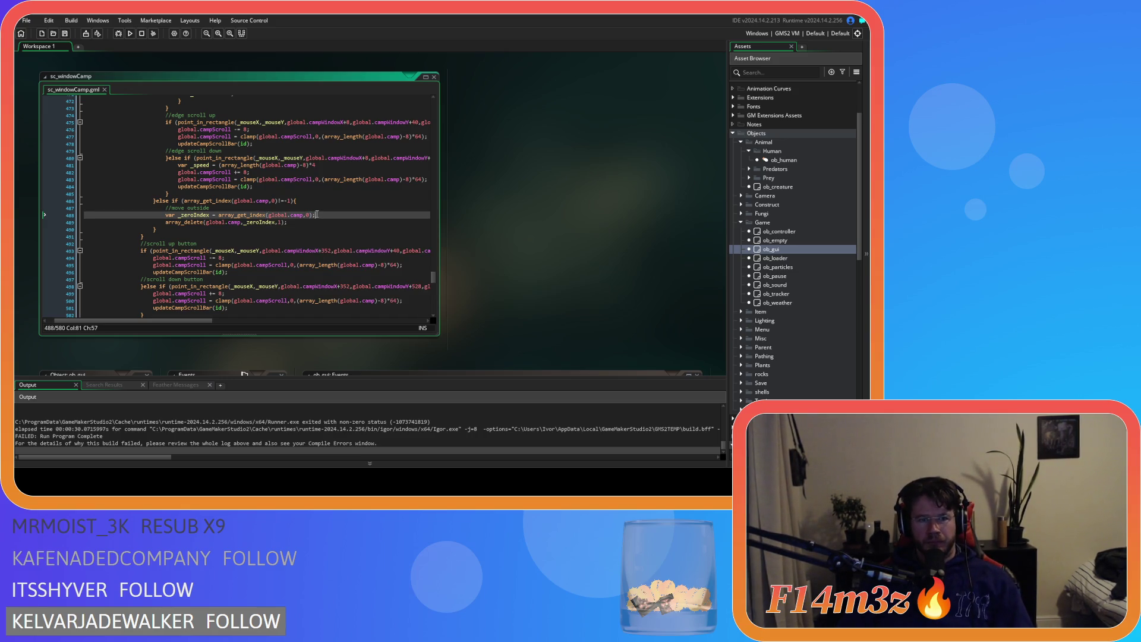
key(F5)
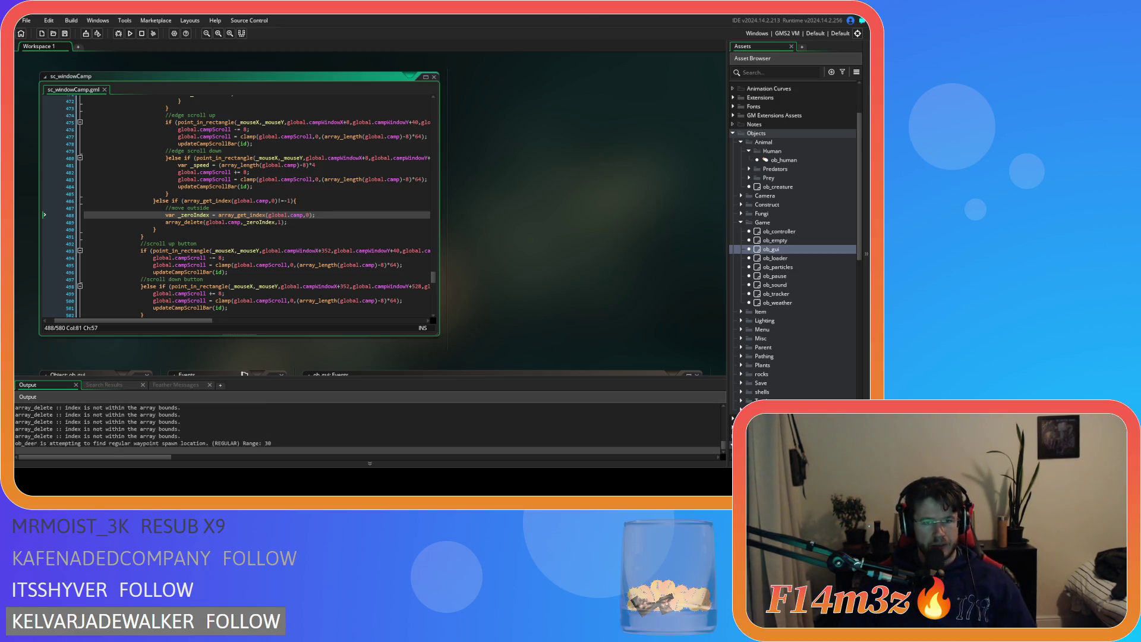
In the running game, pick up the Store entry and drop it above Store in the Camp list
key(alt+Tab)
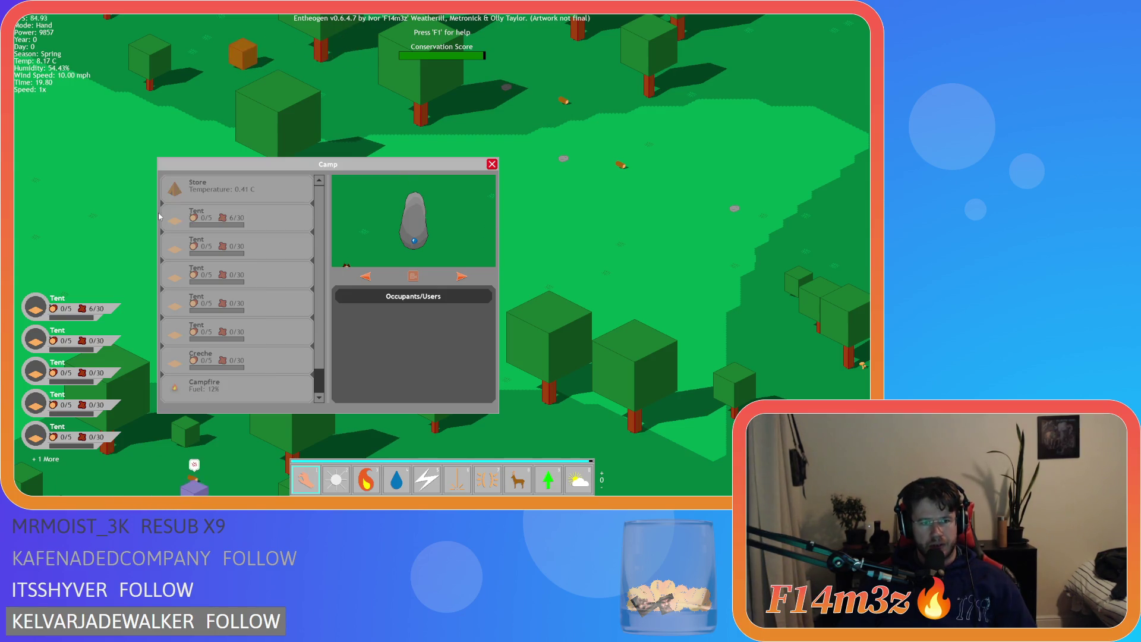
click(159, 216)
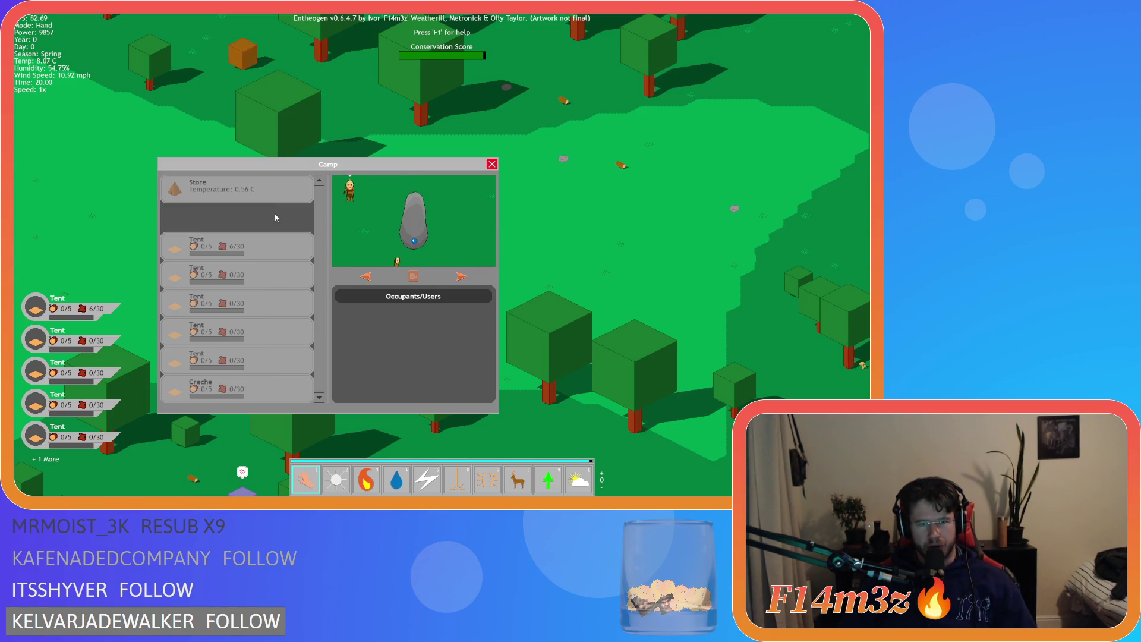
click(262, 194)
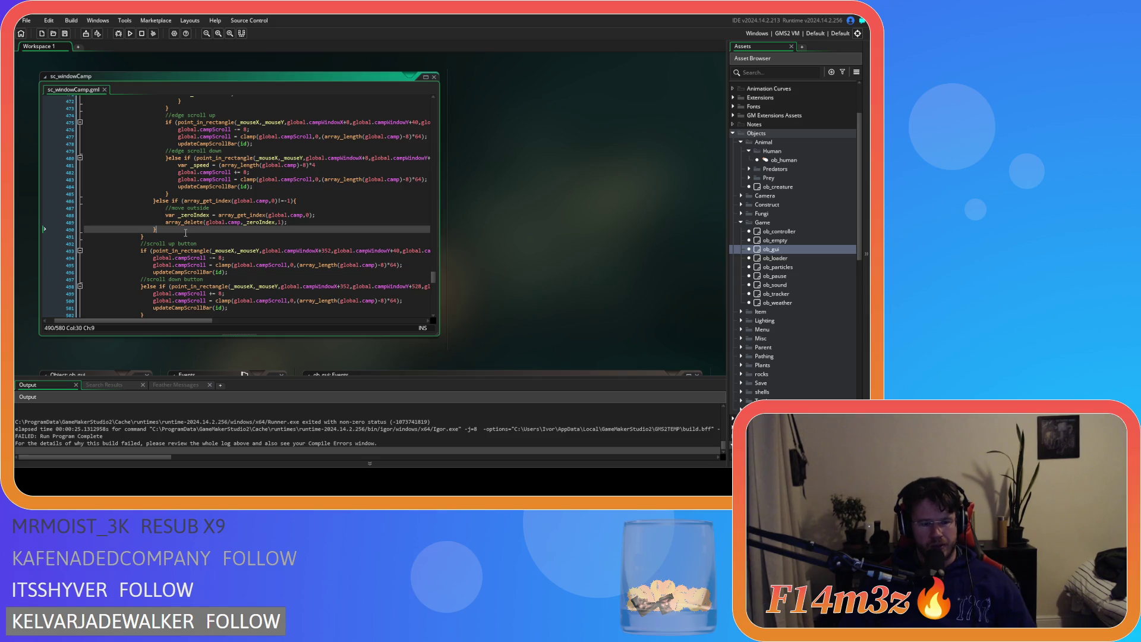
Rebuild and run the game, then carry the held camp entry below the second Tent
key(F5)
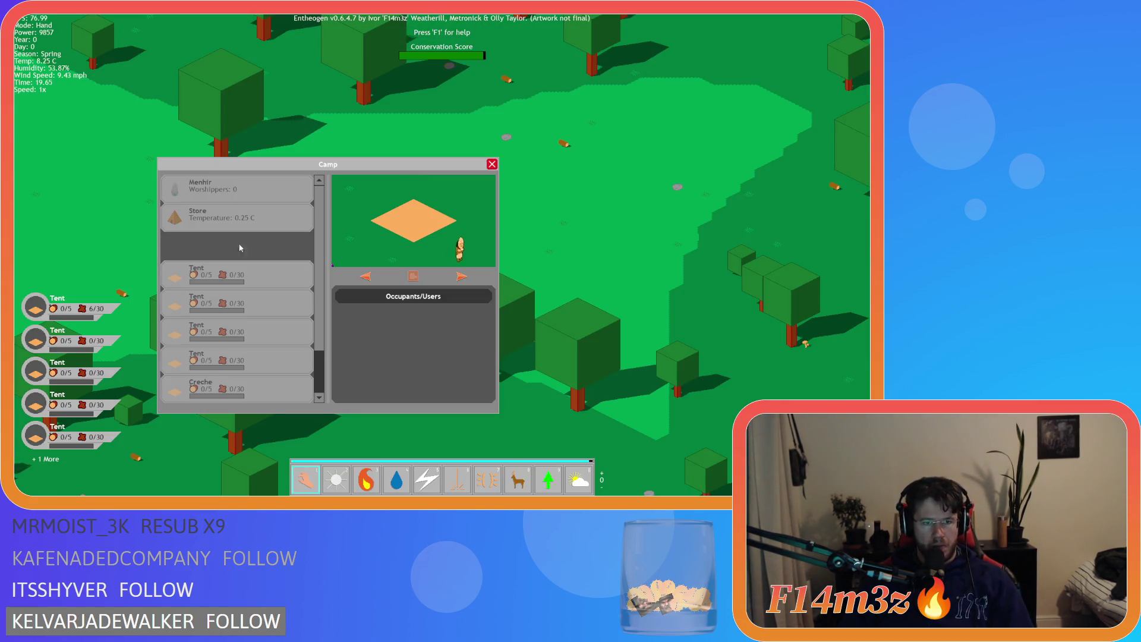
mouse_move(241, 248)
mouse_down()
mouse_move(377, 287)
mouse_move(262, 257)
mouse_move(369, 298)
mouse_move(293, 290)
mouse_move(330, 300)
mouse_move(341, 317)
mouse_move(254, 305)
mouse_move(394, 328)
mouse_move(265, 300)
mouse_up()
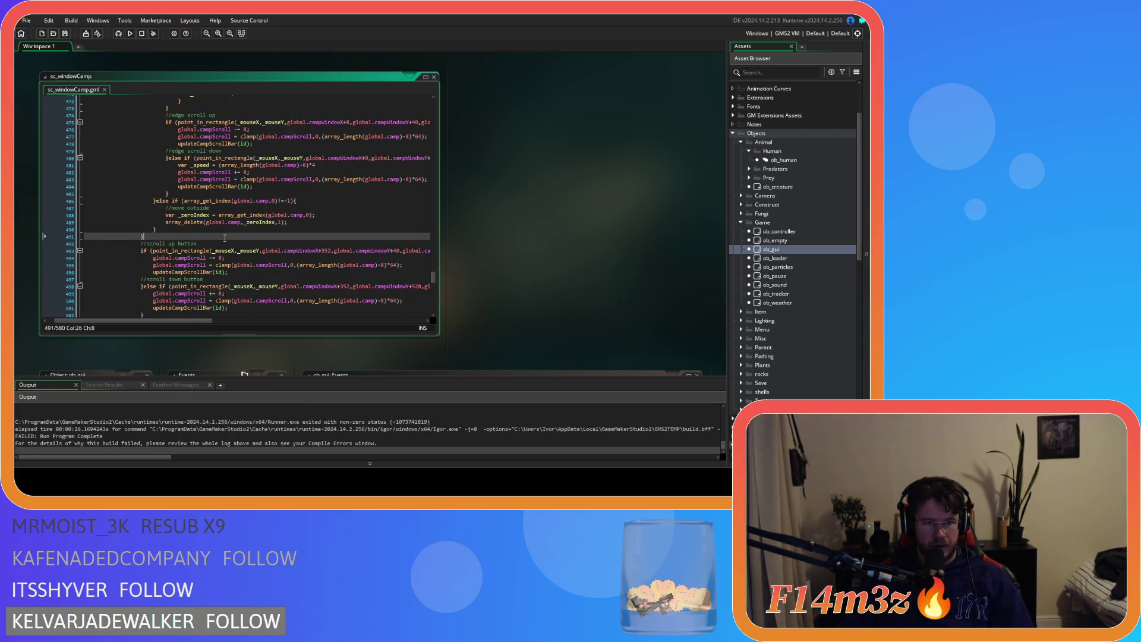
click(247, 222)
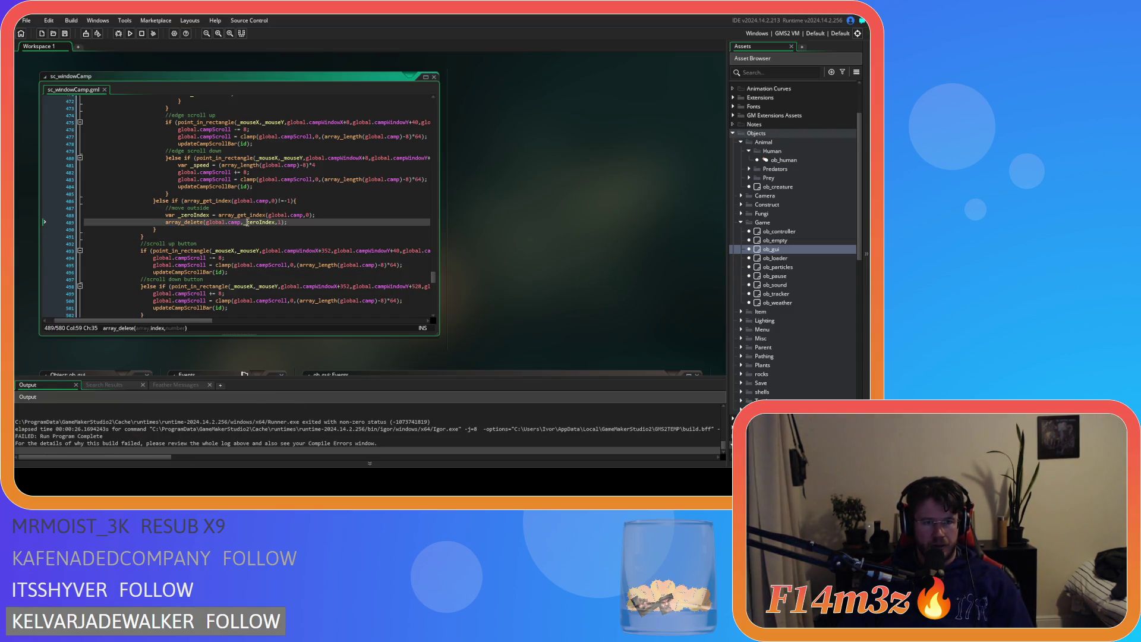
click(281, 222)
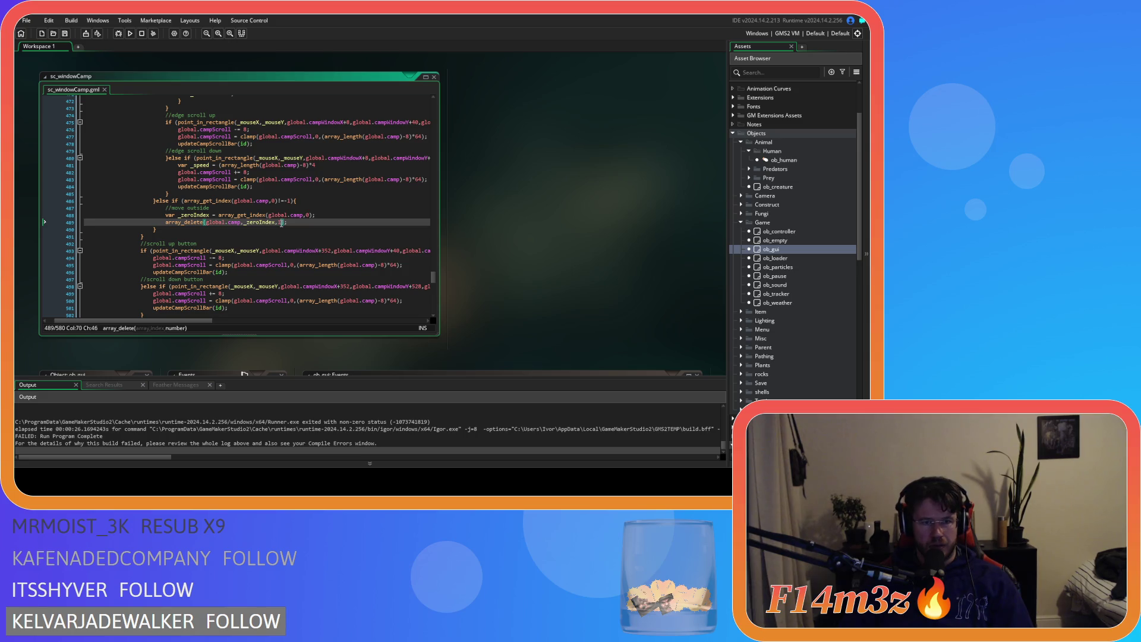
click(216, 215)
drag(216, 200, 277, 202)
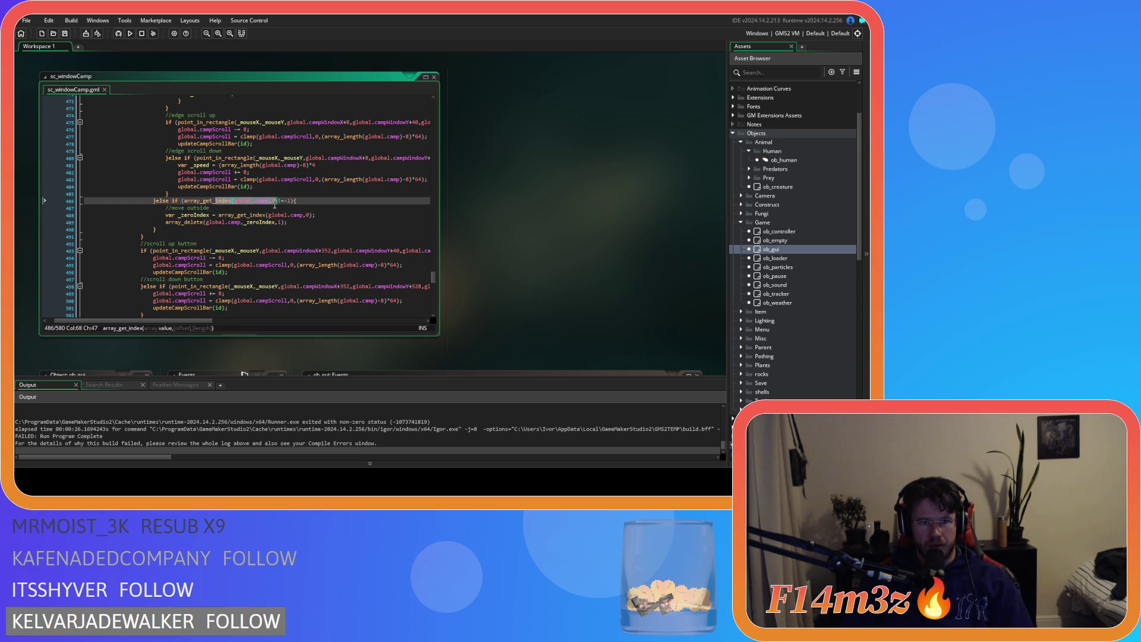
click(273, 202)
scroll(274, 205, up, 3)
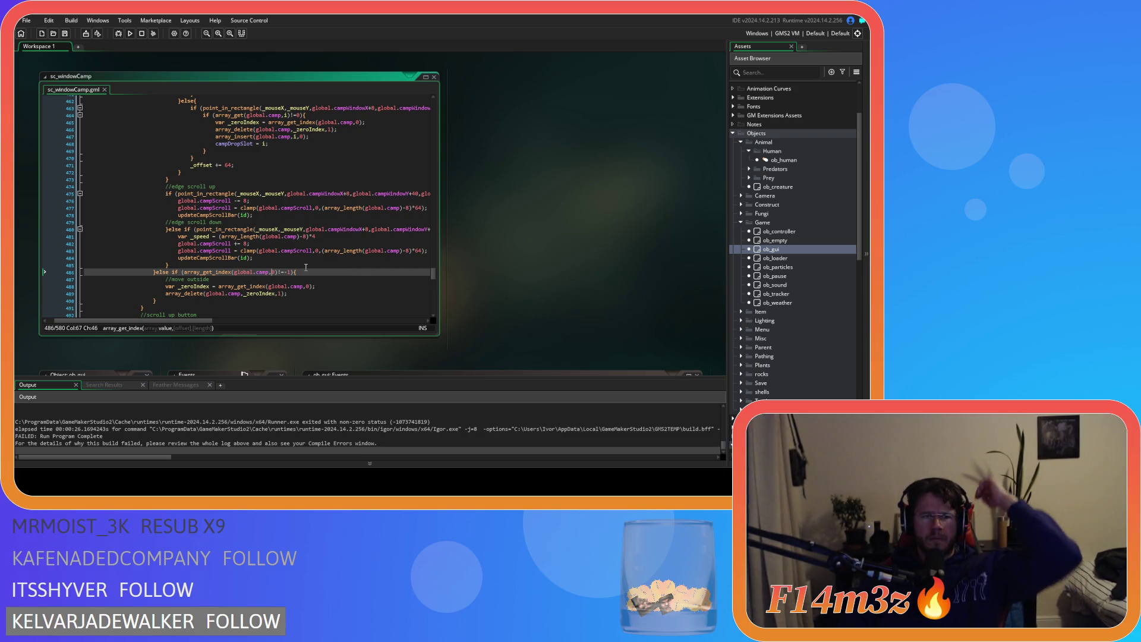
scroll(306, 267, up, 5)
scroll(306, 267, up, 3)
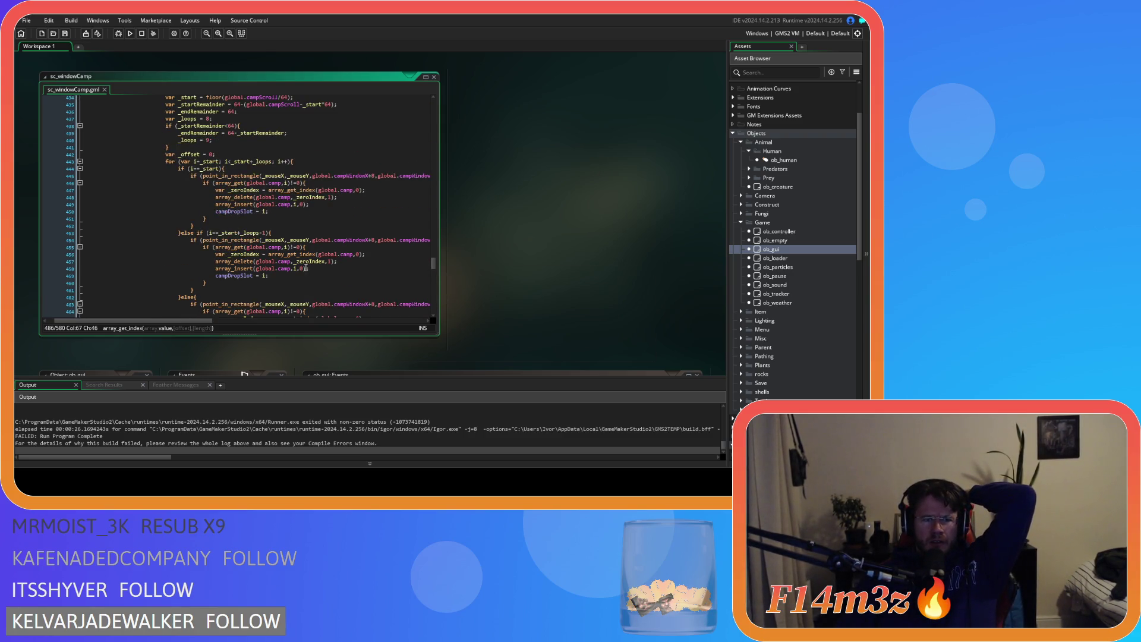
scroll(306, 268, down, 12)
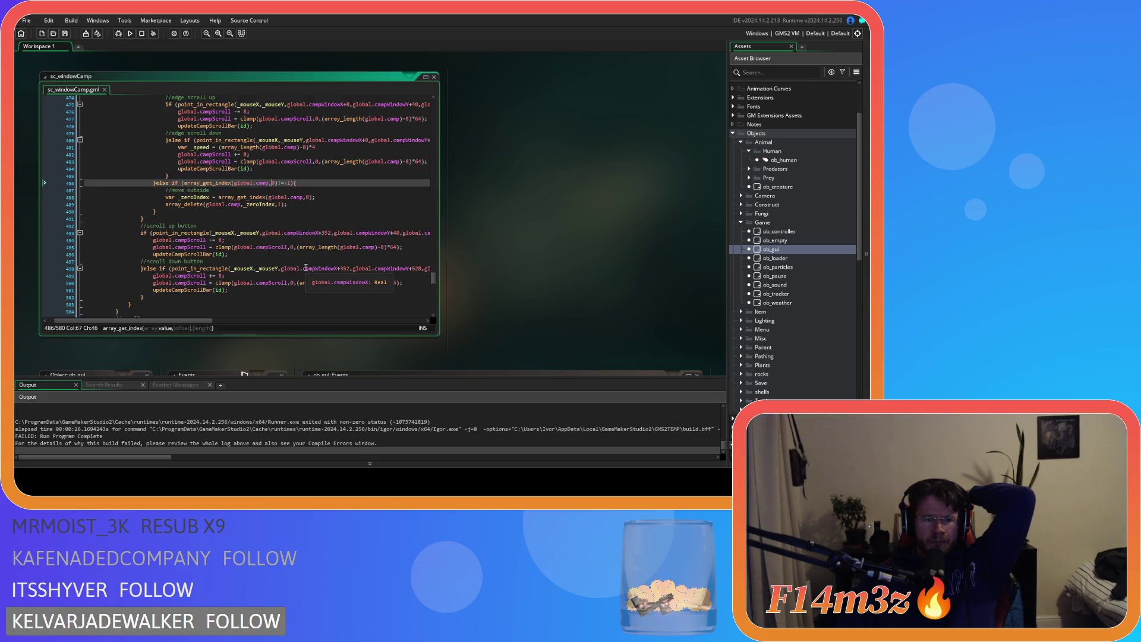
scroll(306, 267, up, 2)
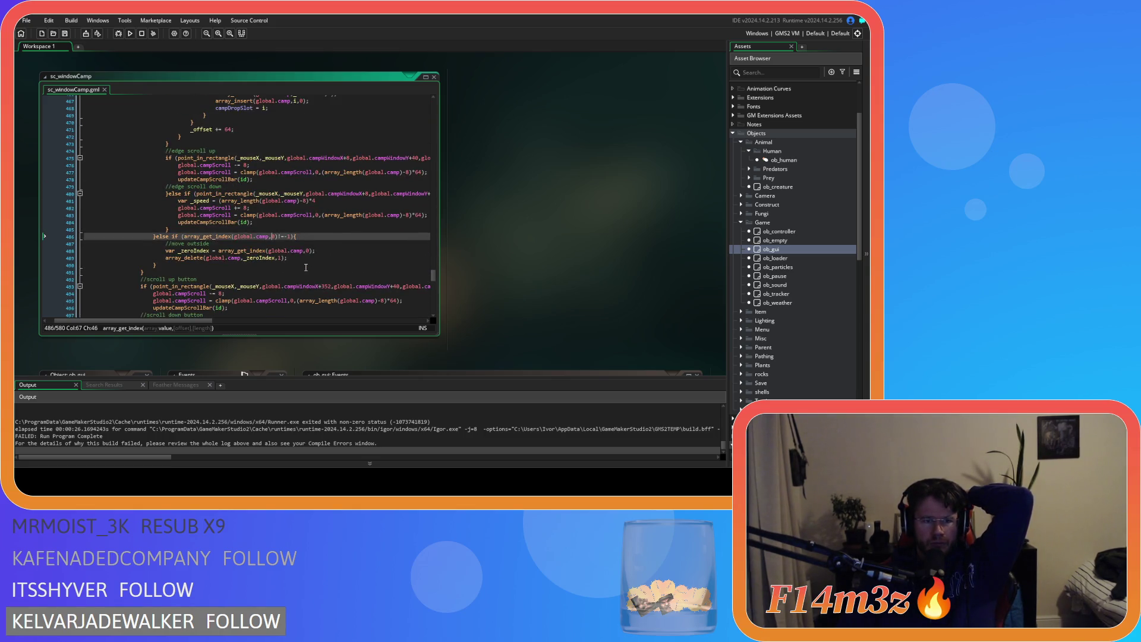
scroll(306, 267, up, 11)
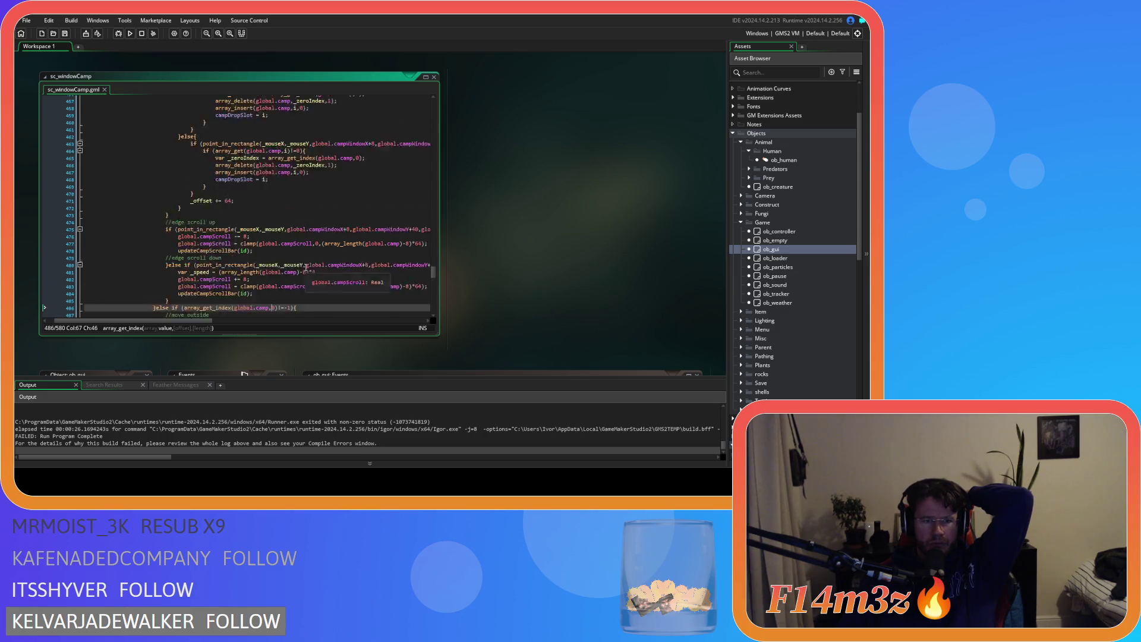
scroll(306, 267, up, 2)
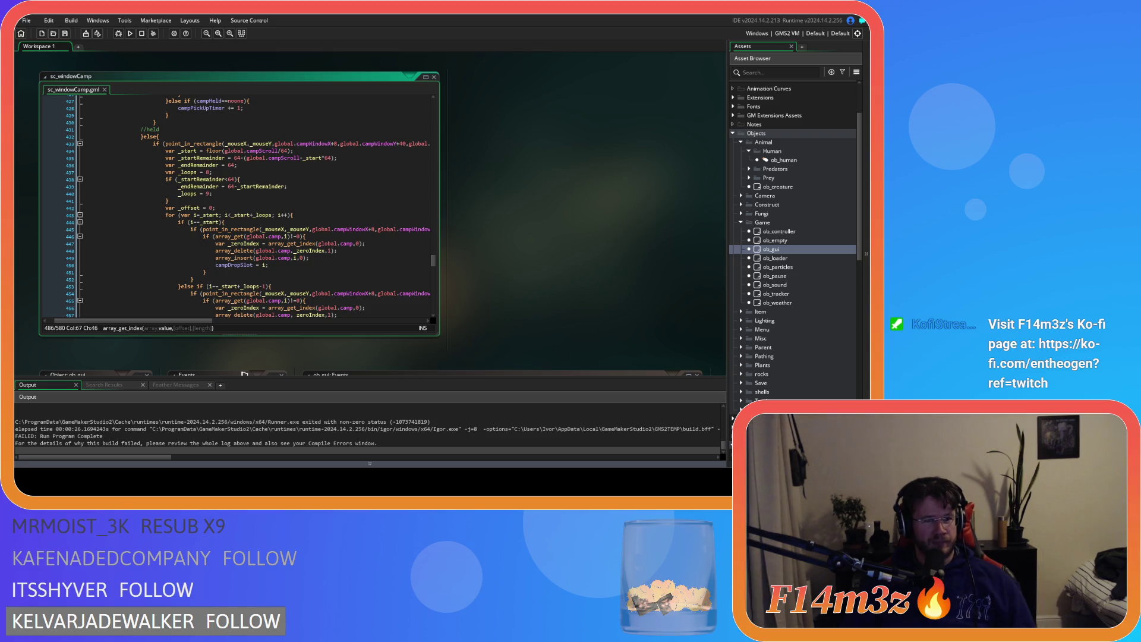
click(318, 186)
scroll(318, 204, down, 3)
scroll(318, 204, up, 4)
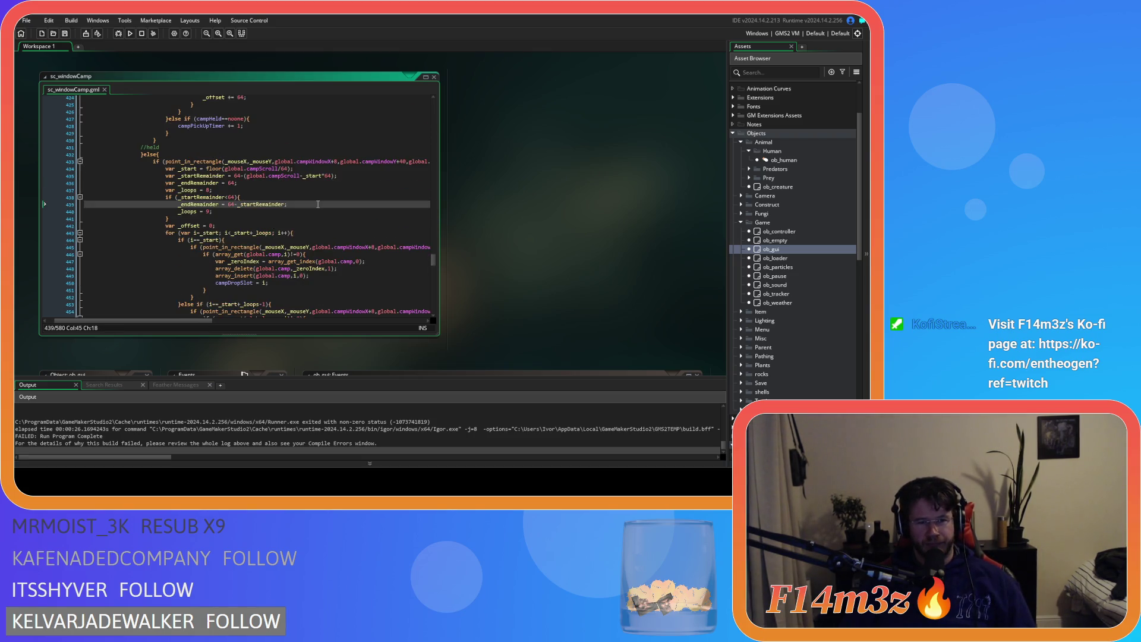
click(238, 176)
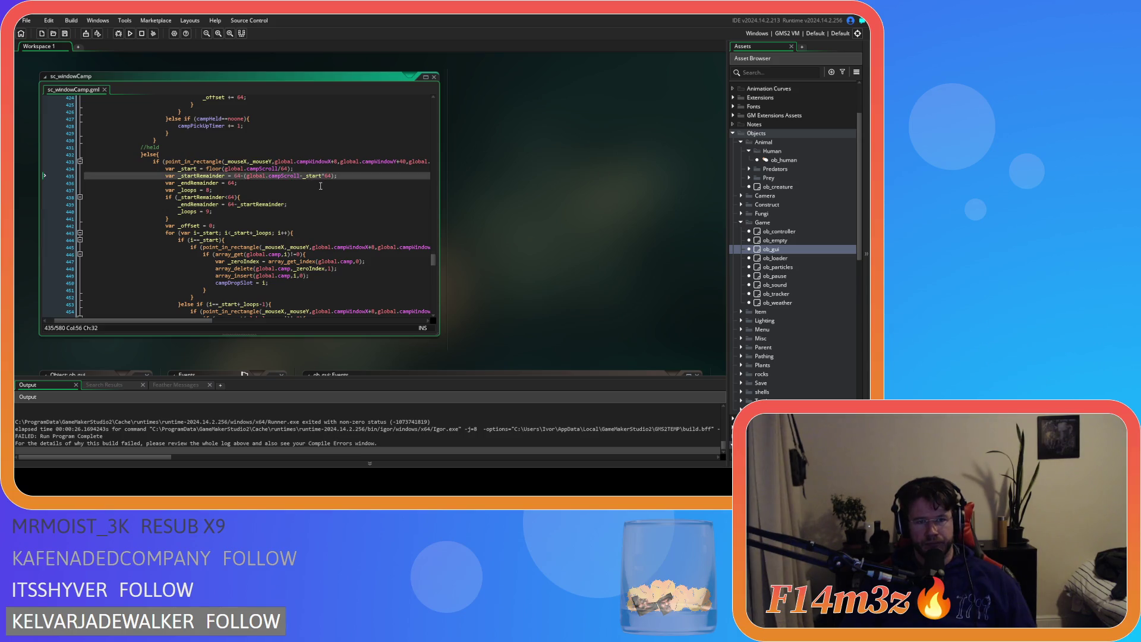
scroll(273, 193, down, 3)
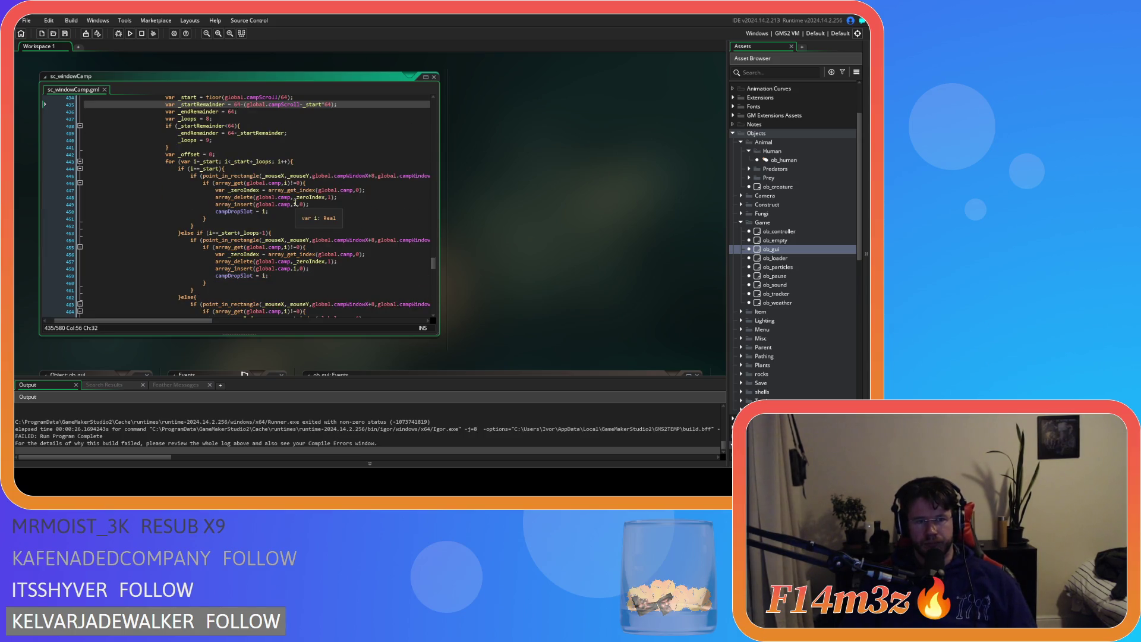
scroll(296, 203, down, 3)
scroll(294, 205, up, 7)
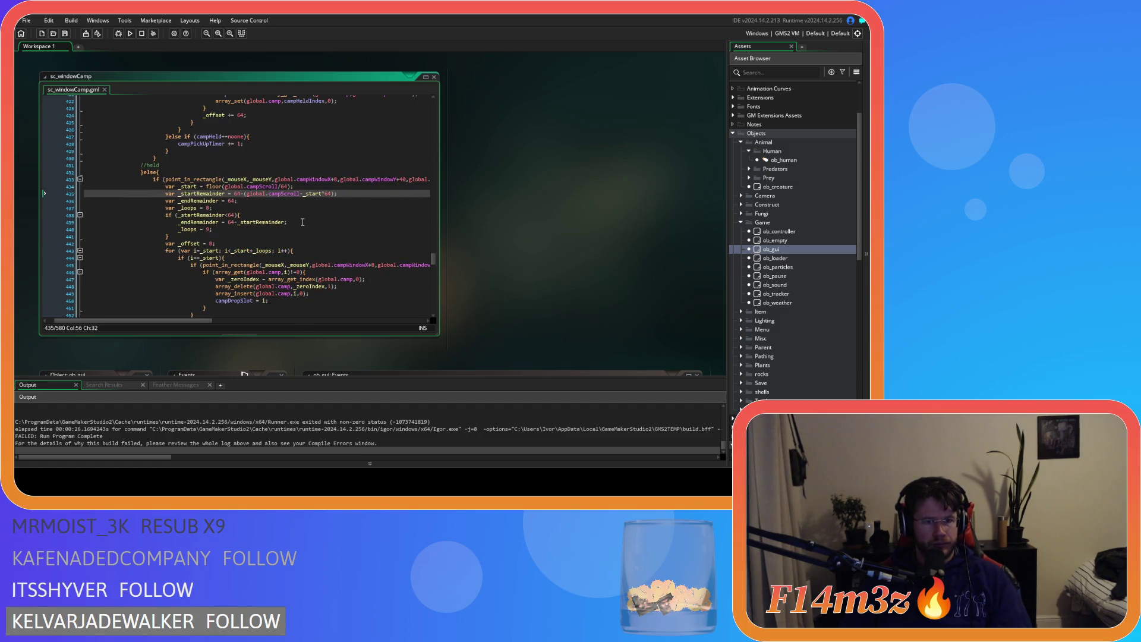
scroll(303, 222, down, 3)
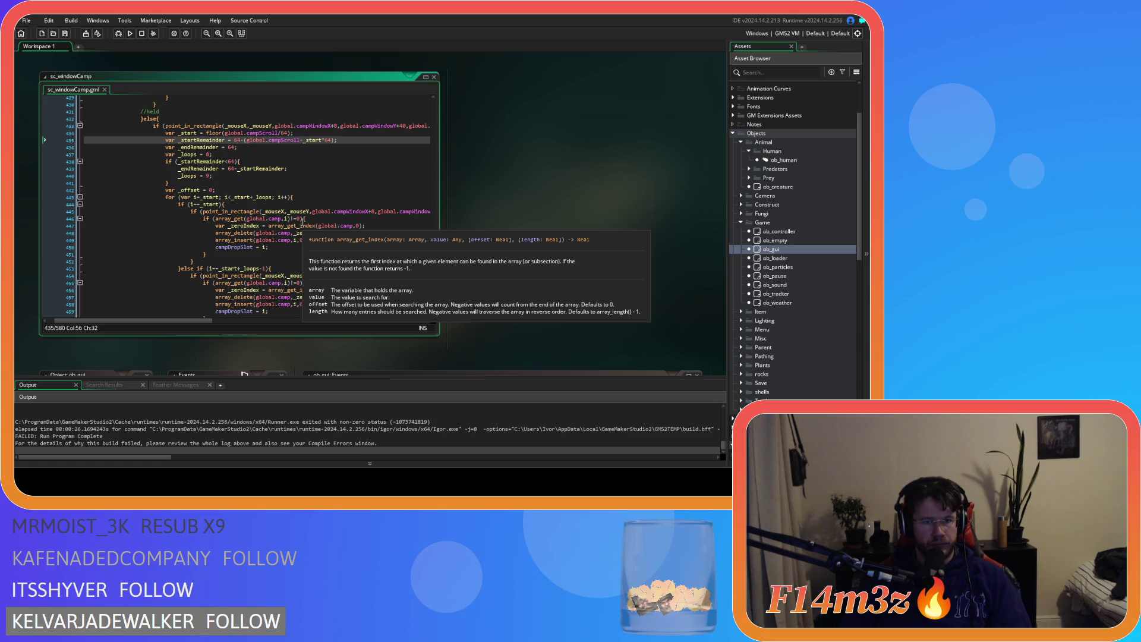
scroll(303, 221, down, 15)
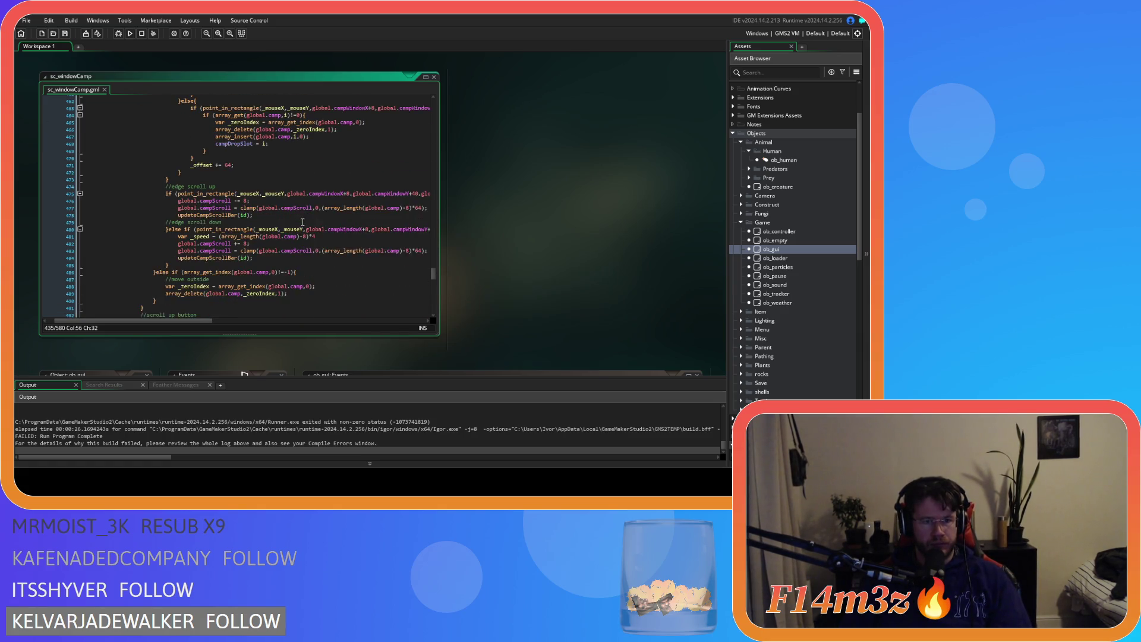
drag(262, 183, 297, 184)
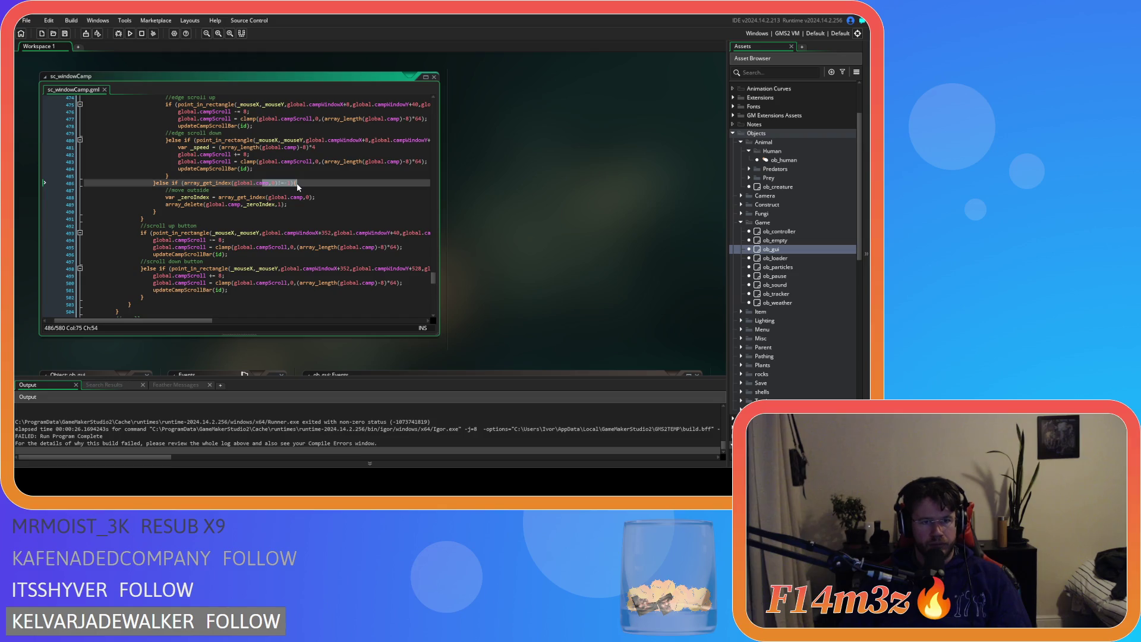
click(238, 183)
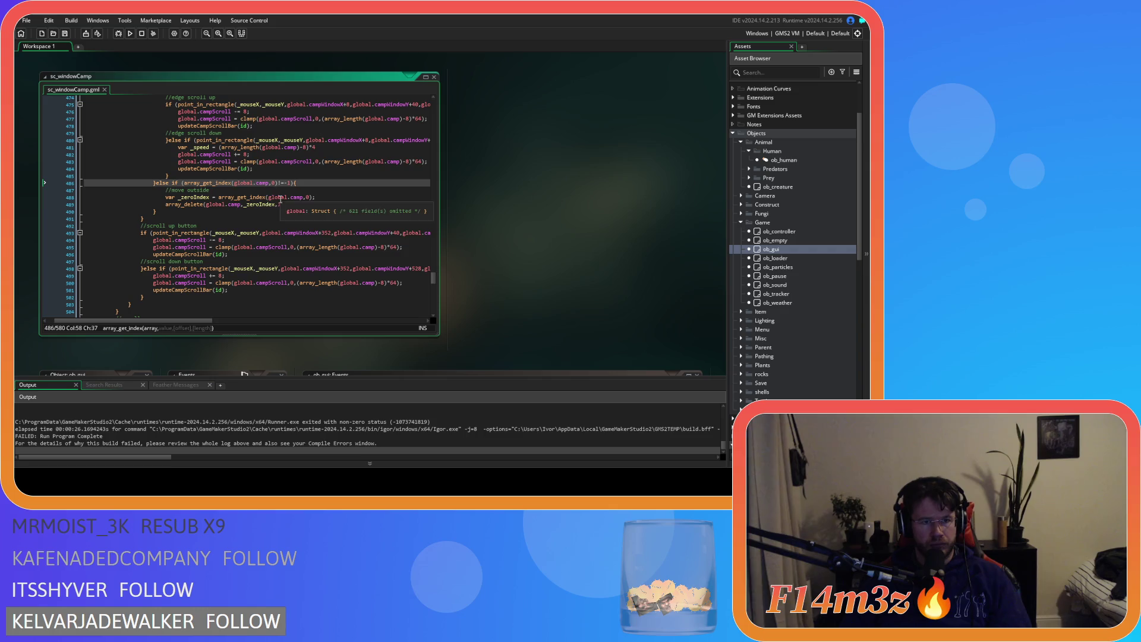
key(Home)
scroll(176, 186, up, 10)
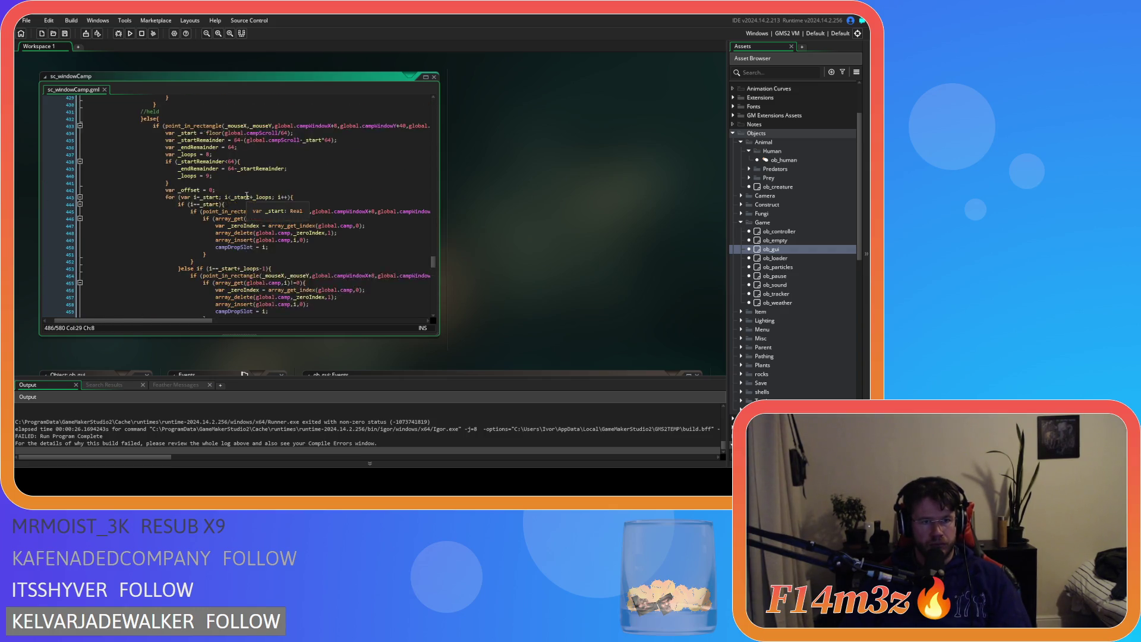
scroll(246, 196, down, 10)
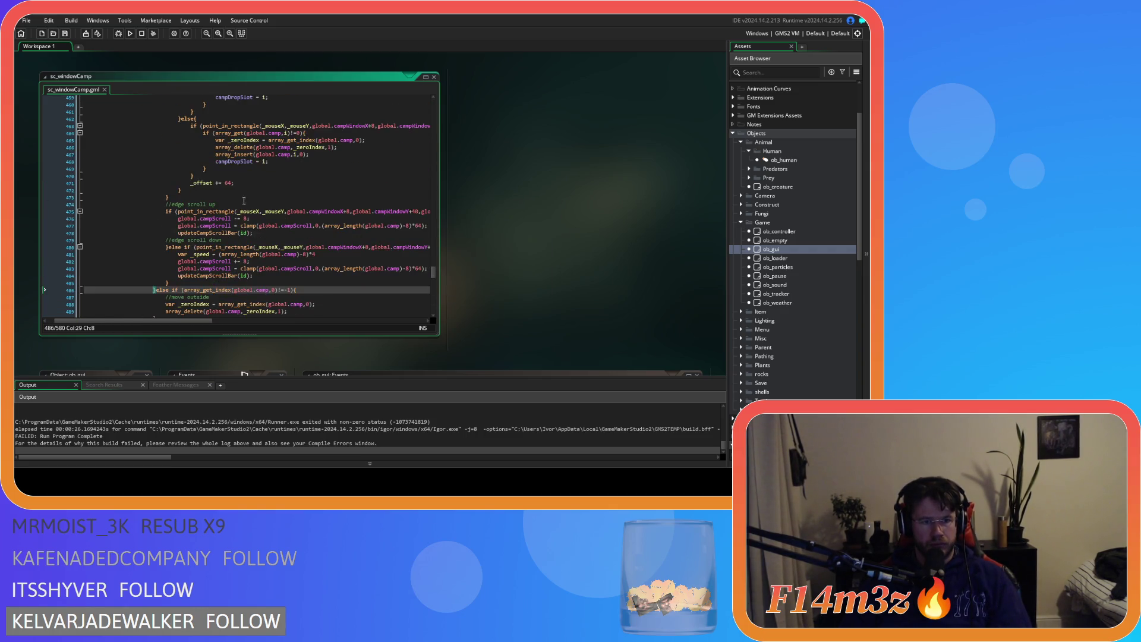
scroll(192, 320, right, 5)
scroll(193, 320, left, 5)
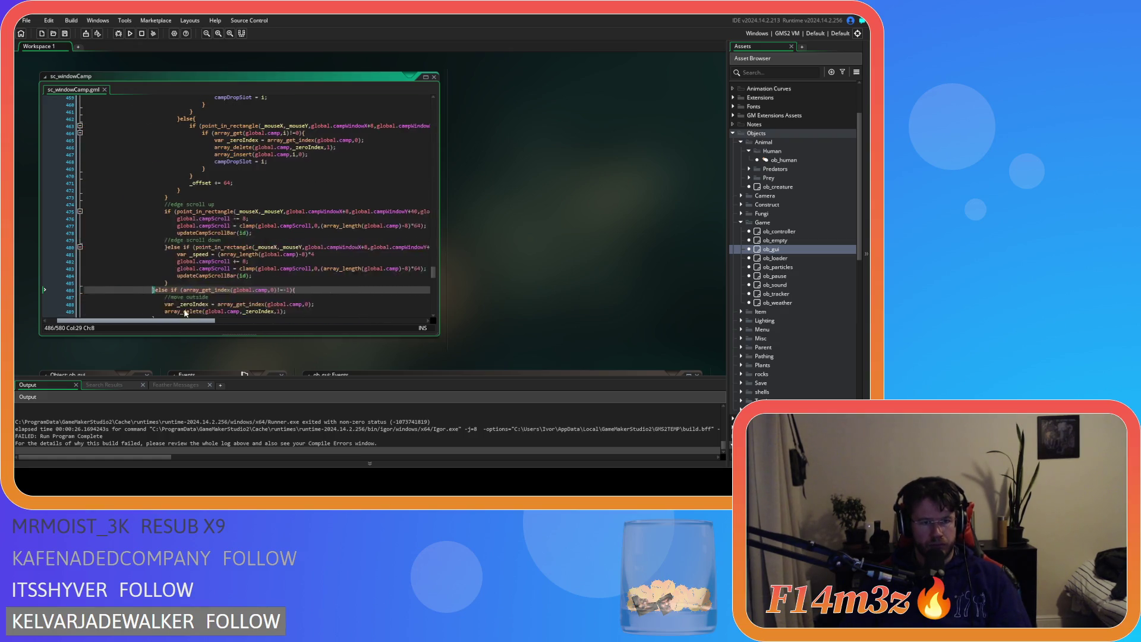
scroll(180, 278, up, 10)
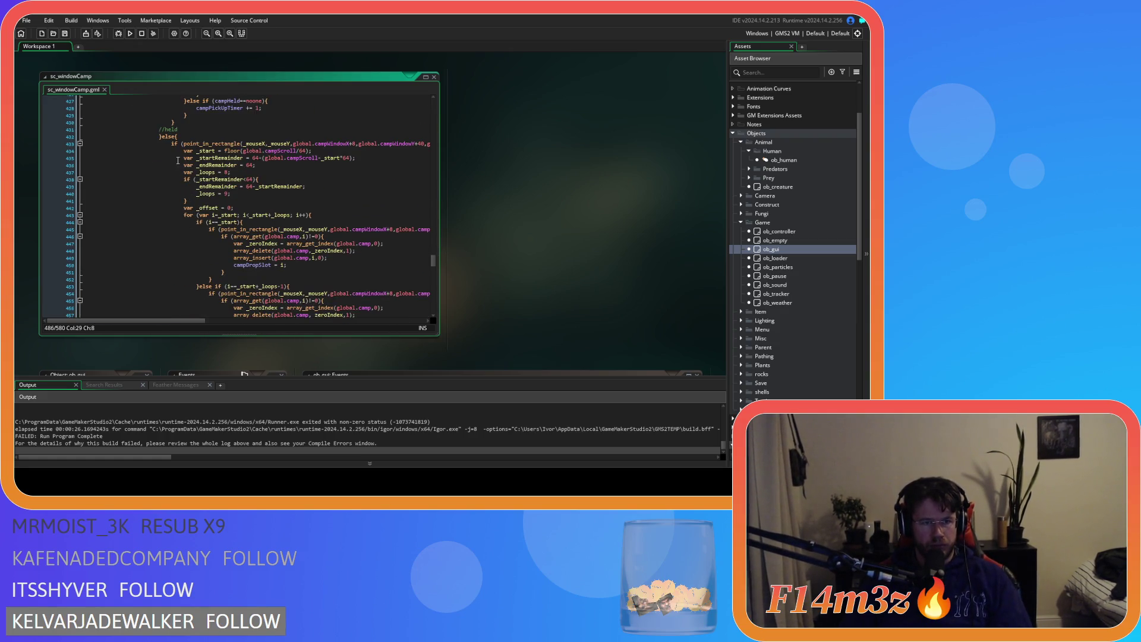
scroll(164, 319, right, 5)
scroll(164, 320, left, 5)
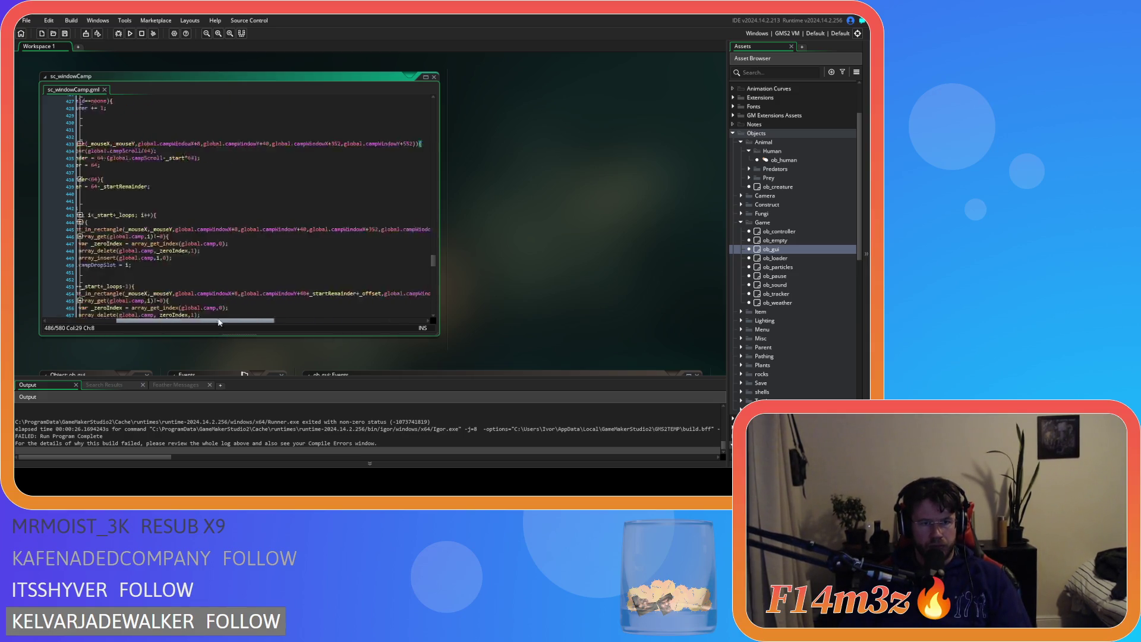
scroll(182, 246, down, 14)
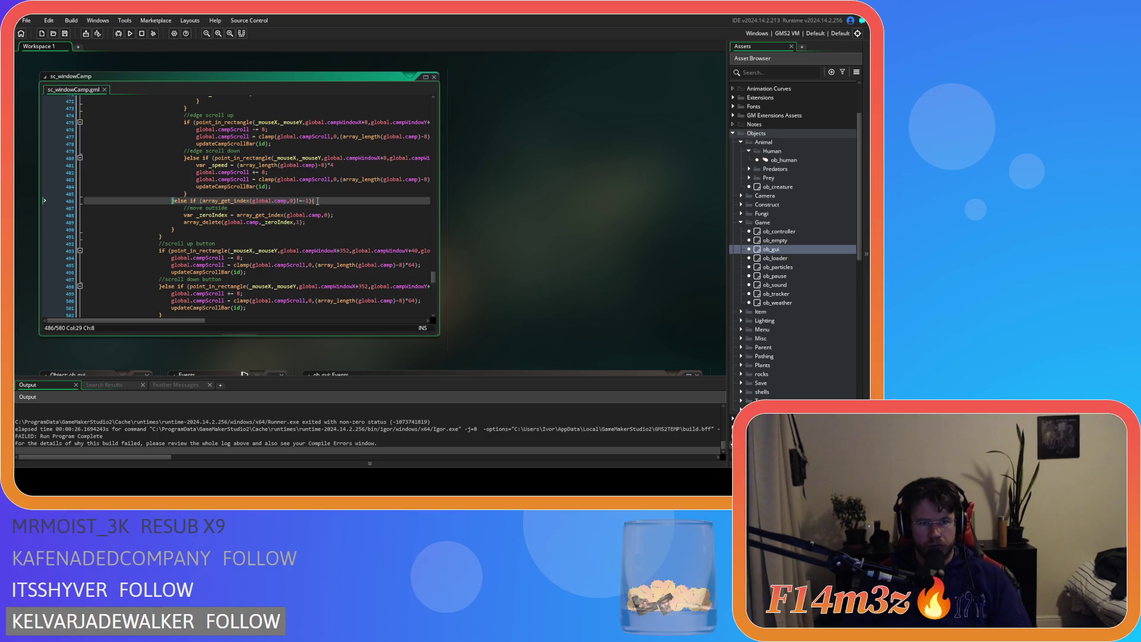
key(End)
click(289, 201)
scroll(316, 208, up, 10)
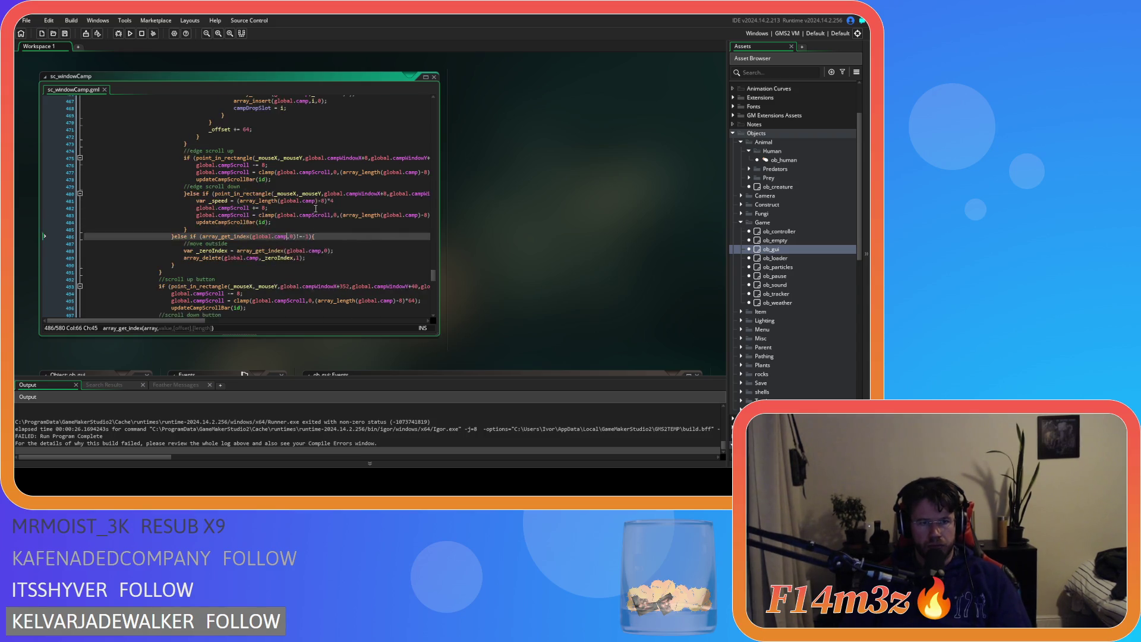
scroll(315, 208, up, 2)
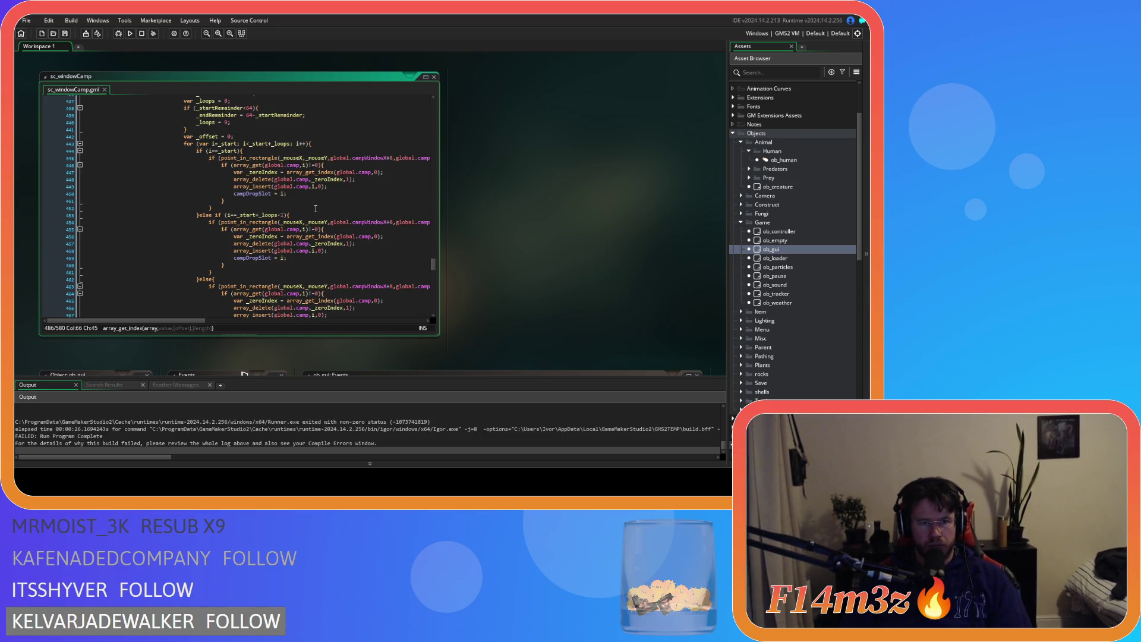
scroll(315, 208, down, 2)
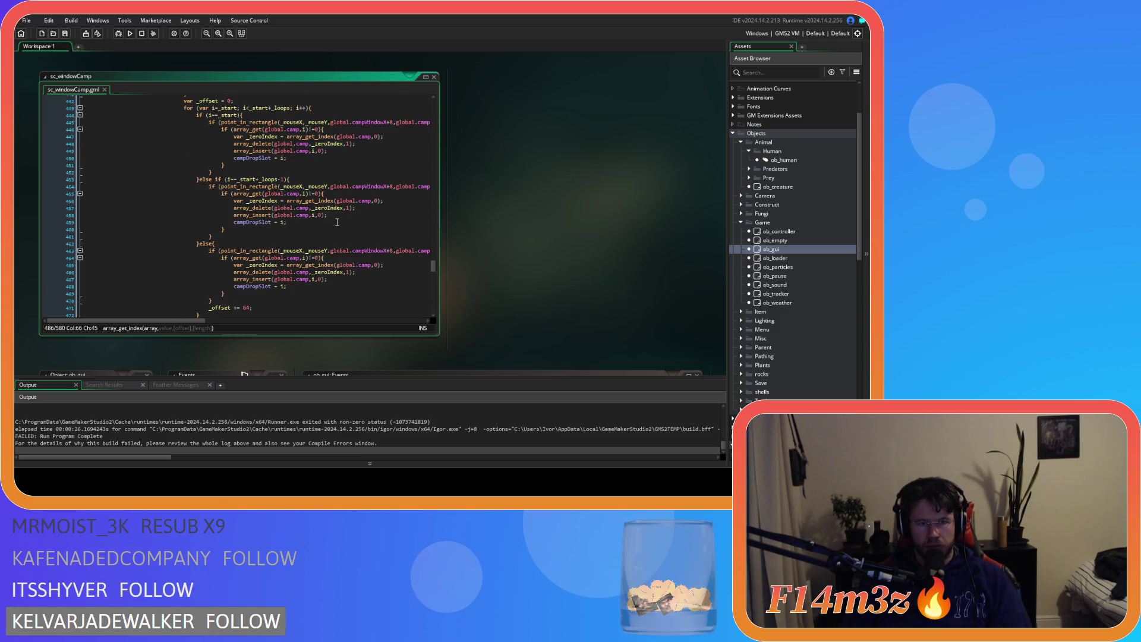
mouse_move(301, 215)
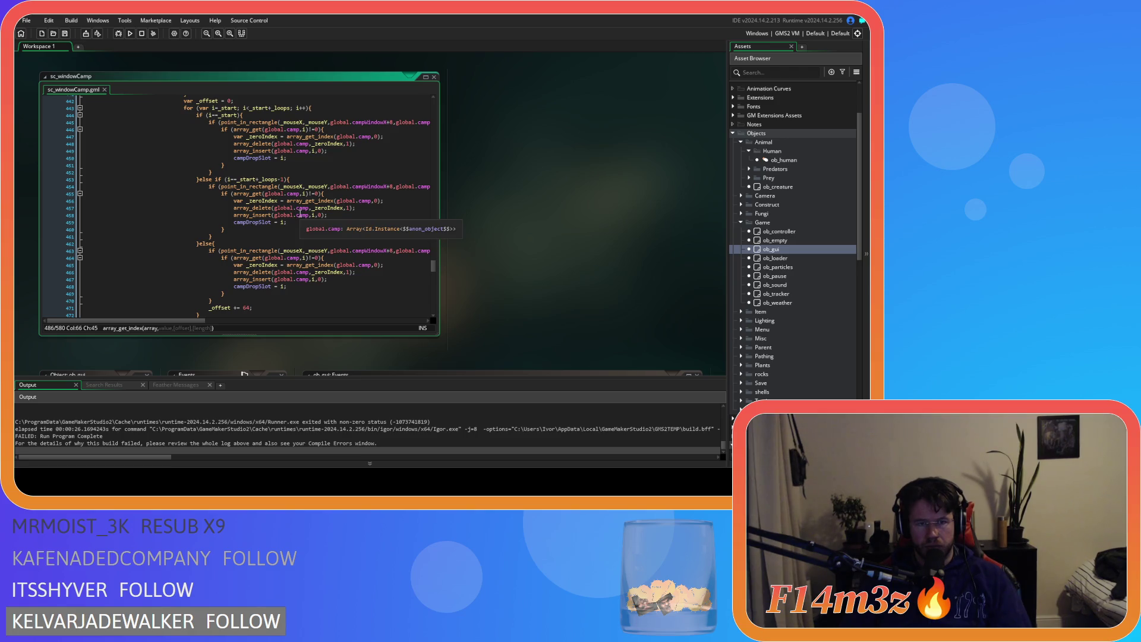
scroll(332, 213, down, 7)
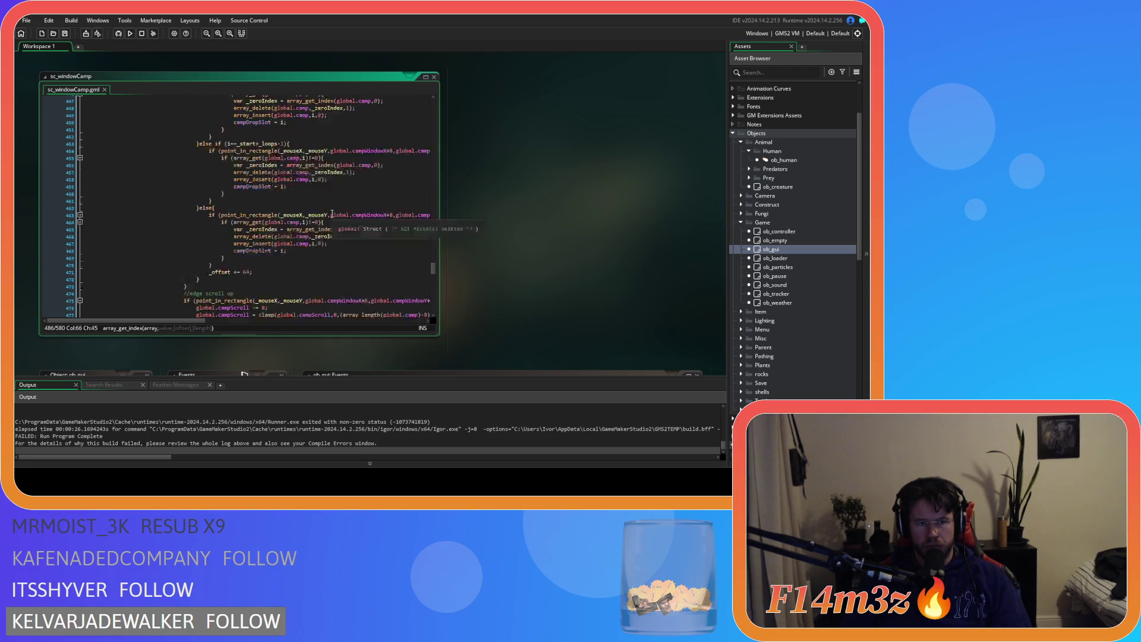
scroll(332, 213, up, 4)
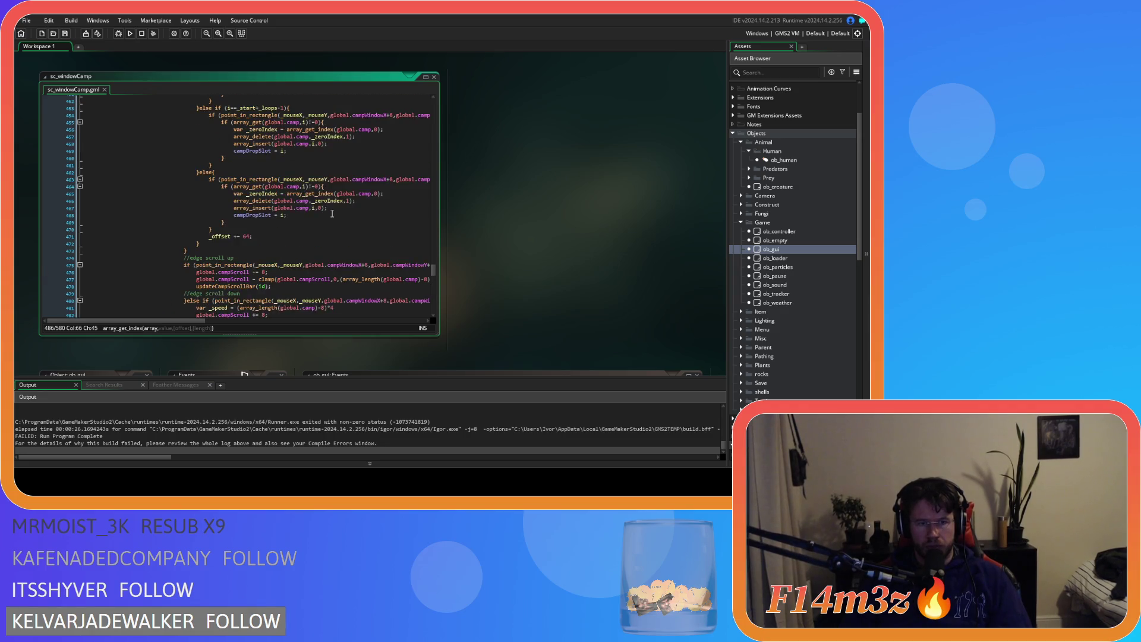
scroll(332, 213, up, 3)
scroll(332, 213, down, 9)
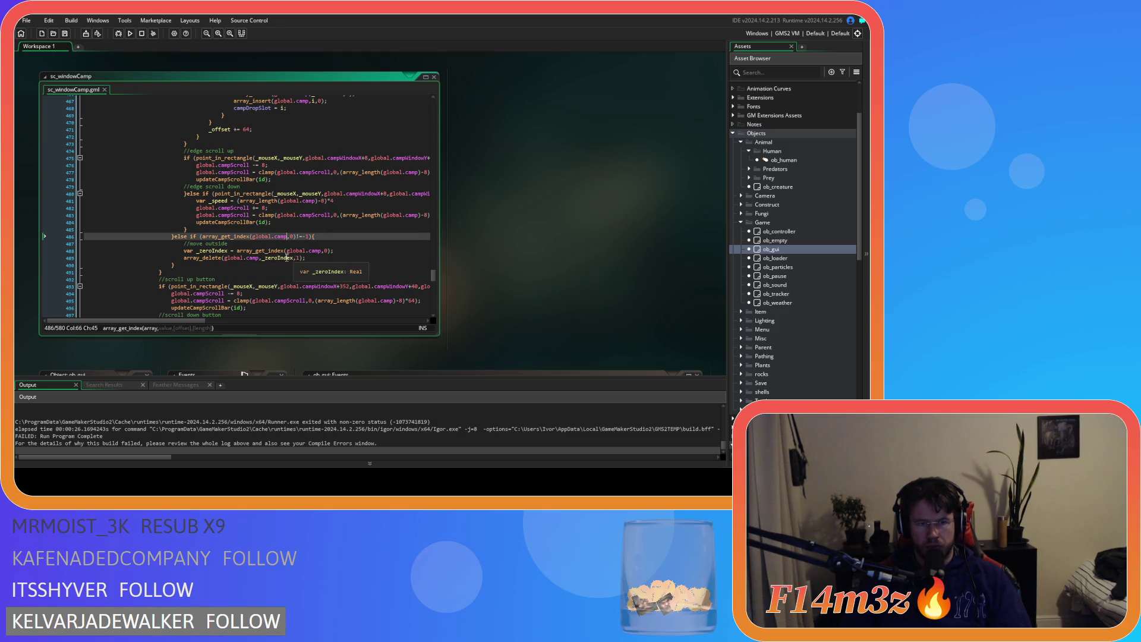
scroll(344, 244, up, 4)
scroll(345, 244, up, 3)
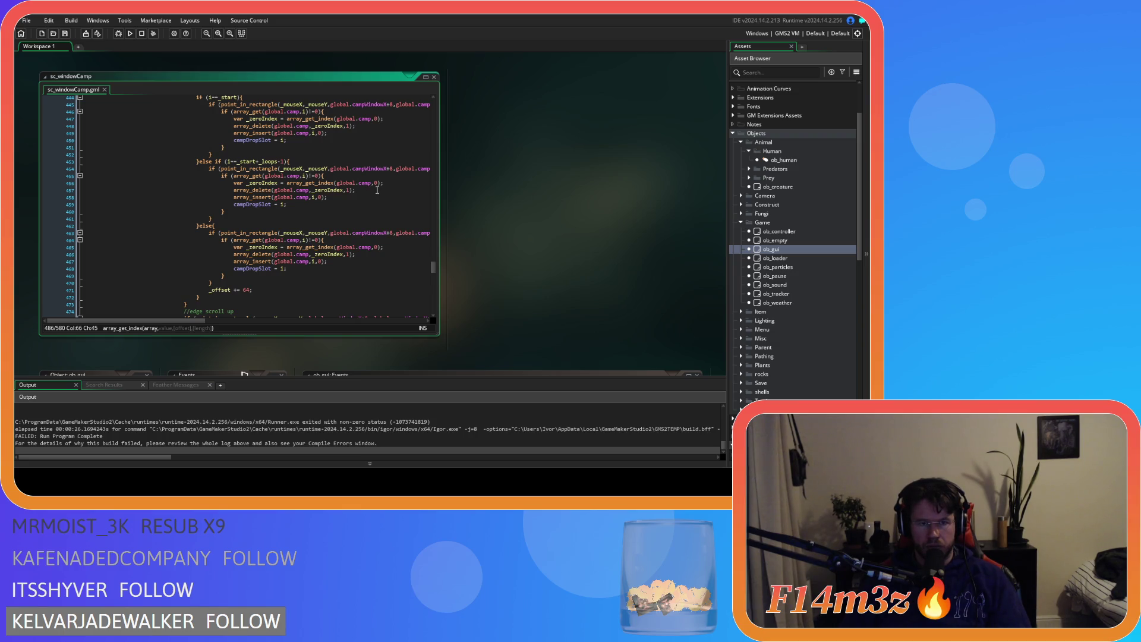
scroll(377, 191, up, 6)
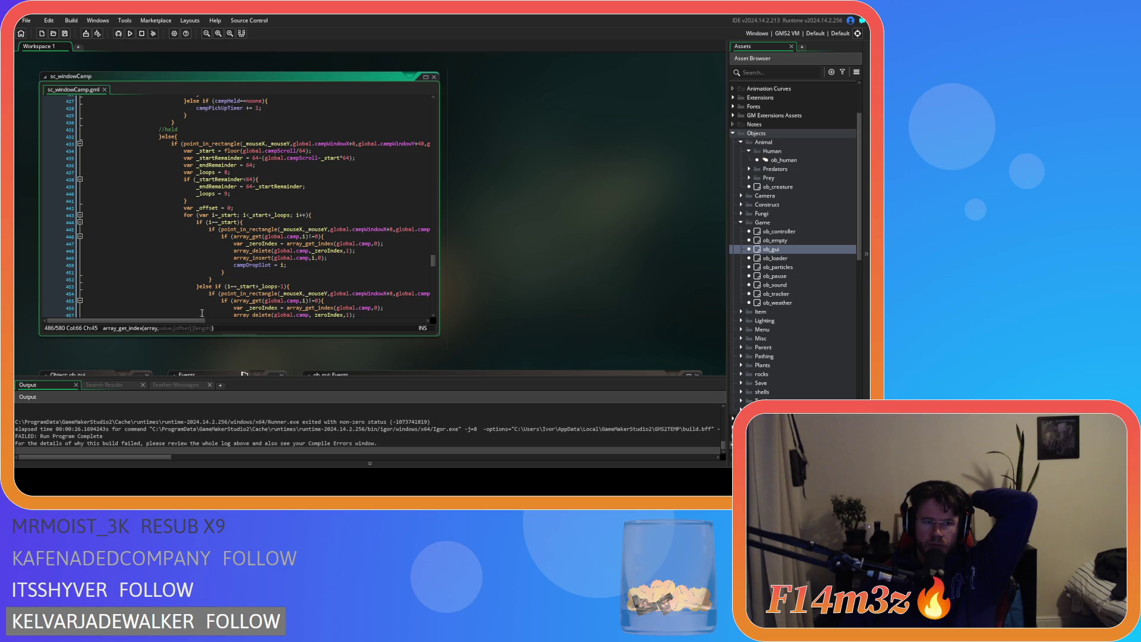
mouse_move(196, 321)
mouse_down()
mouse_move(280, 321)
mouse_move(197, 322)
mouse_move(227, 323)
mouse_up()
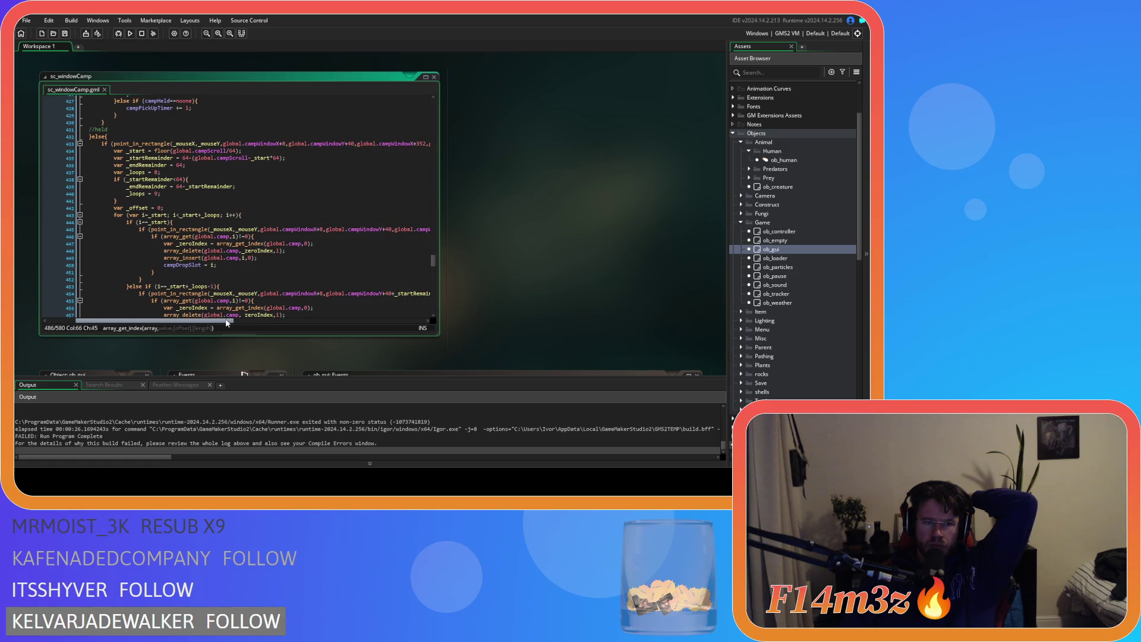
scroll(252, 254, down, 3)
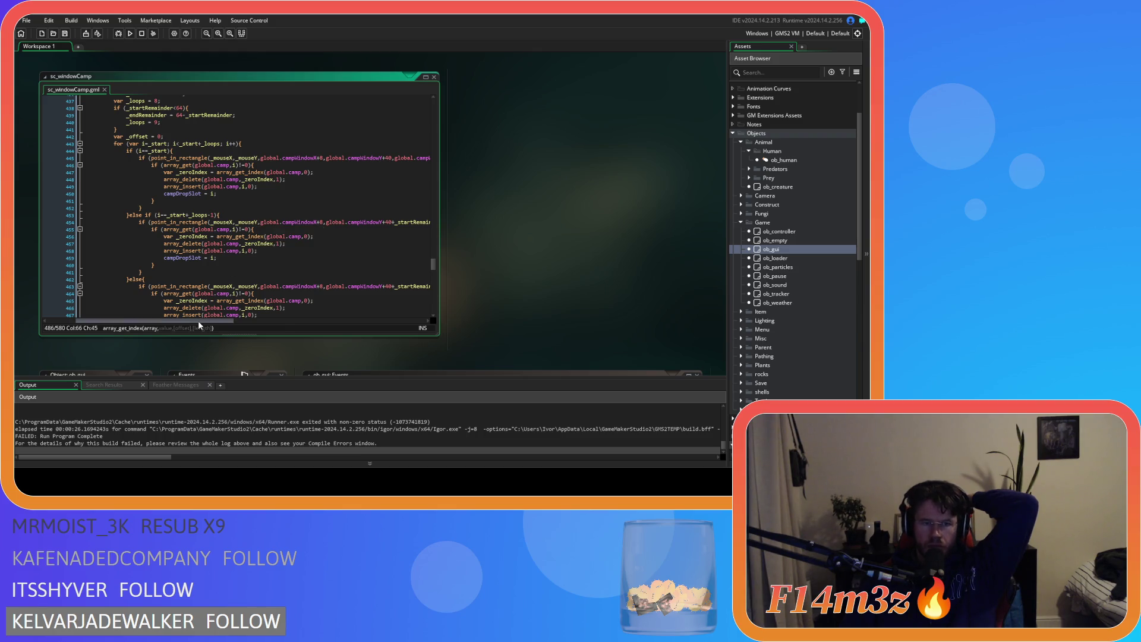
drag(198, 320, 187, 320)
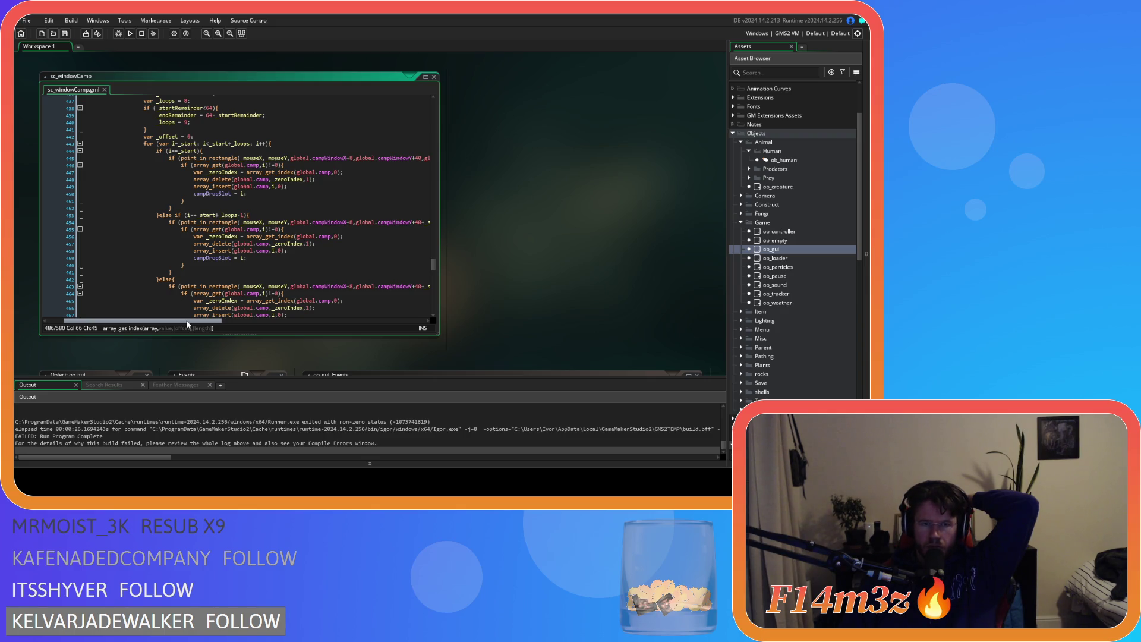
scroll(230, 251, down, 2)
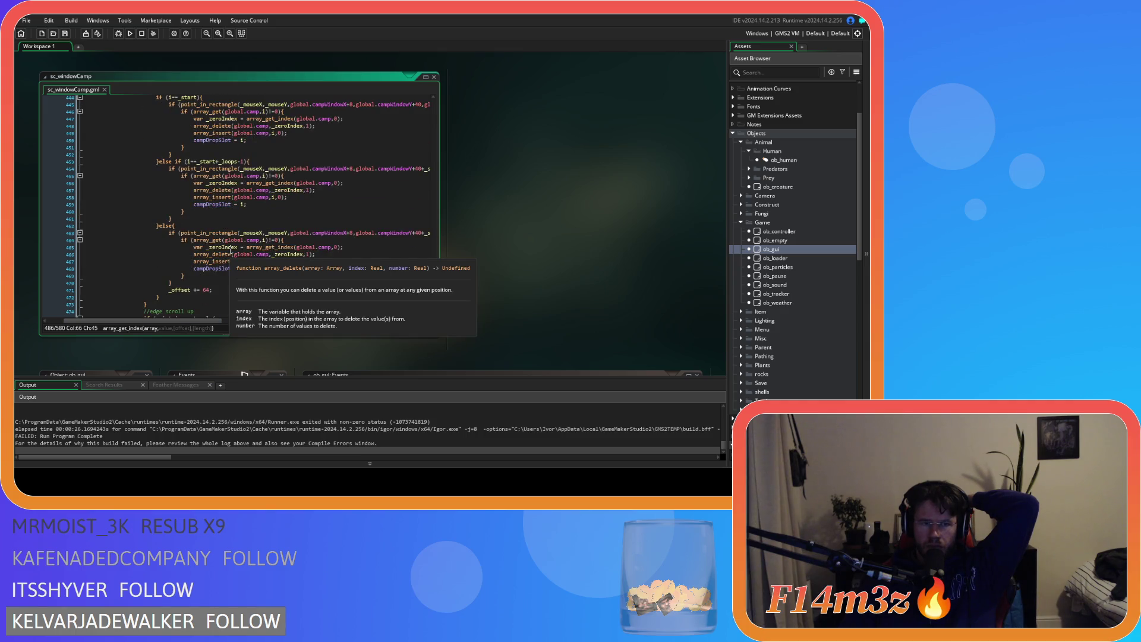
scroll(229, 251, down, 6)
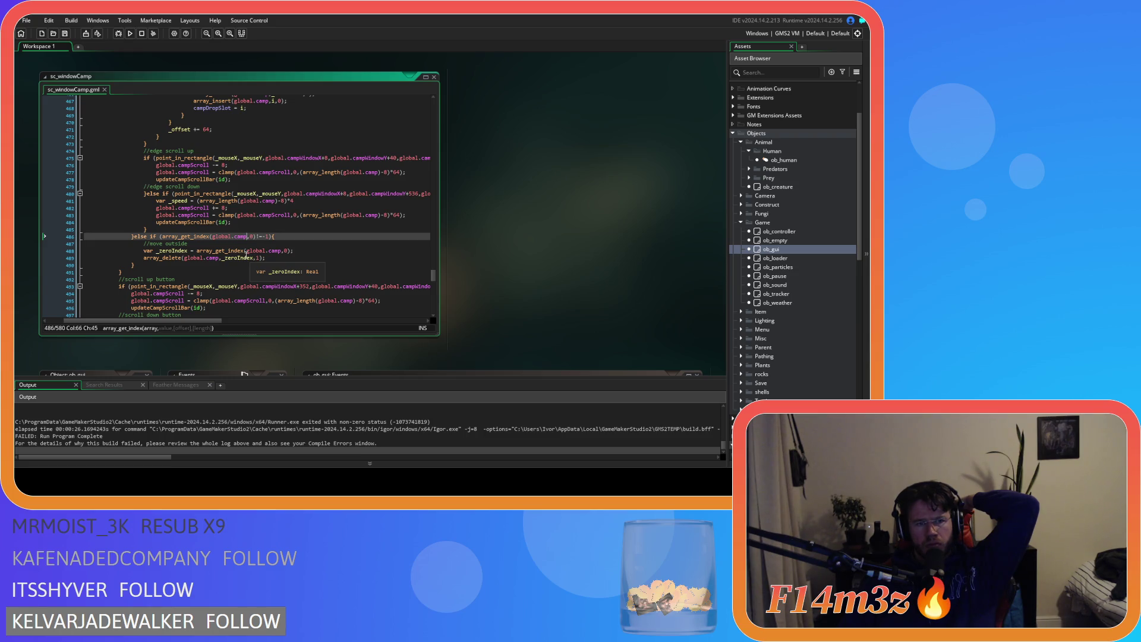
scroll(246, 255, up, 3)
scroll(246, 255, up, 3)
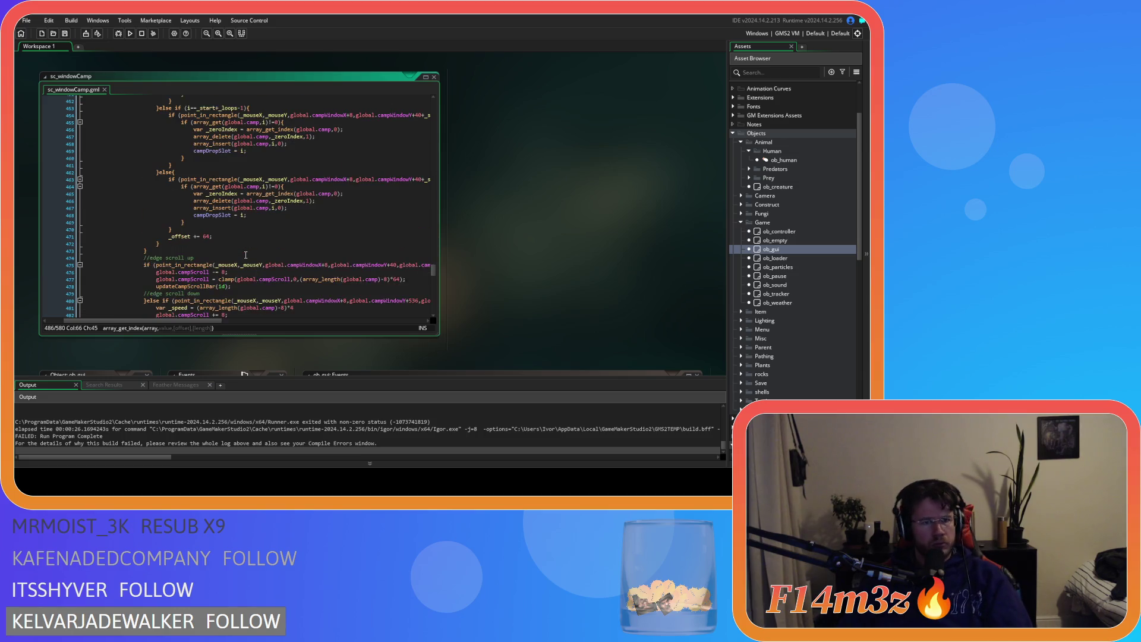
scroll(245, 254, up, 3)
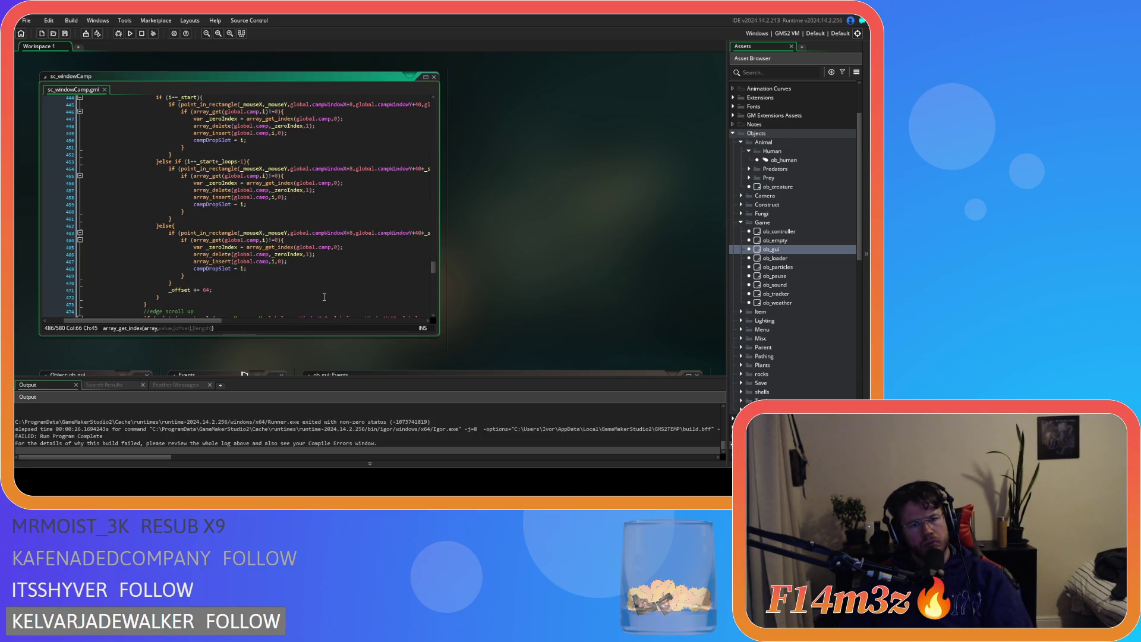
scroll(324, 297, up, 2)
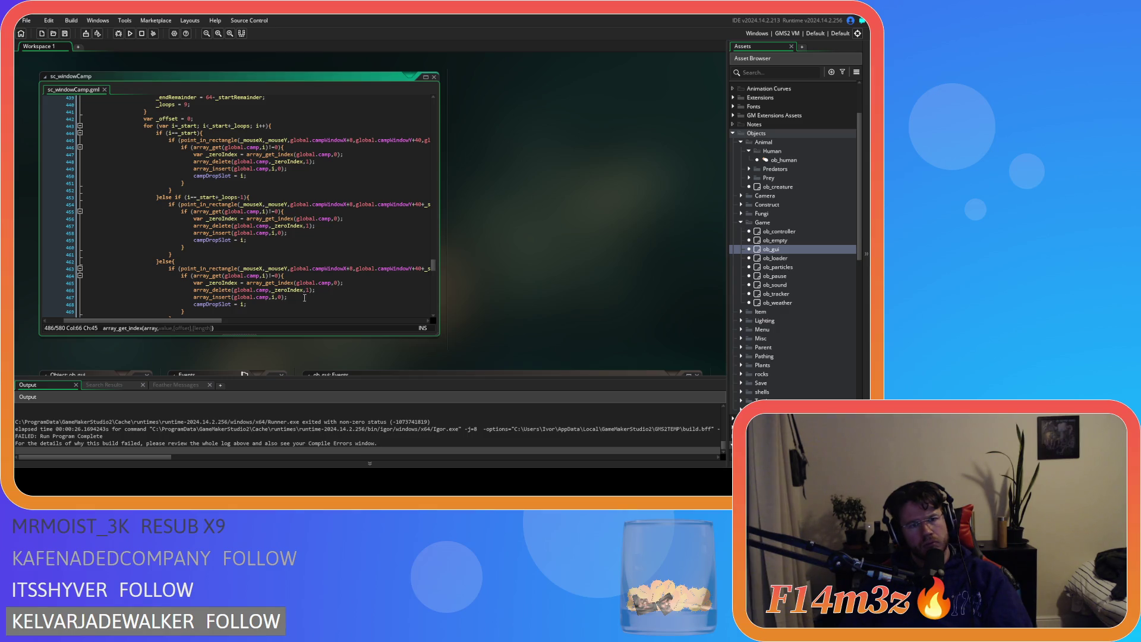
scroll(294, 299, down, 10)
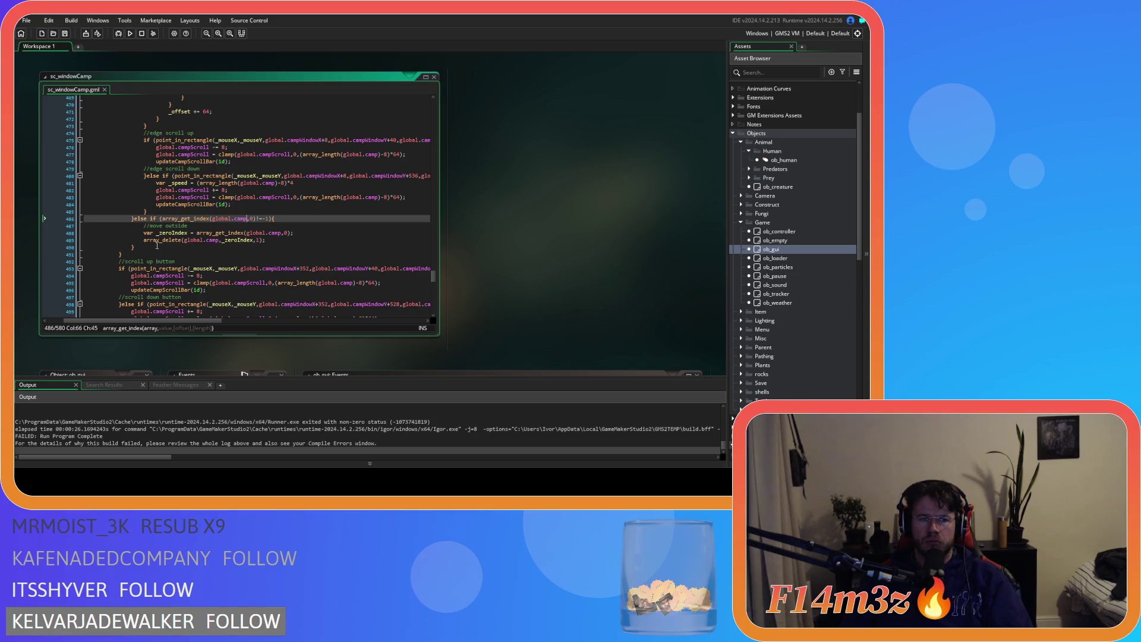
Move the else if on line 486 onto its own line
drag(277, 237, 144, 233)
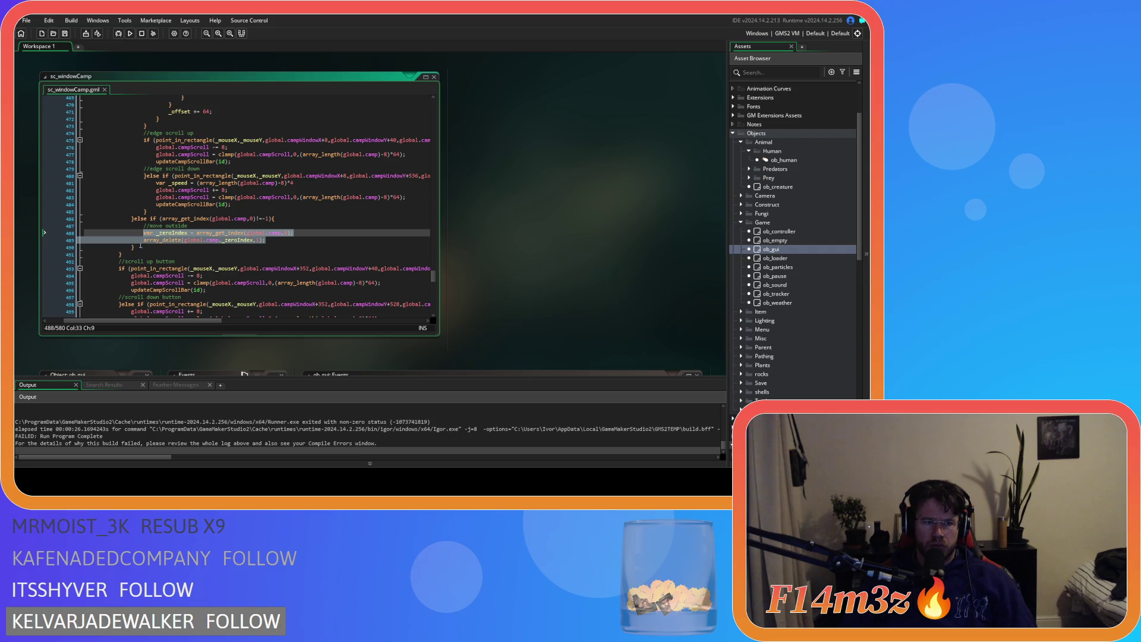
key(ctrl+x)
key(ctrl+z)
click(134, 218)
key(Return)
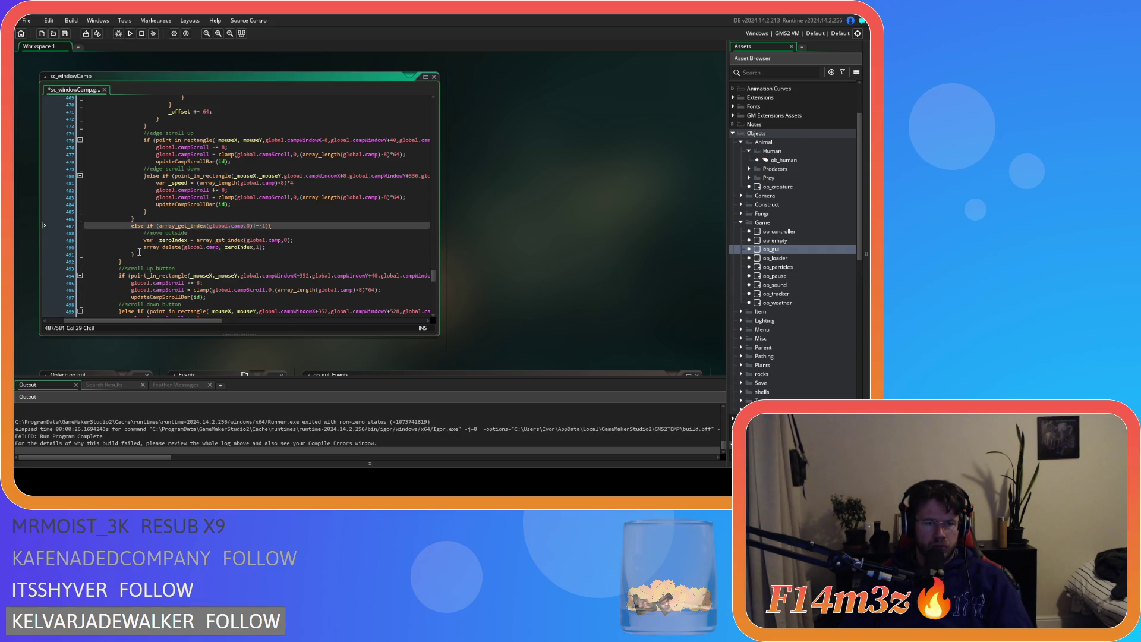
Comment out the whole move-outside else-if block with Ctrl+K
shift+click(139, 252)
key(ctrl+k)
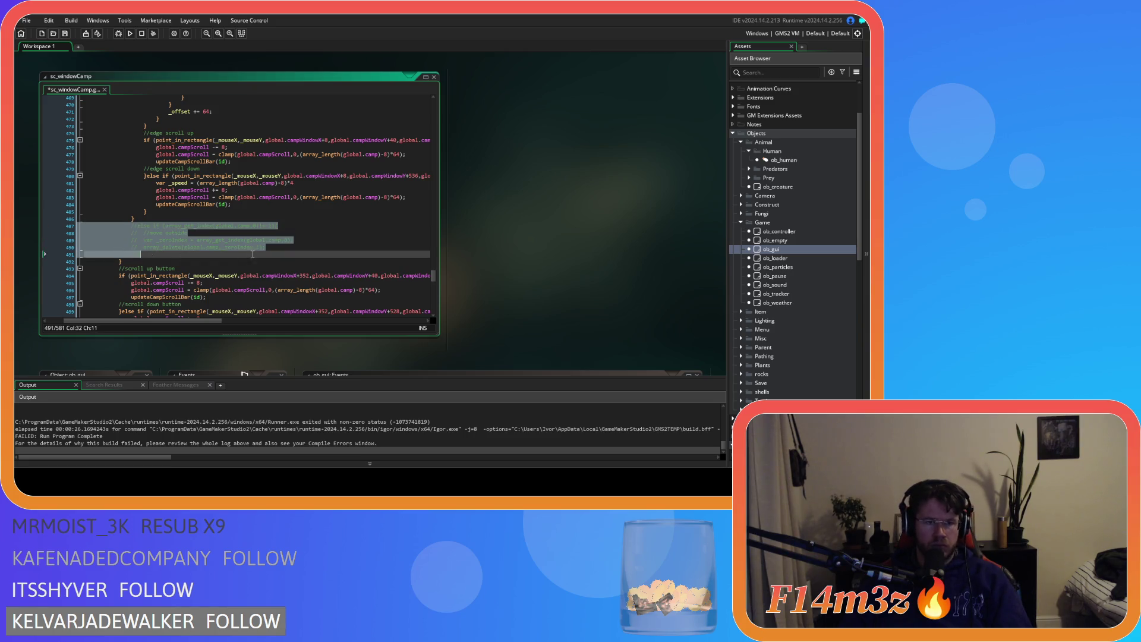
scroll(253, 253, up, 10)
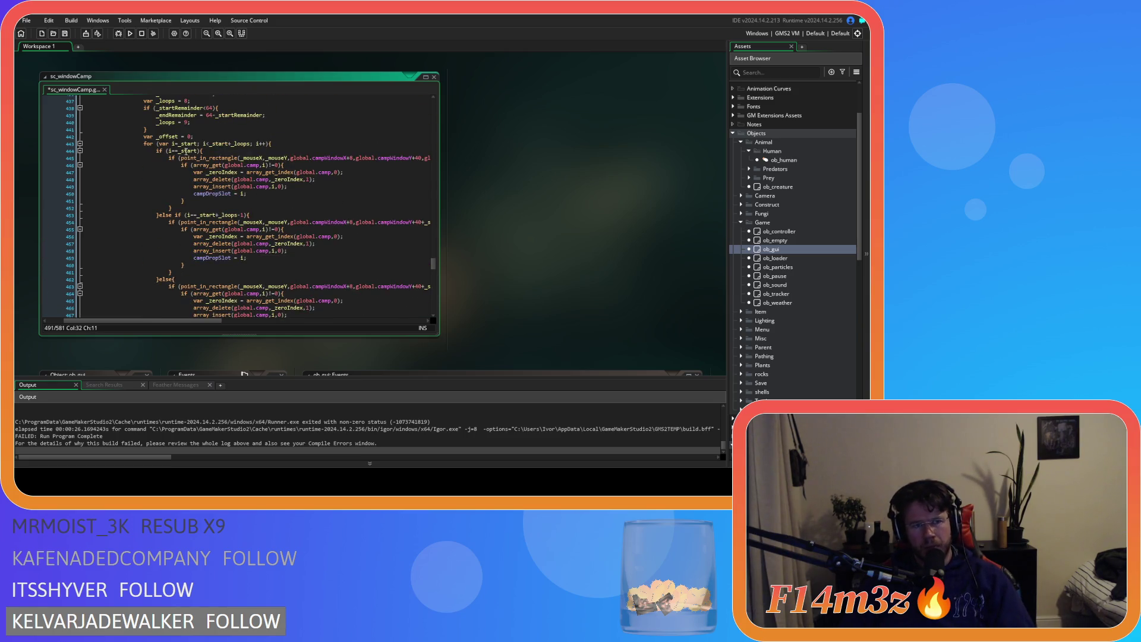
scroll(178, 190, down, 3)
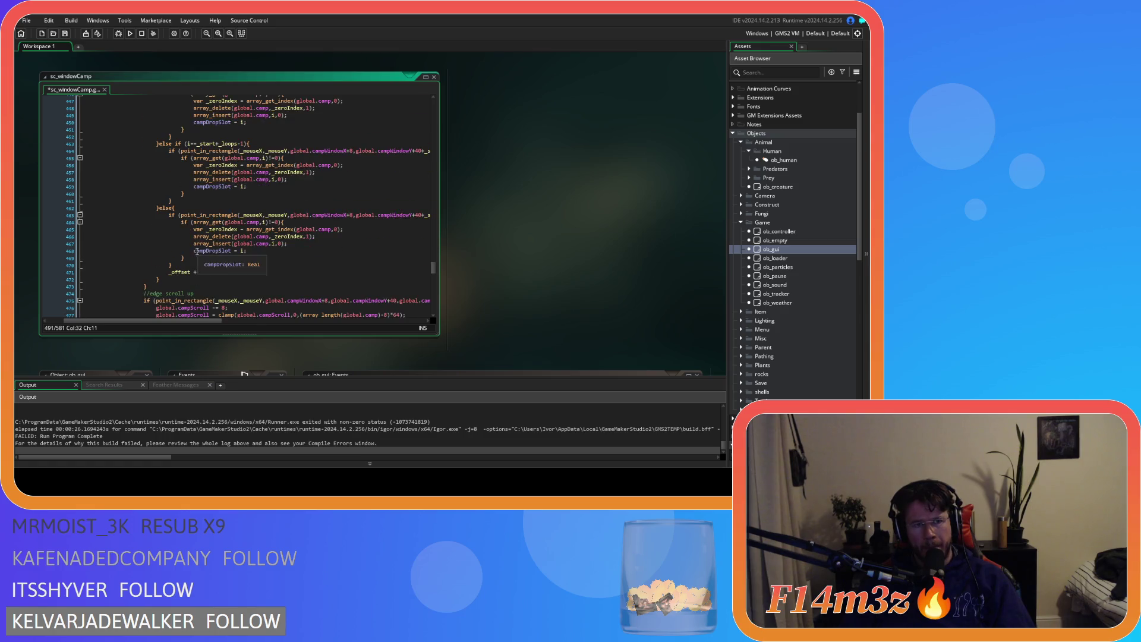
click(173, 209)
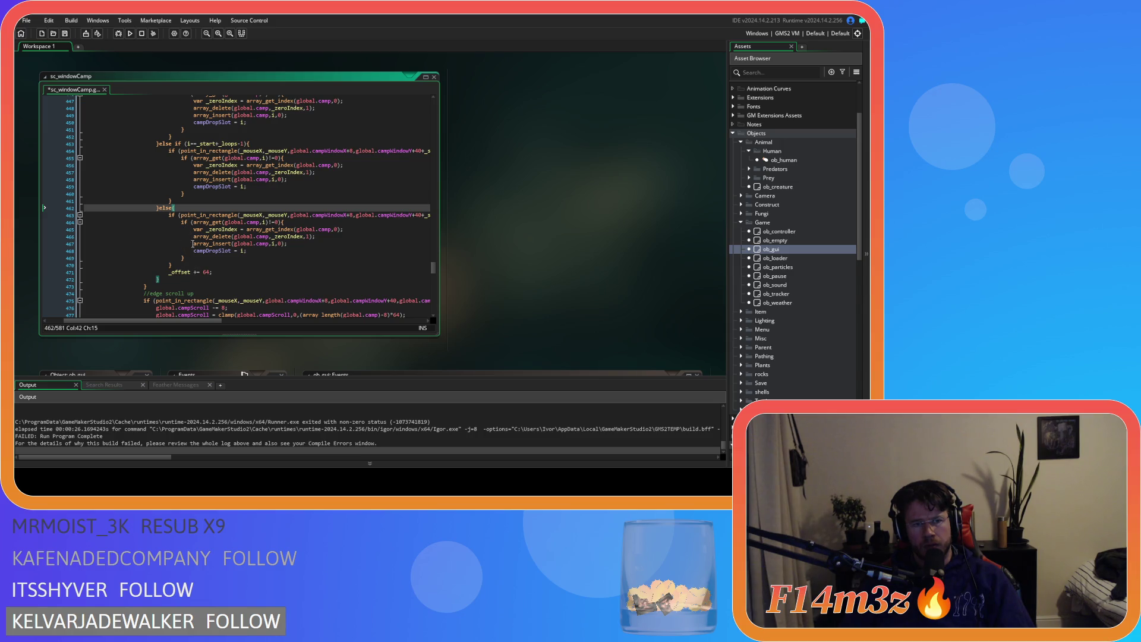
Review the array check, array_delete and array_insert calls on lines 464–466
drag(187, 322, 200, 323)
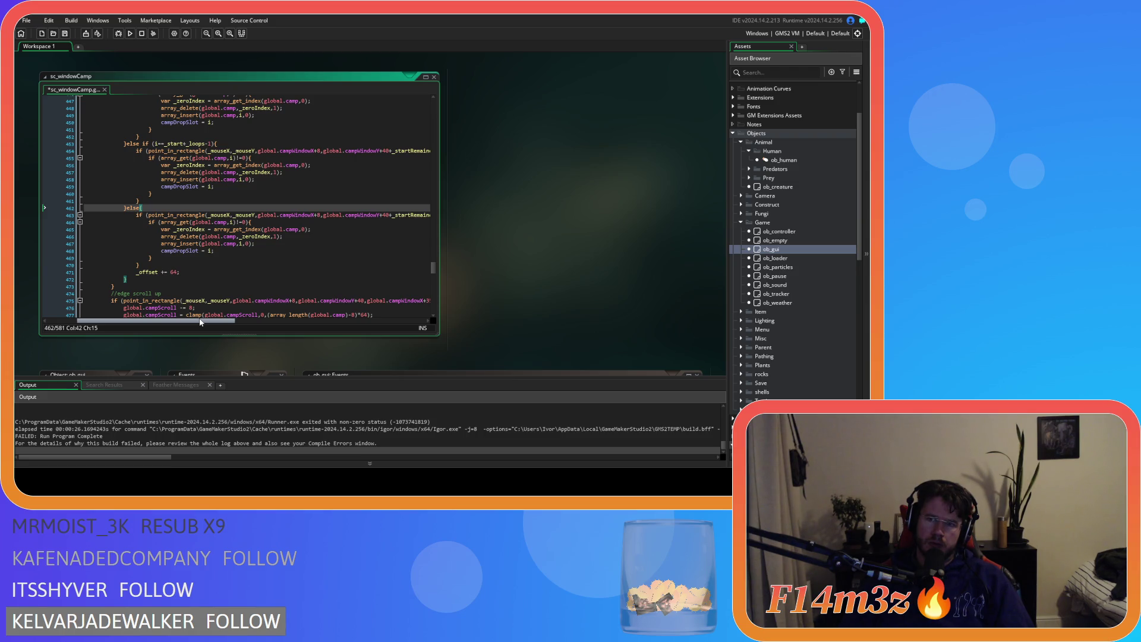
drag(199, 322, 169, 314)
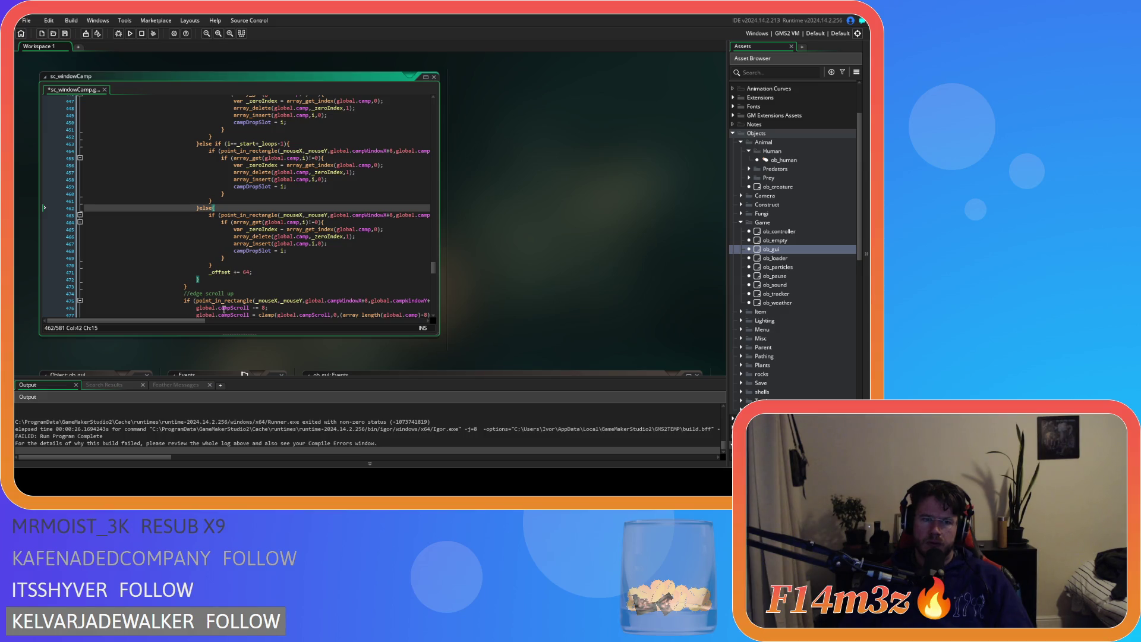
mouse_move(314, 232)
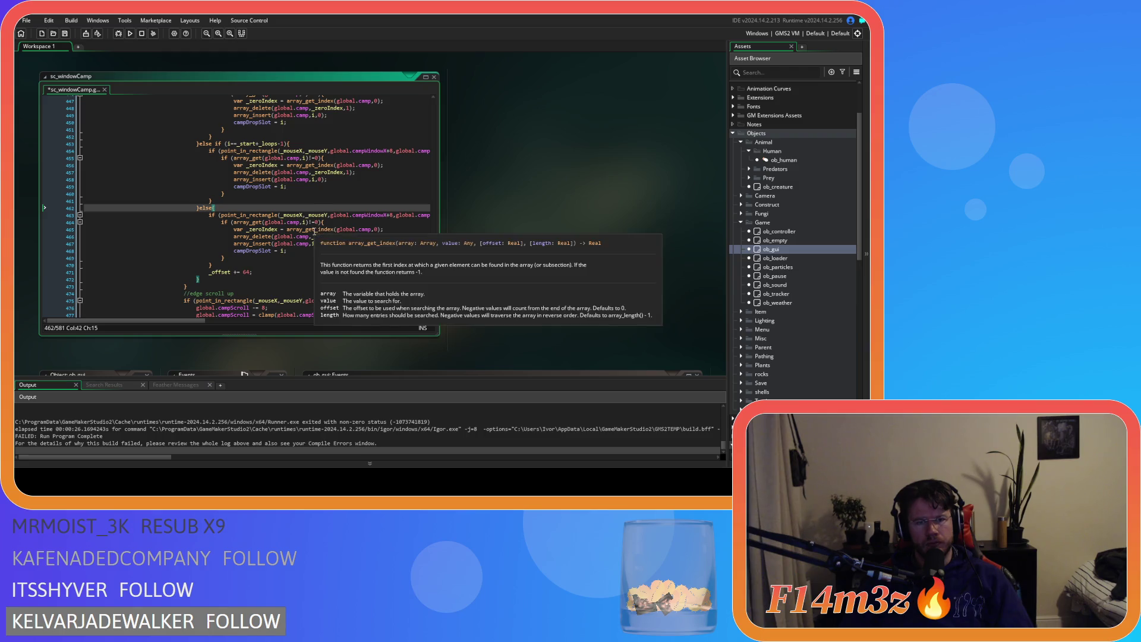
mouse_move(373, 229)
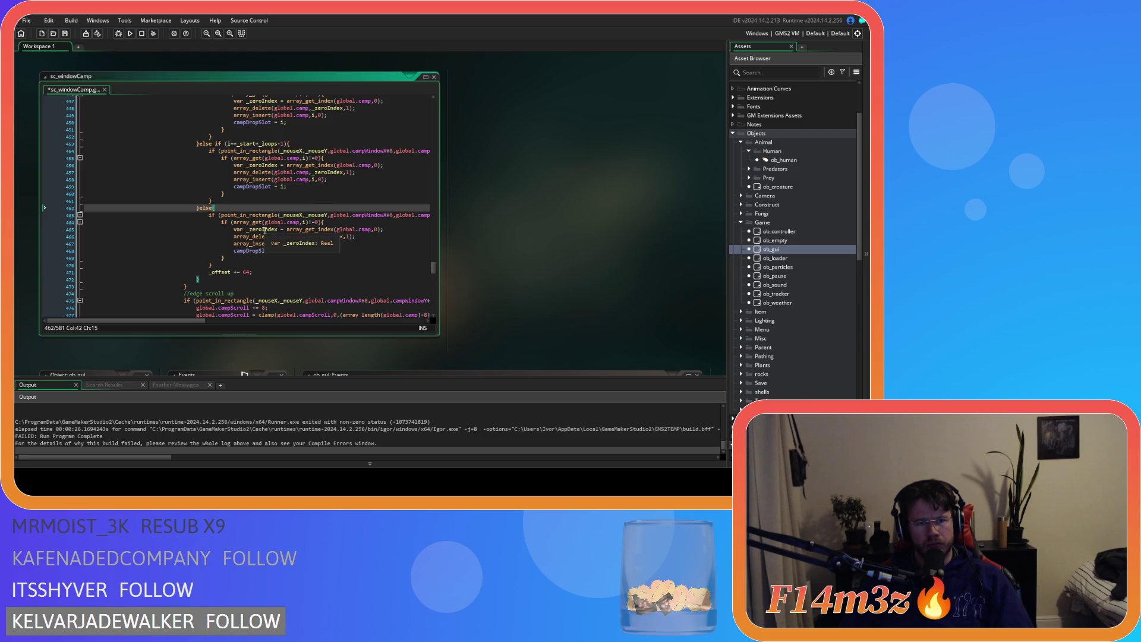
click(333, 223)
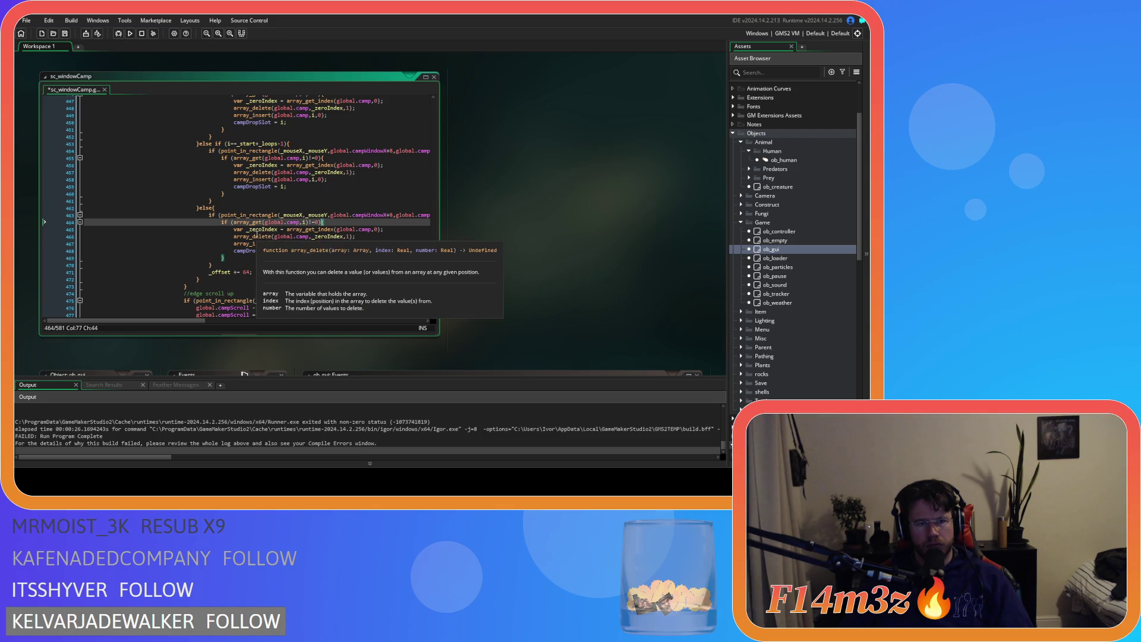
drag(259, 236, 354, 237)
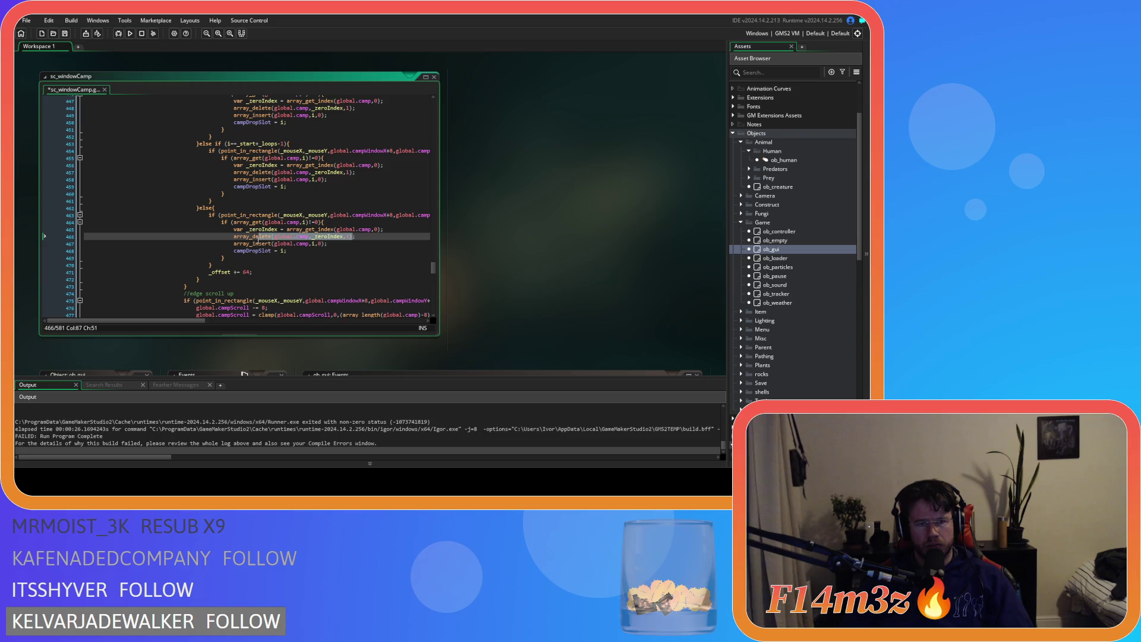
drag(259, 237, 310, 245)
click(319, 245)
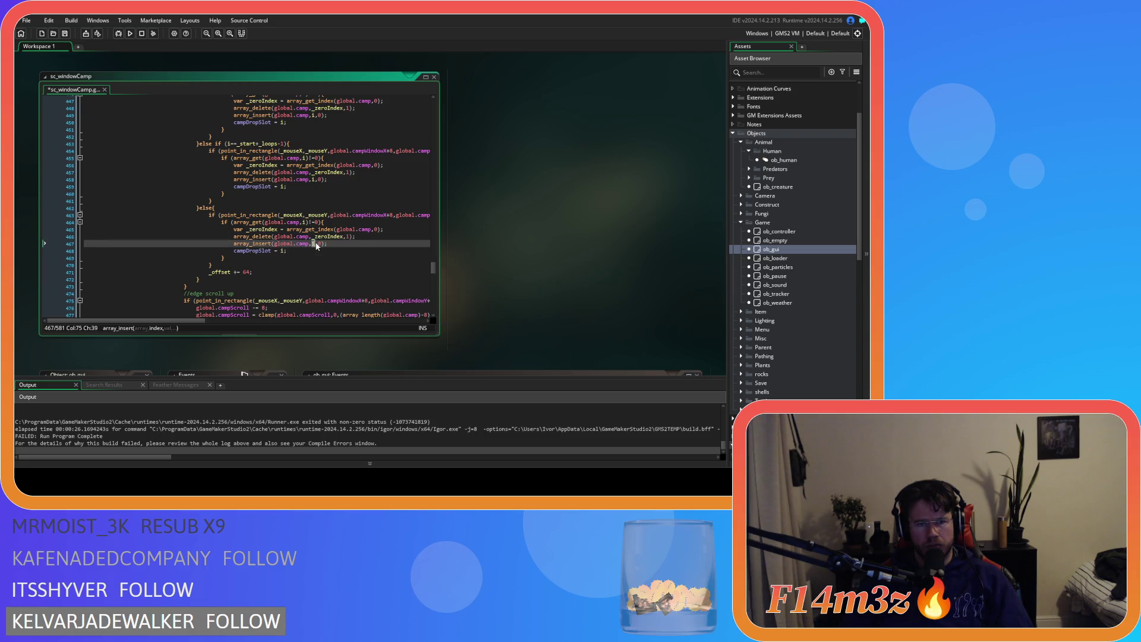
key(Right)
Review the campDropSlot = i assignment on line 468
click(306, 252)
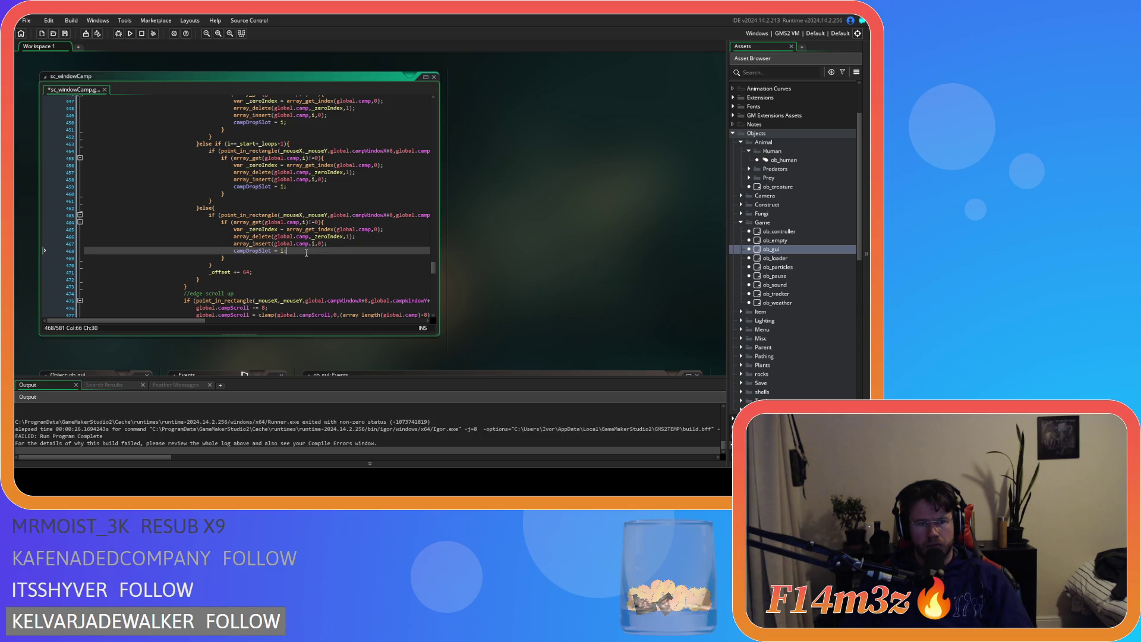
mouse_move(307, 253)
mouse_down()
mouse_move(215, 250)
mouse_move(236, 254)
mouse_up()
scroll(267, 247, up, 2)
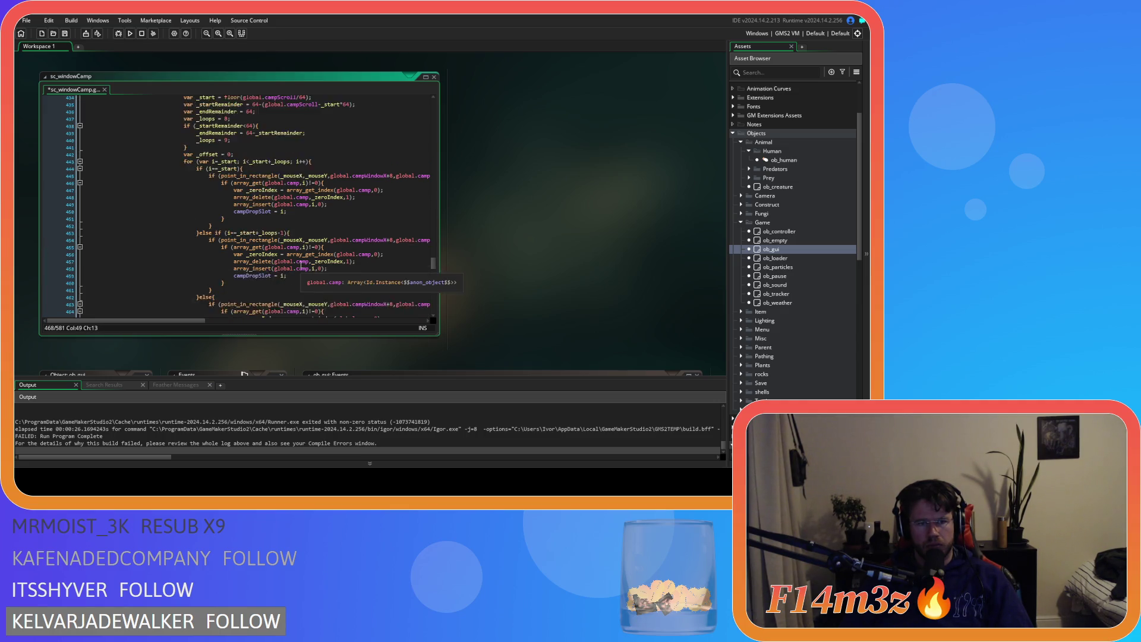
scroll(294, 241, down, 2)
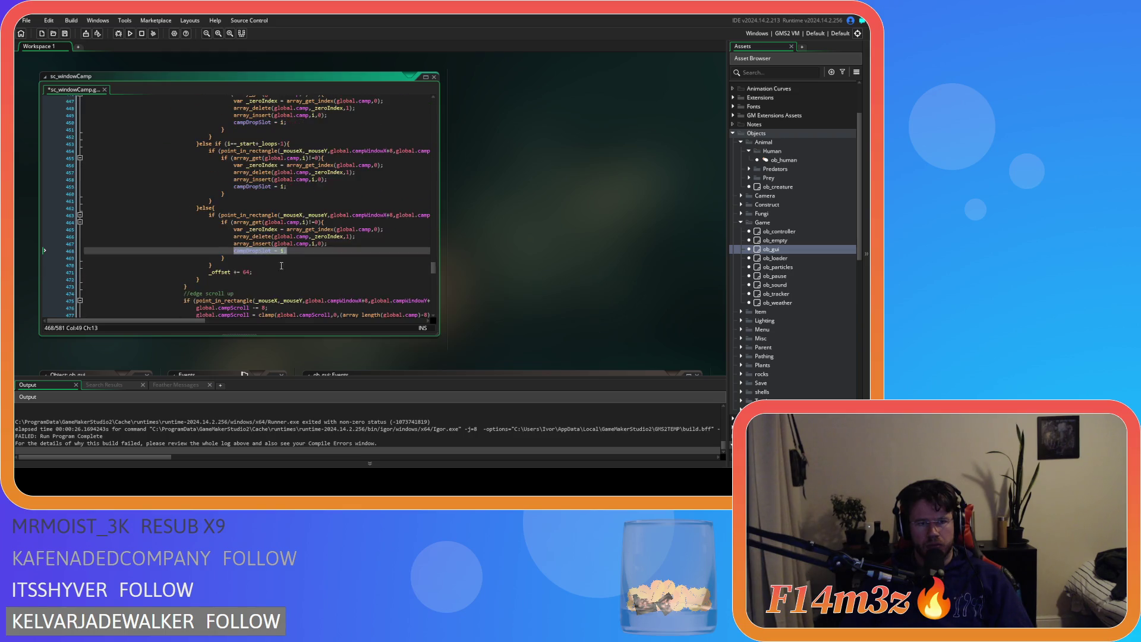
click(291, 252)
scroll(291, 253, down, 8)
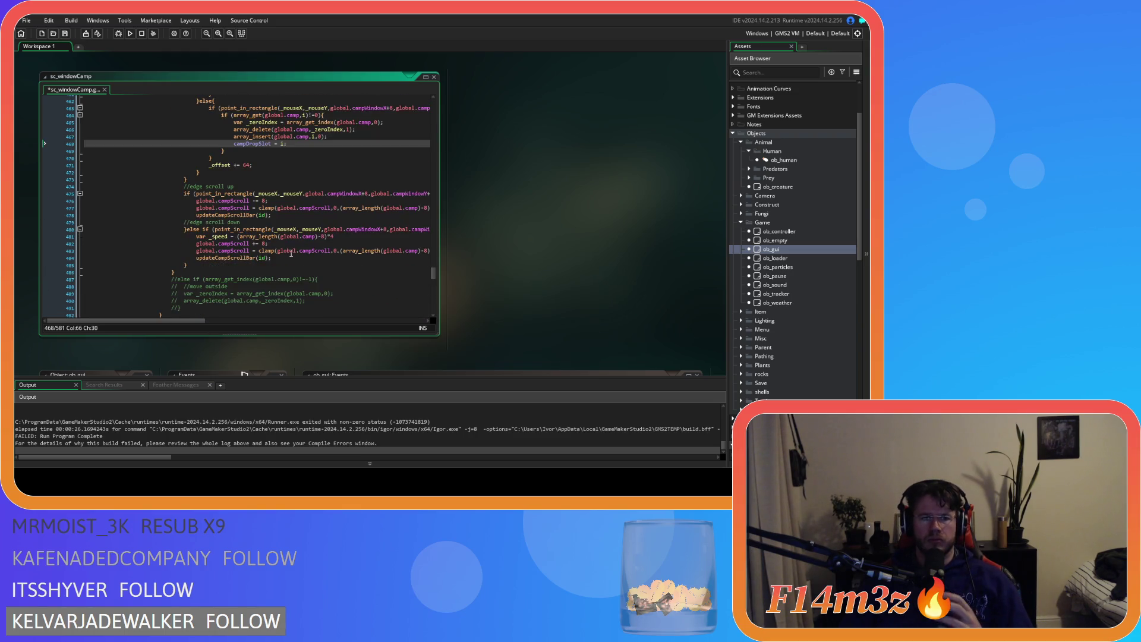
scroll(291, 253, up, 4)
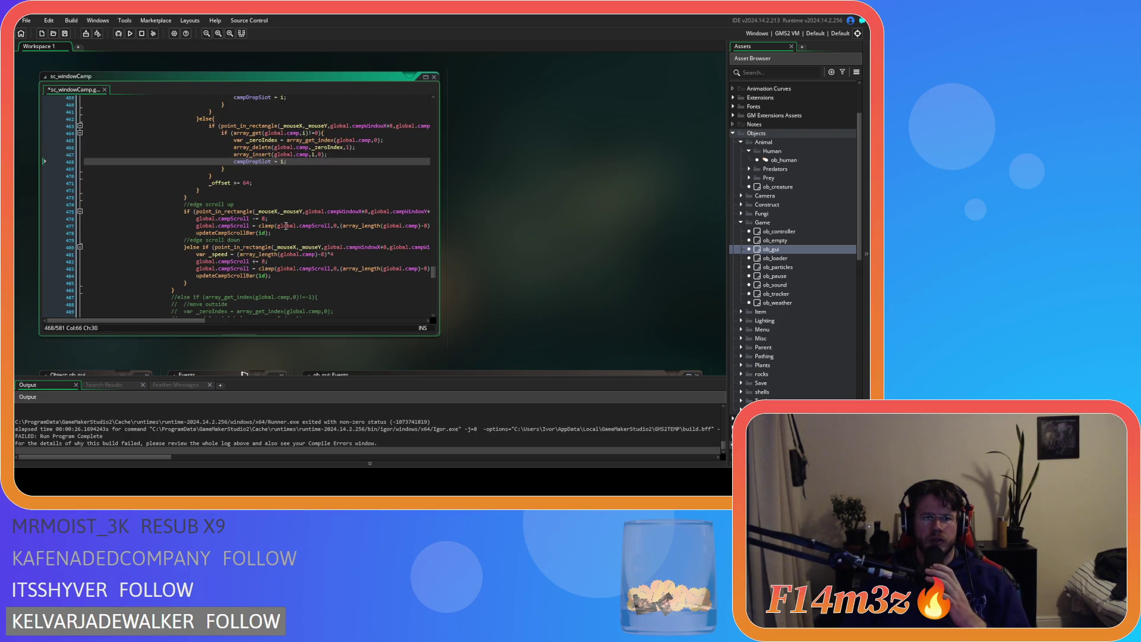
scroll(178, 229, down, 4)
Uncomment the move-outside block and strip its array_get_index condition, leaving a plain }else{
drag(182, 236, 62, 209)
key(ctrl+shift+k)
key(ctrl+shift+k)
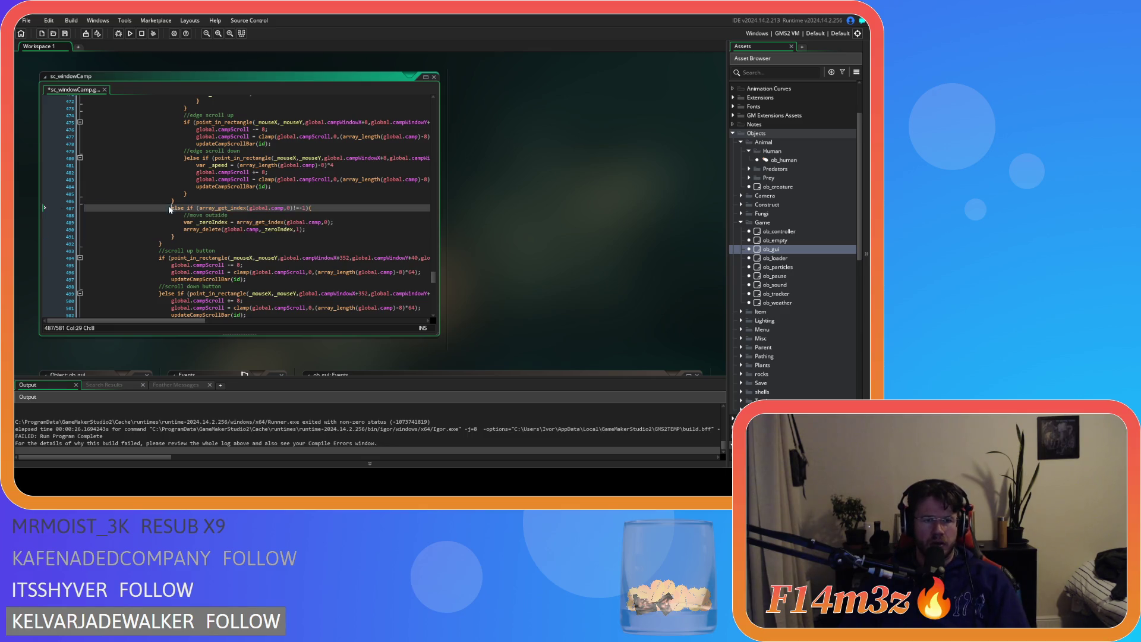
click(51, 202)
key(BackSpace)
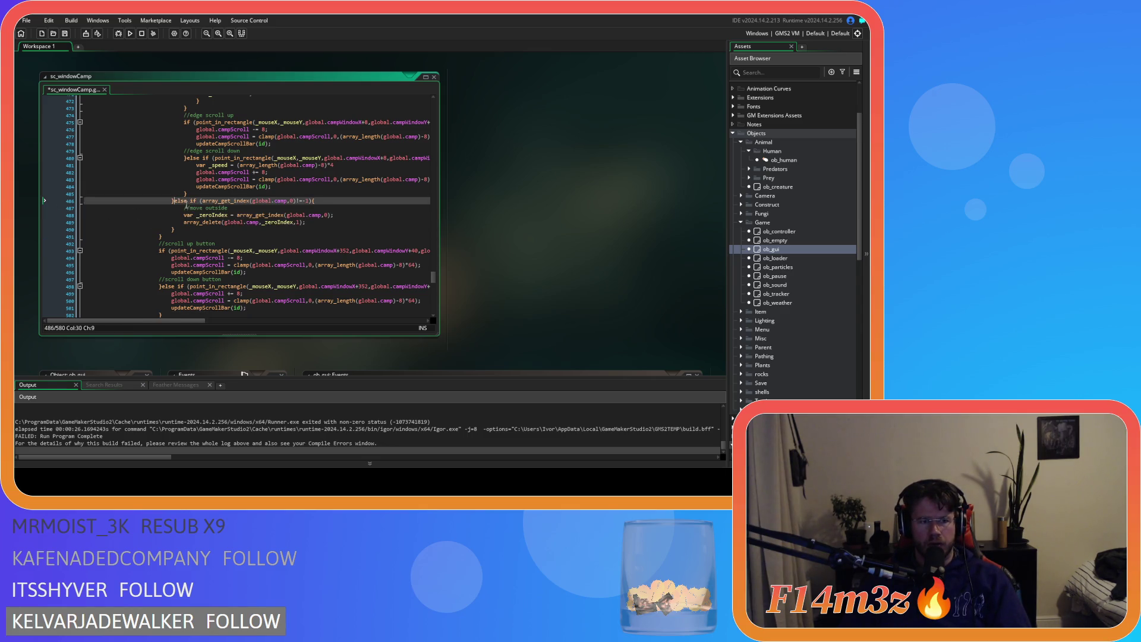
drag(189, 201, 308, 204)
key(BackSpace)
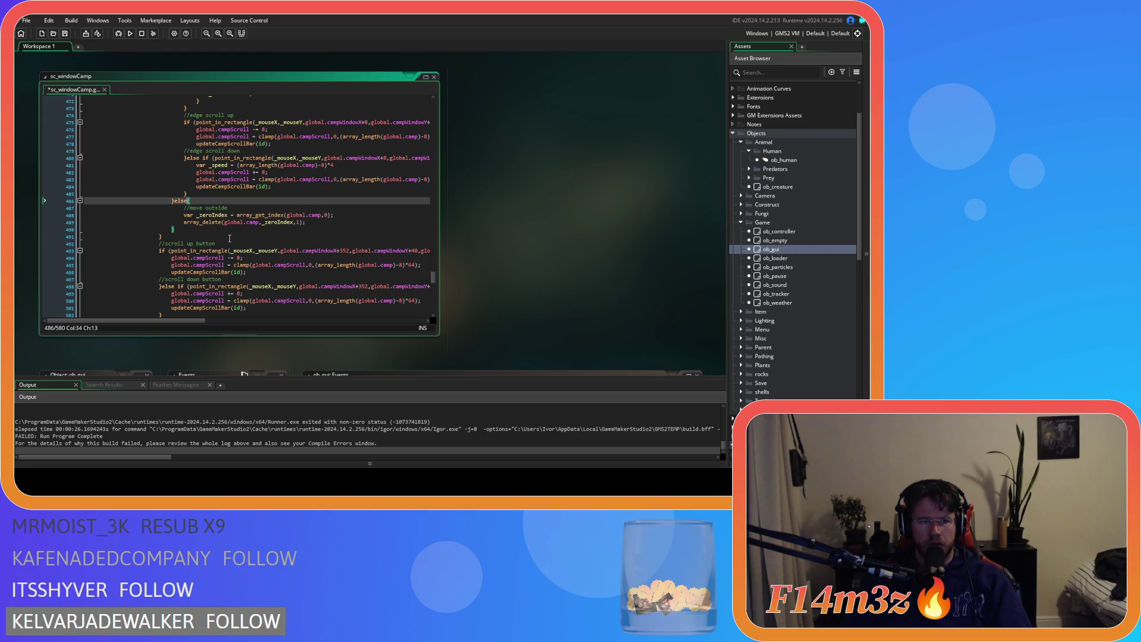
Delete the _zeroIndex lookup line and replace _zeroIndex in array_delete with dropSlot
click(201, 228)
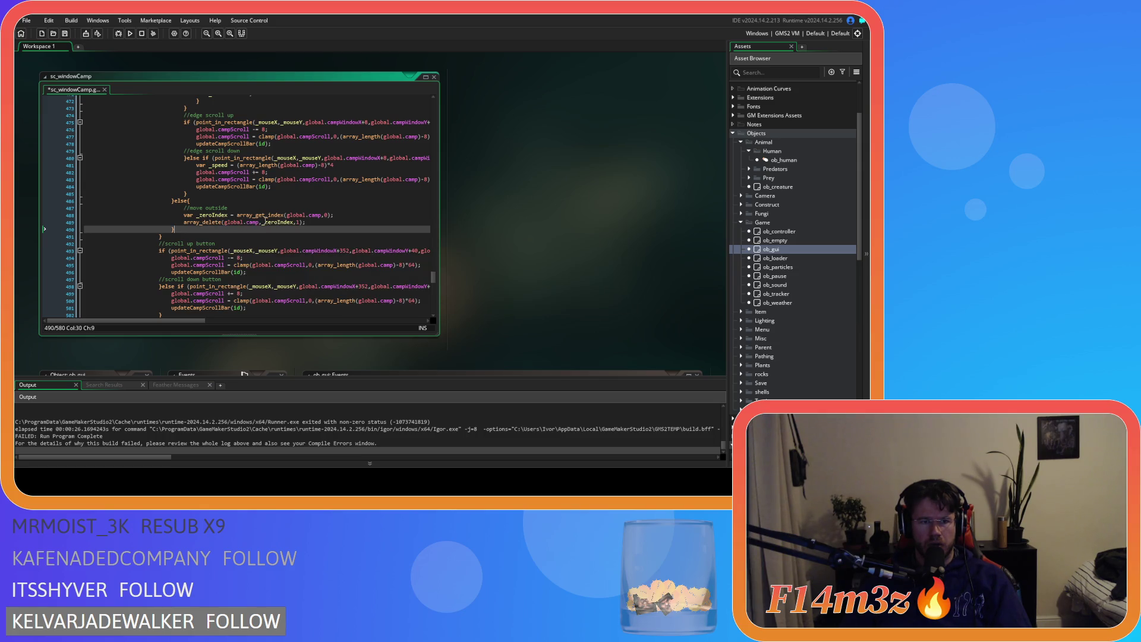
click(324, 215)
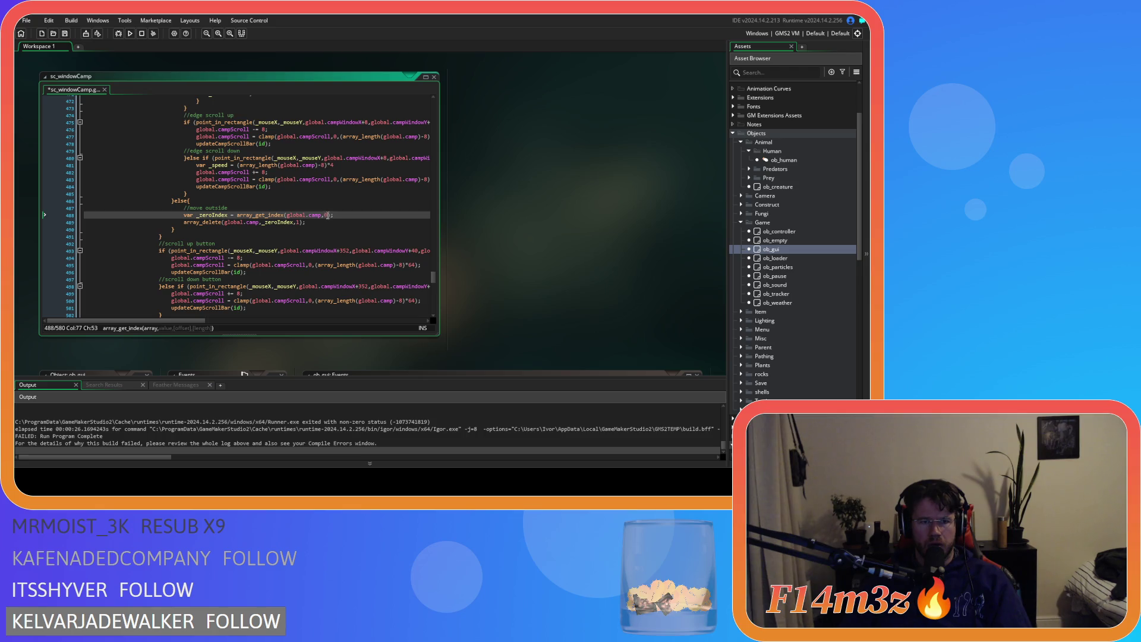
mouse_move(337, 215)
mouse_down()
mouse_move(209, 215)
mouse_move(229, 208)
mouse_up()
key(BackSpace)
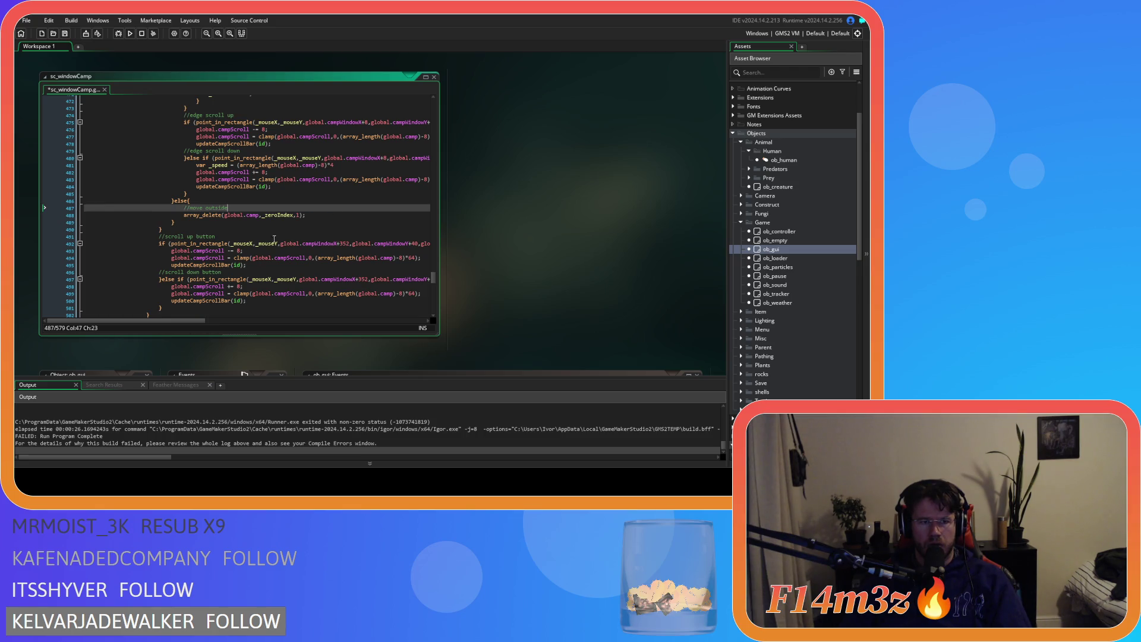
double_click(267, 215)
text(dropSlo)
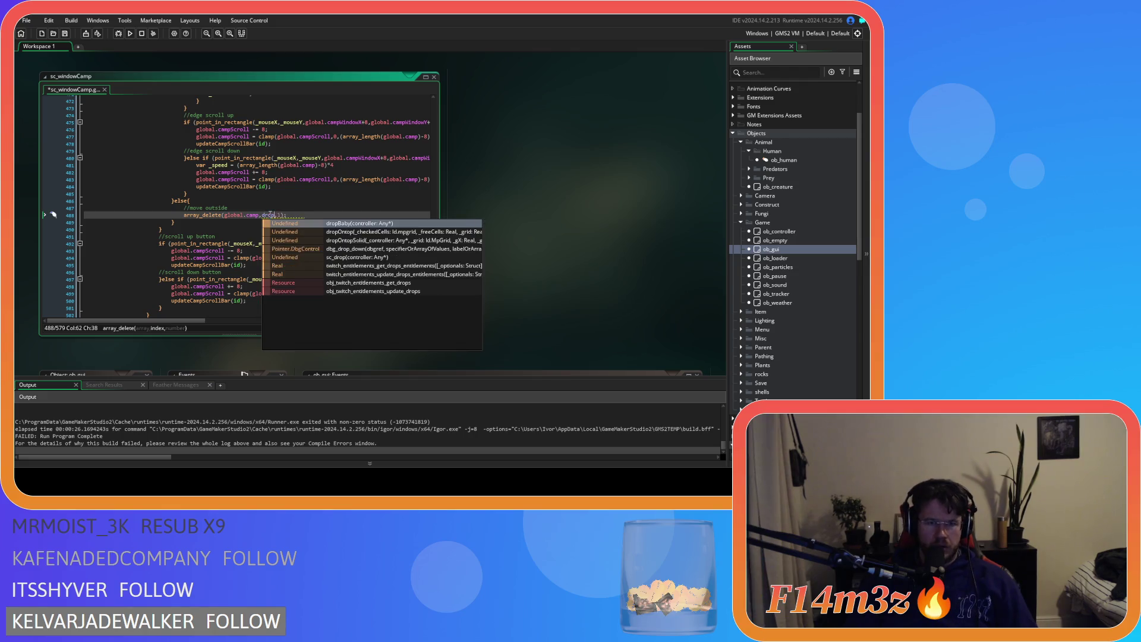
text(t)
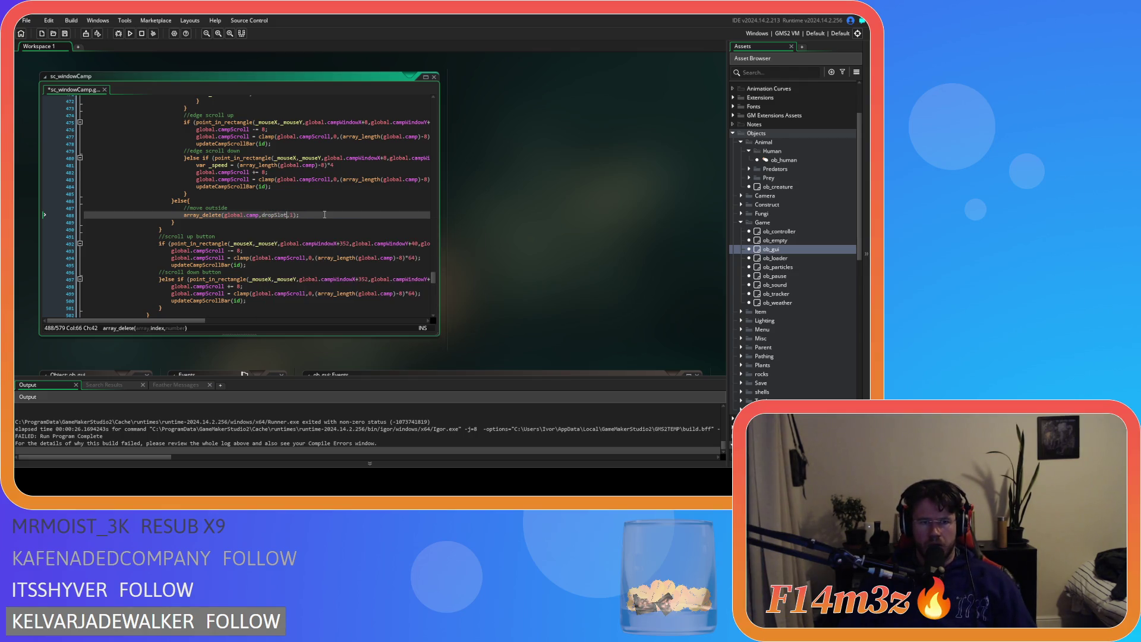
Change the array_delete index to campDropSlot and save the script
scroll(324, 216, up, 3)
scroll(324, 215, up, 3)
click(259, 198)
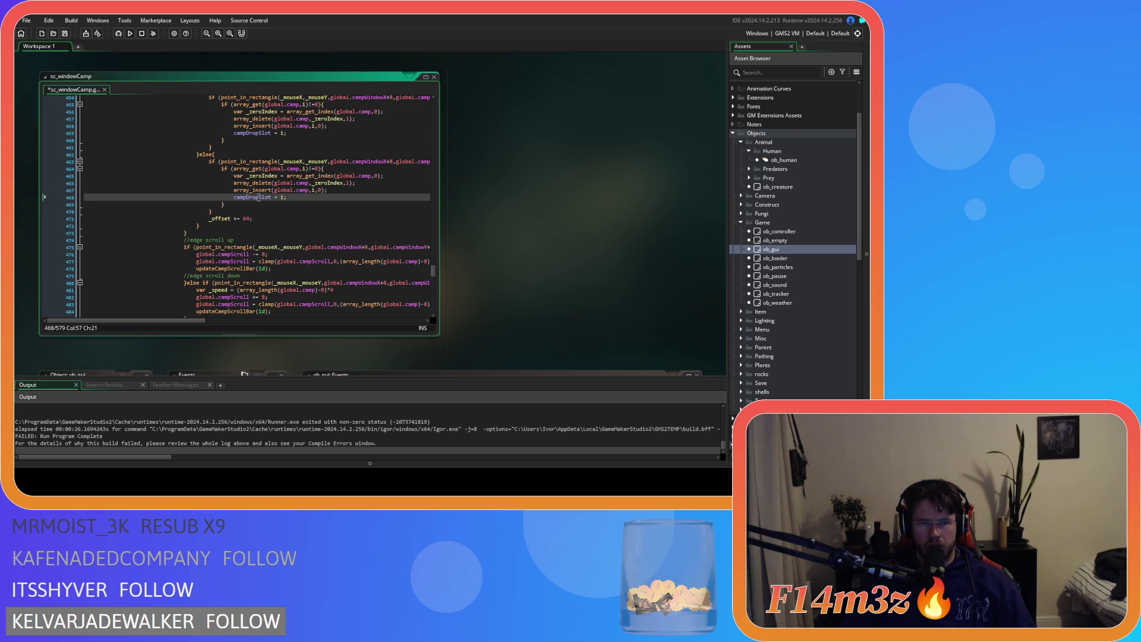
double_click(258, 198)
key(ctrl+c)
scroll(307, 213, down, 3)
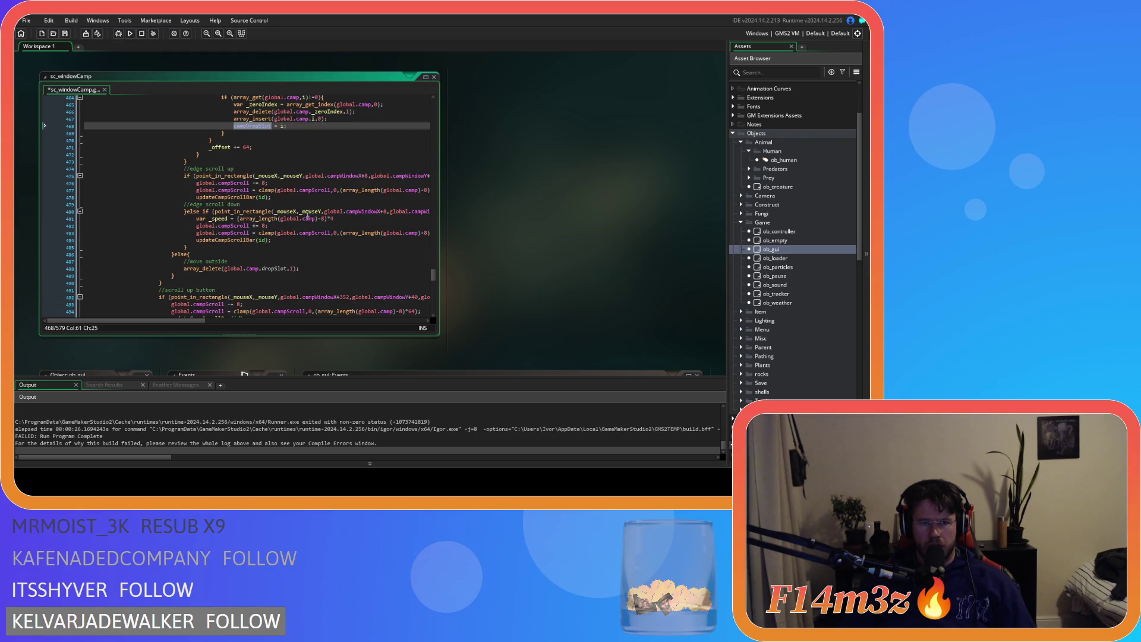
double_click(272, 271)
key(ctrl+v)
click(329, 268)
key(ctrl+s)
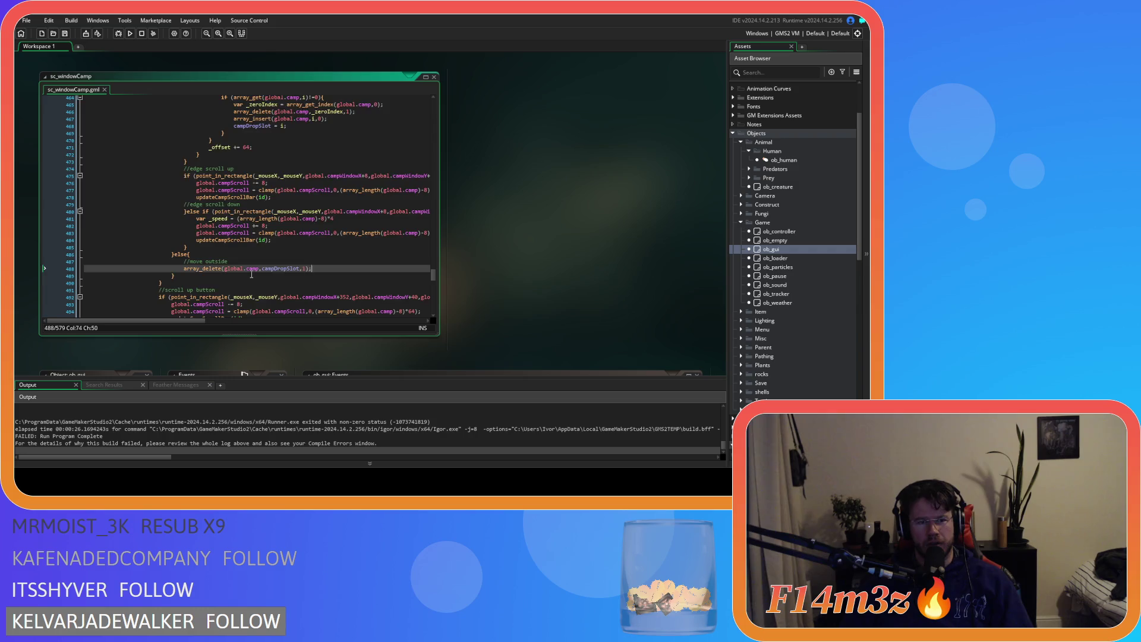
scroll(309, 259, up, 3)
scroll(307, 259, down, 3)
click(192, 255)
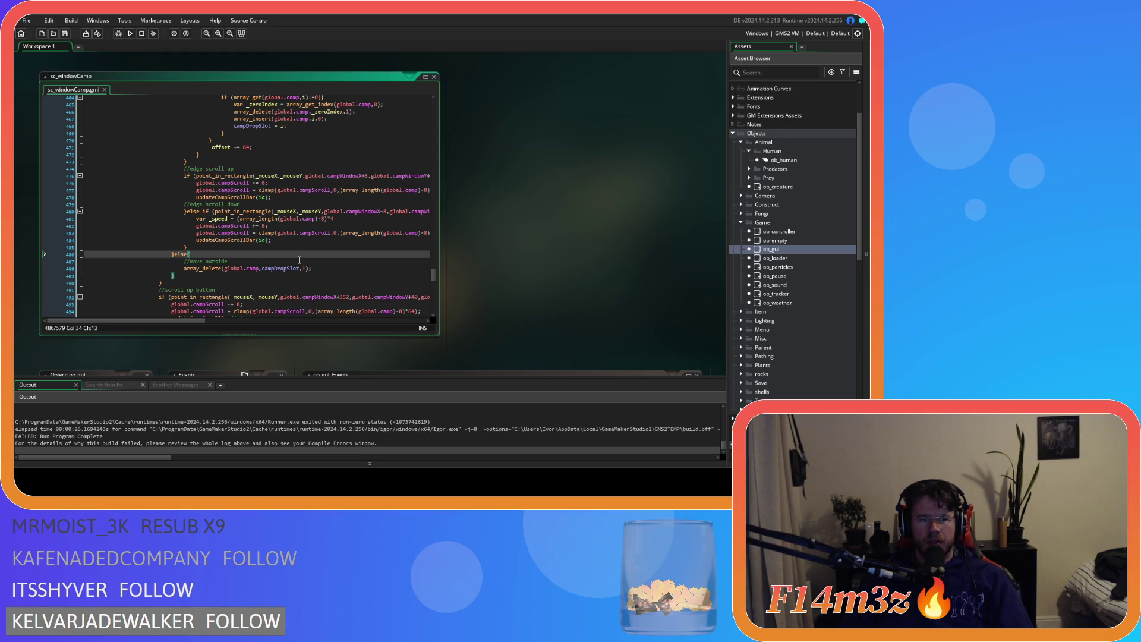
Change }else{ to }else if (campDropSlot!=noone){
scroll(330, 262, up, 2)
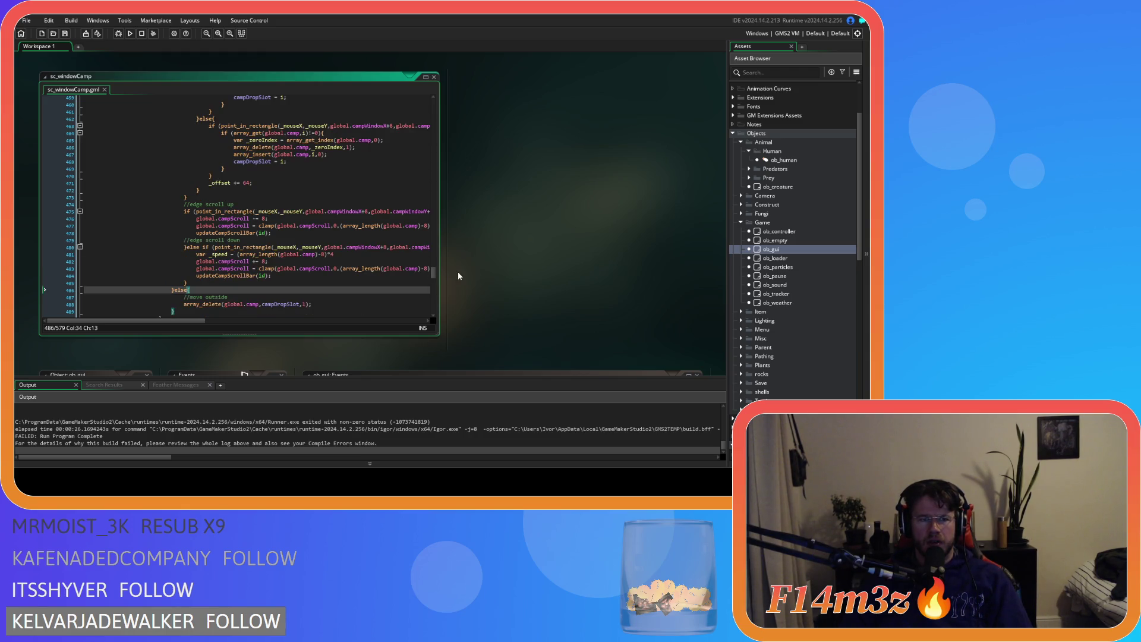
scroll(365, 277, down, 4)
scroll(321, 265, up, 4)
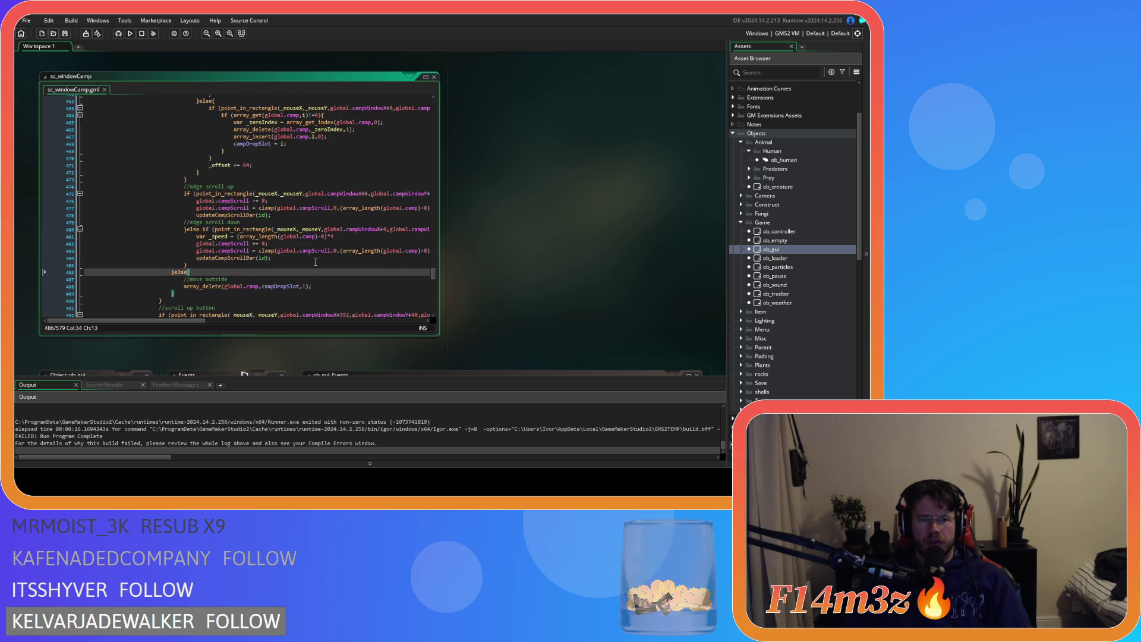
scroll(316, 262, down, 3)
text(if )
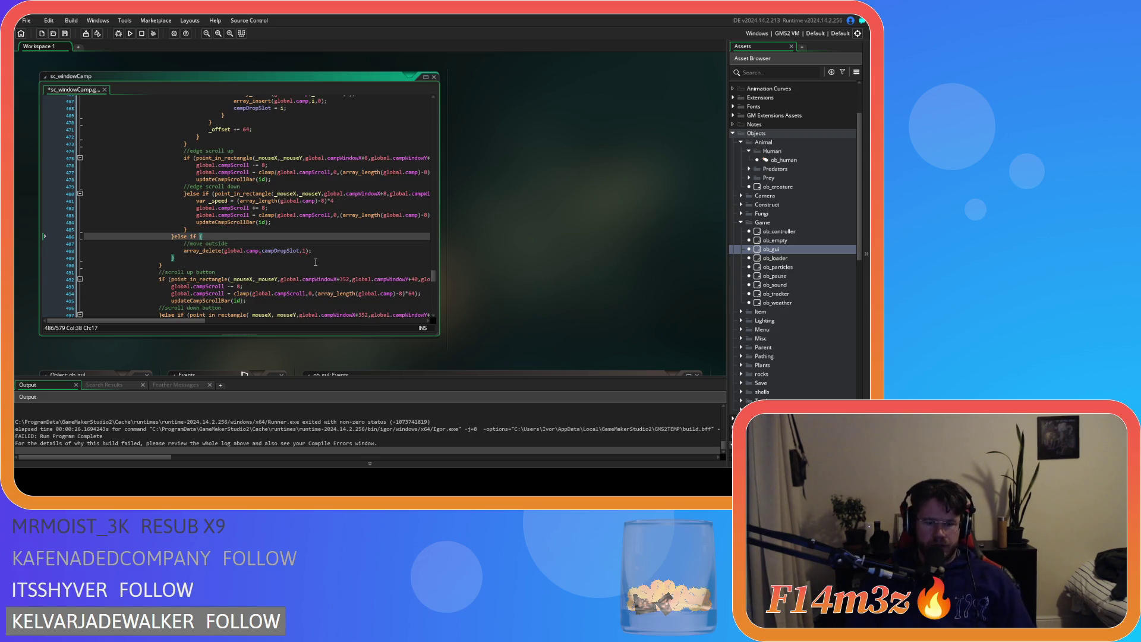
text((drop)
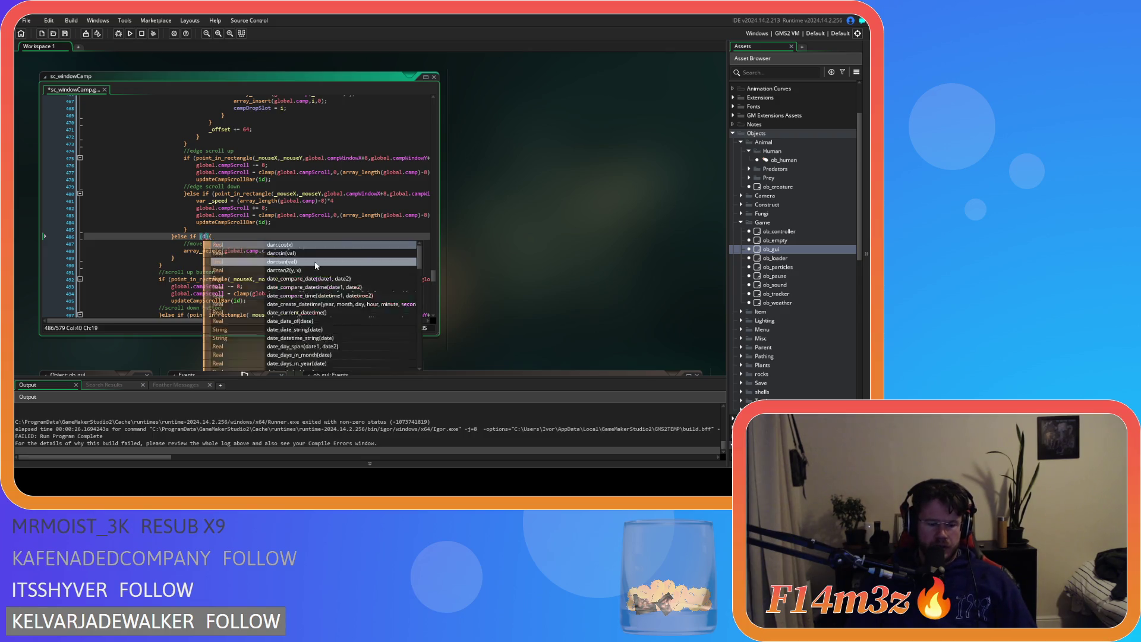
key(BackSpace)
key(BackSpace)
key(BackSpace)
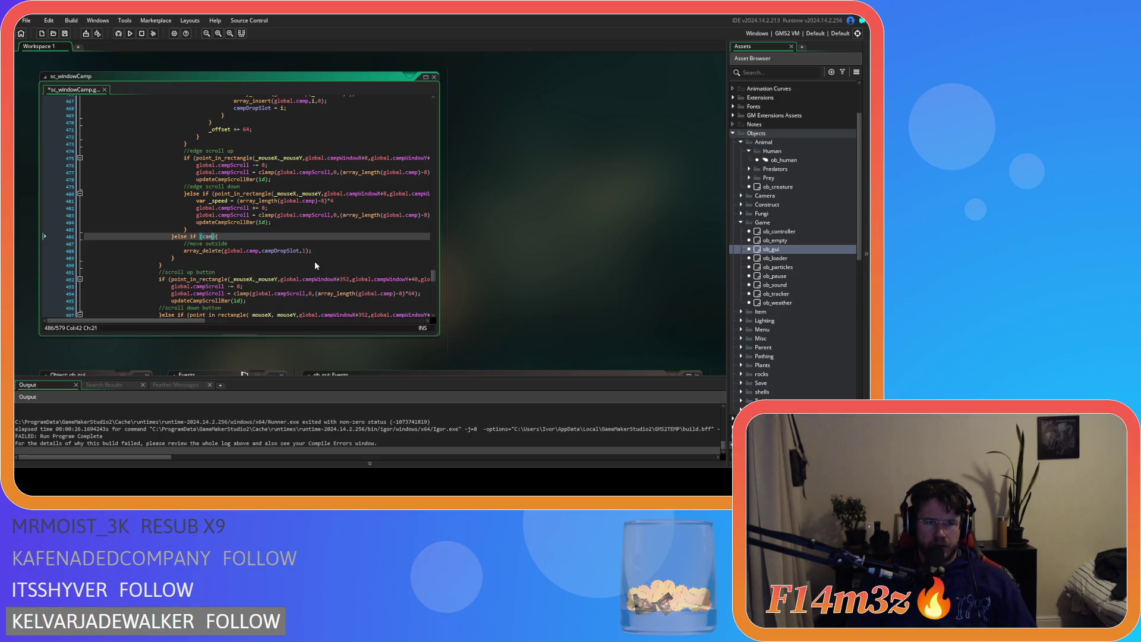
text(campDrop)
text(Slot!=)
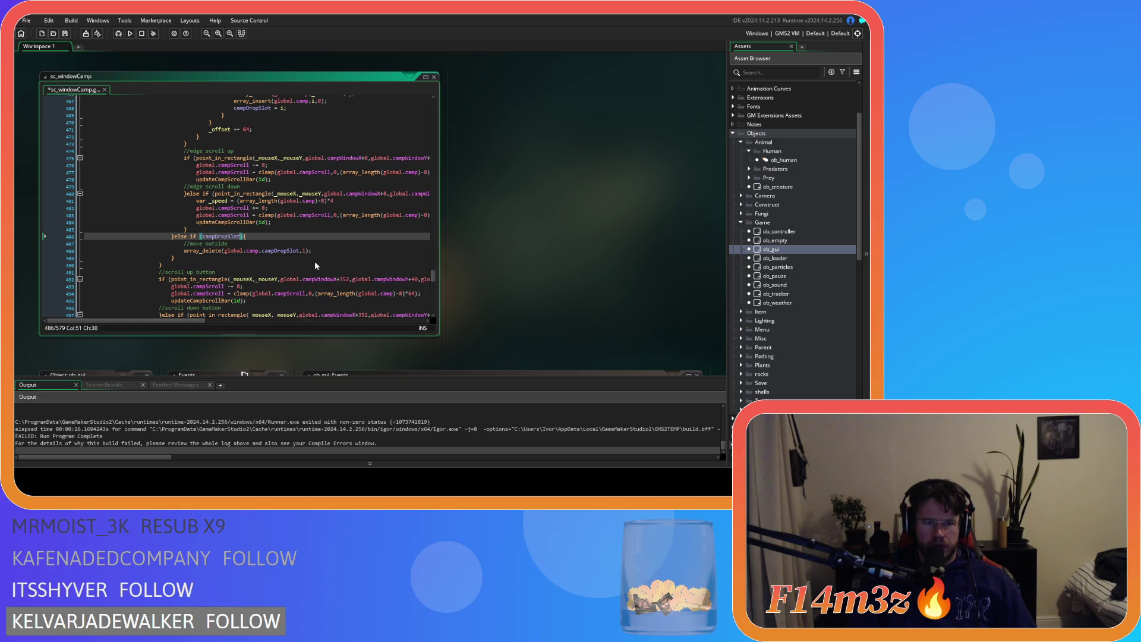
text(noone)
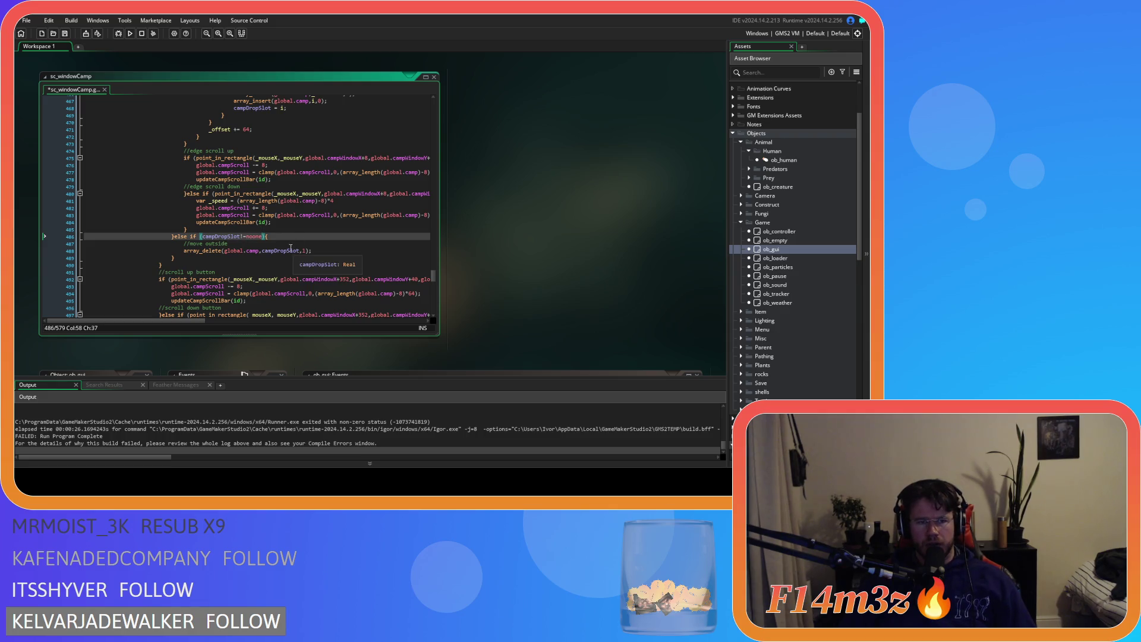
Add the campDropSlot = noone reset after array_delete, then build and run the game
click(339, 250)
key(ctrl+z)
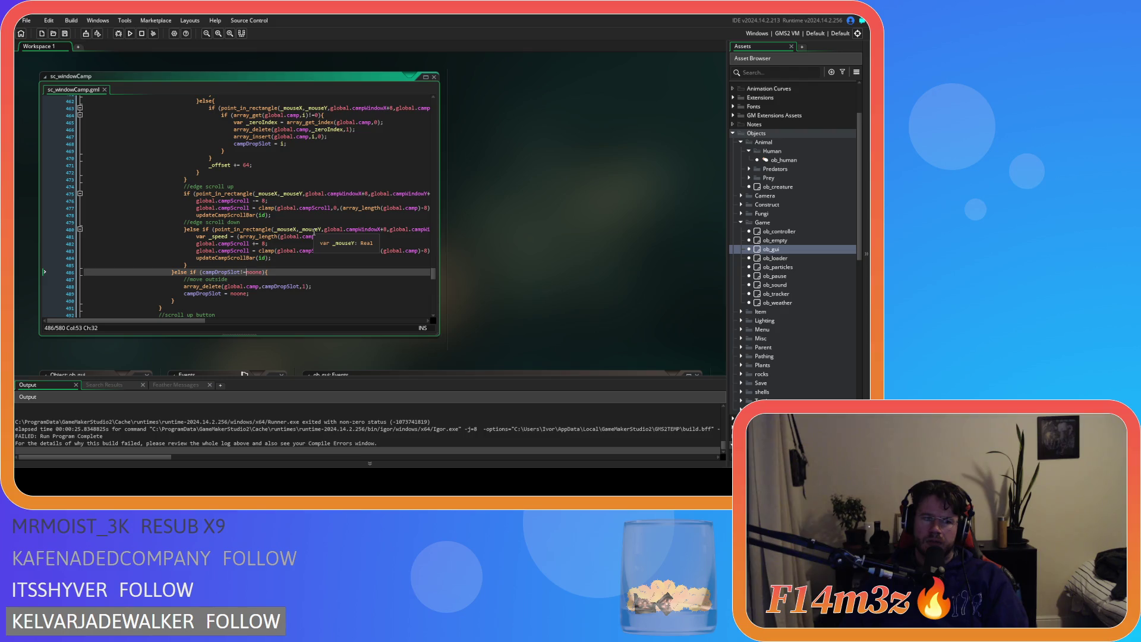
key(F5)
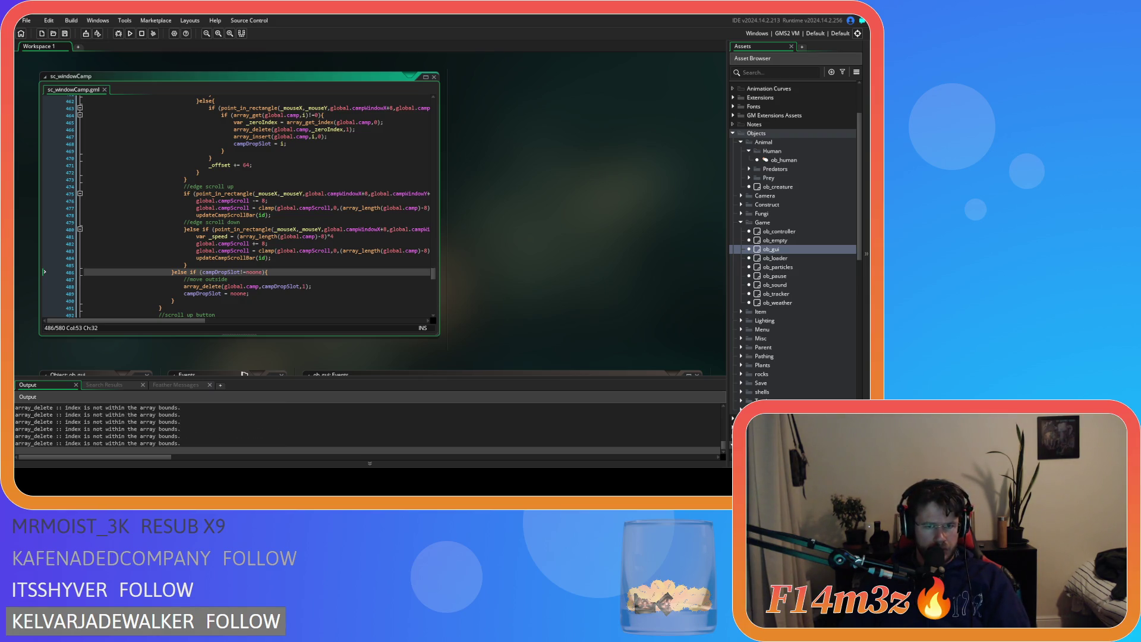
Drag a Tent entry one row lower into the empty slot, then close the Camp window and quit
key(alt+Tab)
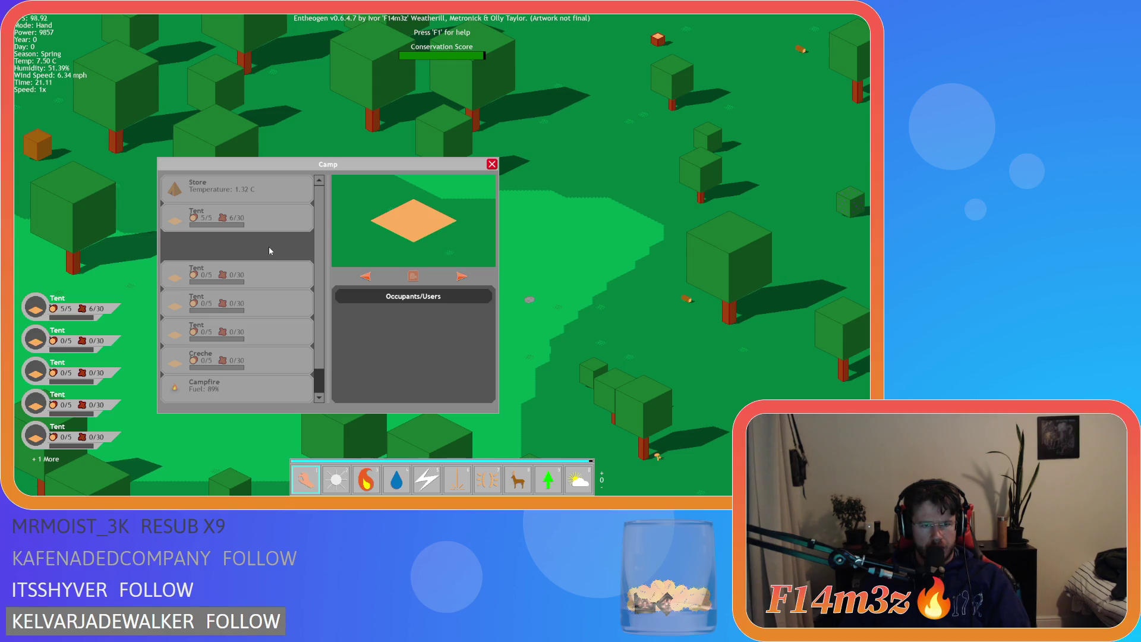
mouse_move(270, 251)
mouse_down()
mouse_move(280, 275)
mouse_move(333, 273)
mouse_up()
drag(292, 272, 292, 273)
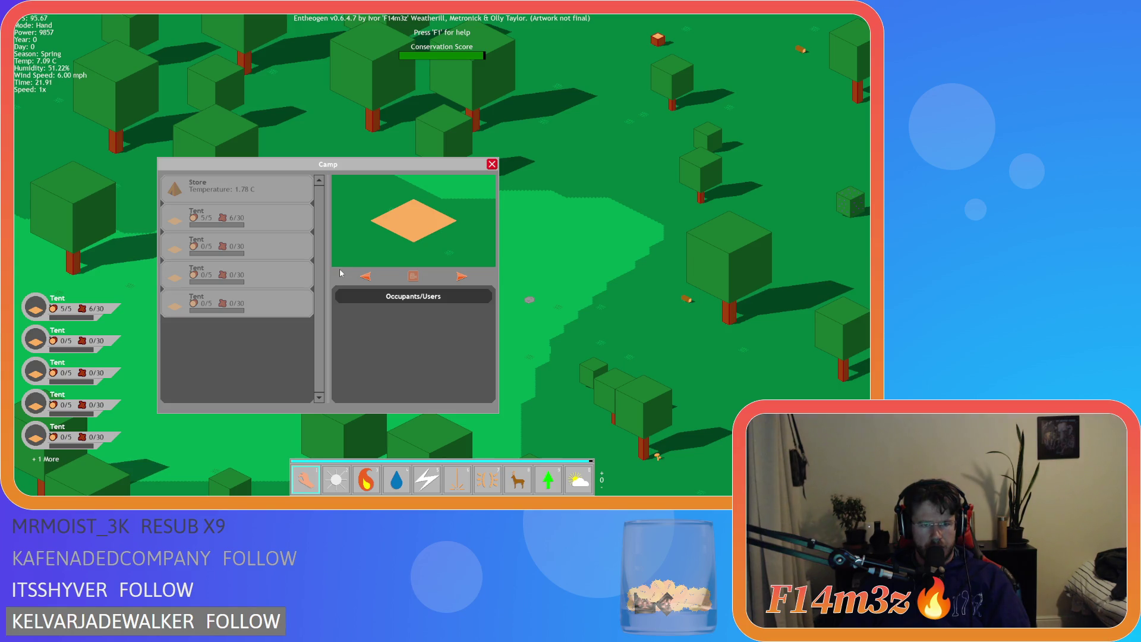
key(Escape)
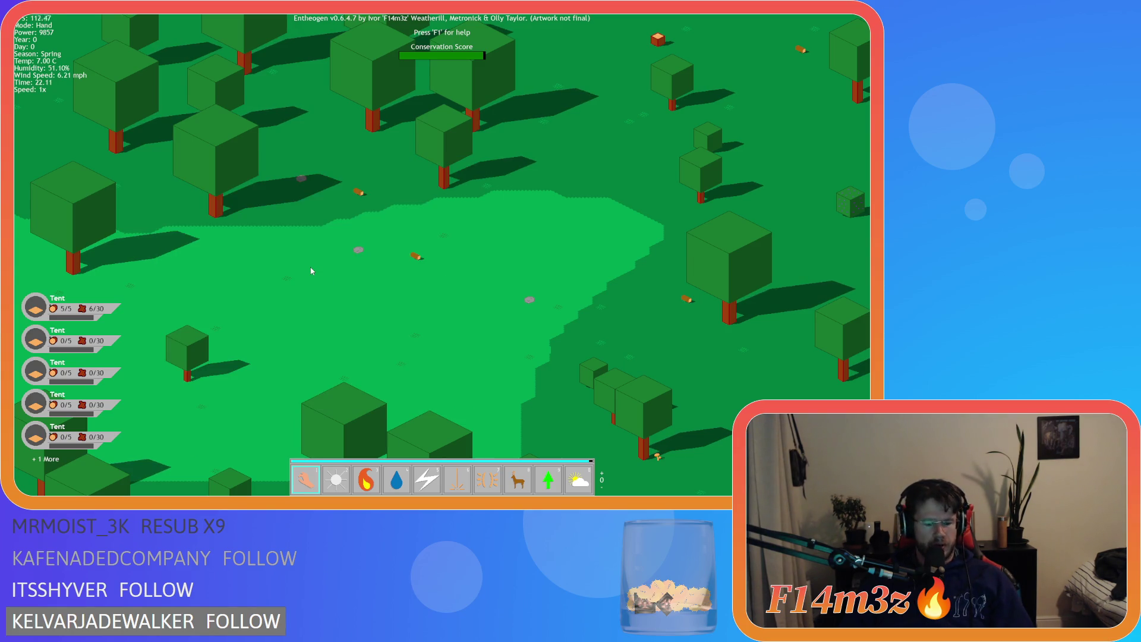
key(Escape)
key(Return)
Close the game and return to the GameMaker editor
key(Escape)
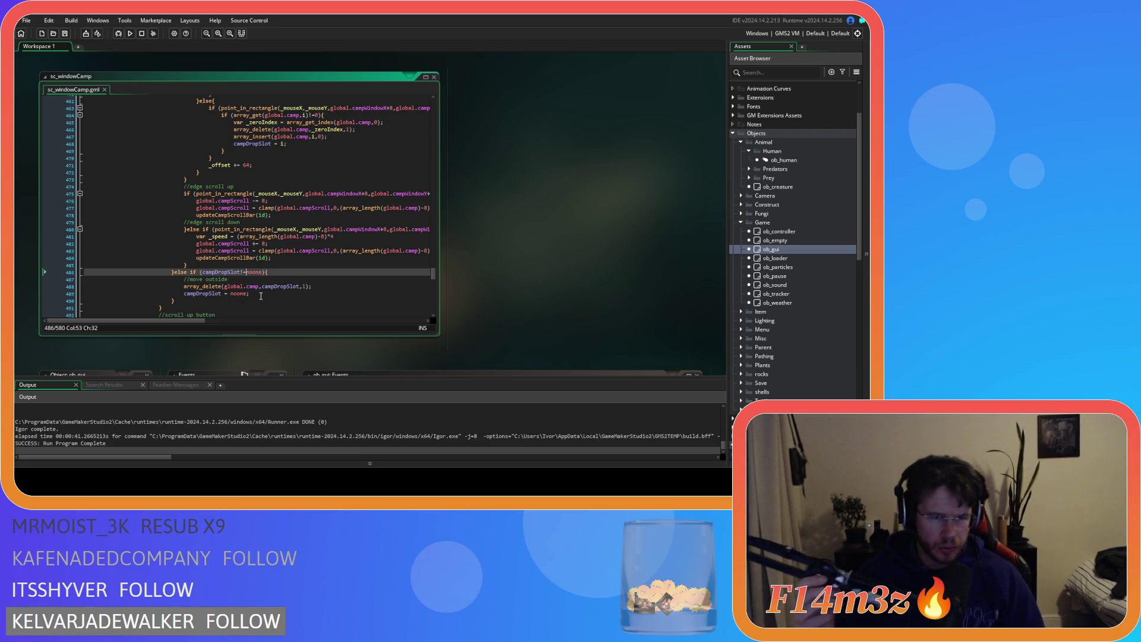
scroll(311, 263, up, 10)
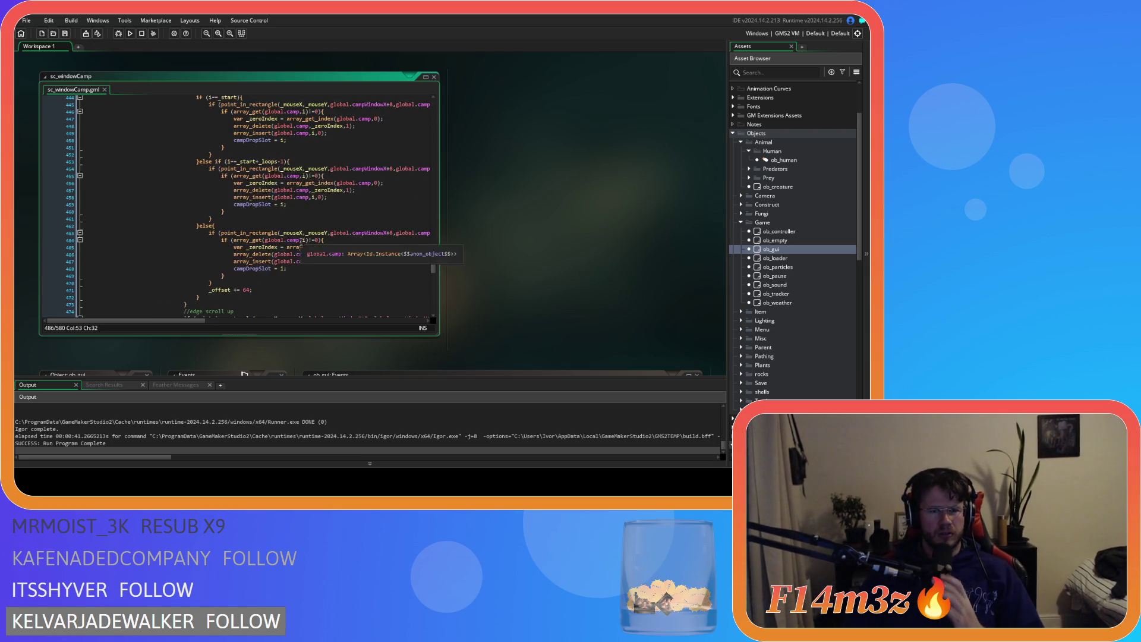
scroll(297, 250, down, 5)
click(262, 212)
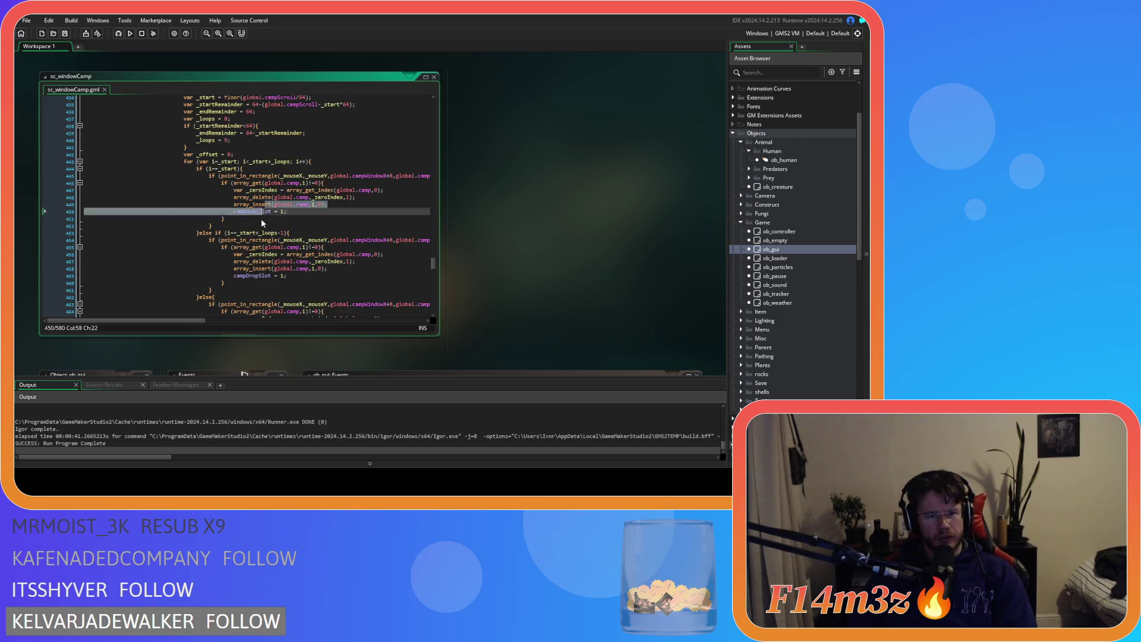
scroll(280, 238, up, 8)
scroll(305, 272, up, 4)
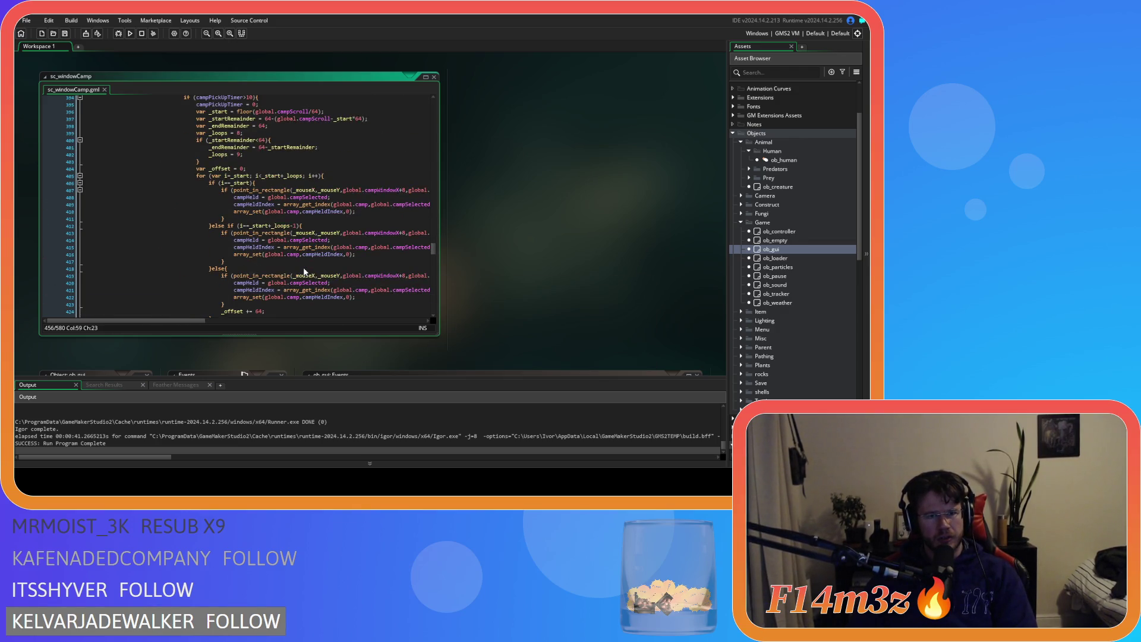
scroll(304, 272, down, 9)
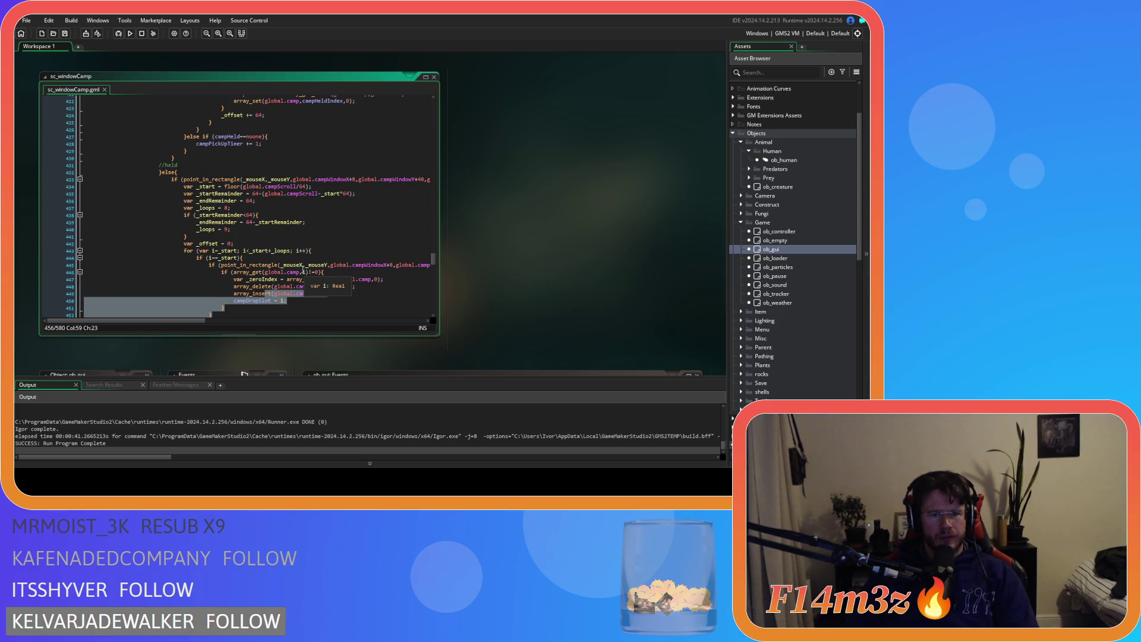
scroll(304, 271, down, 4)
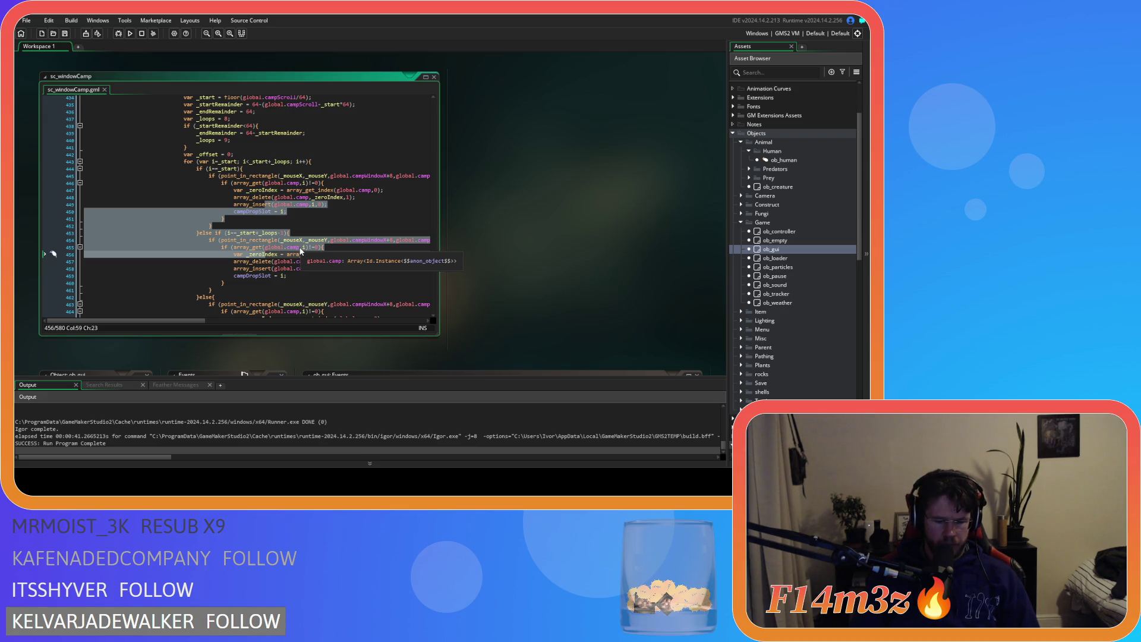
click(328, 268)
scroll(329, 273, down, 2)
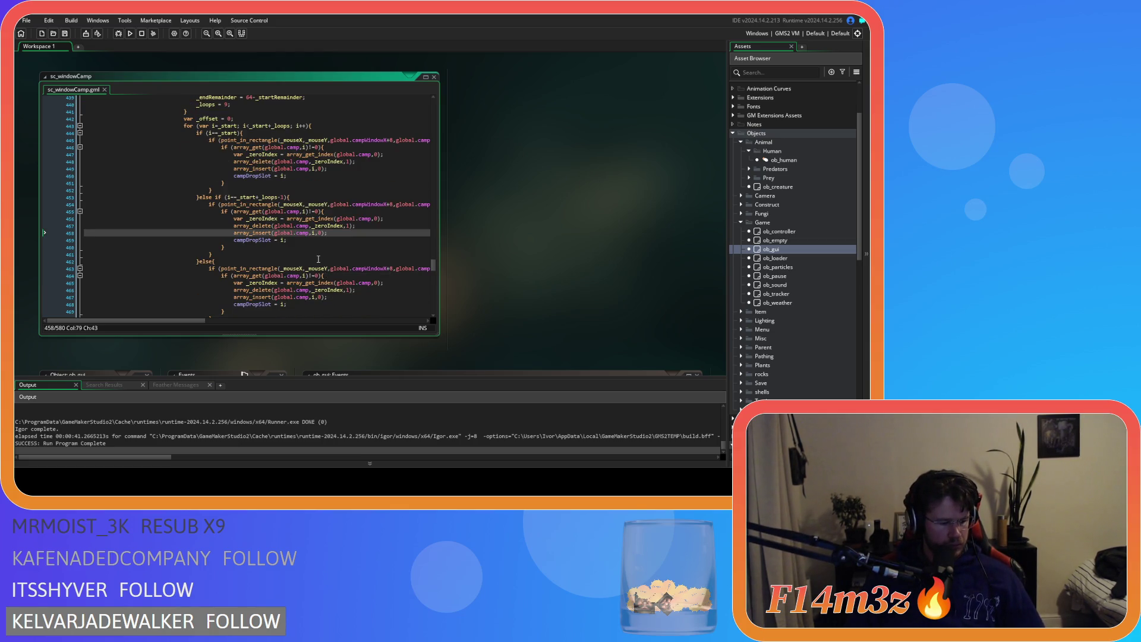
key(Up)
key(Up)
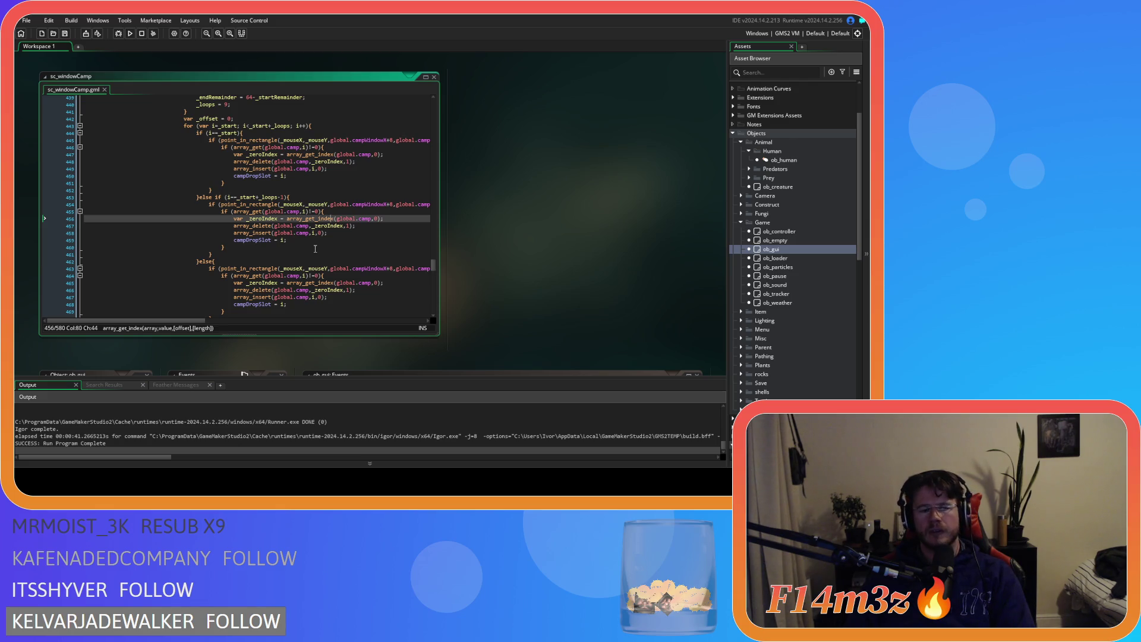
scroll(315, 248, down, 10)
scroll(315, 249, down, 3)
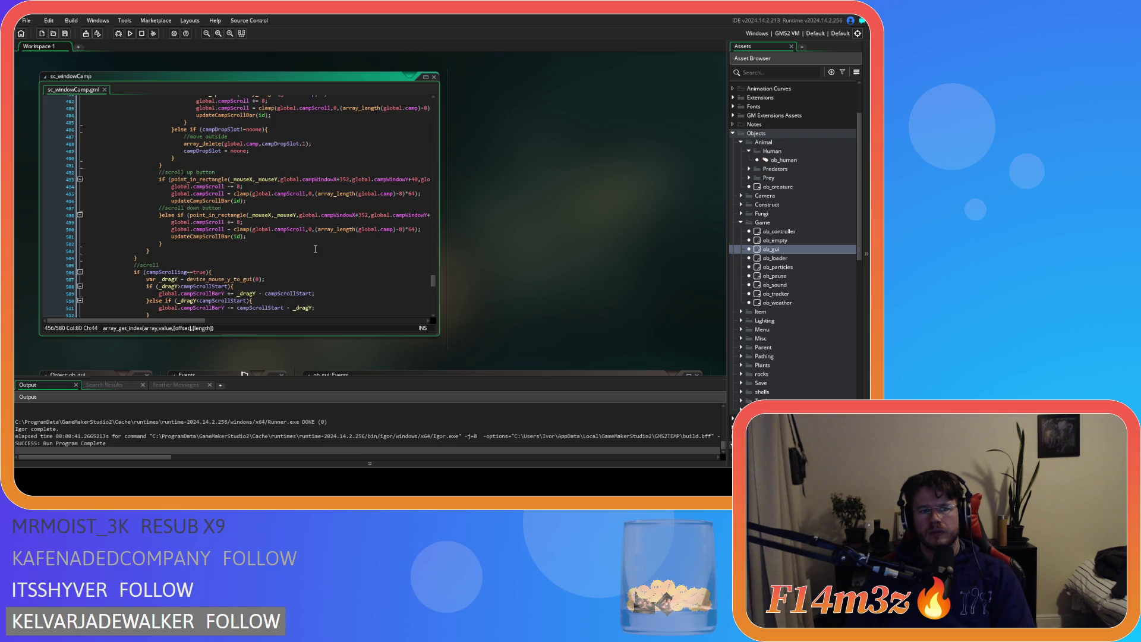
scroll(315, 248, down, 4)
scroll(315, 248, up, 5)
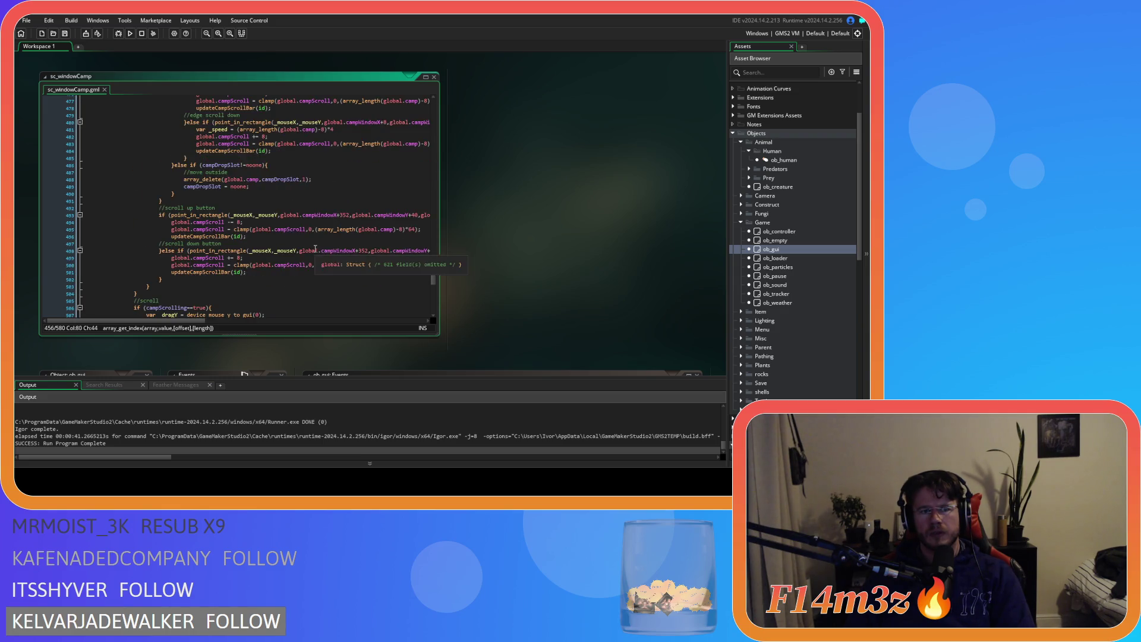
click(186, 167)
scroll(272, 233, up, 16)
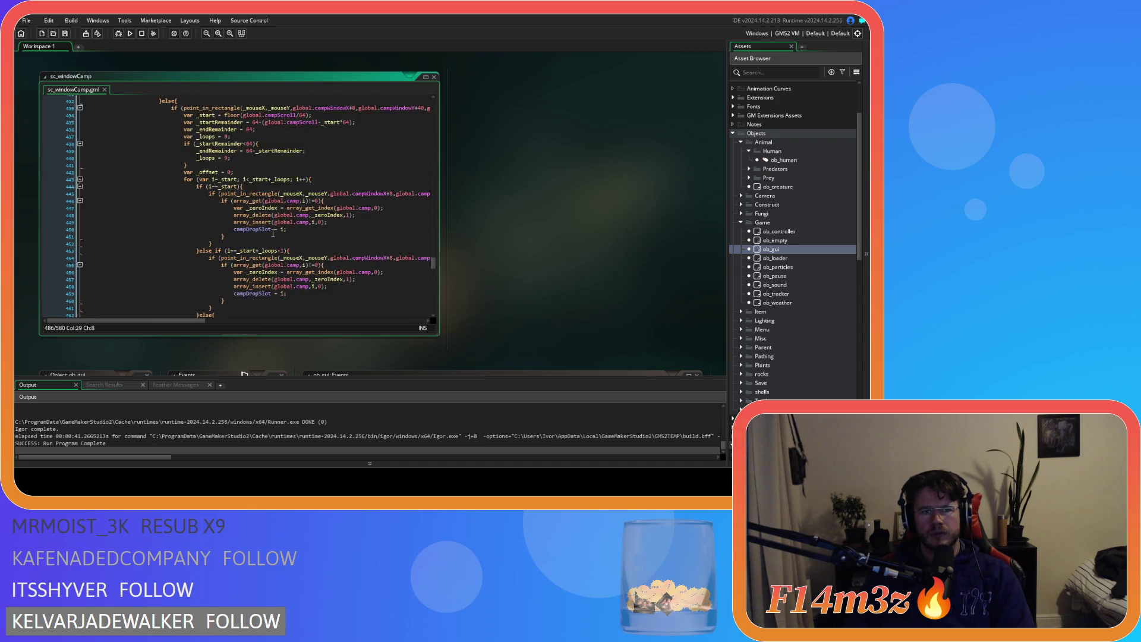
mouse_move(182, 321)
mouse_down()
mouse_move(276, 323)
mouse_move(172, 312)
mouse_up()
scroll(159, 311, down, 16)
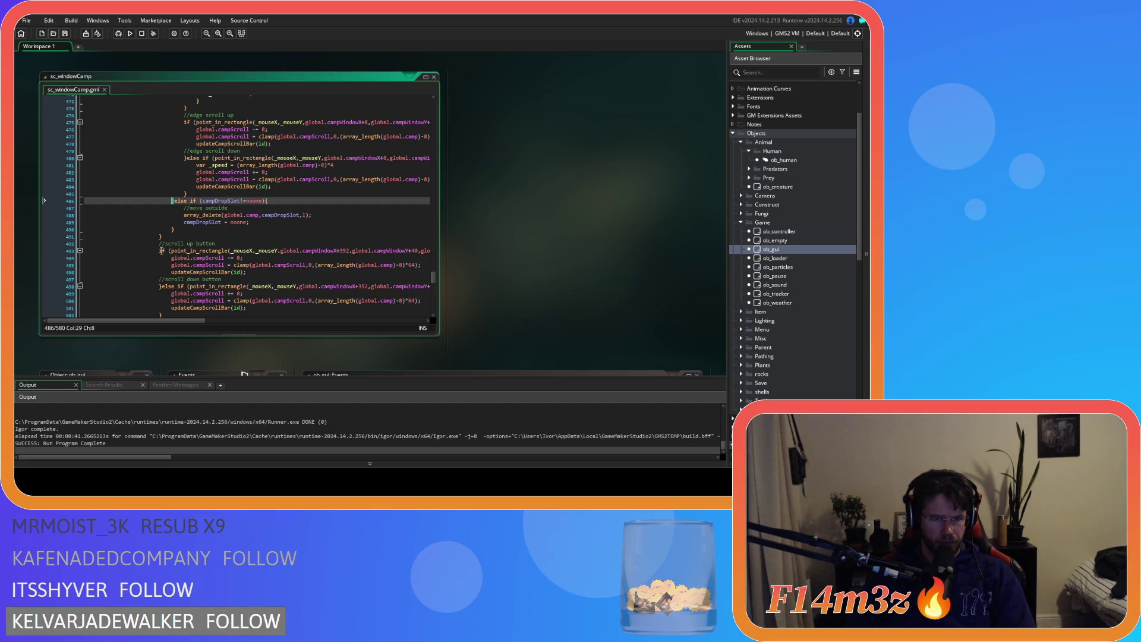
scroll(315, 245, up, 10)
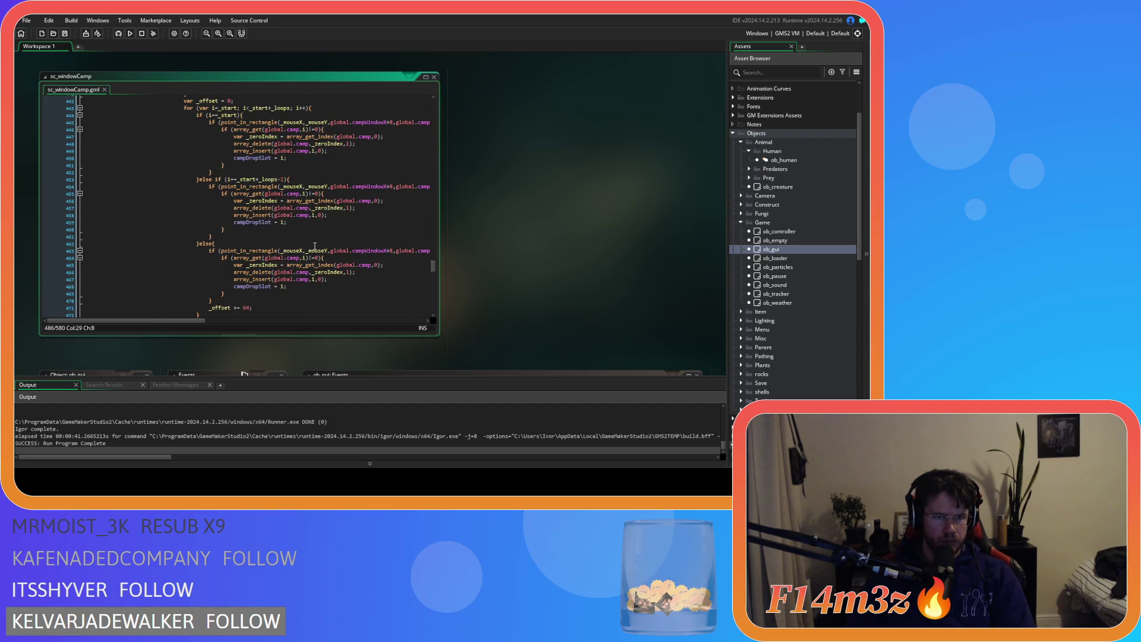
scroll(315, 246, down, 9)
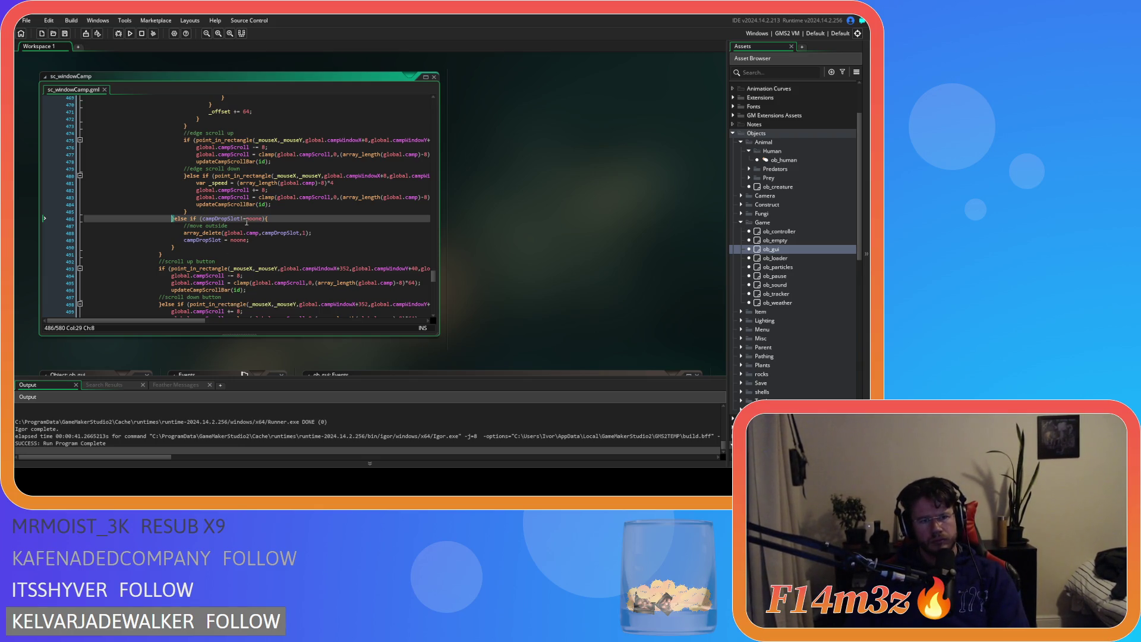
Remove the campDropSlot = noone line, make the condition array_get(global.camp,campDropSlot)==0, and save
drag(251, 240, 57, 246)
key(BackSpace)
key(BackSpace)
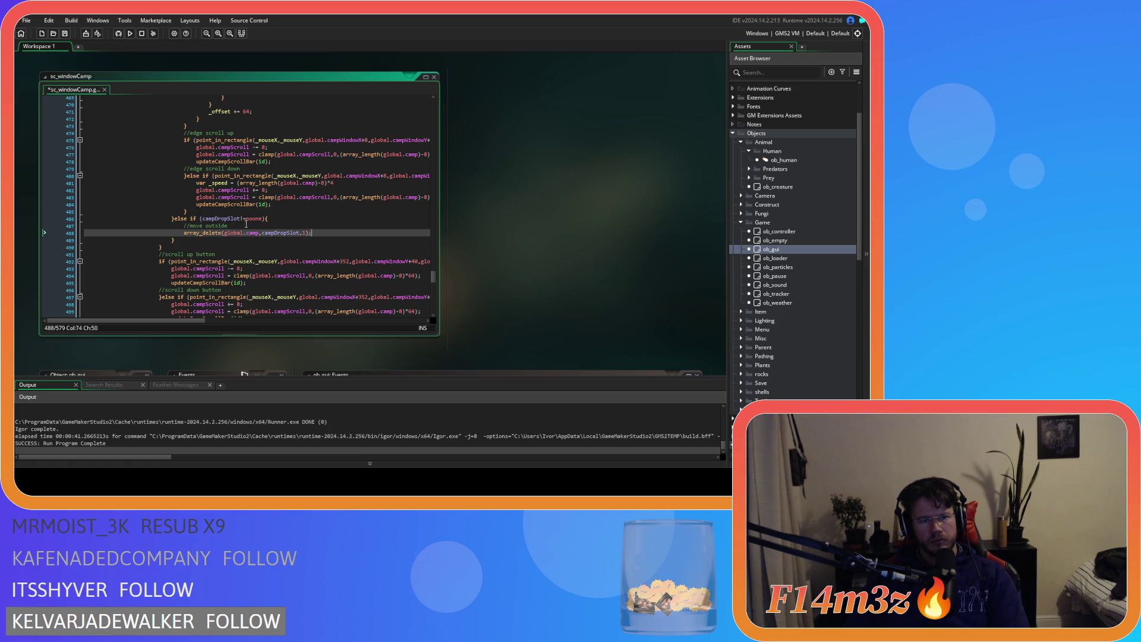
drag(264, 219, 212, 223)
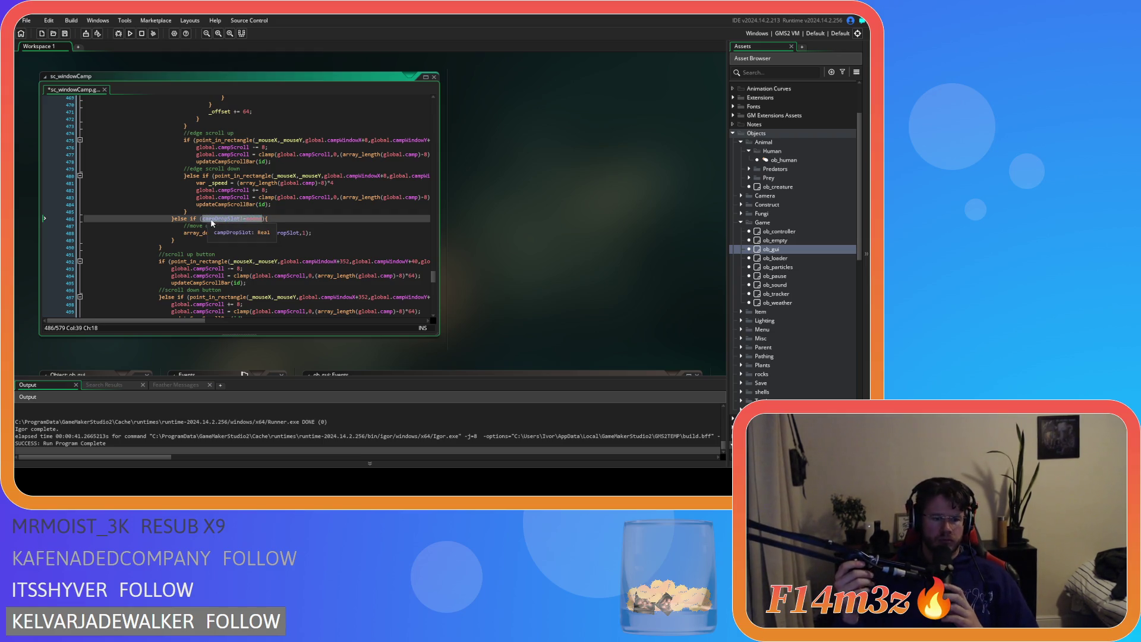
text(array_get)
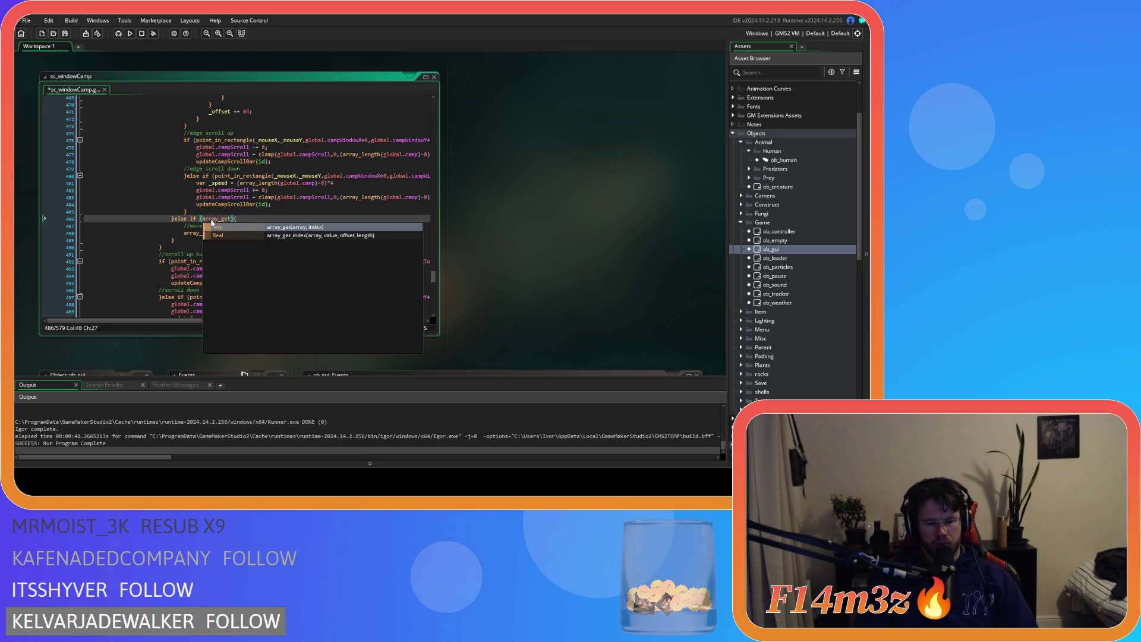
text(()
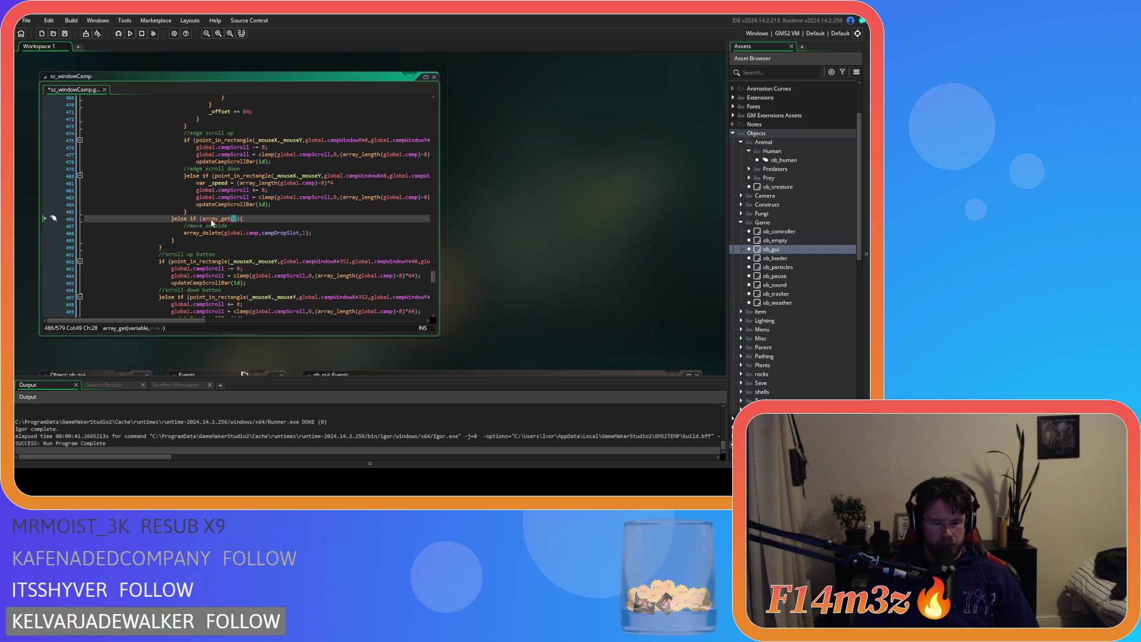
text(global.camp,)
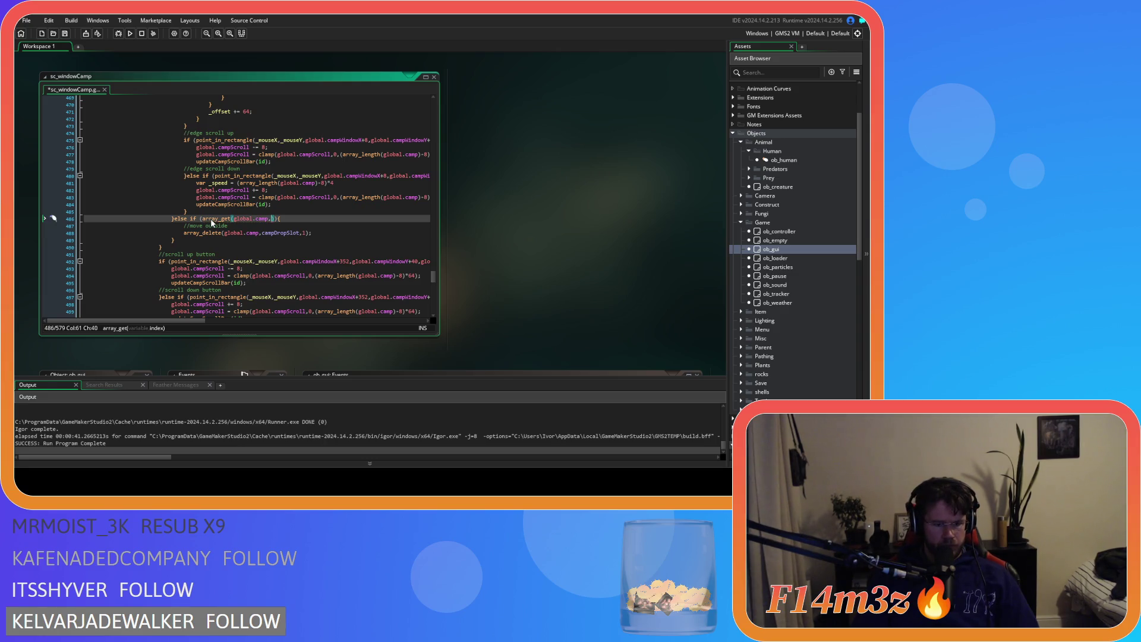
text(campDropSlot)
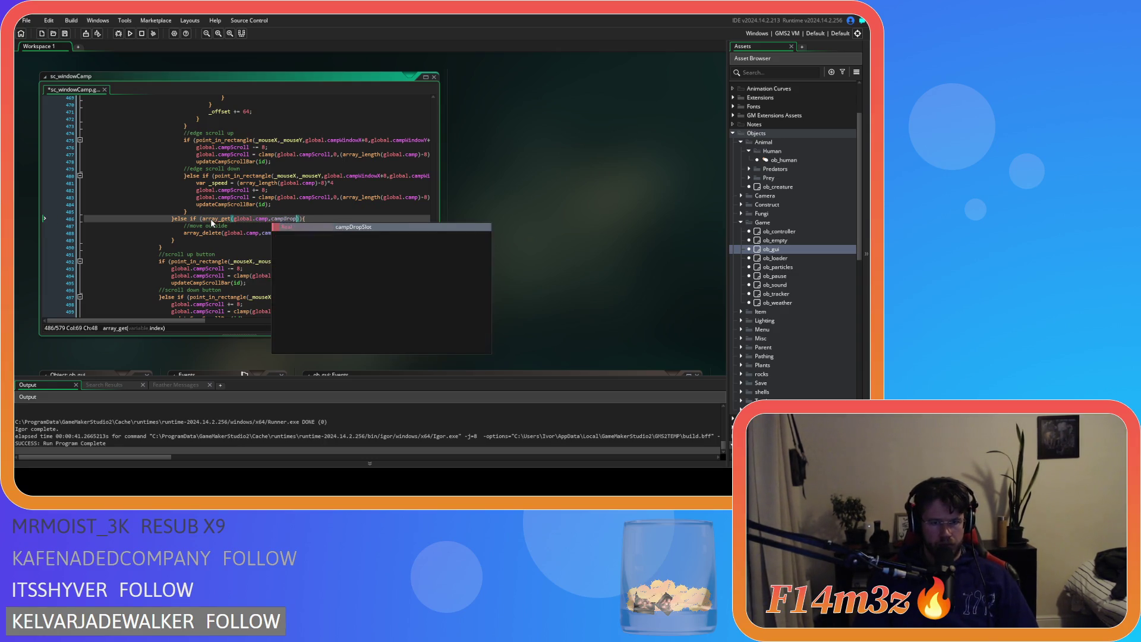
text()==0)
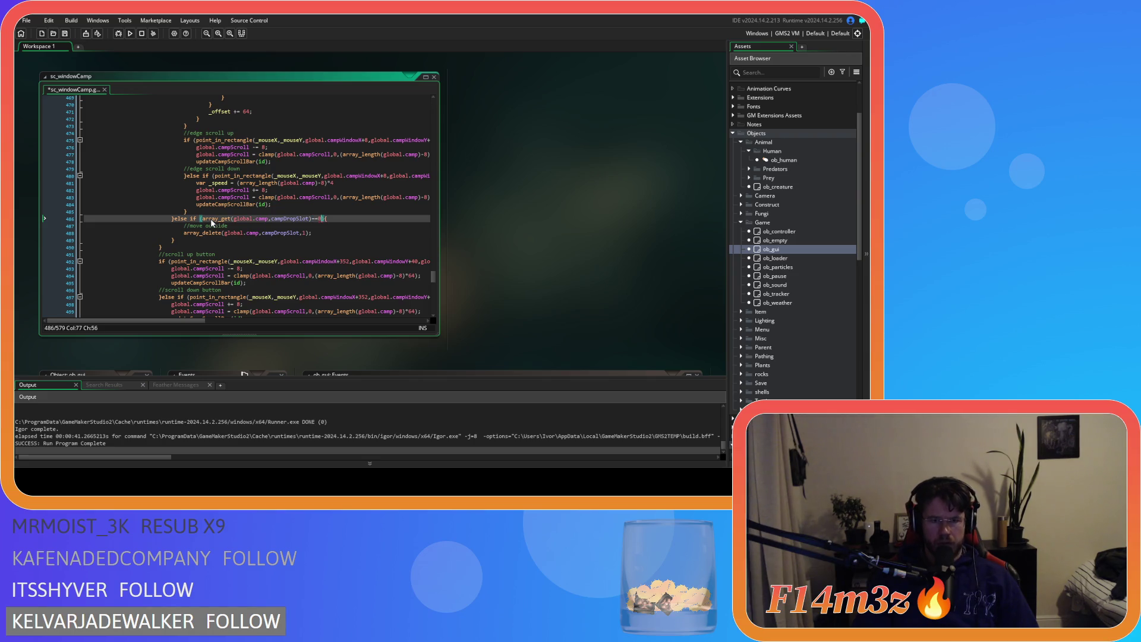
key(ctrl+s)
click(334, 233)
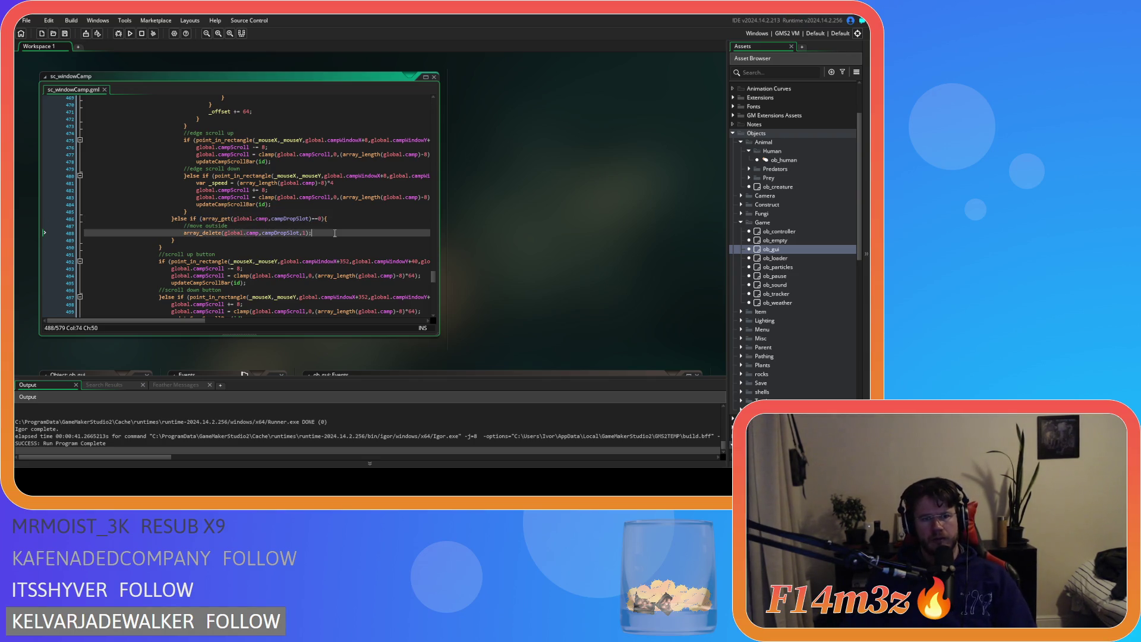
key(F5)
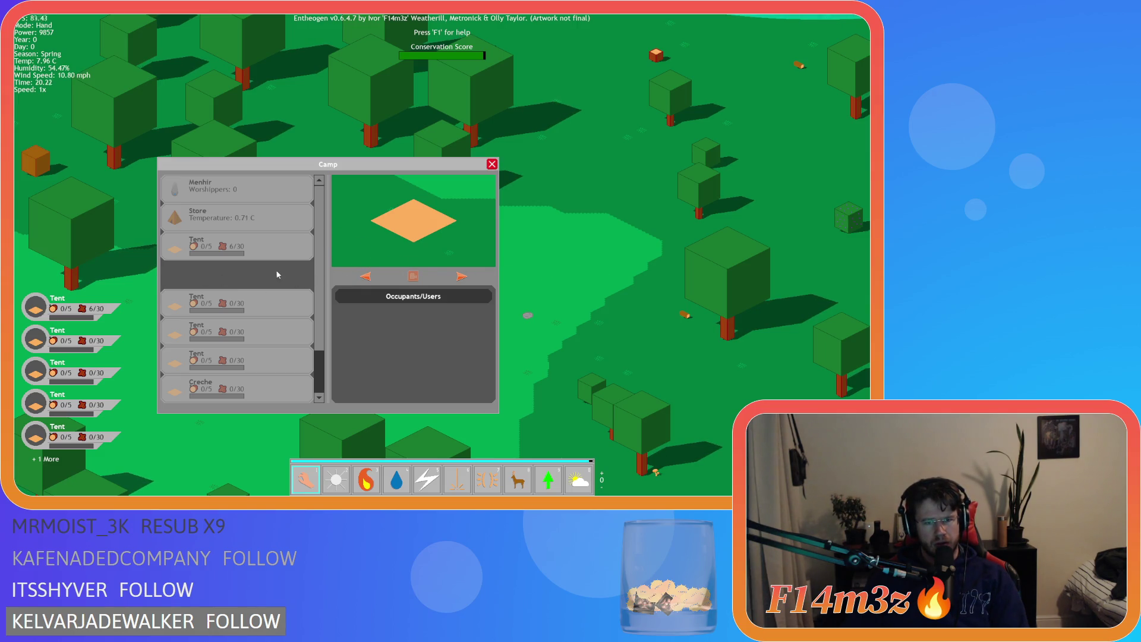
click(233, 194)
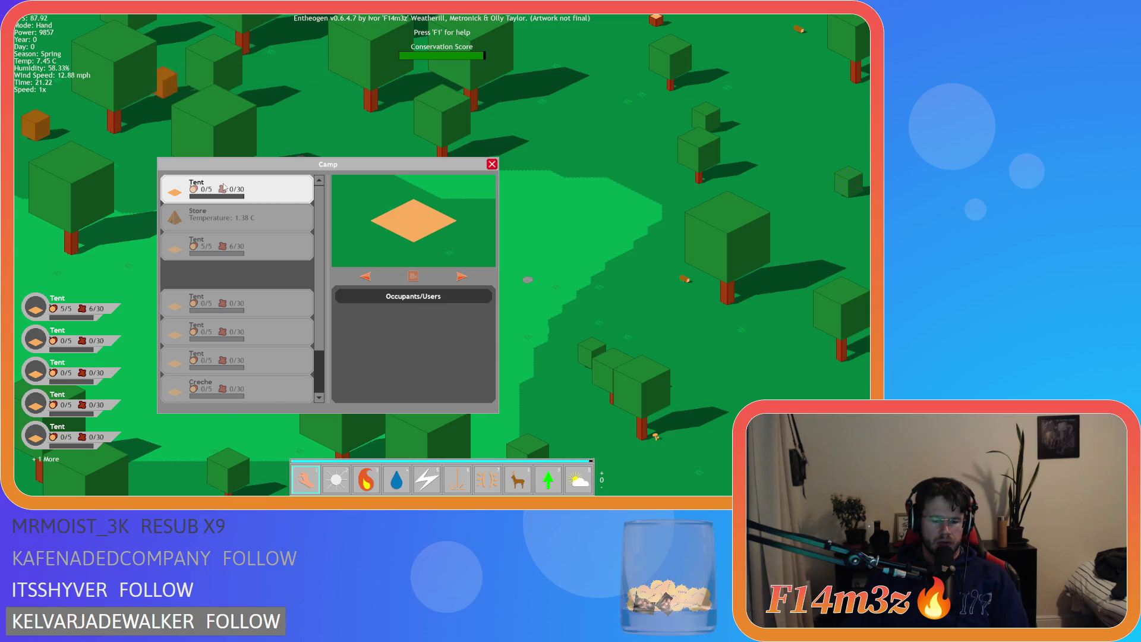
key(Escape)
key(Escape)
key(y)
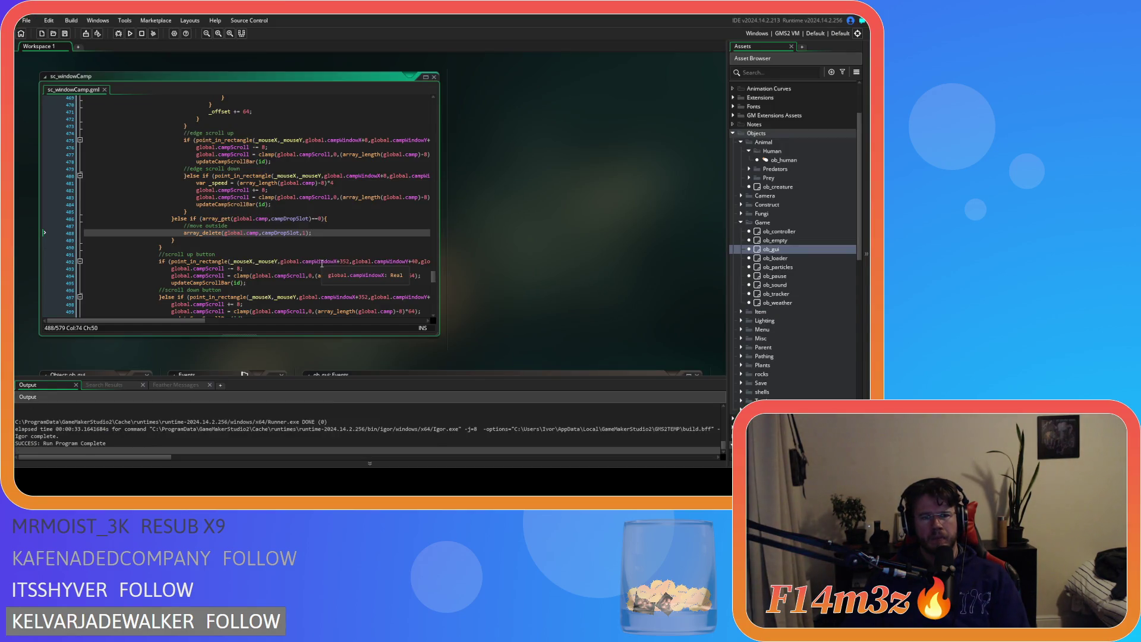
scroll(321, 249, up, 3)
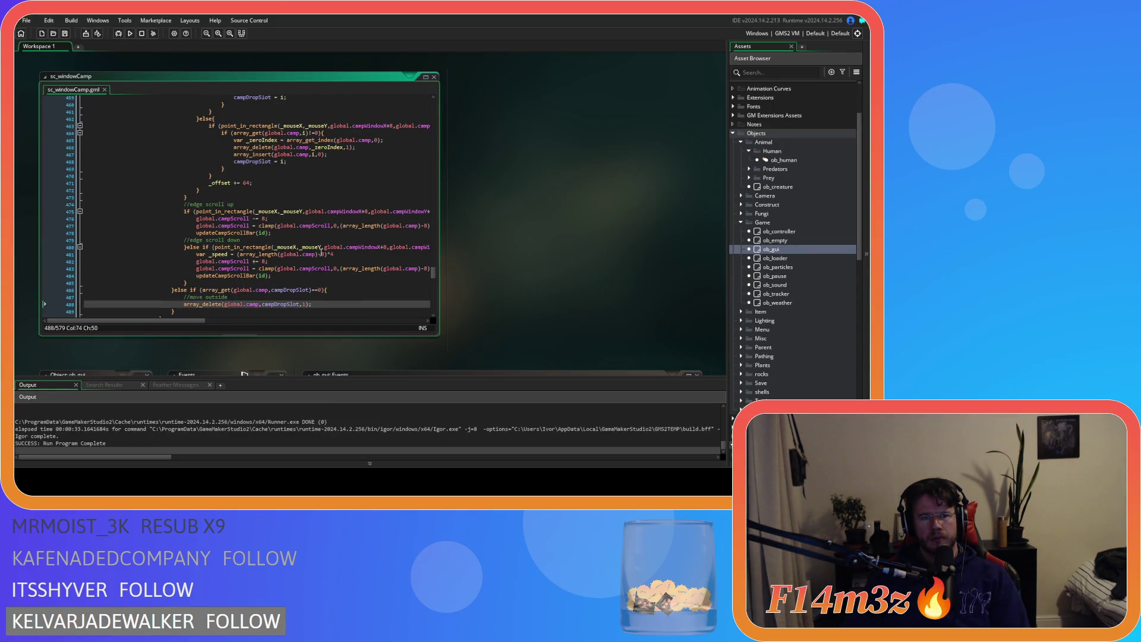
scroll(321, 252, up, 10)
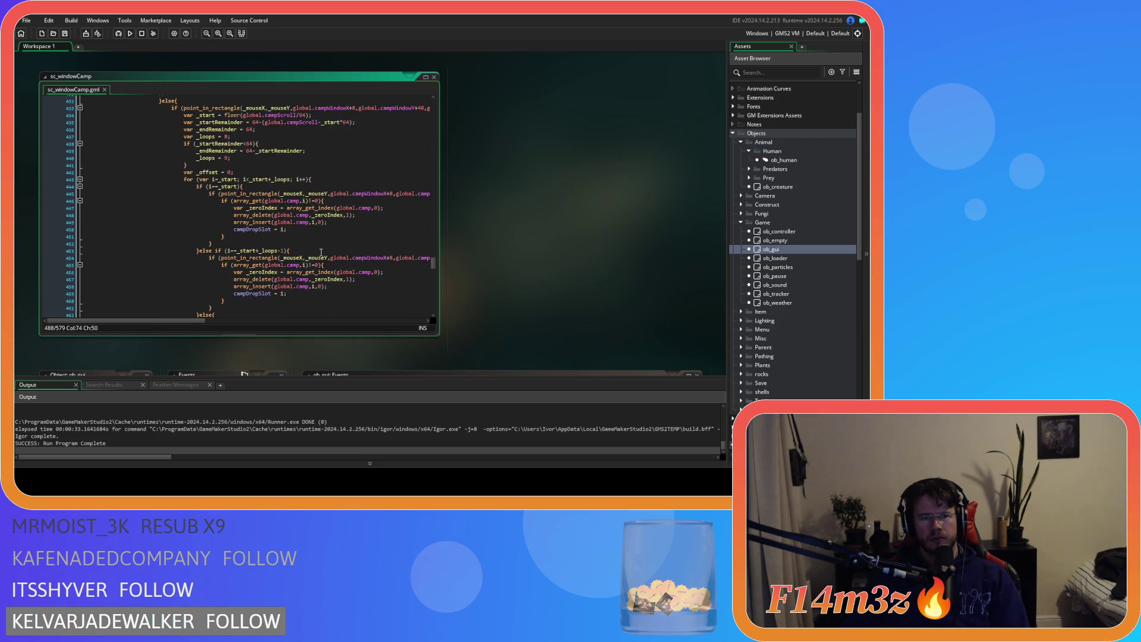
scroll(321, 254, down, 2)
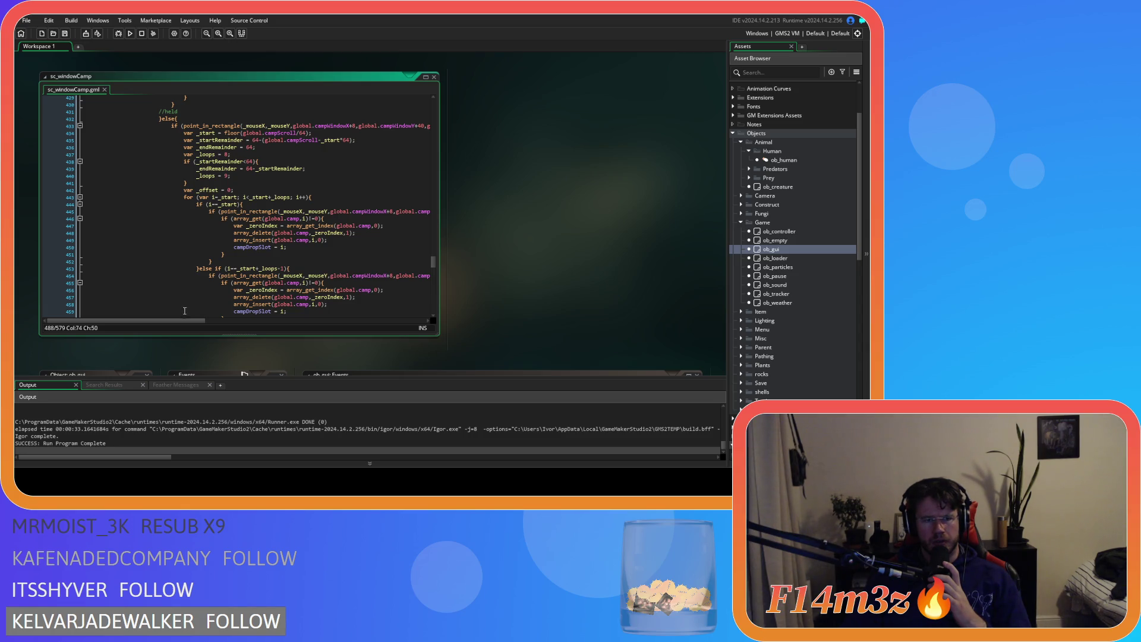
mouse_move(176, 321)
mouse_down()
mouse_move(315, 324)
mouse_move(179, 325)
mouse_up()
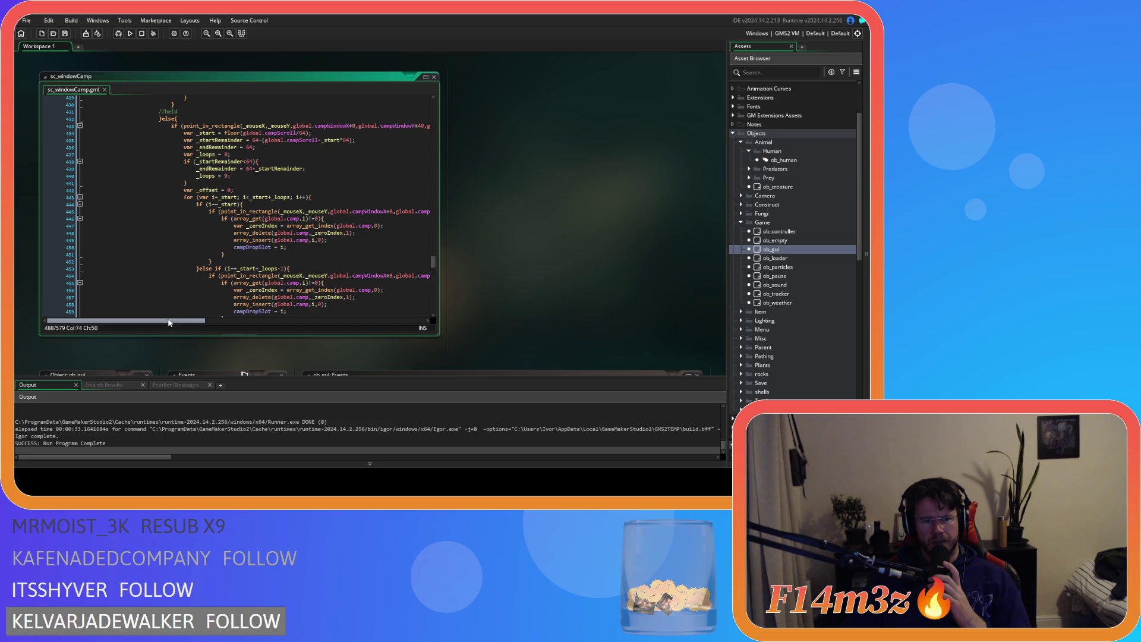
scroll(209, 275, down, 13)
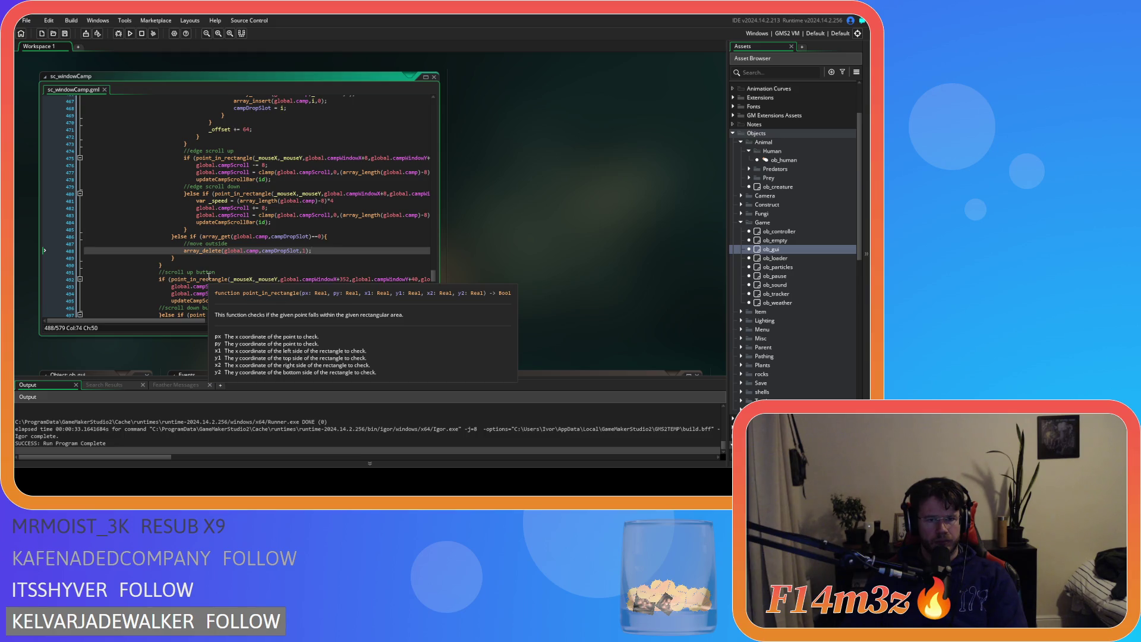
scroll(265, 224, up, 3)
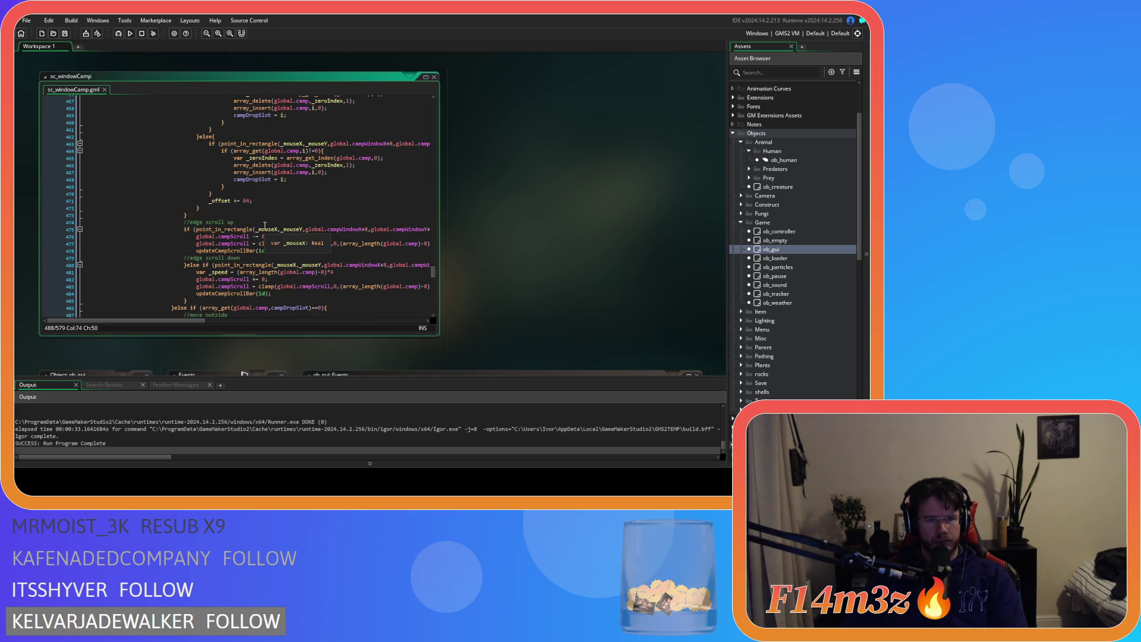
scroll(265, 224, up, 3)
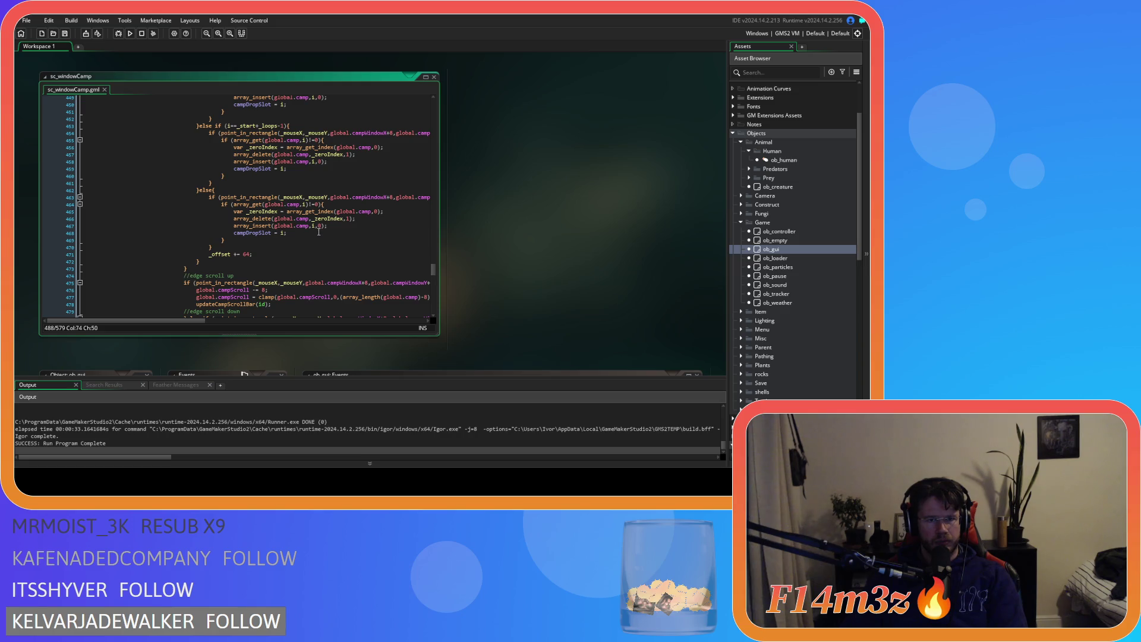
click(281, 168)
scroll(298, 243, down, 5)
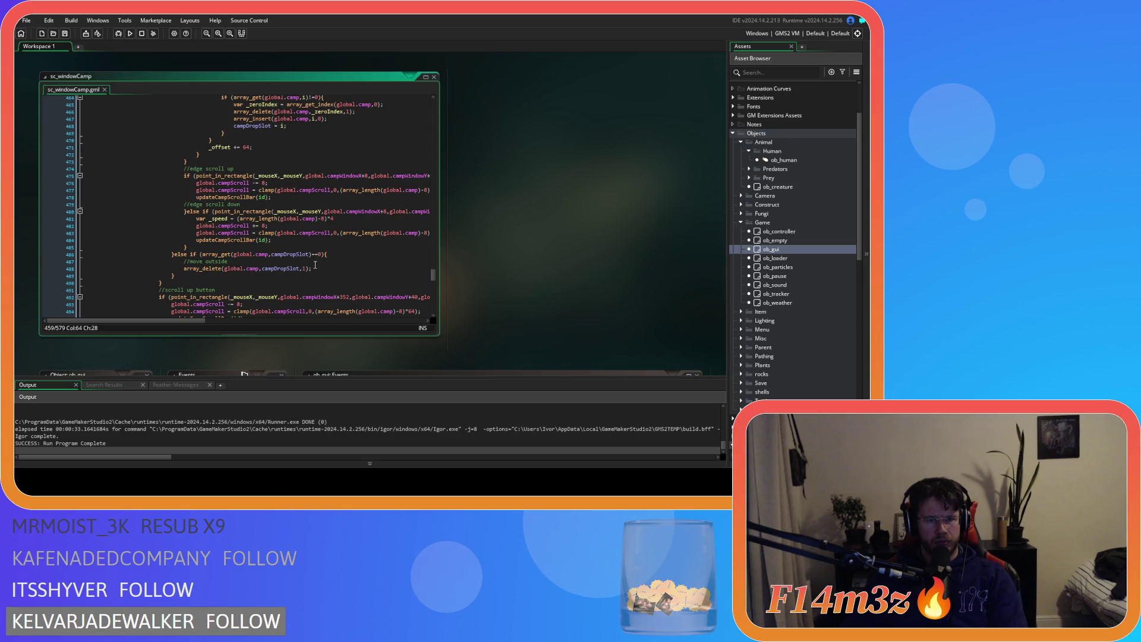
scroll(317, 267, up, 3)
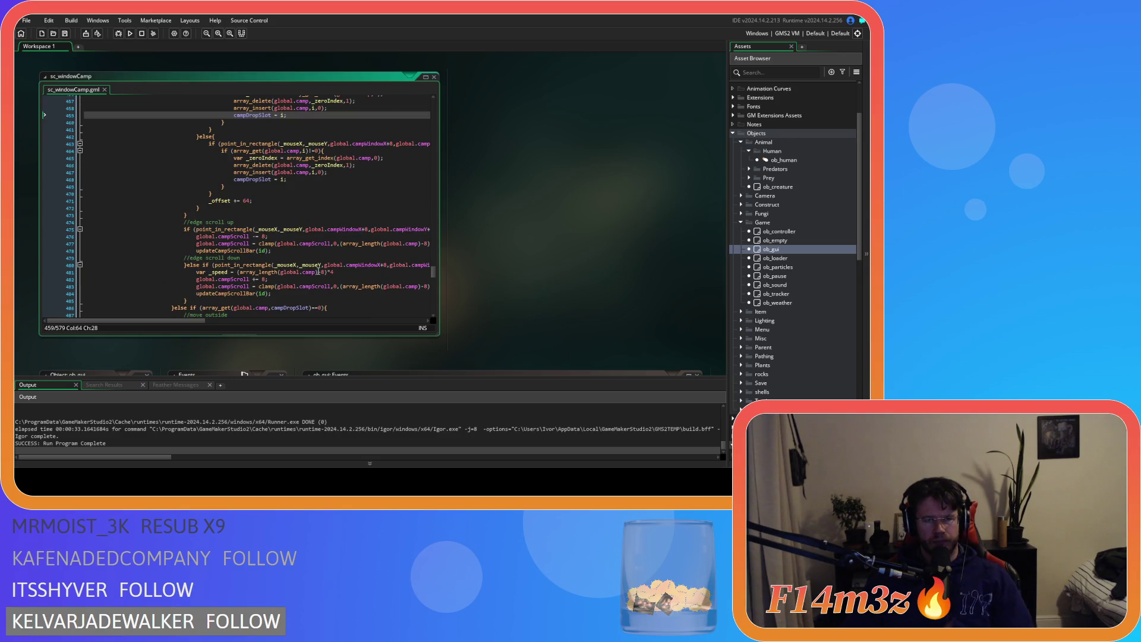
scroll(312, 224, up, 2)
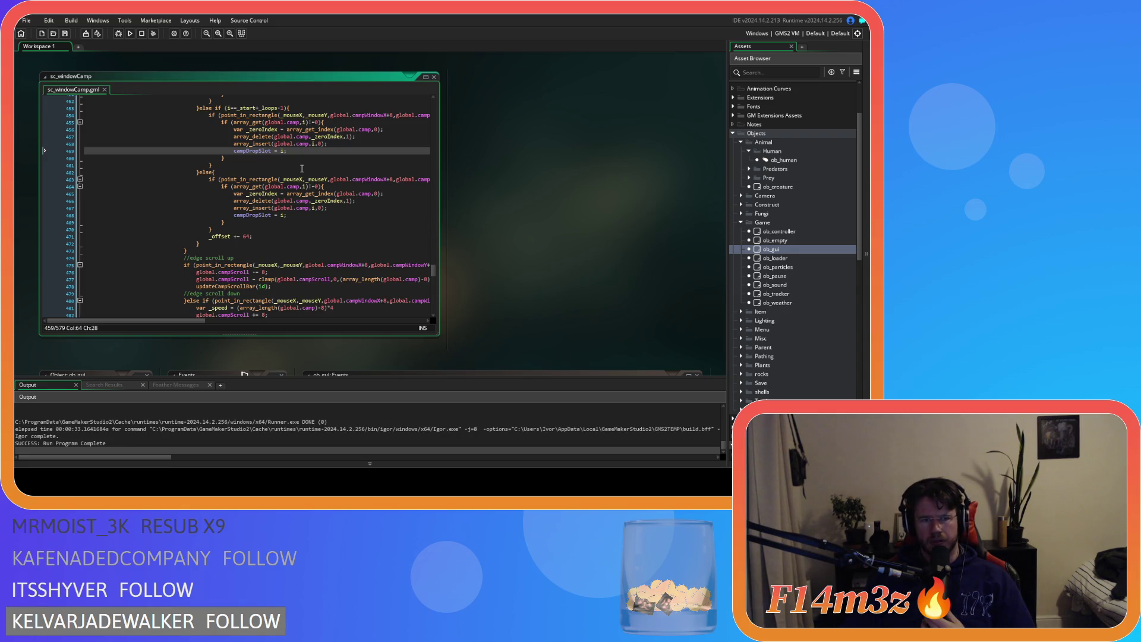
scroll(302, 168, down, 7)
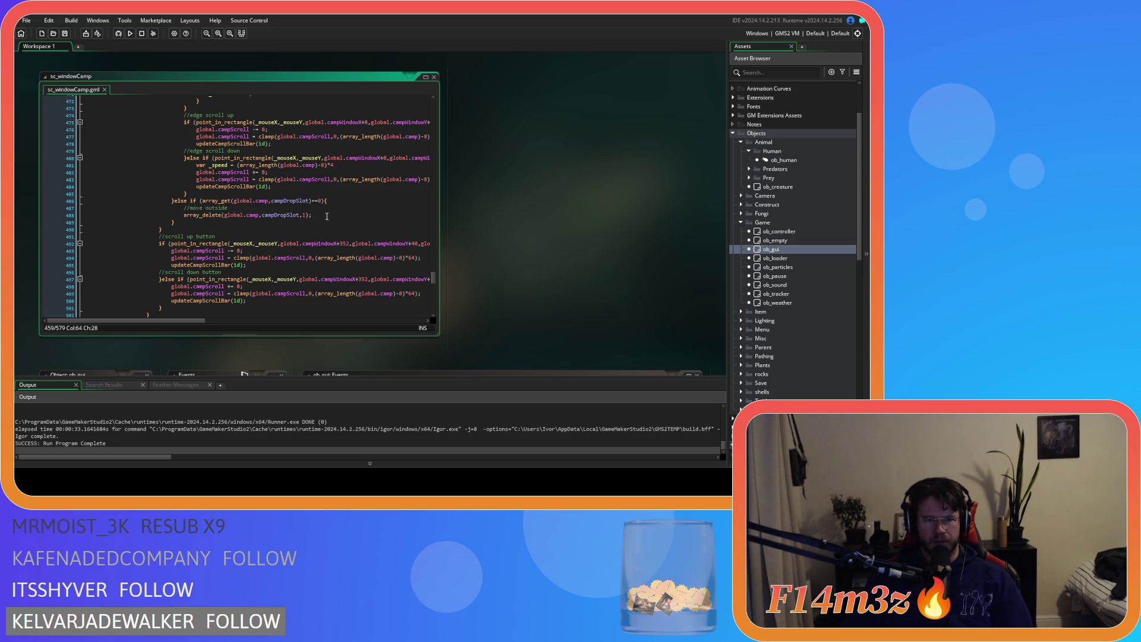
Put the else-if on its own line, comment out lines 487–490, and rebuild with F5
click(174, 201)
key(Return)
click(179, 228)
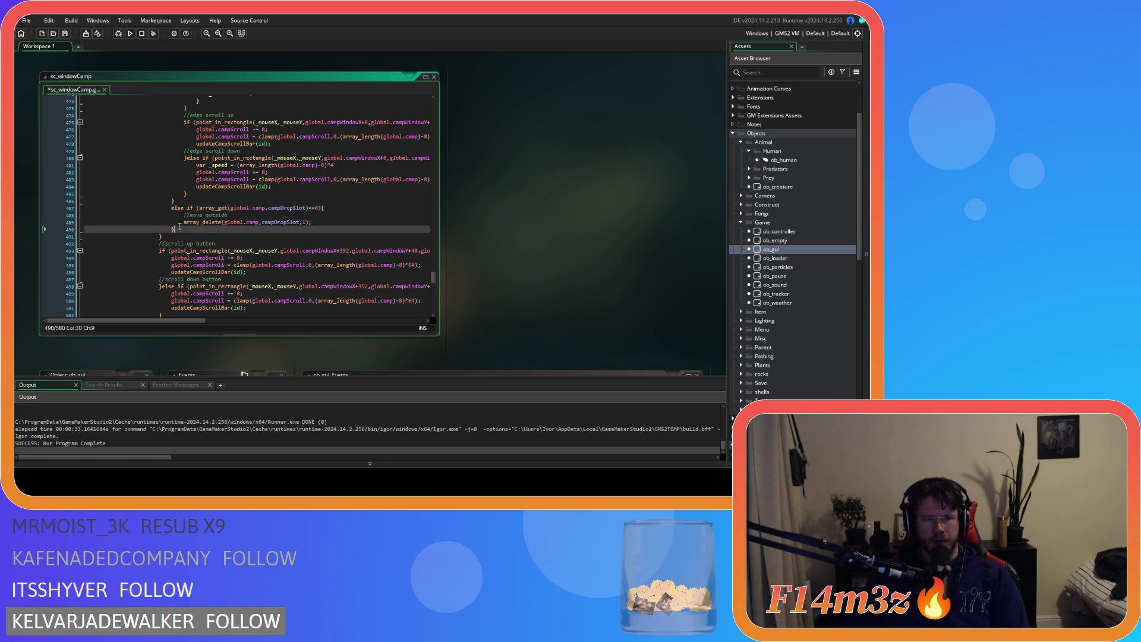
drag(179, 227, 170, 208)
key(ctrl+k)
key(F5)
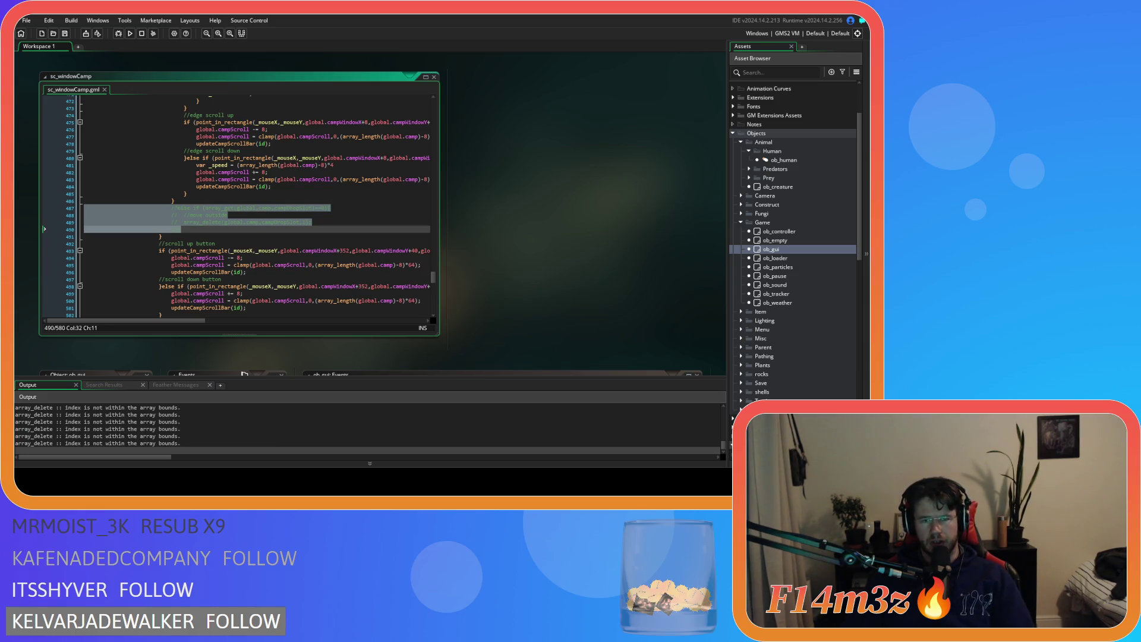
scroll(297, 257, up, 10)
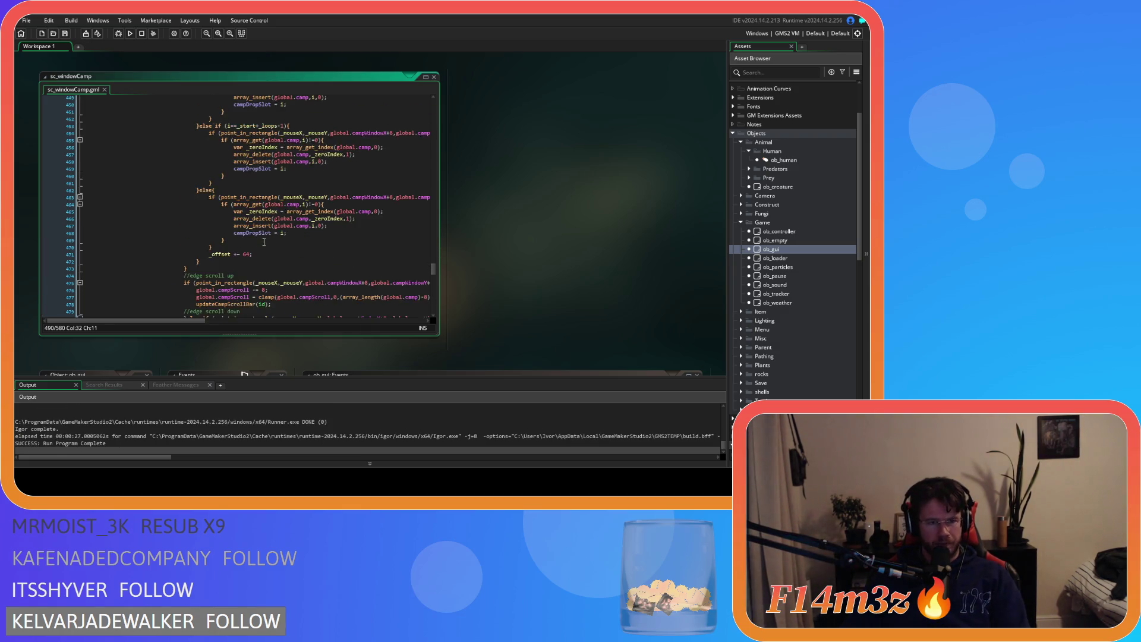
scroll(297, 256, up, 1)
click(320, 217)
click(292, 210)
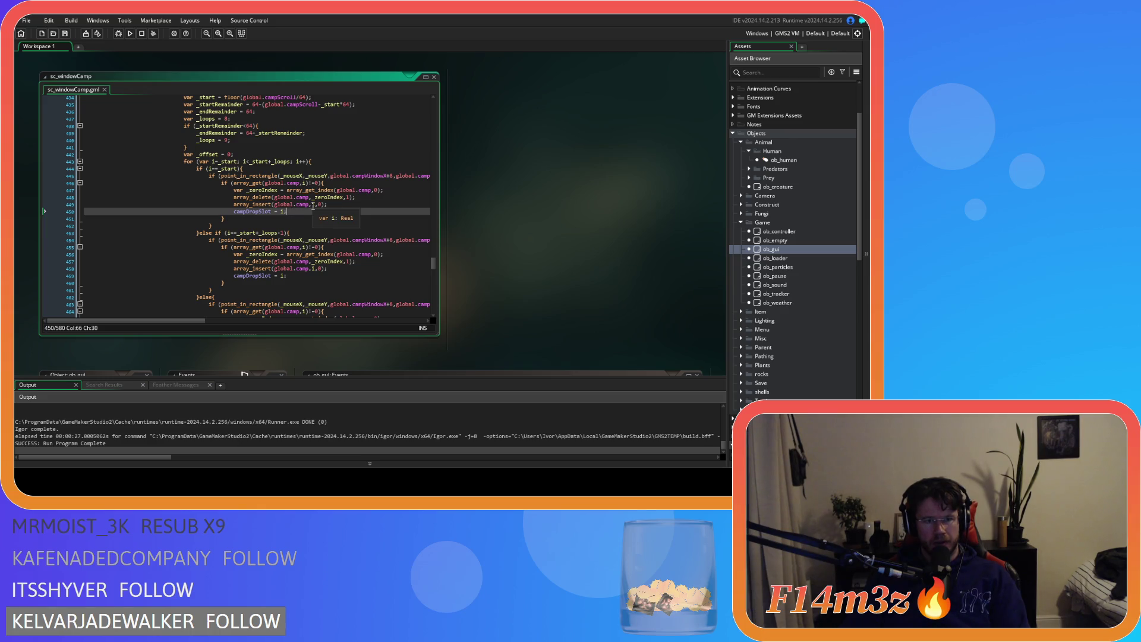
click(313, 204)
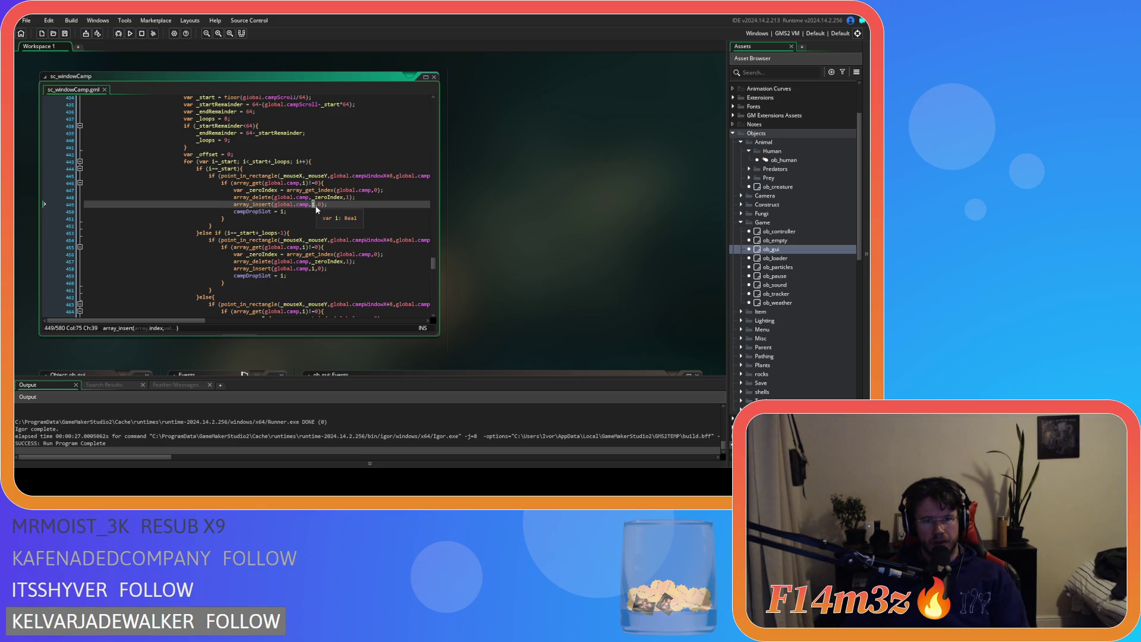
double_click(320, 204)
click(292, 212)
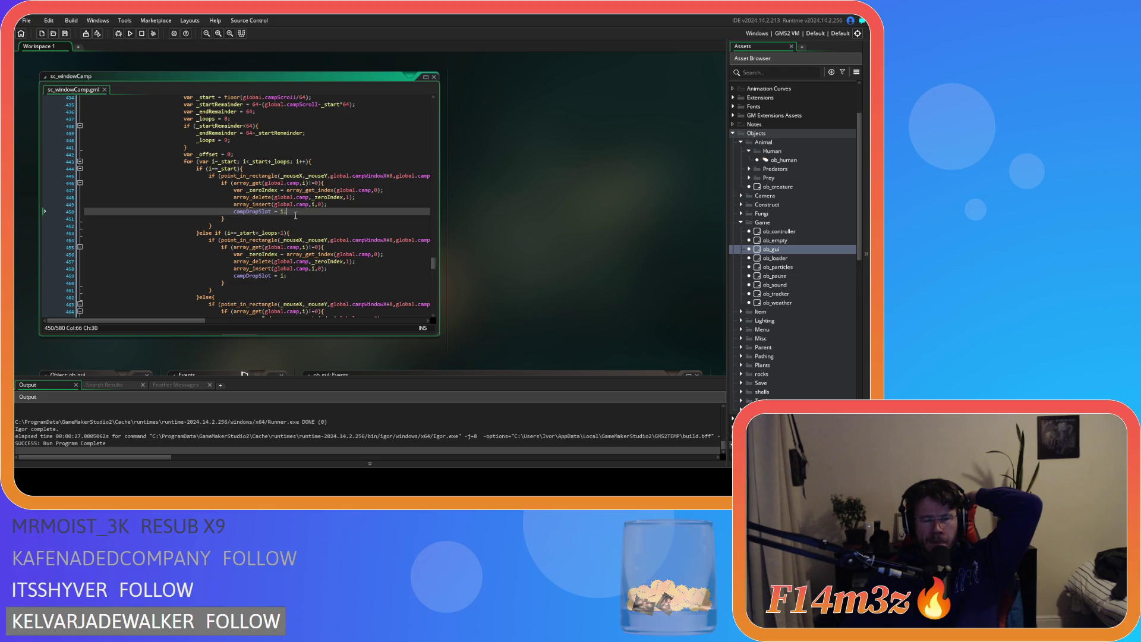
scroll(296, 216, down, 20)
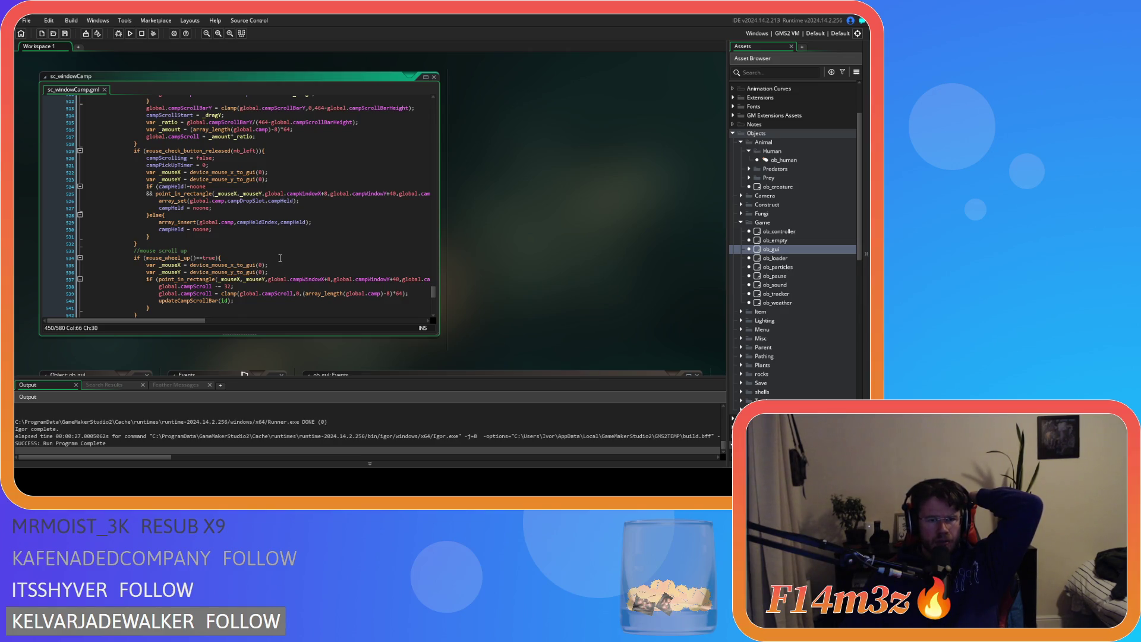
scroll(280, 258, up, 20)
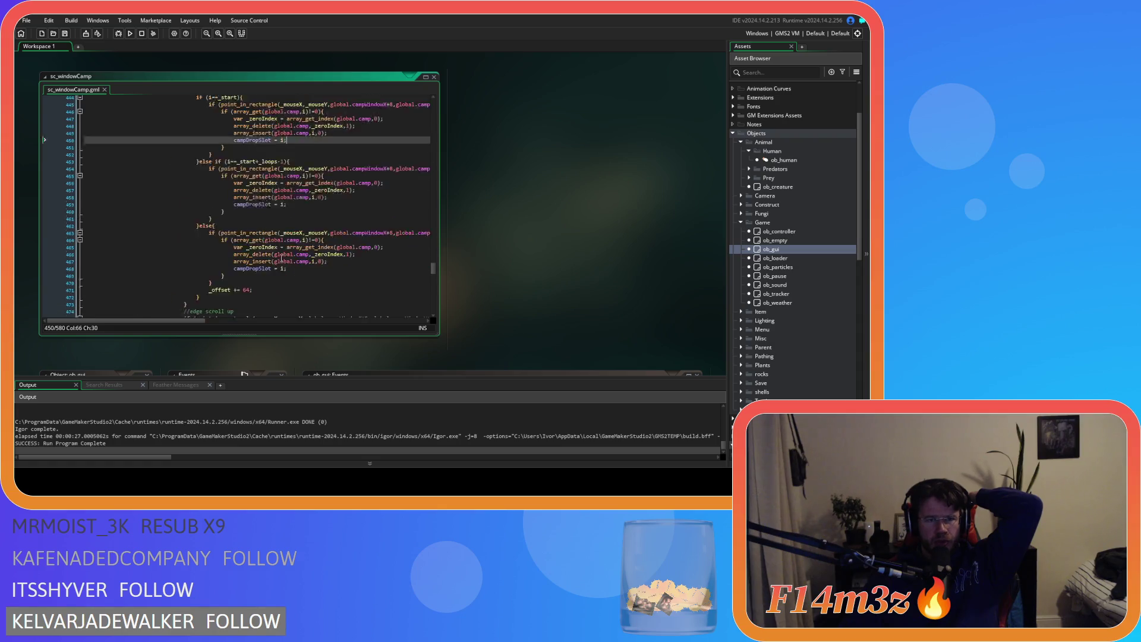
scroll(289, 224, up, 19)
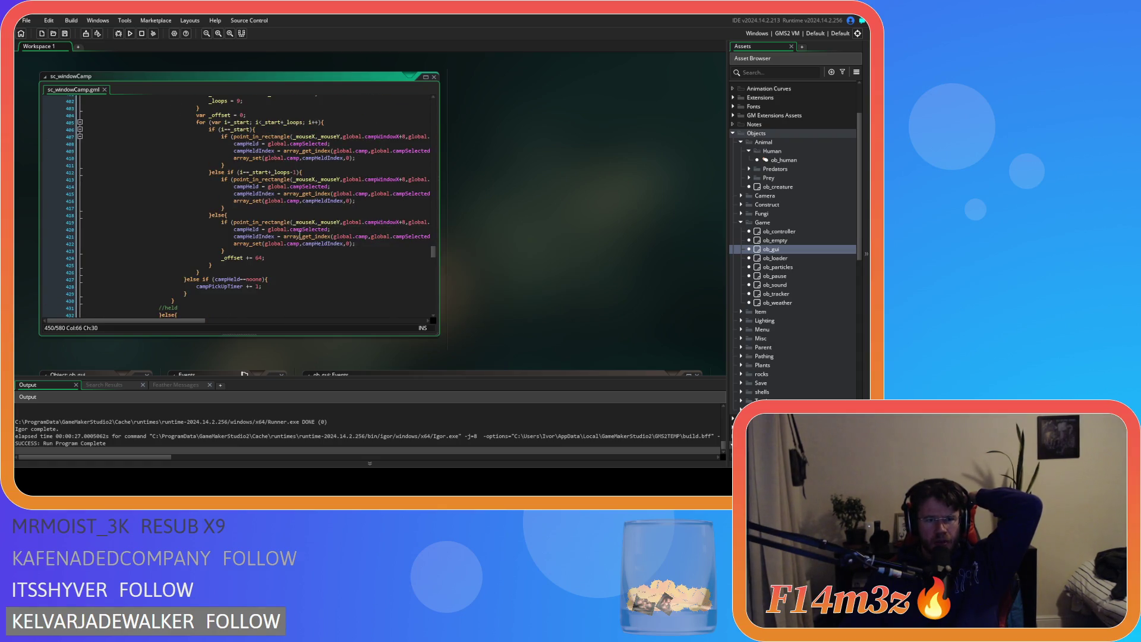
scroll(300, 237, down, 7)
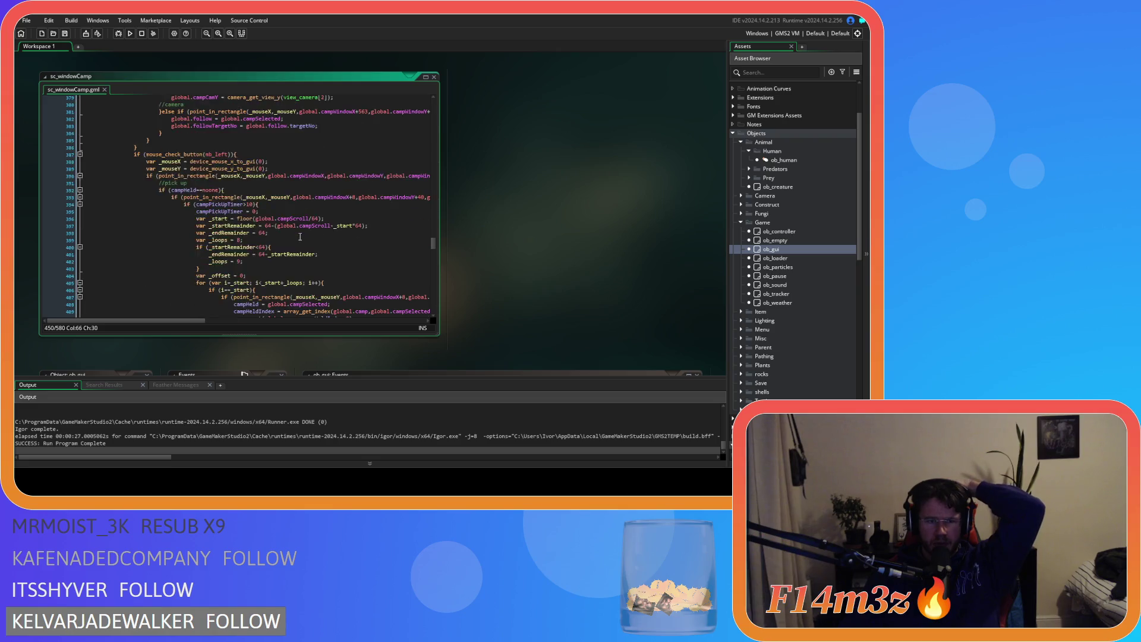
click(257, 246)
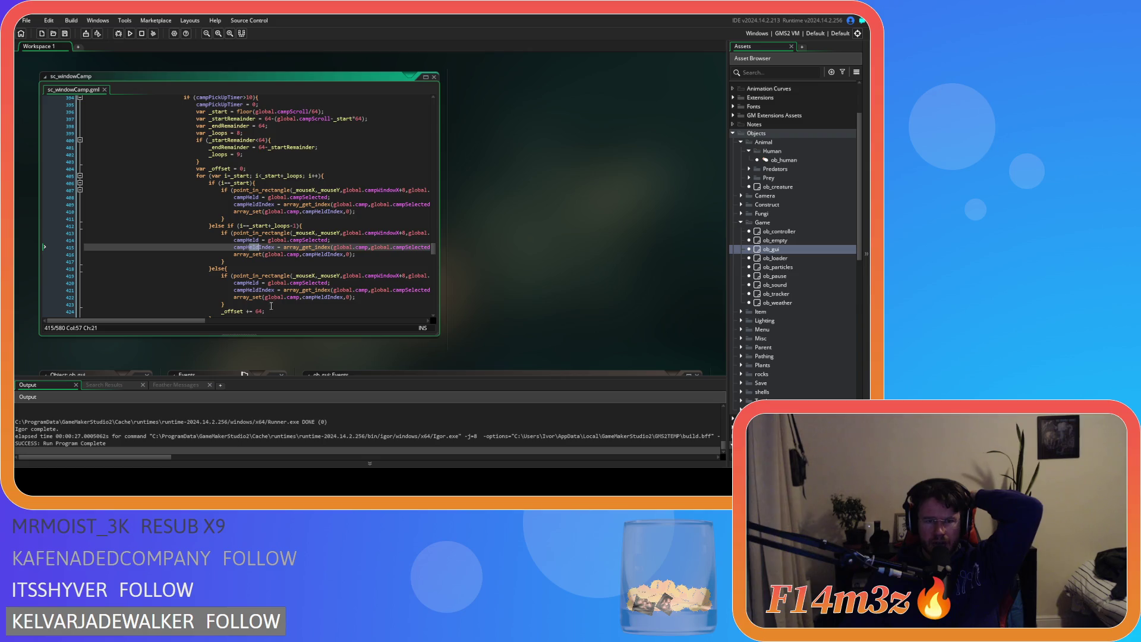
mouse_move(205, 319)
mouse_down()
mouse_move(255, 324)
mouse_move(166, 316)
mouse_up()
scroll(164, 312, down, 20)
scroll(168, 305, down, 7)
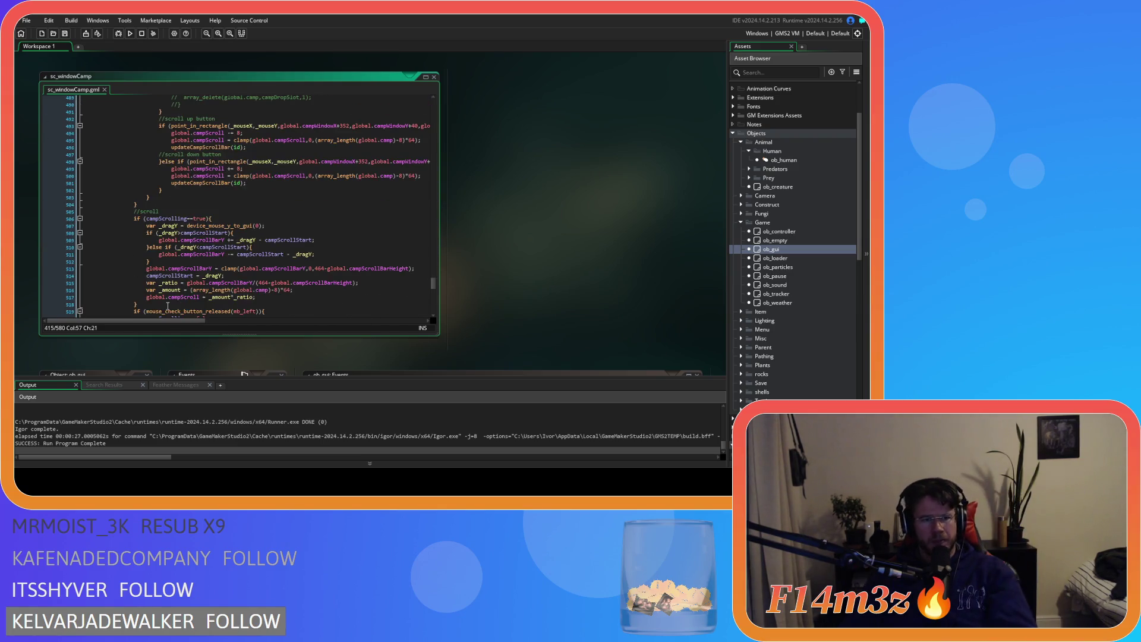
scroll(168, 306, down, 5)
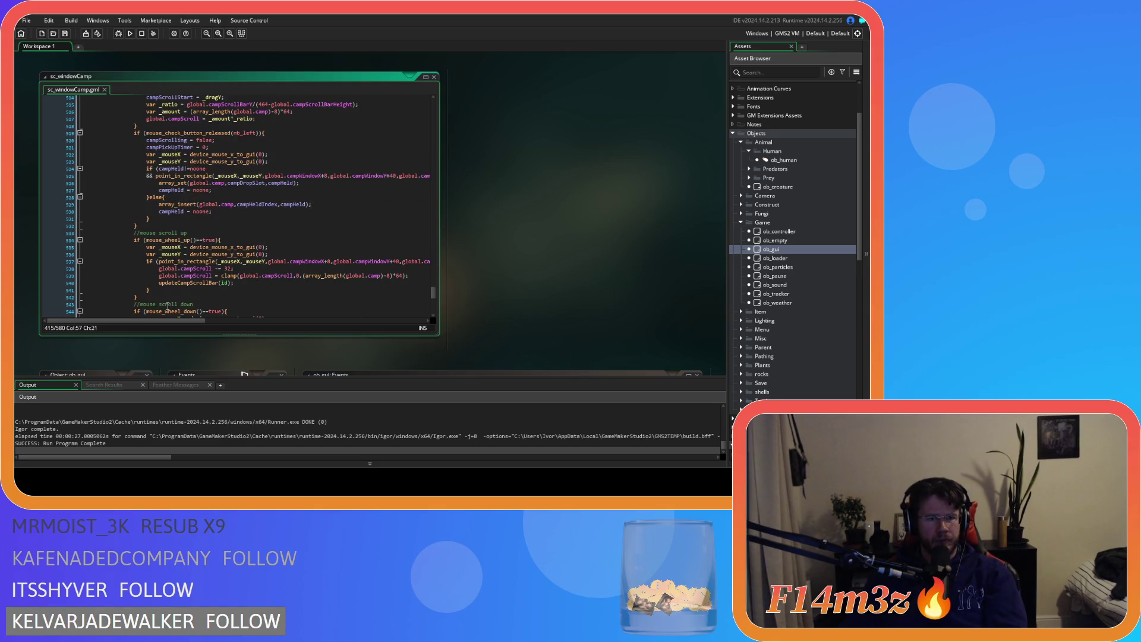
scroll(167, 305, up, 2)
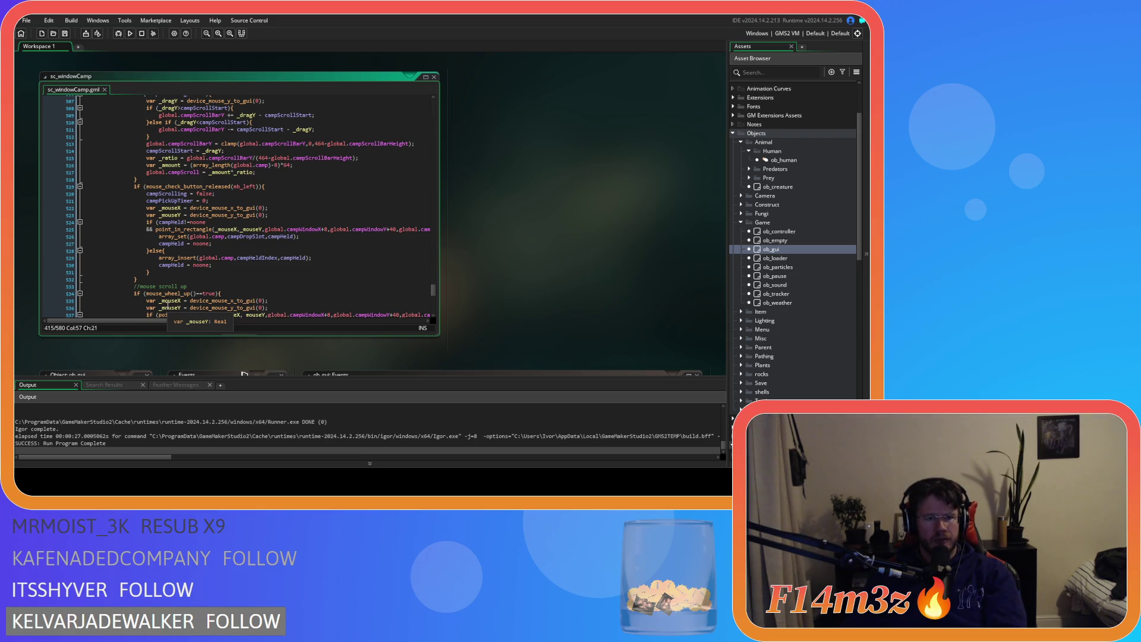
scroll(168, 304, up, 1)
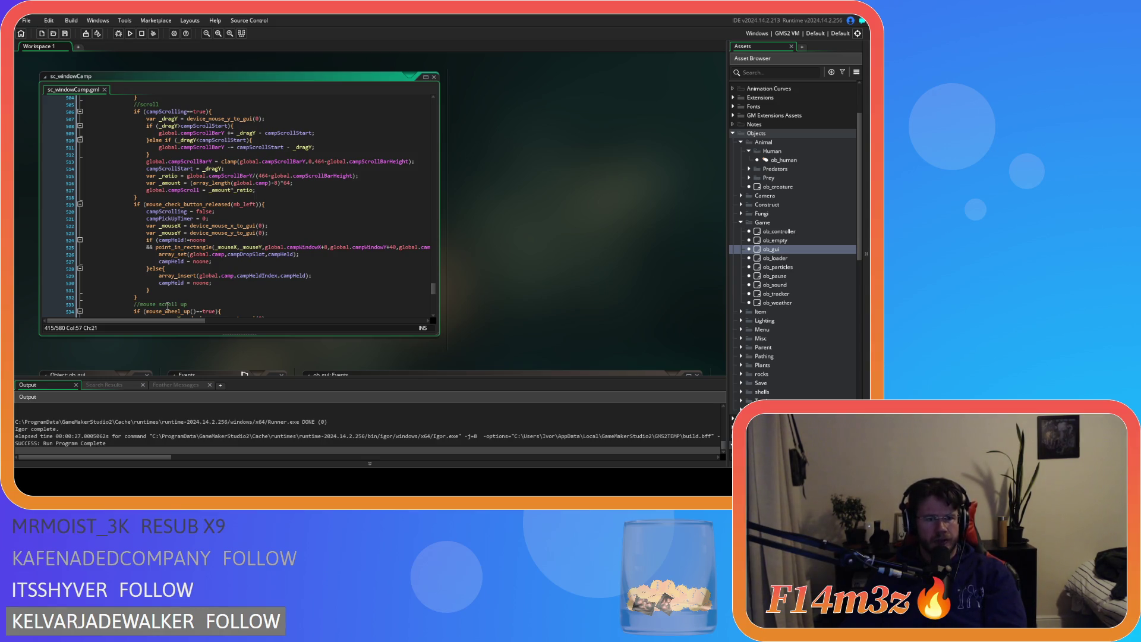
click(314, 275)
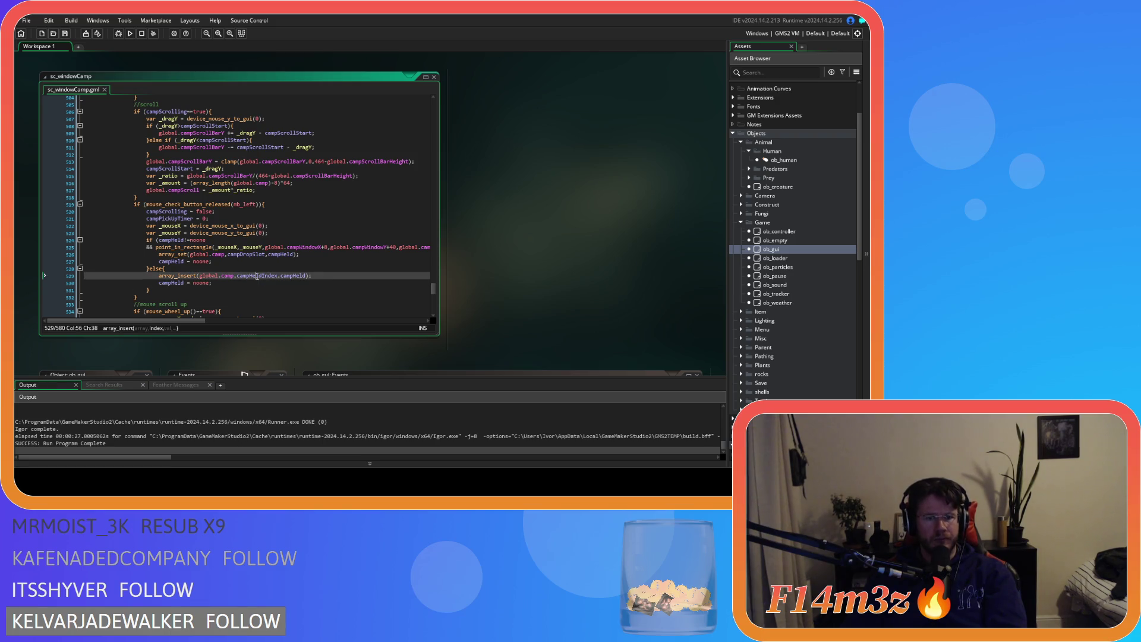
click(269, 277)
scroll(307, 287, up, 4)
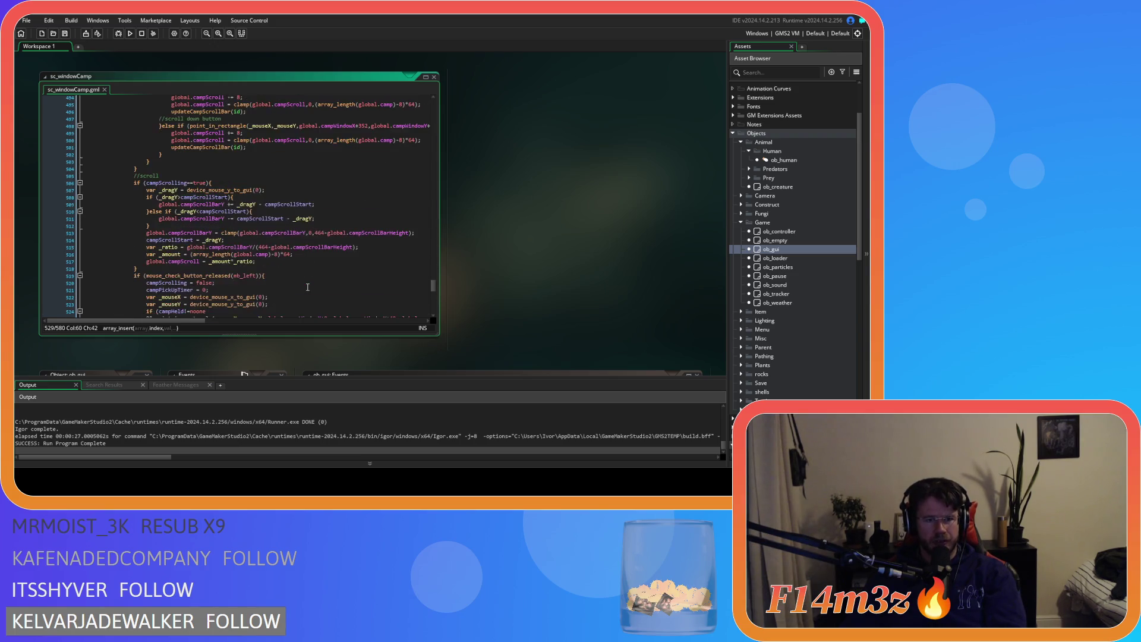
scroll(307, 287, up, 8)
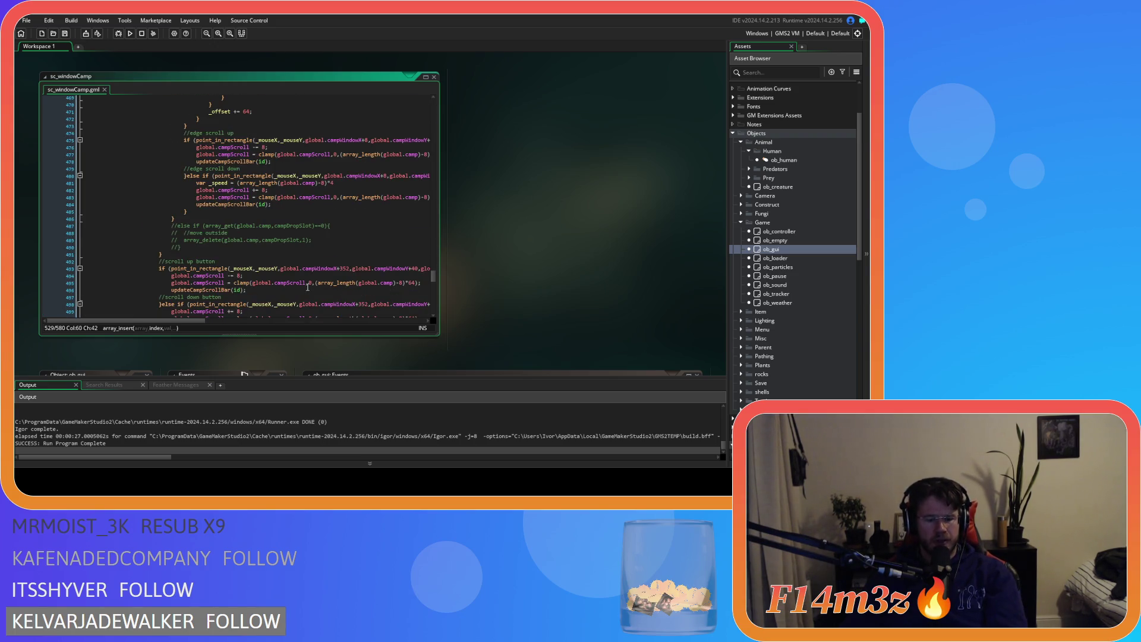
Build and run the game with F5, view the Camp window, then start quitting
key(F5)
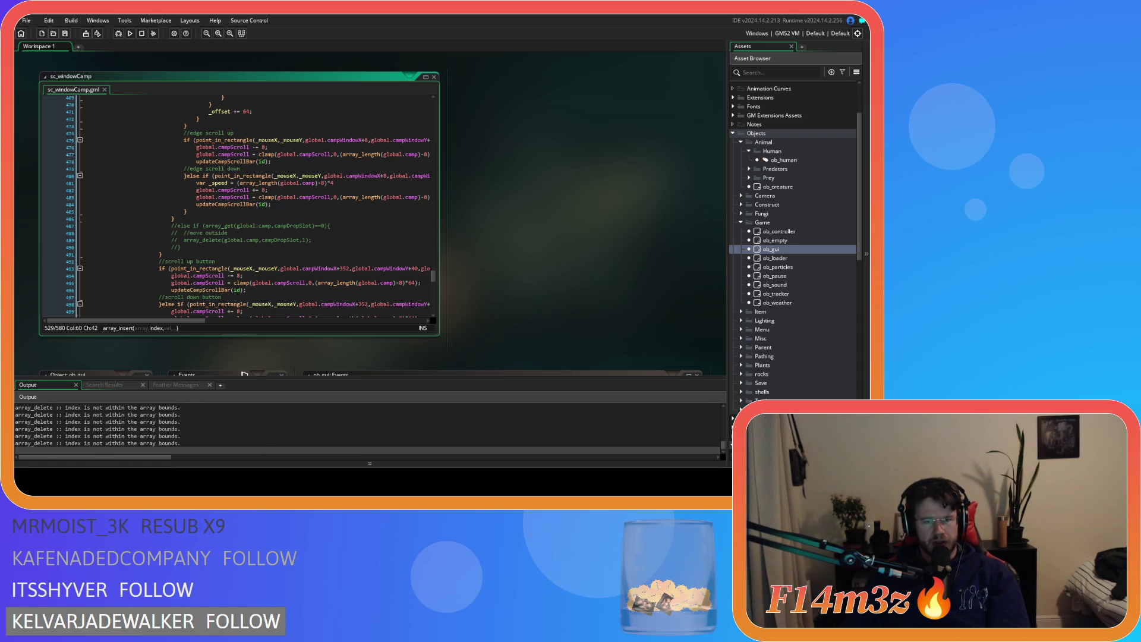
key(alt+Tab)
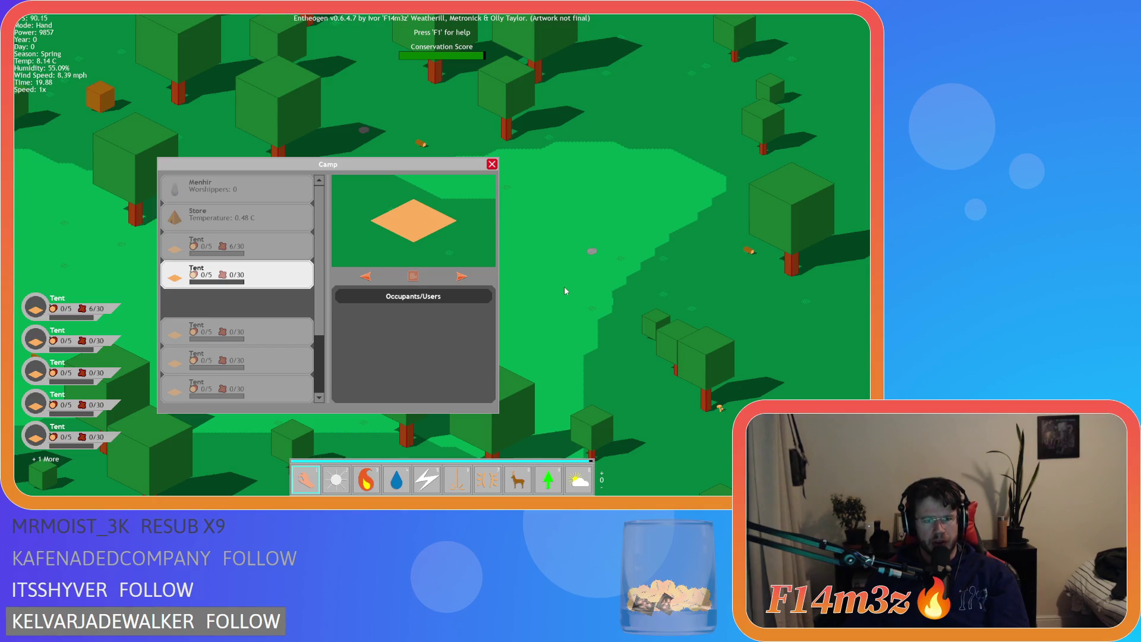
key(Escape)
key(Escape)
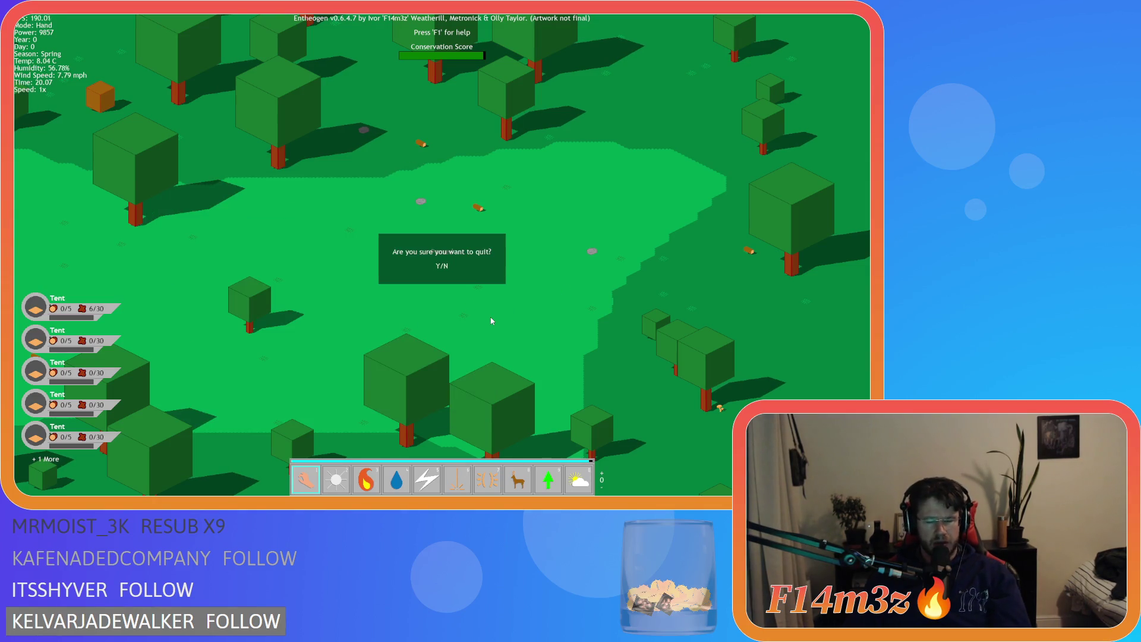
Quit the game and inspect the campDropSlot line 468 and loop variable i on line 467
key(y)
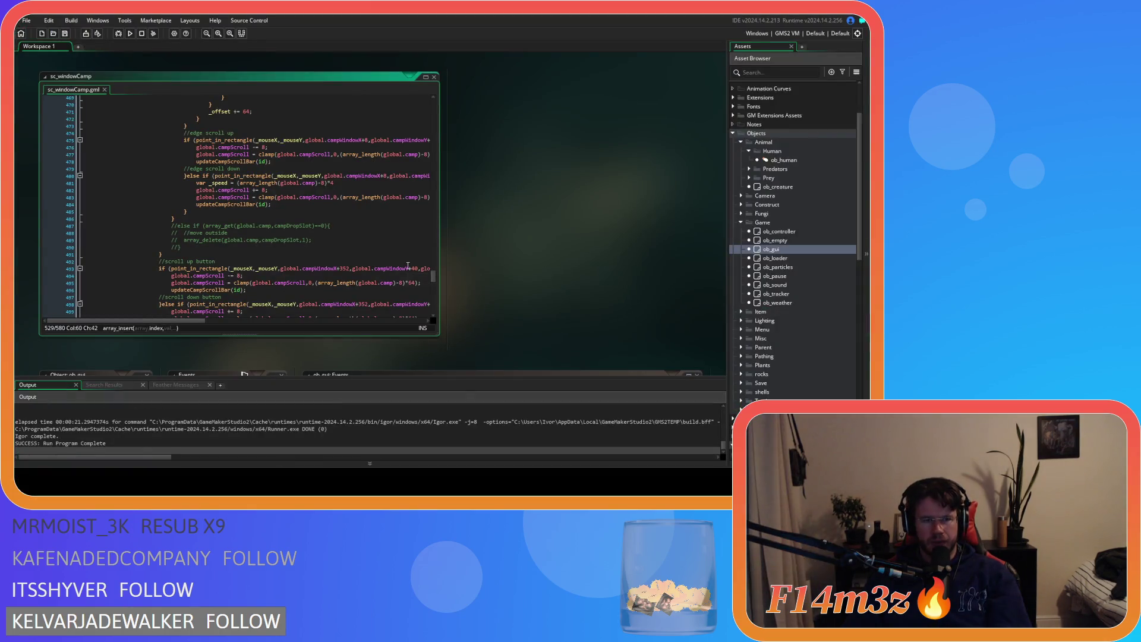
scroll(388, 263, up, 10)
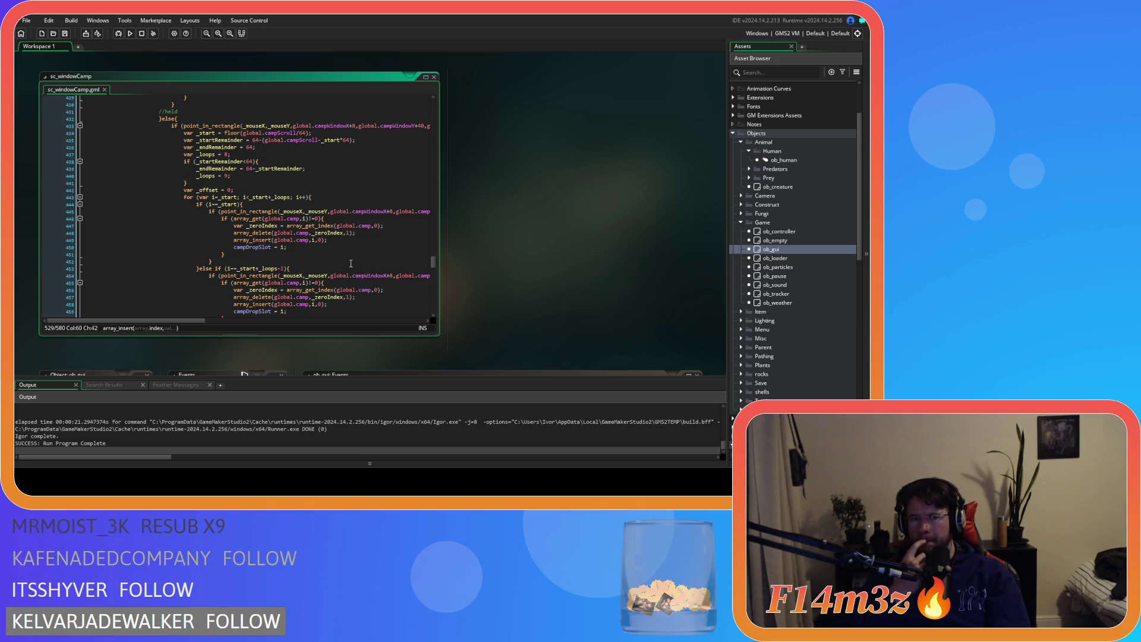
scroll(351, 263, down, 9)
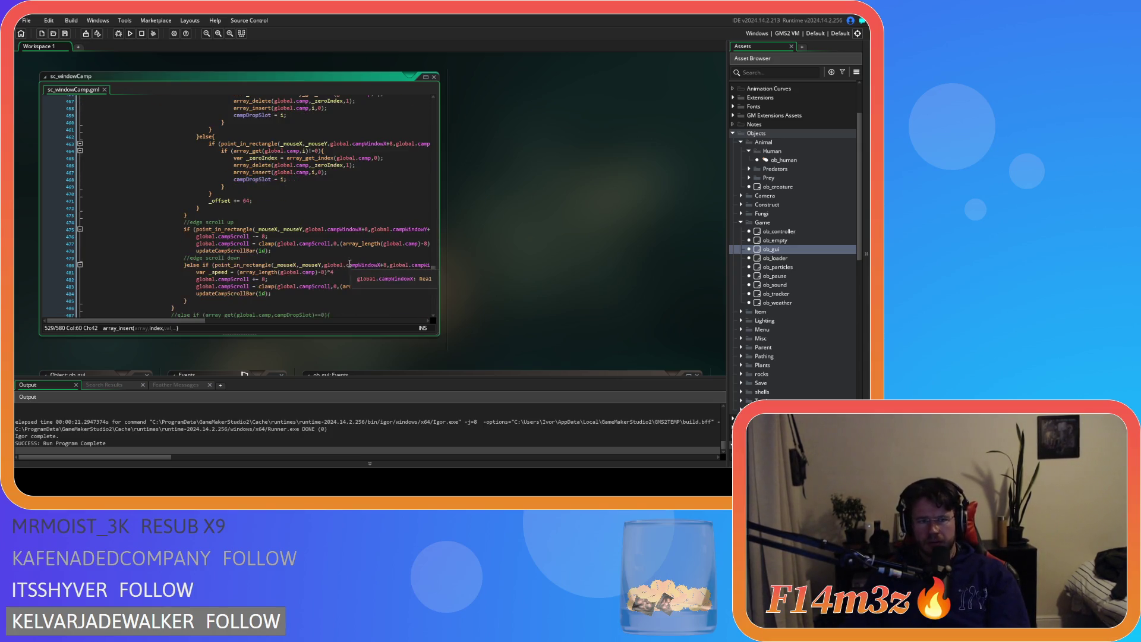
scroll(320, 262, up, 2)
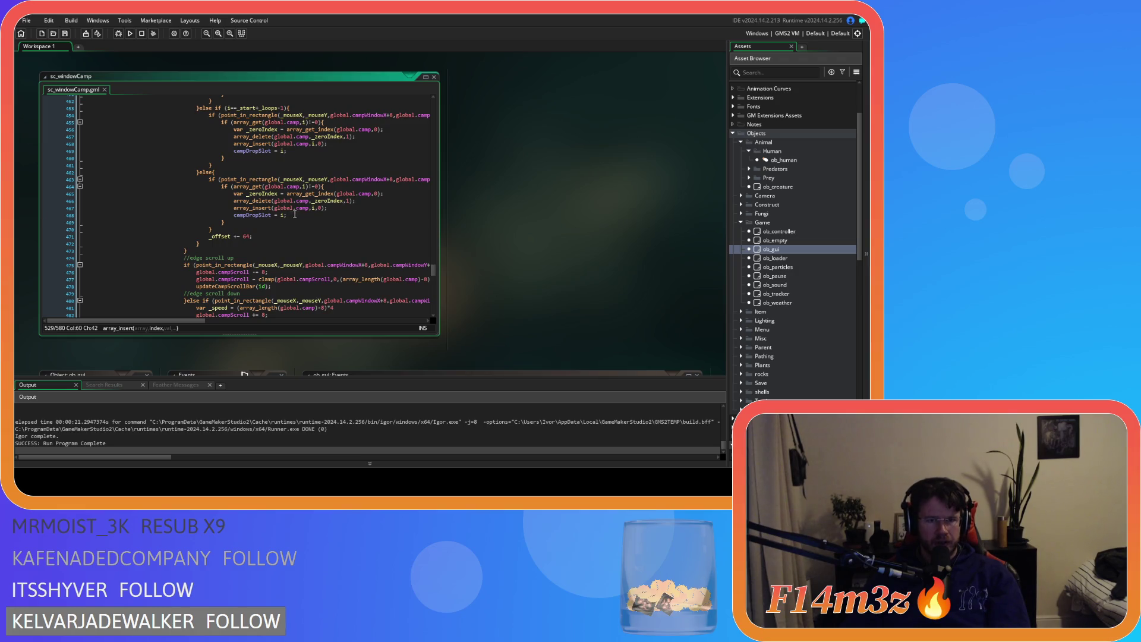
click(295, 214)
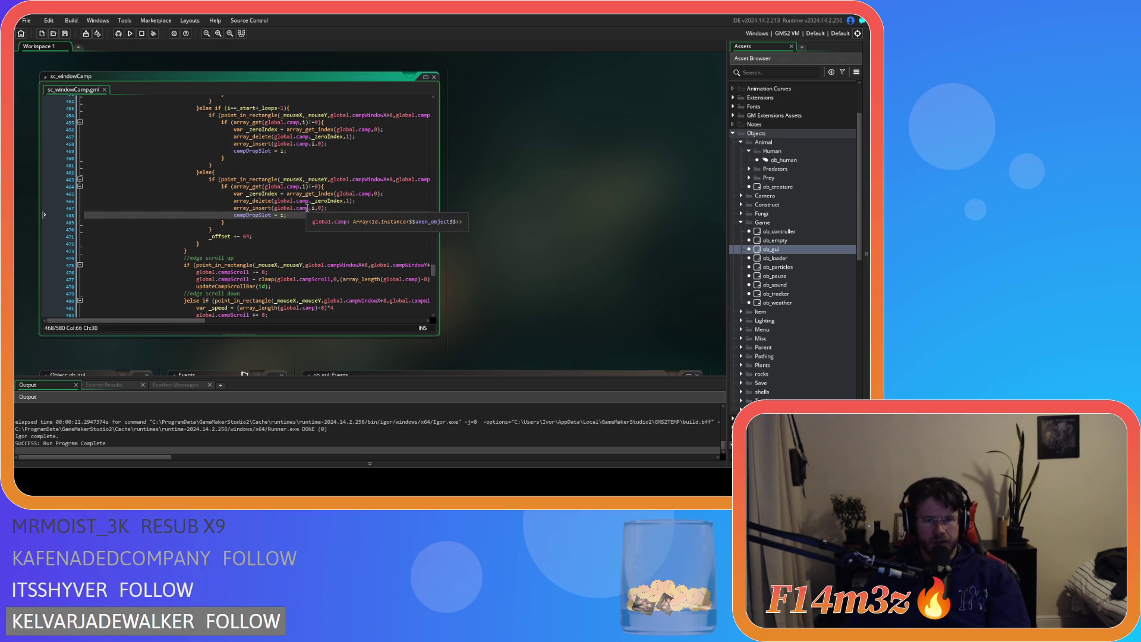
click(313, 208)
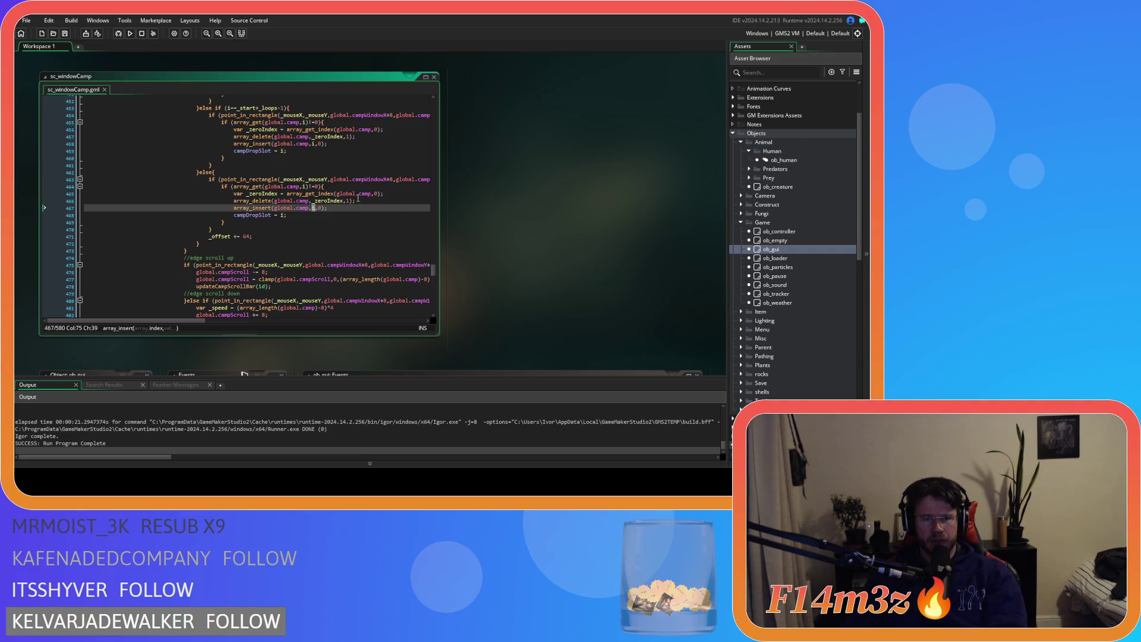
Review the array_get_index line and array_delete's index argument, then rebuild and run with F5
mouse_move(293, 191)
click(384, 193)
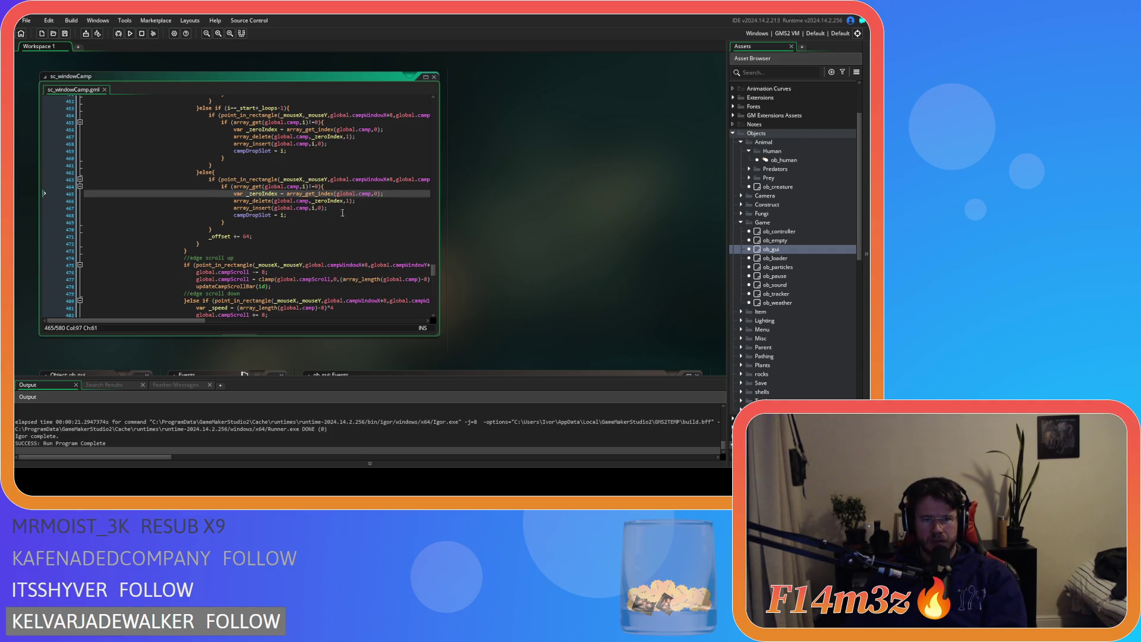
click(313, 215)
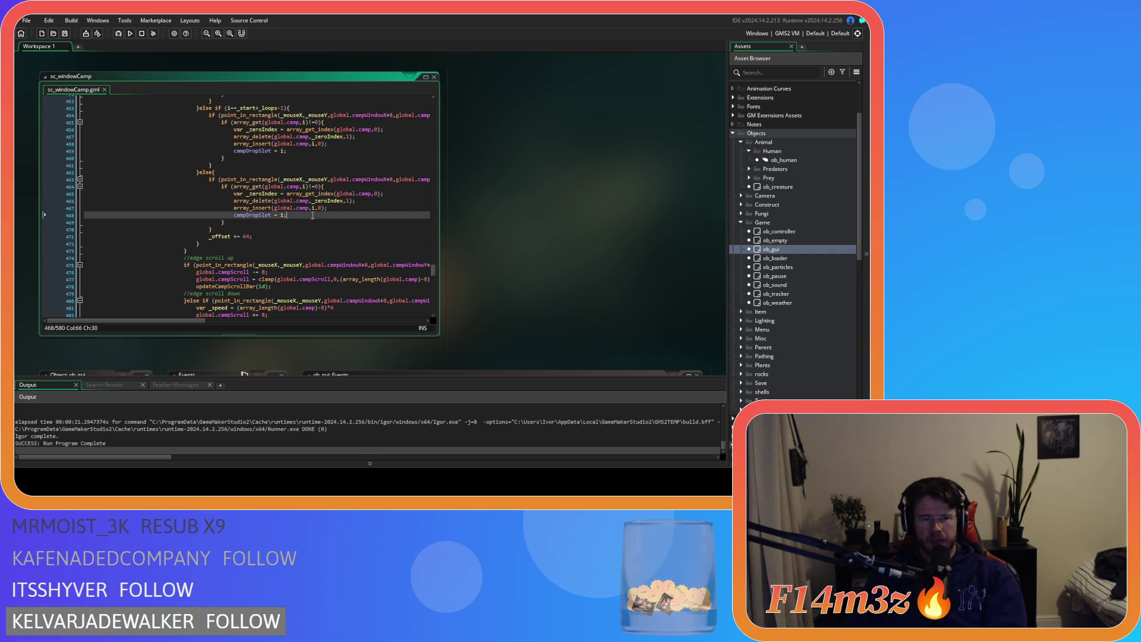
scroll(324, 221, up, 7)
click(347, 215)
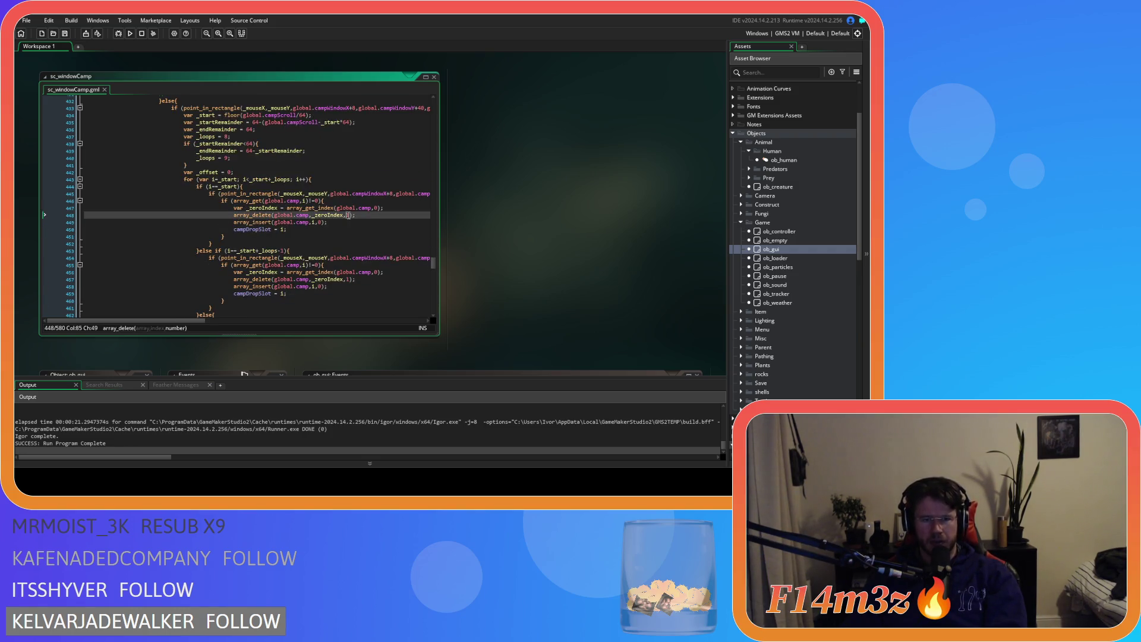
mouse_move(315, 208)
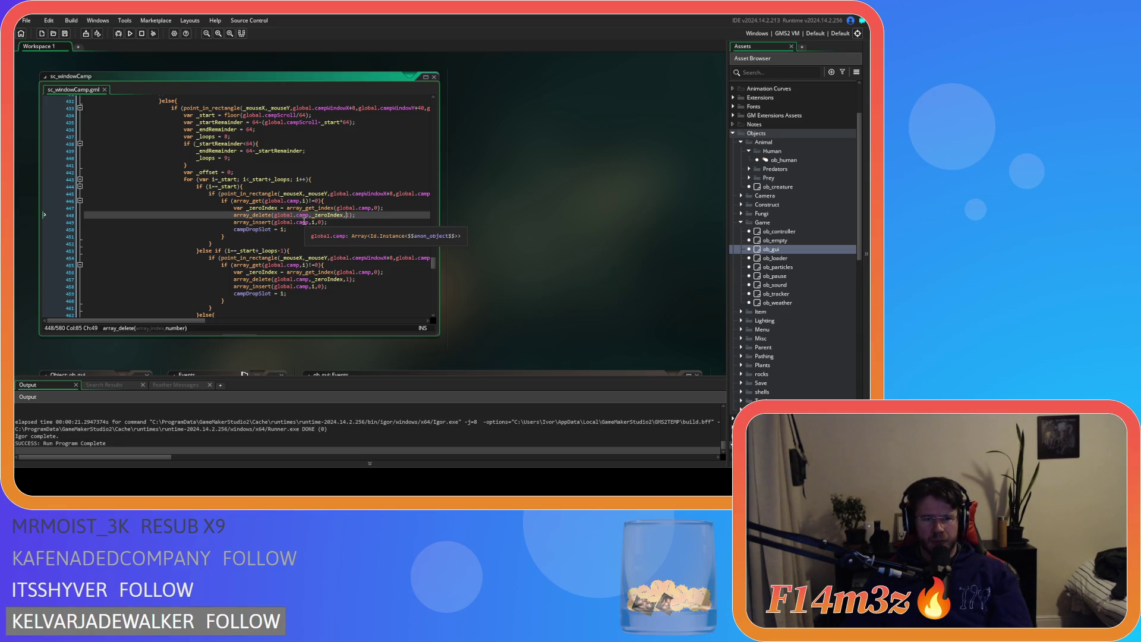
key(F5)
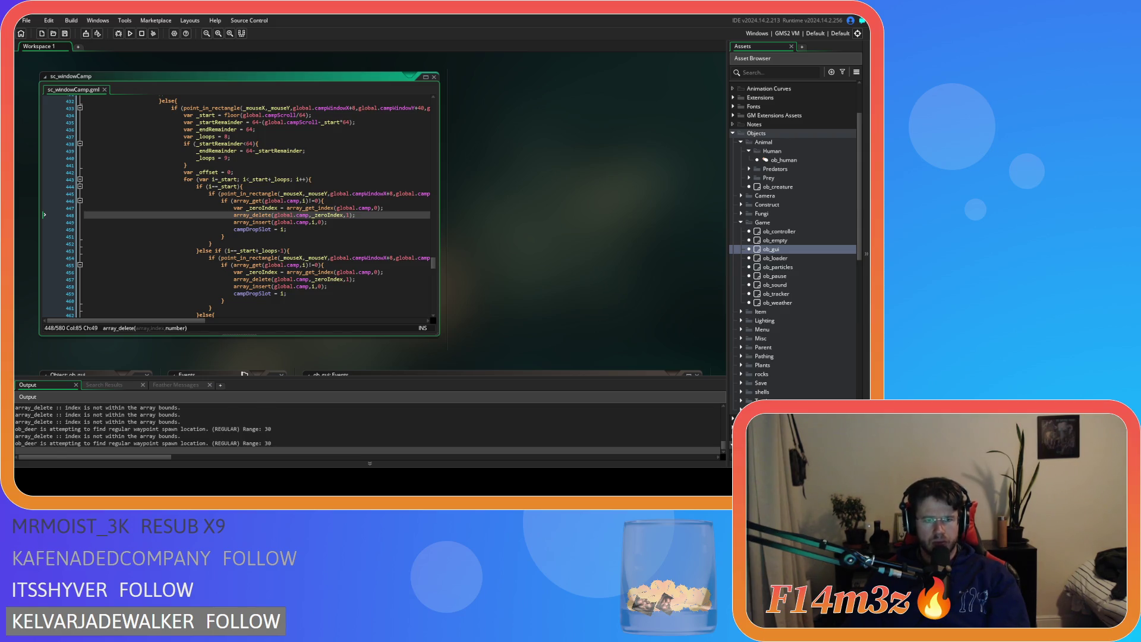
Drag the Store entry up one place, to the top, then back below the Menhir
key(alt+Tab)
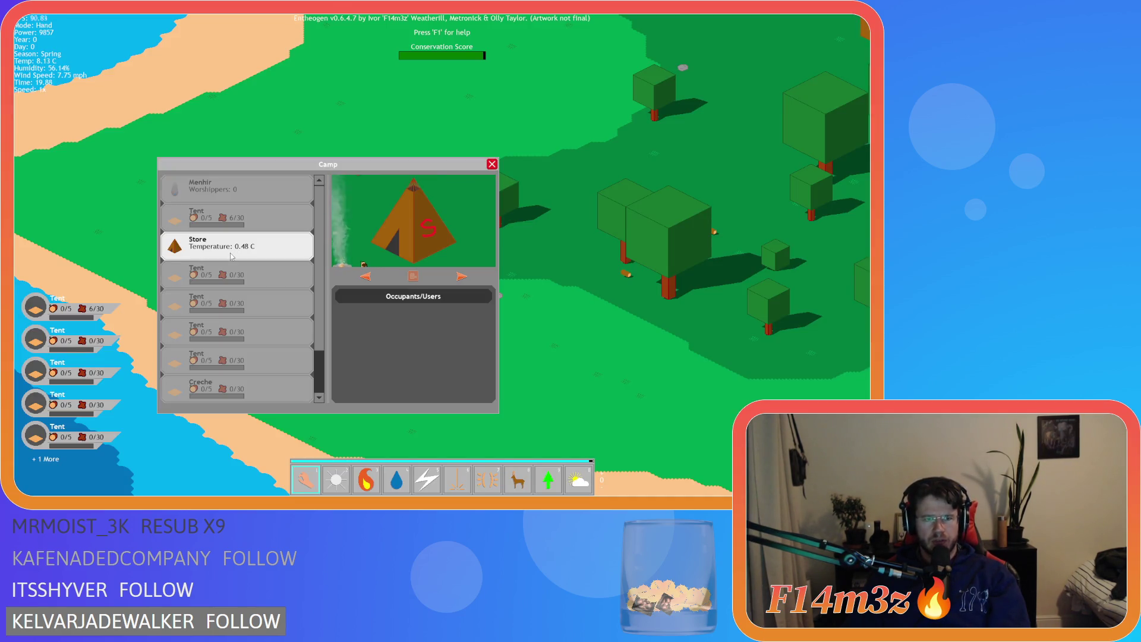
drag(233, 250, 229, 225)
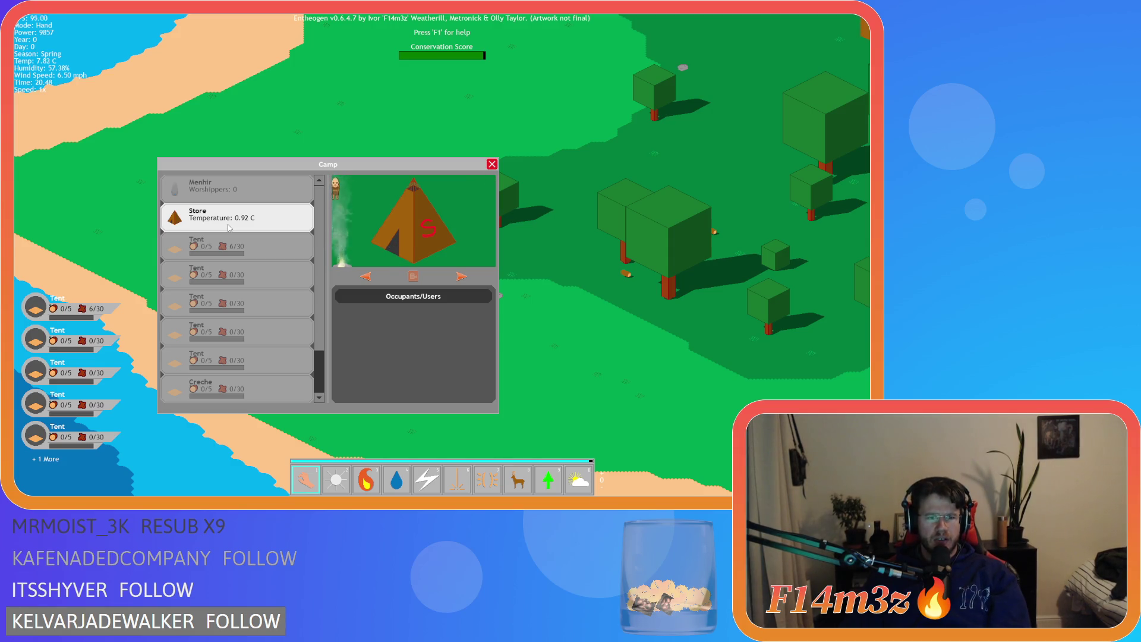
drag(229, 226, 223, 191)
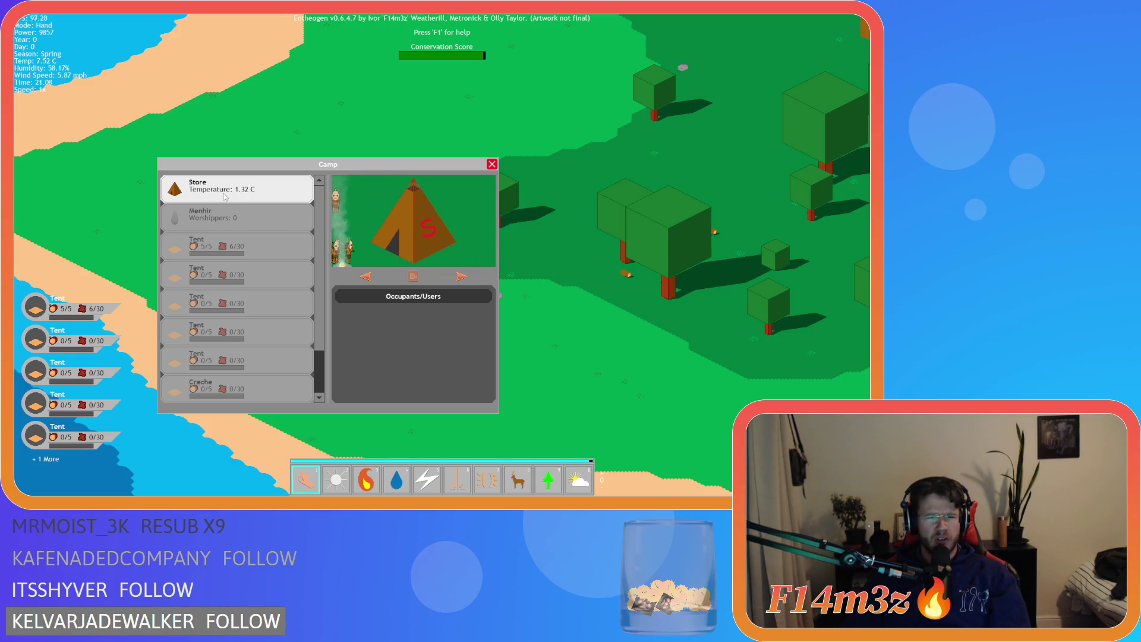
drag(225, 196, 212, 216)
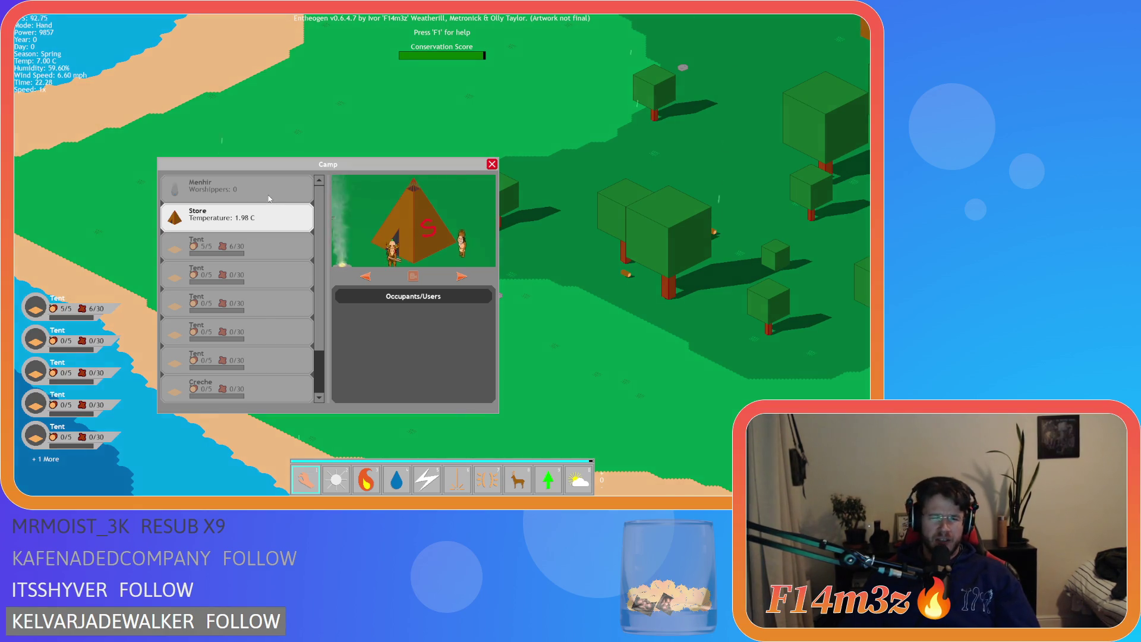
Close the Camp window and quit the game with Escape and Y
key(Escape)
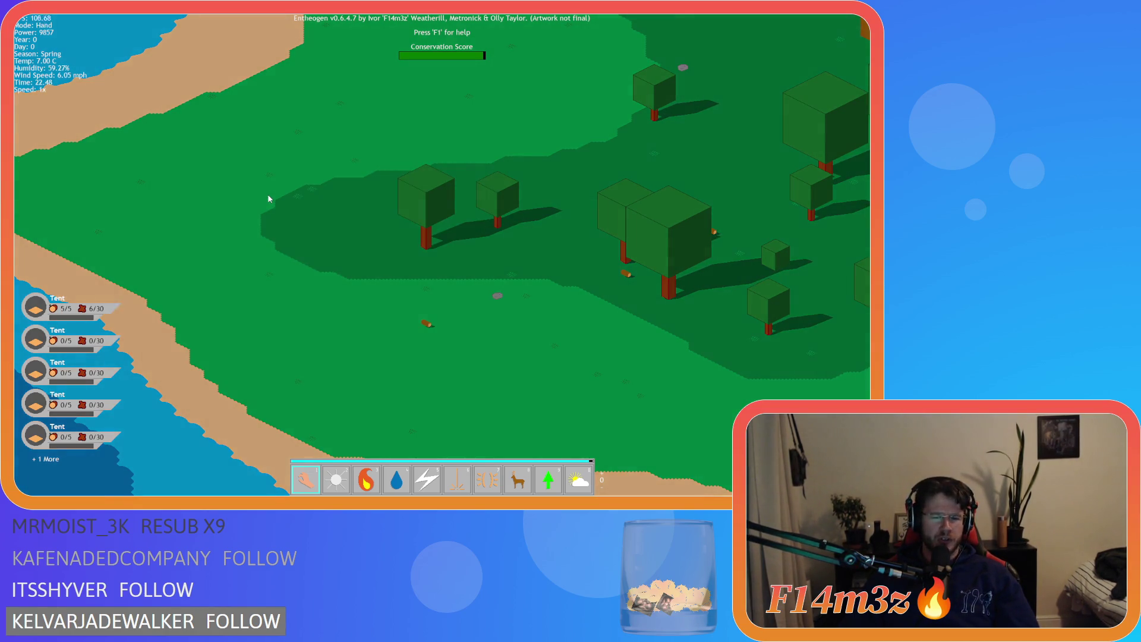
key(Escape)
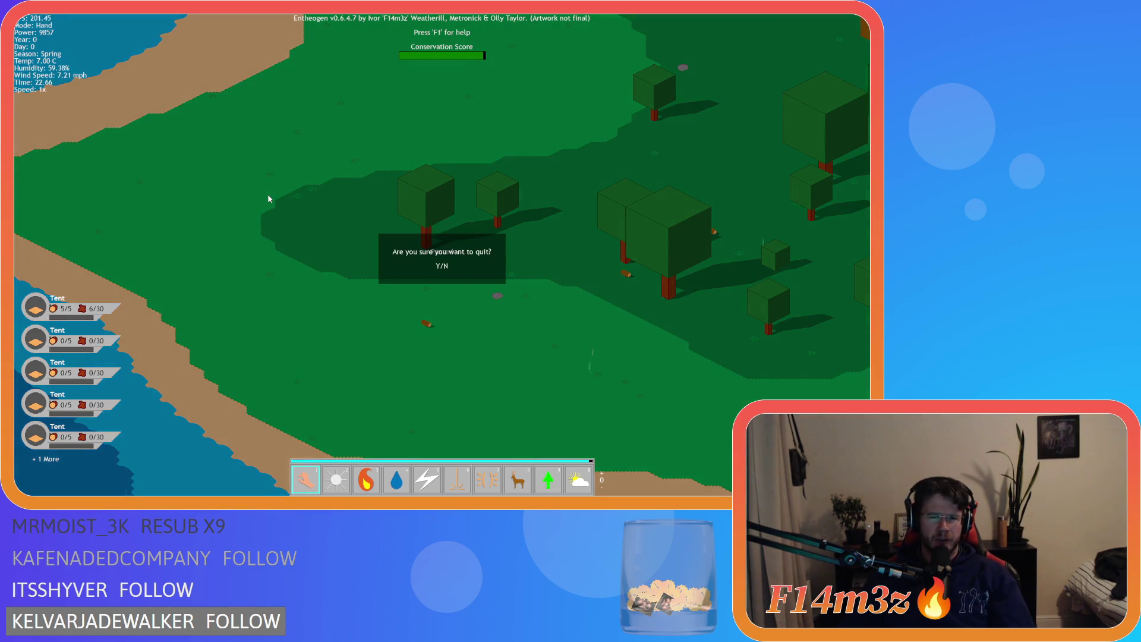
key(y)
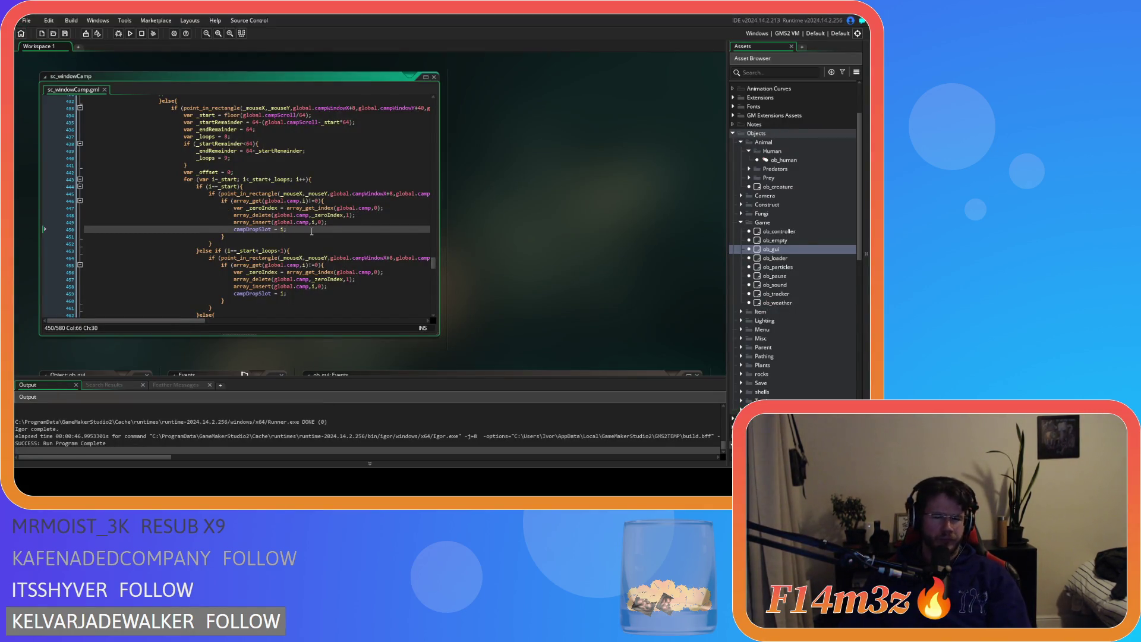
scroll(312, 231, down, 3)
scroll(311, 231, up, 5)
scroll(311, 231, down, 10)
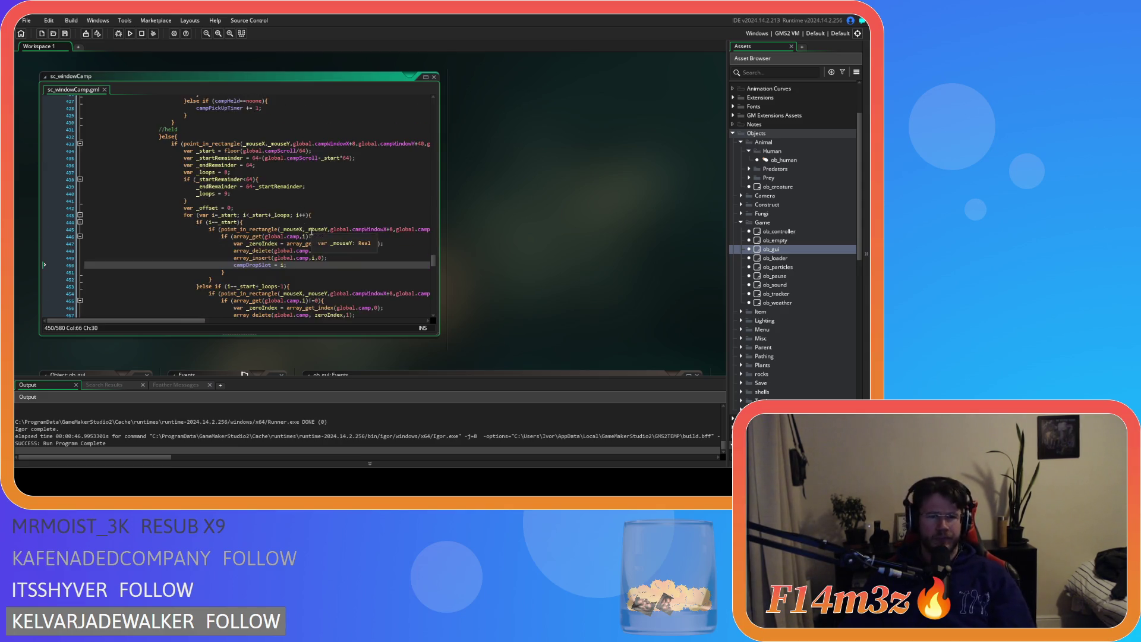
scroll(312, 231, down, 18)
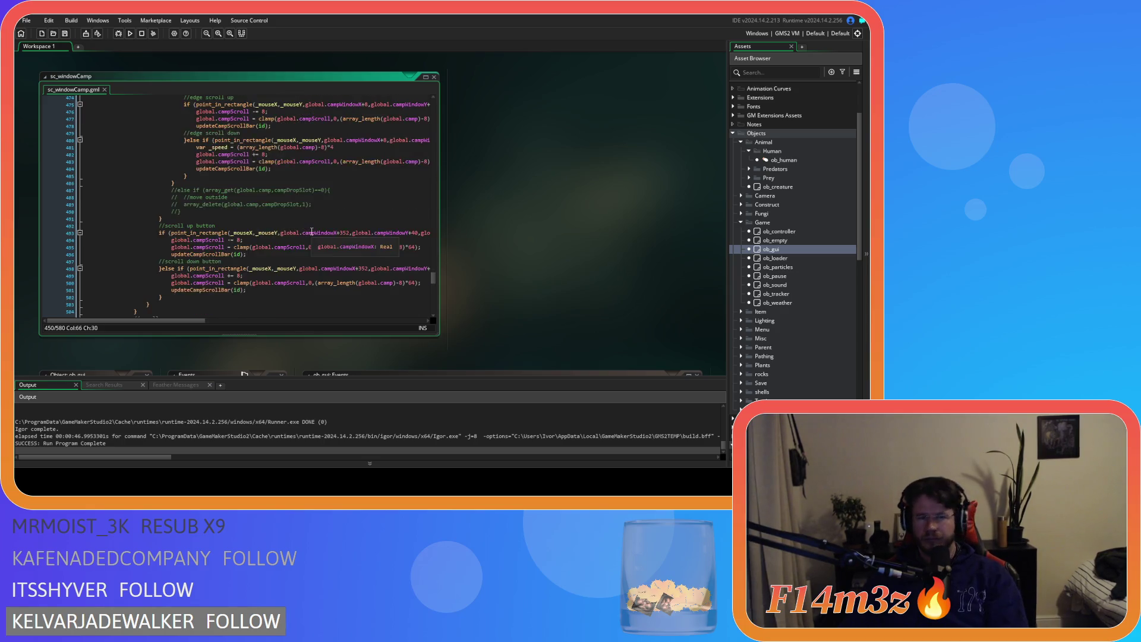
scroll(311, 231, up, 11)
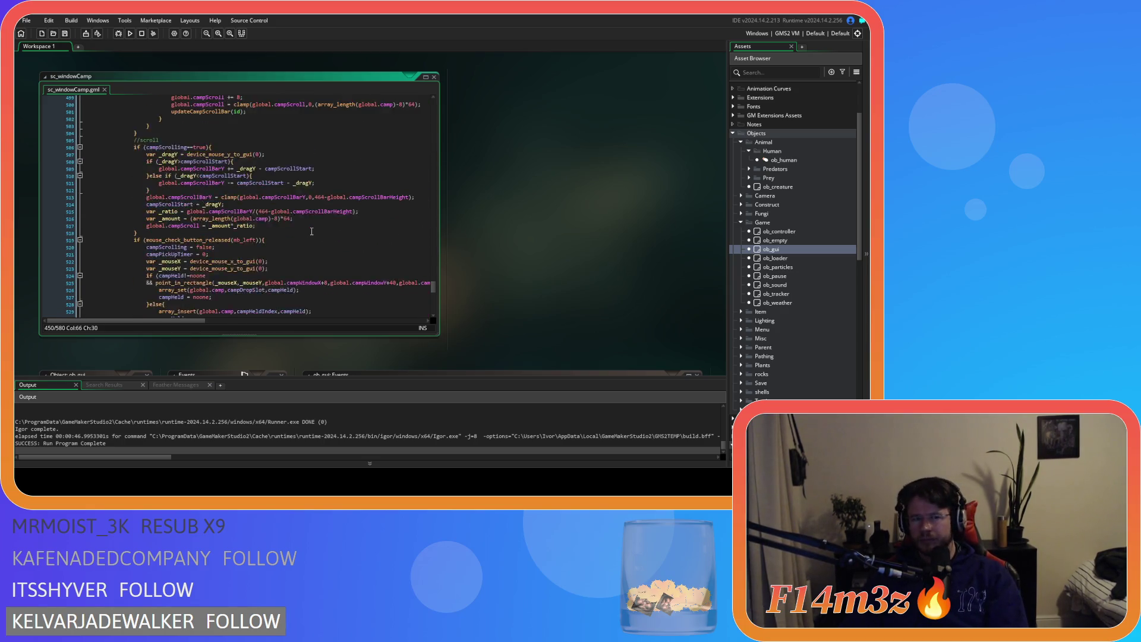
scroll(312, 231, up, 8)
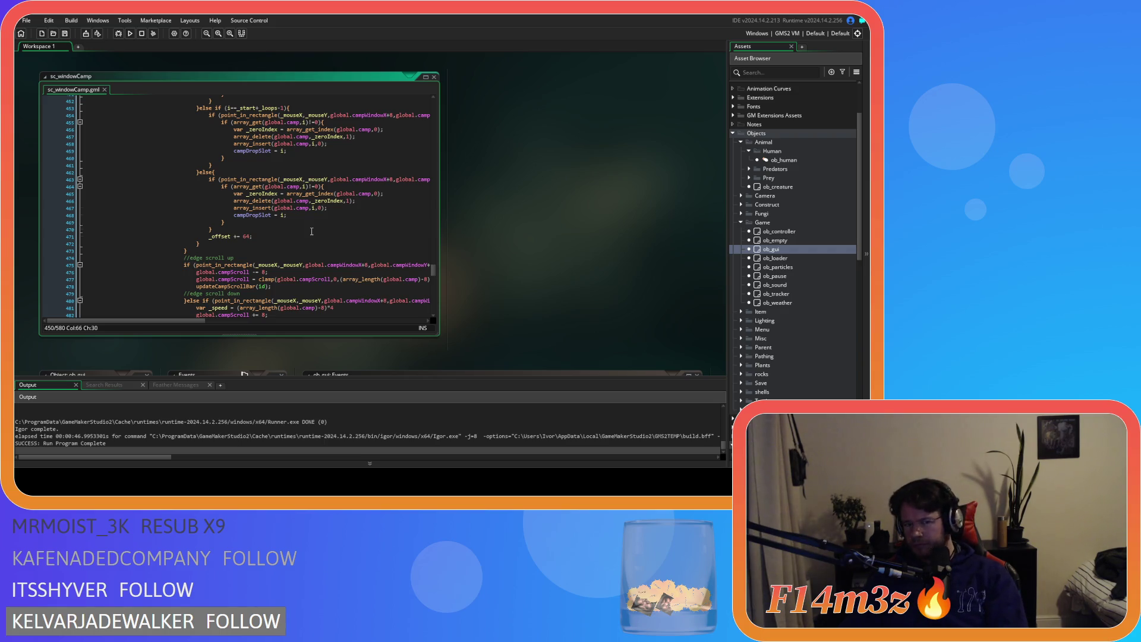
scroll(312, 231, down, 5)
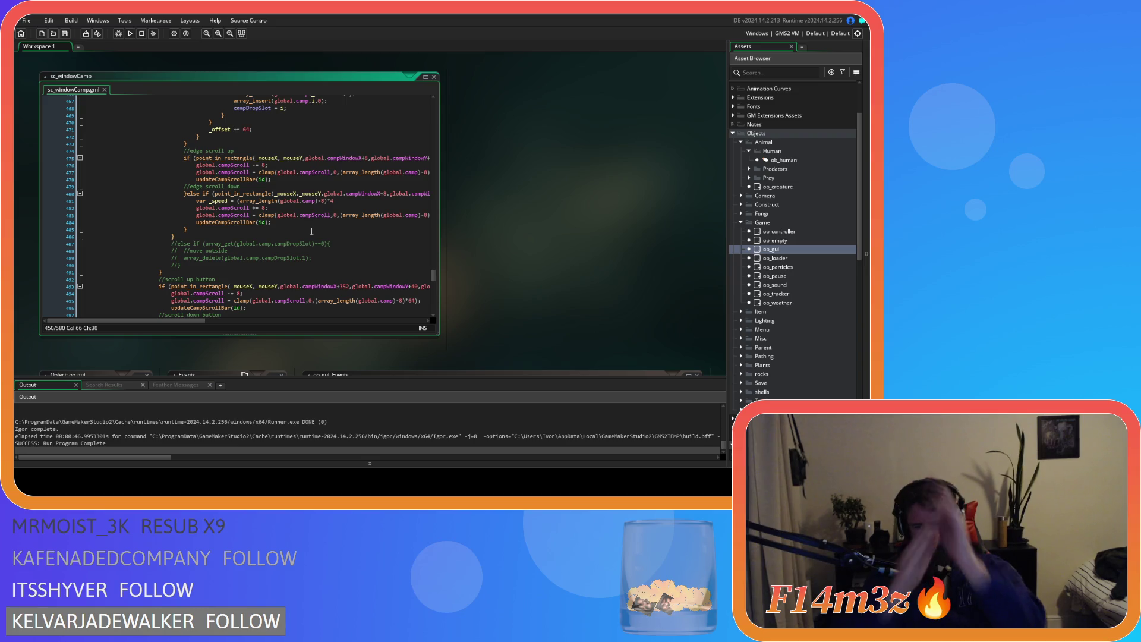
scroll(311, 231, down, 10)
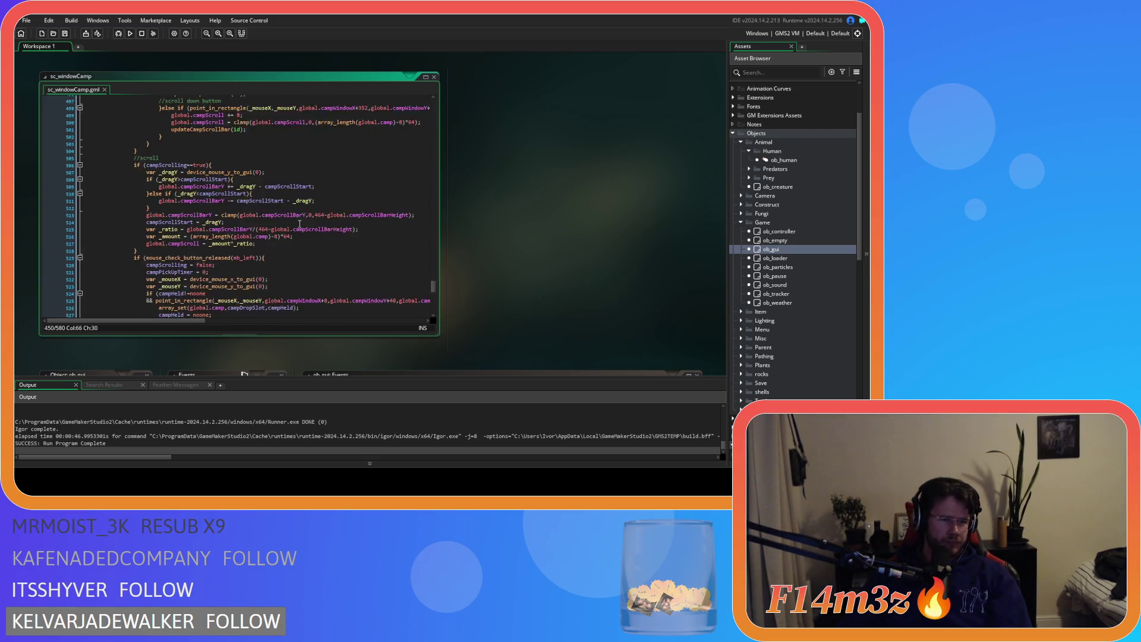
scroll(300, 224, down, 18)
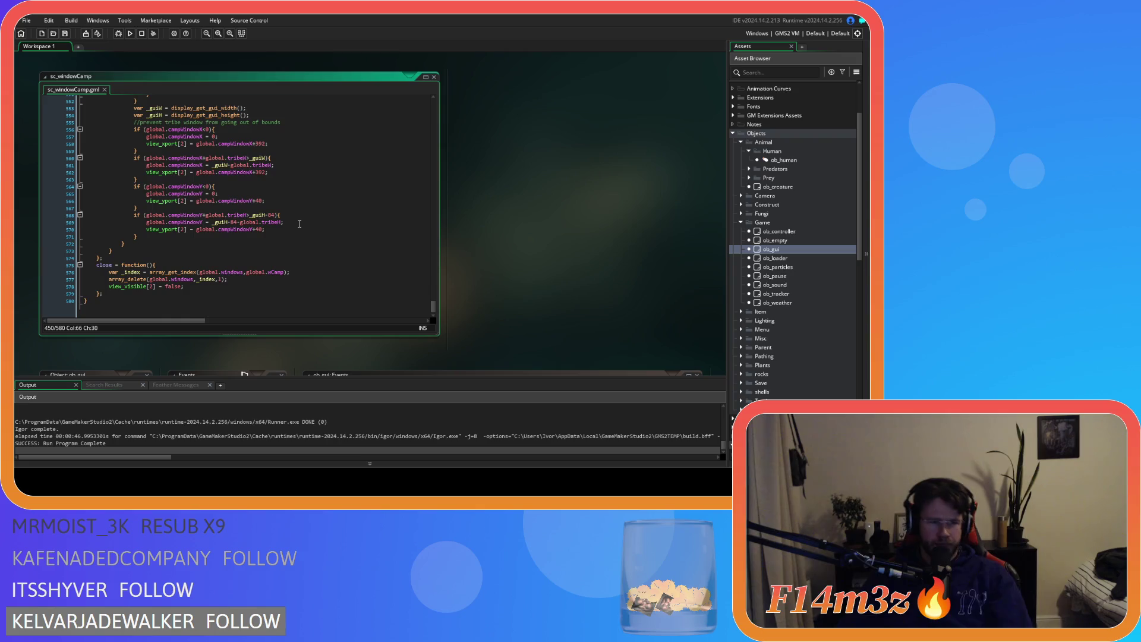
scroll(324, 208, up, 3)
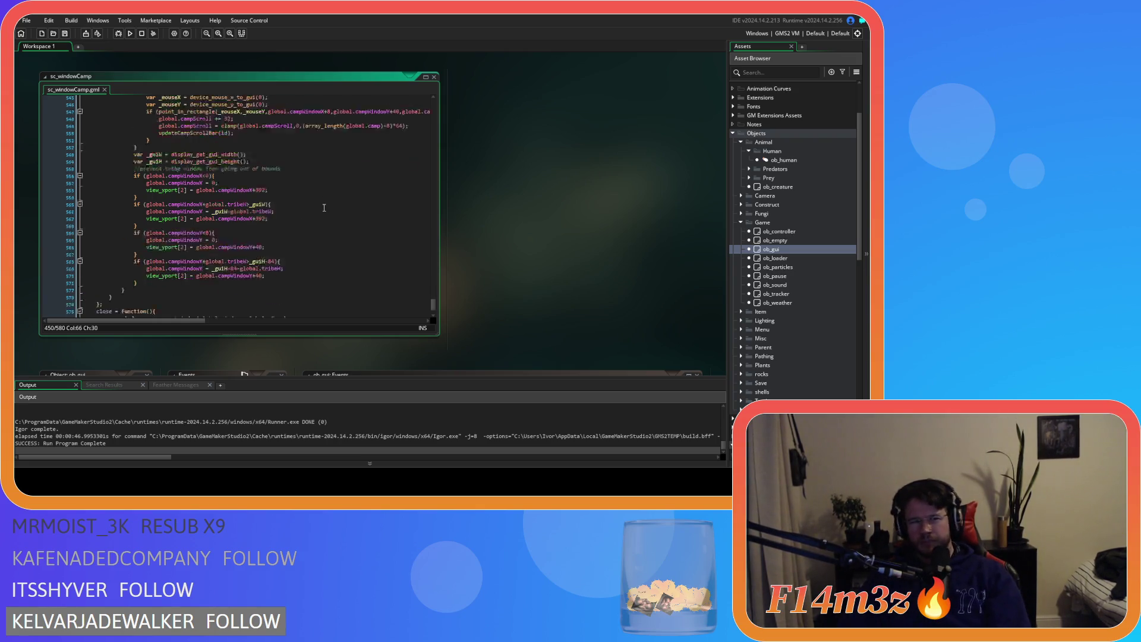
scroll(324, 207, up, 10)
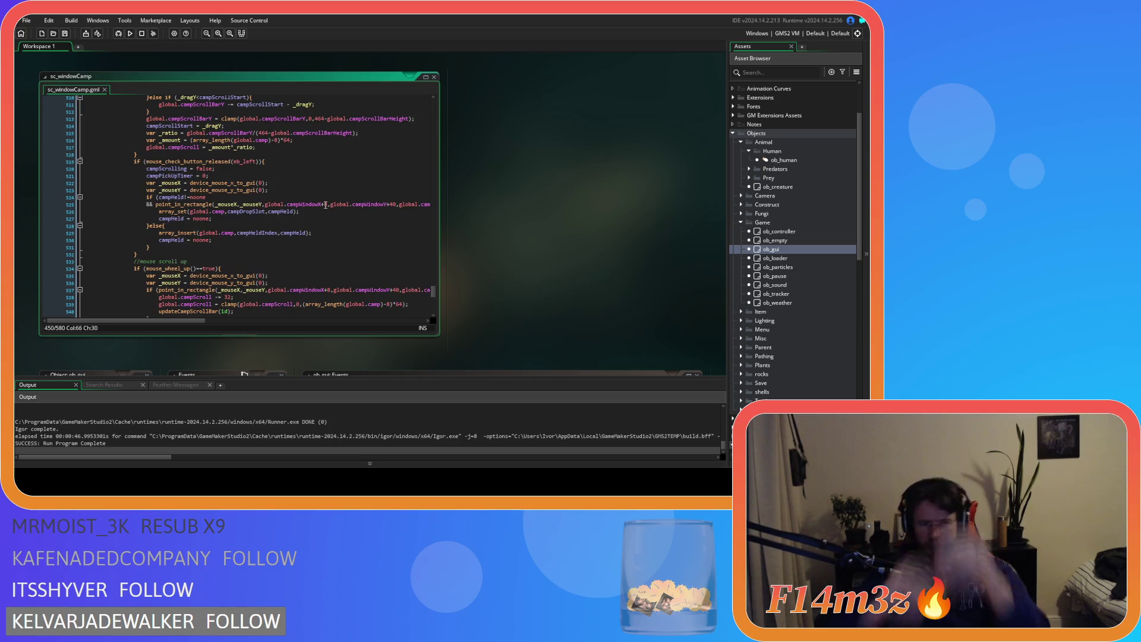
scroll(325, 199, up, 3)
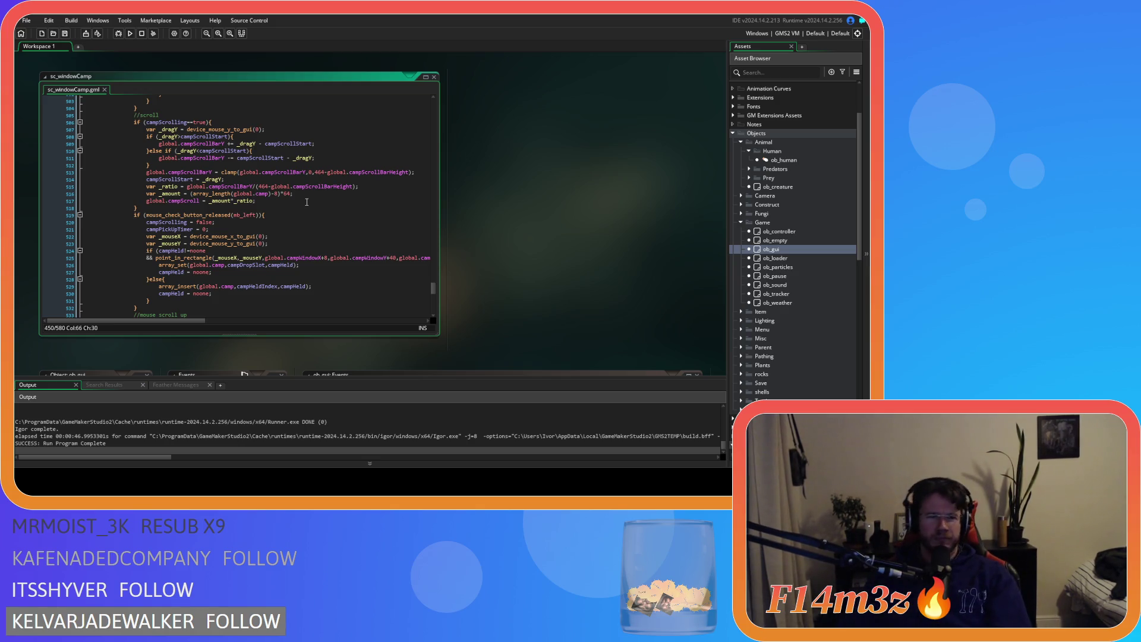
click(276, 200)
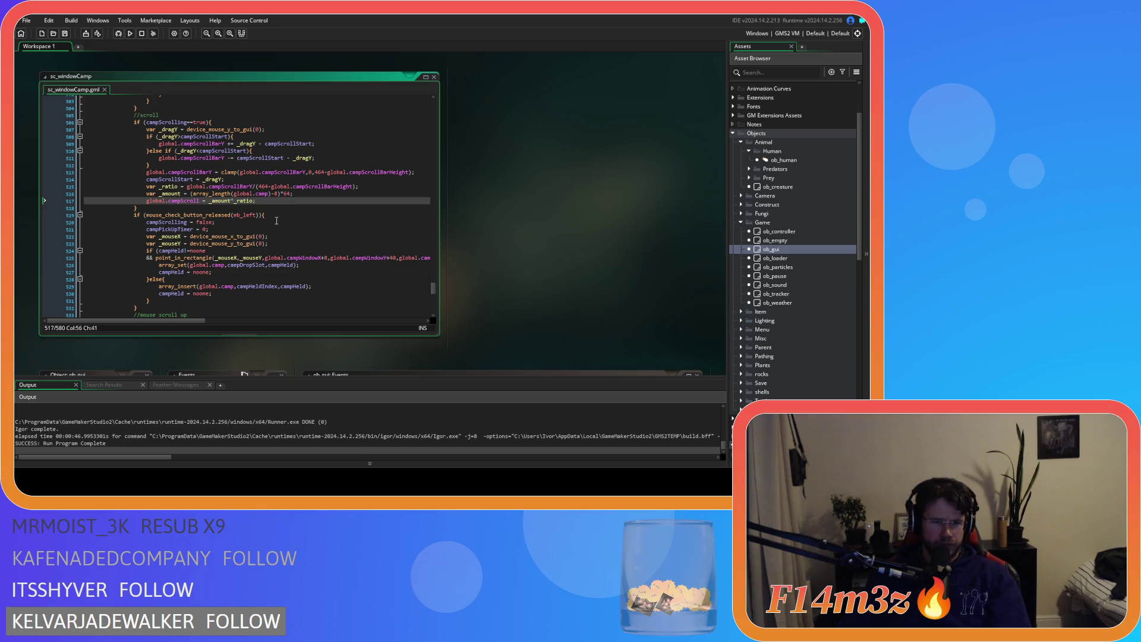
click(278, 217)
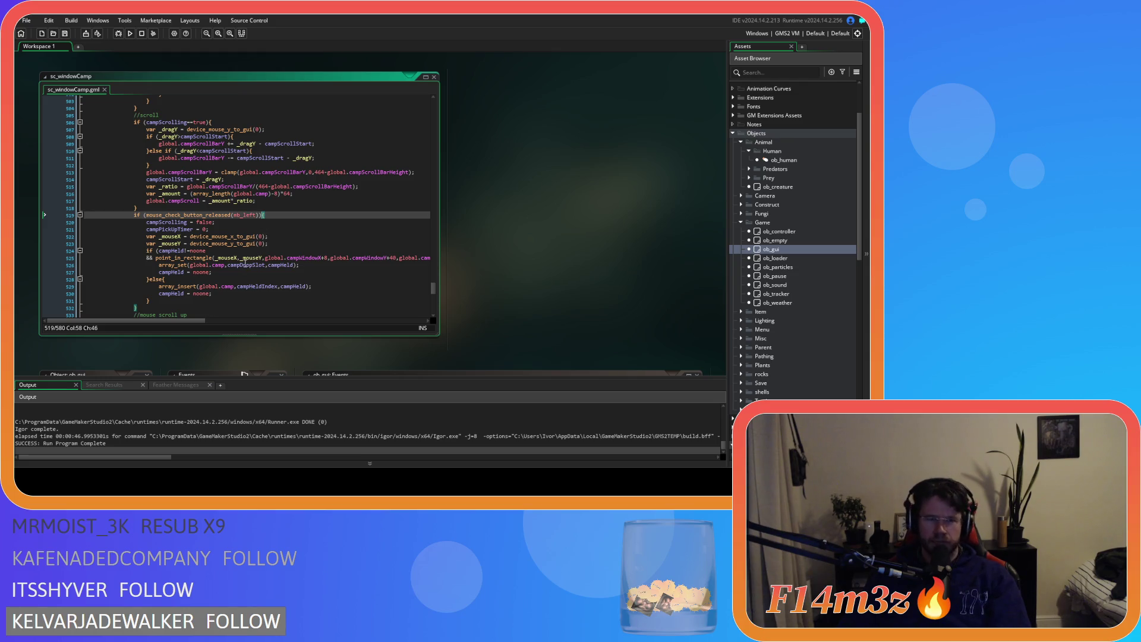
drag(245, 264, 287, 265)
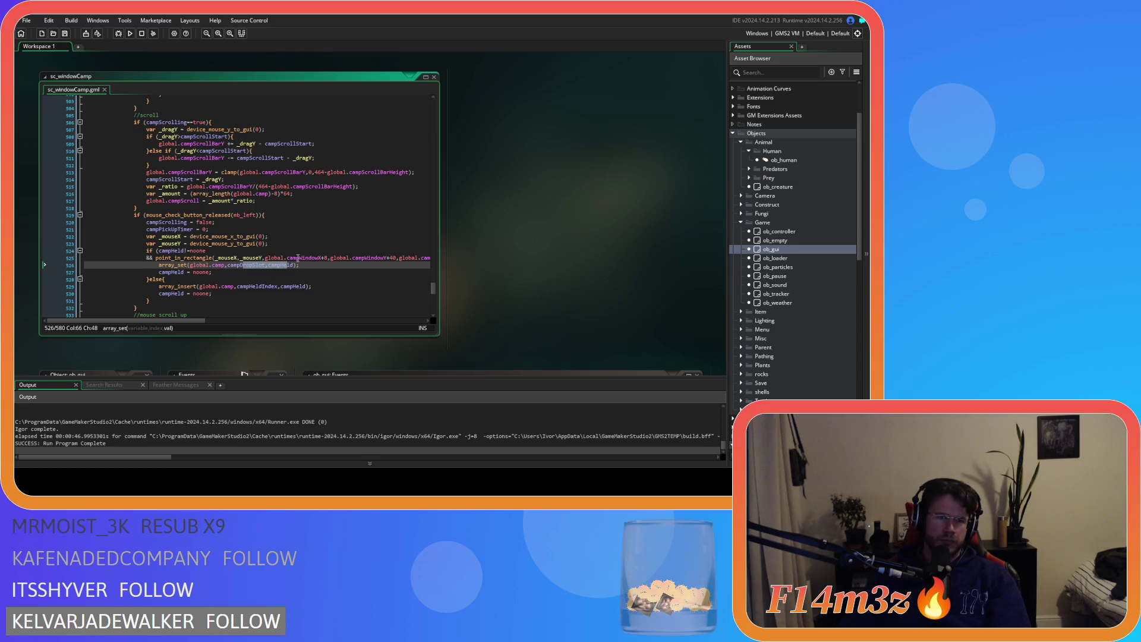
scroll(298, 257, up, 20)
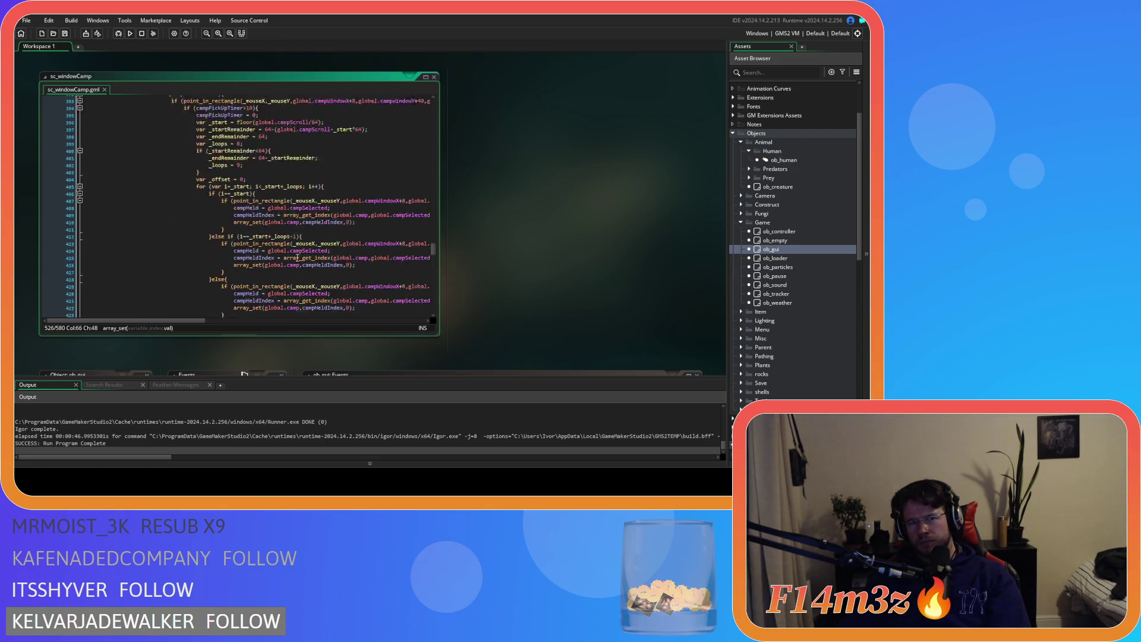
scroll(298, 258, up, 3)
scroll(297, 257, down, 12)
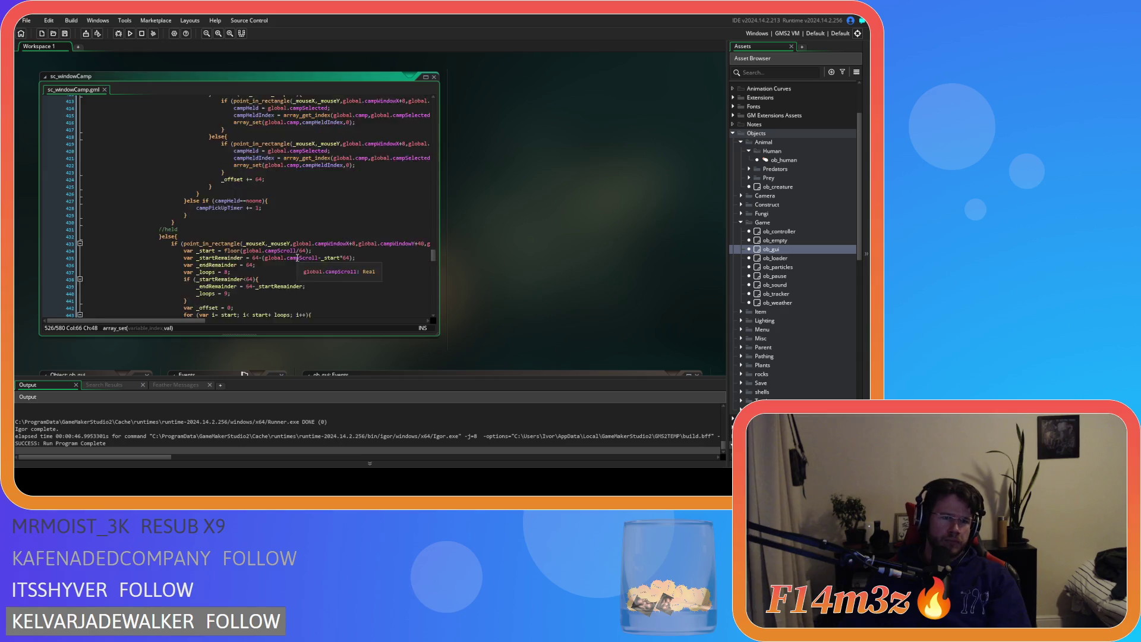
scroll(297, 257, down, 12)
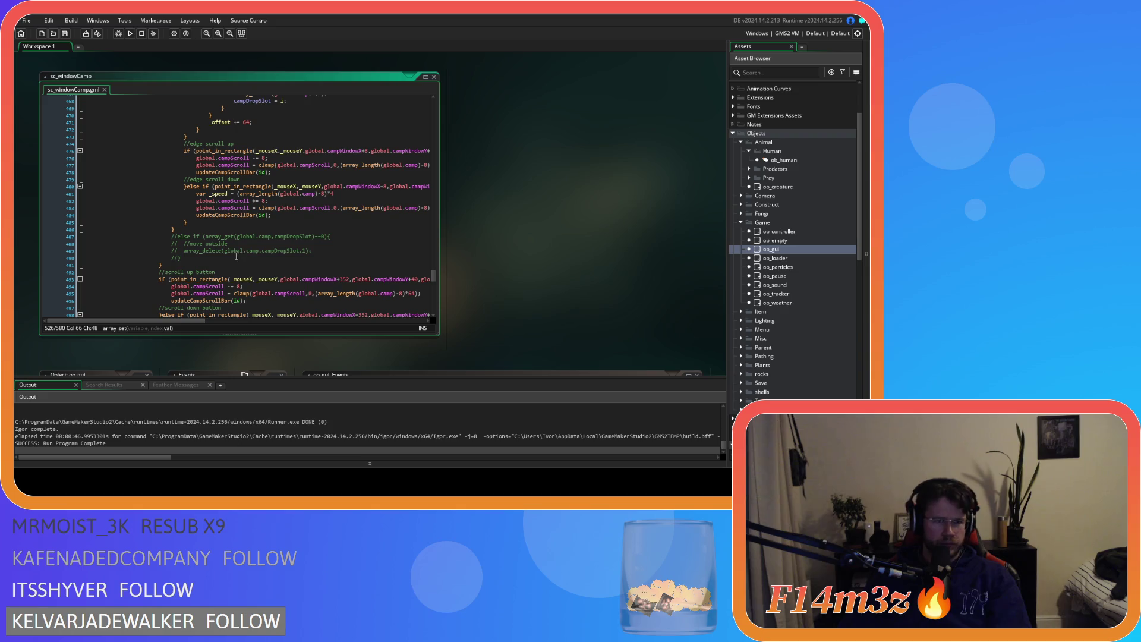
Uncomment the outside-drop delete block on lines 487–490 and select its array_delete call
drag(212, 256, 138, 238)
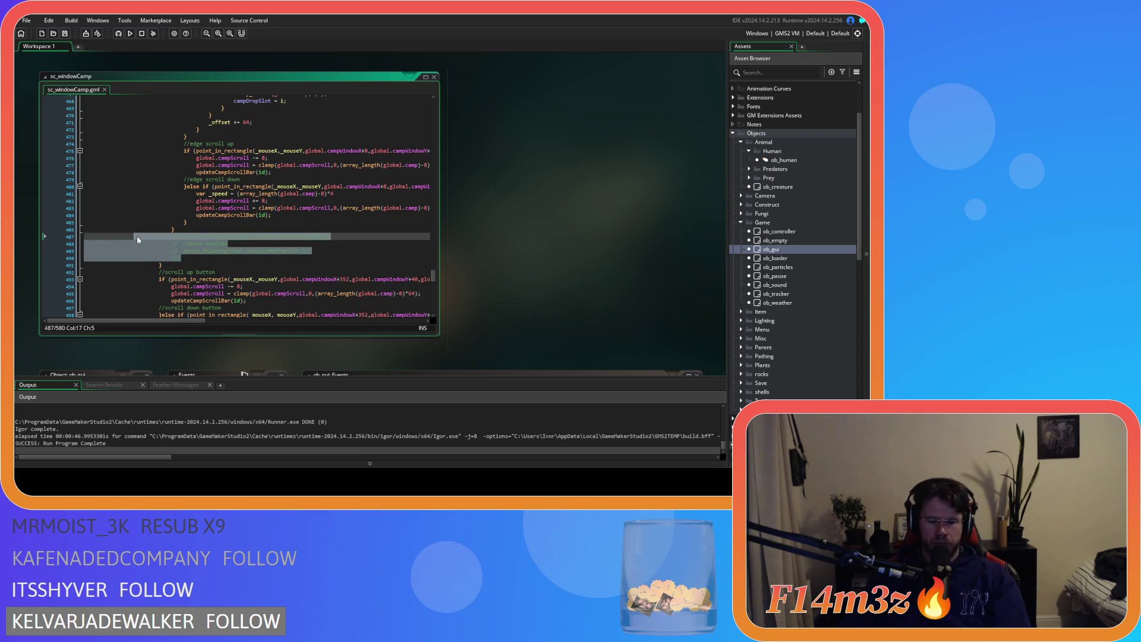
key(ctrl+shift+k)
click(205, 250)
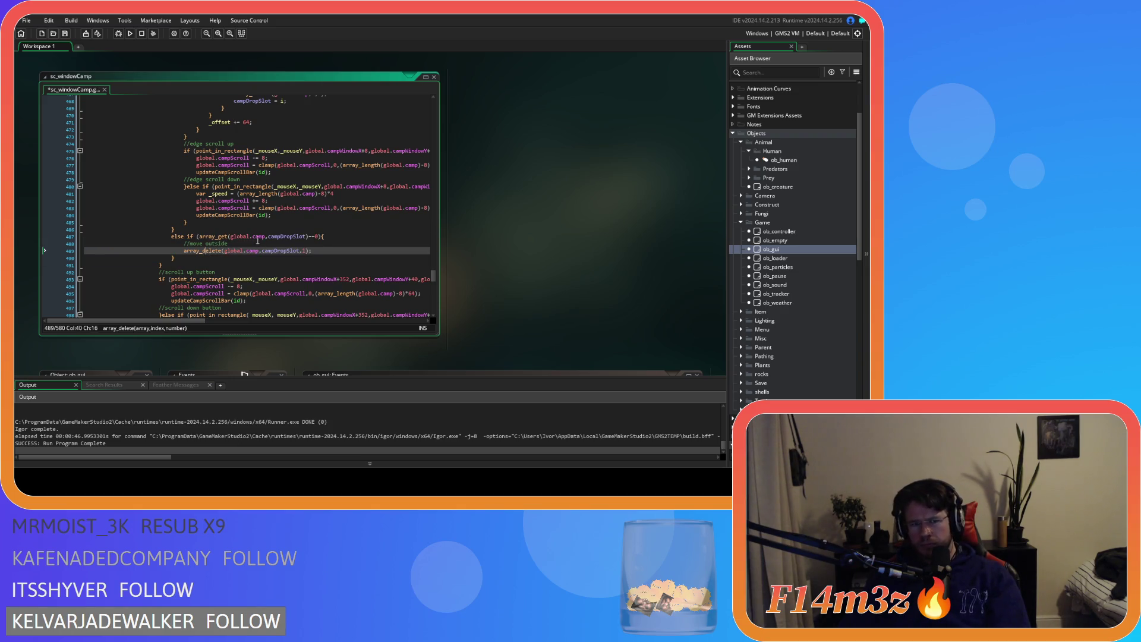
mouse_move(182, 250)
drag(182, 251, 312, 255)
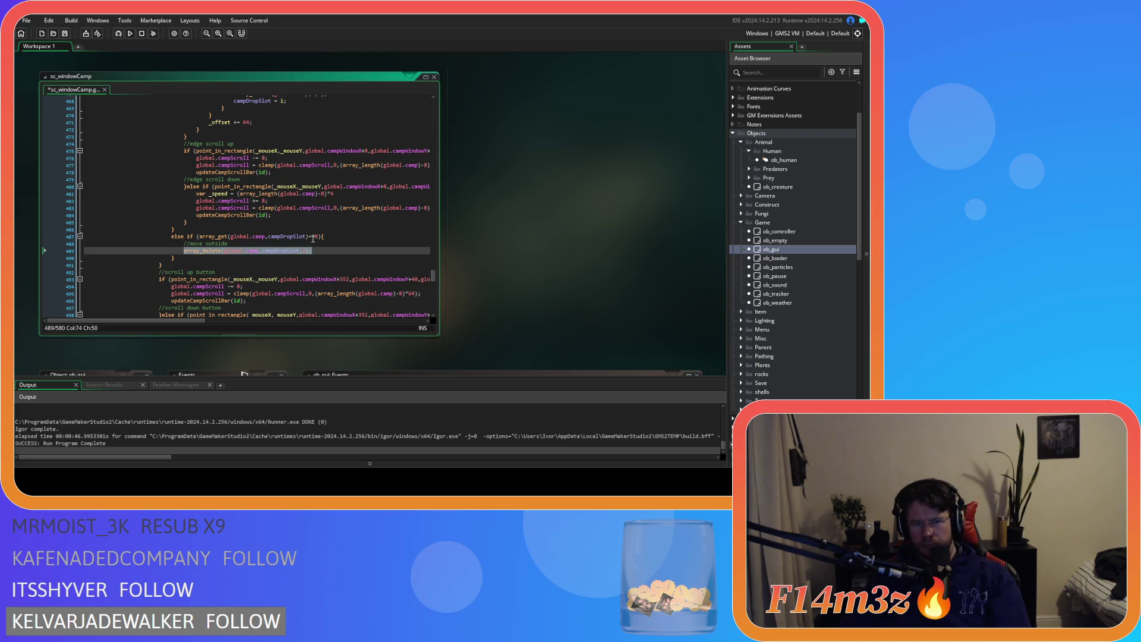
Remove the indentation so the else-if on line 487 joins the closing-brace line 486
drag(312, 237, 319, 237)
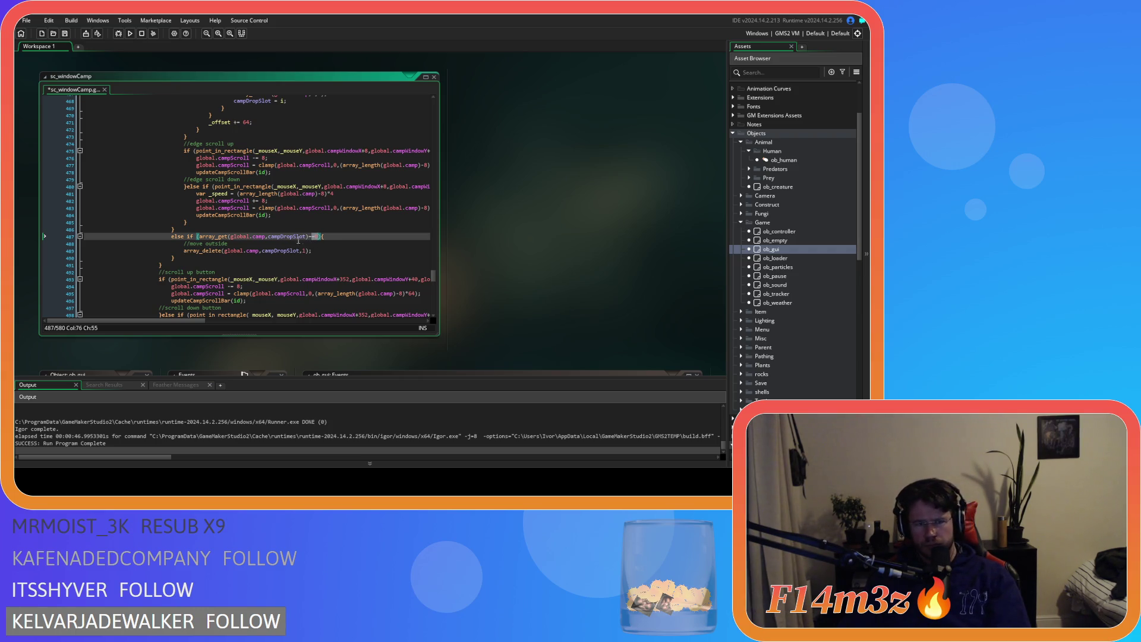
mouse_move(215, 238)
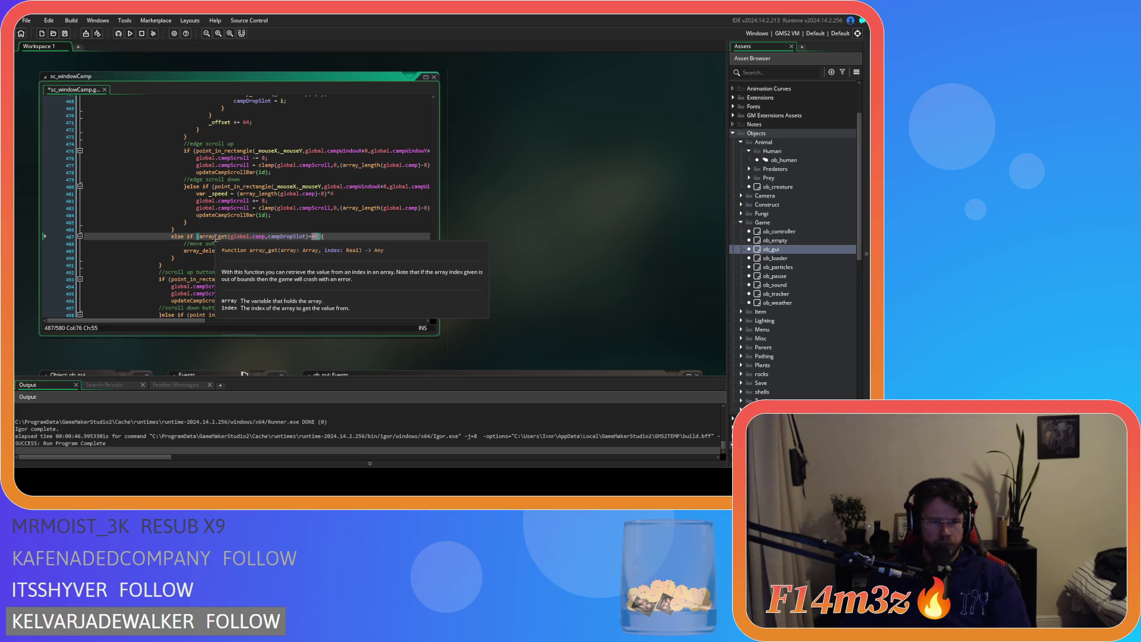
click(329, 238)
text(0))
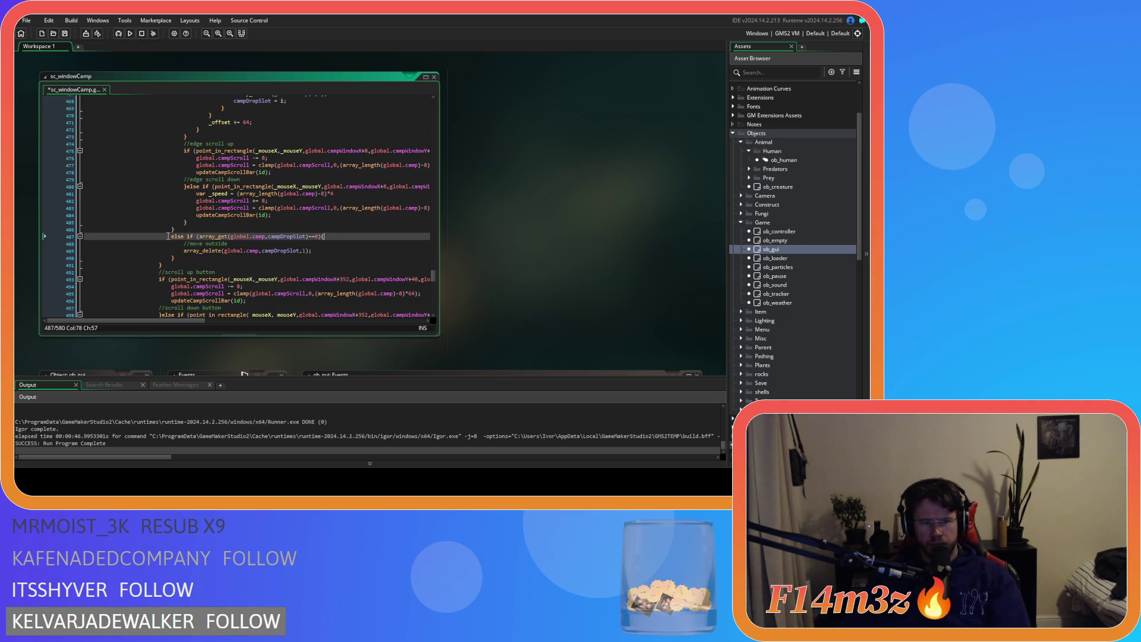
drag(170, 236, 76, 238)
key(BackSpace)
key(BackSpace)
scroll(288, 257, up, 10)
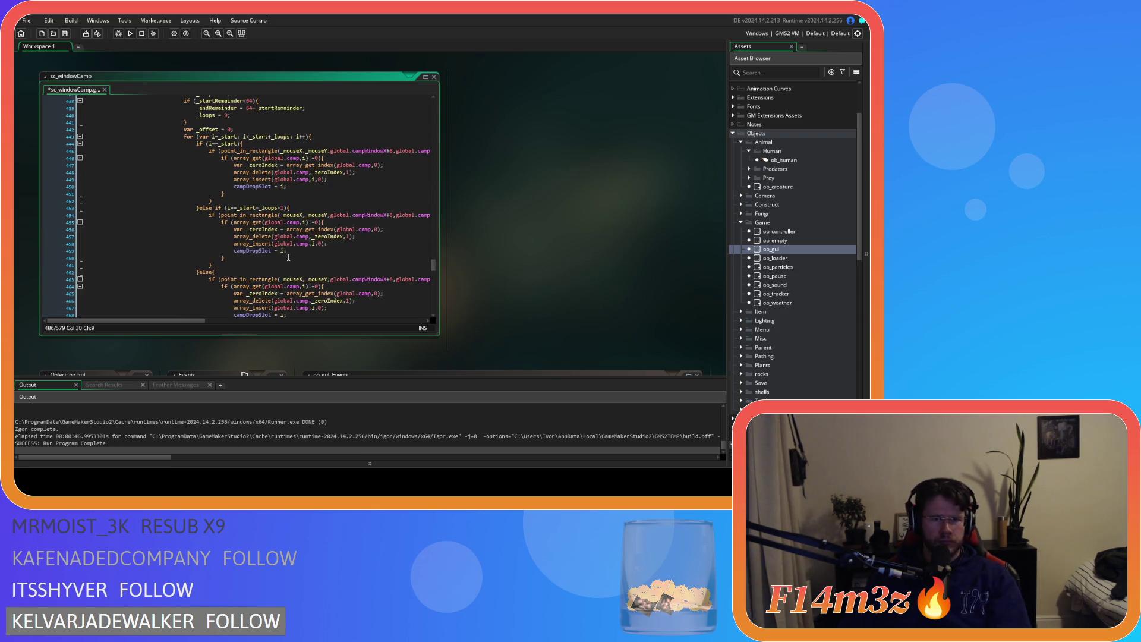
scroll(288, 256, up, 2)
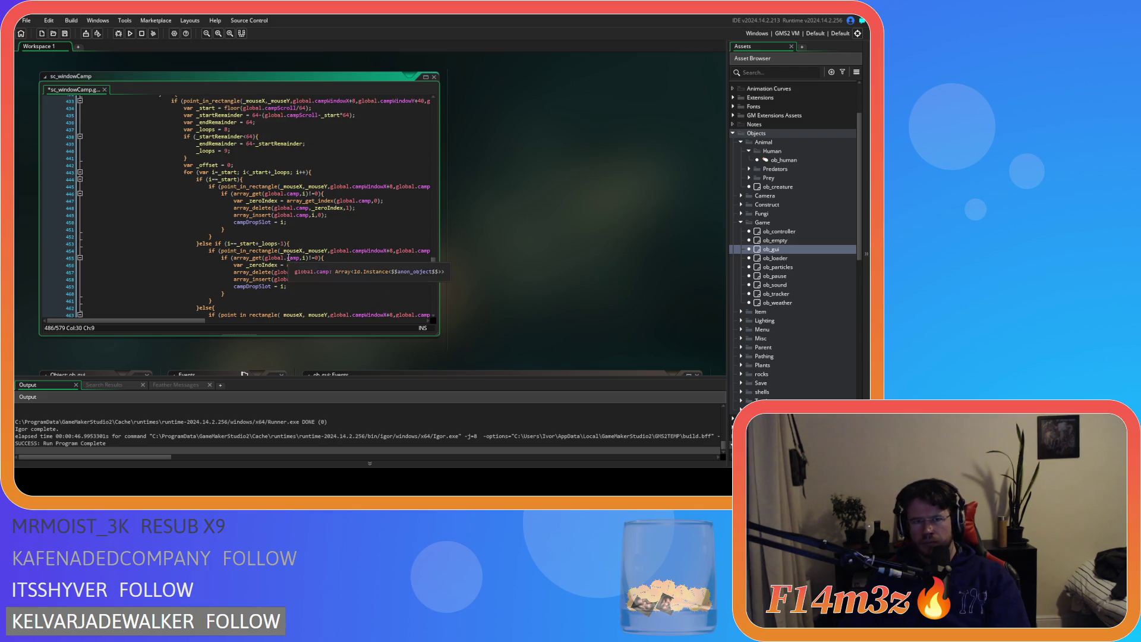
mouse_move(178, 321)
mouse_down()
mouse_move(297, 322)
mouse_move(208, 310)
mouse_move(288, 305)
mouse_move(210, 305)
mouse_up()
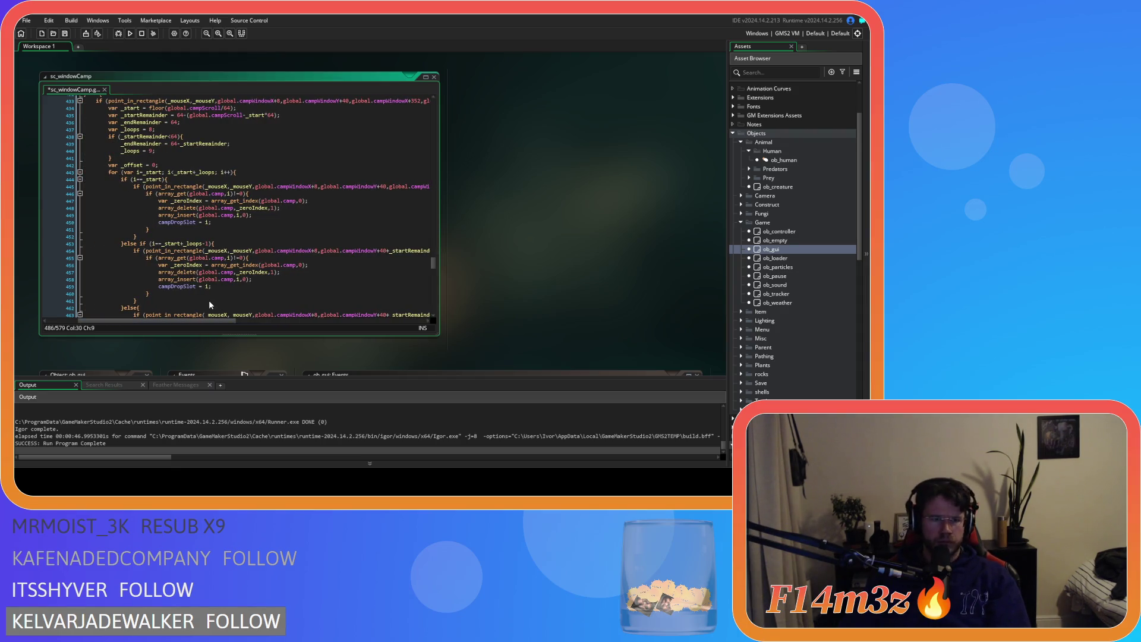
Open ob_gui's Draw GUI event and uncomment the camp debug text lines
double_click(176, 287)
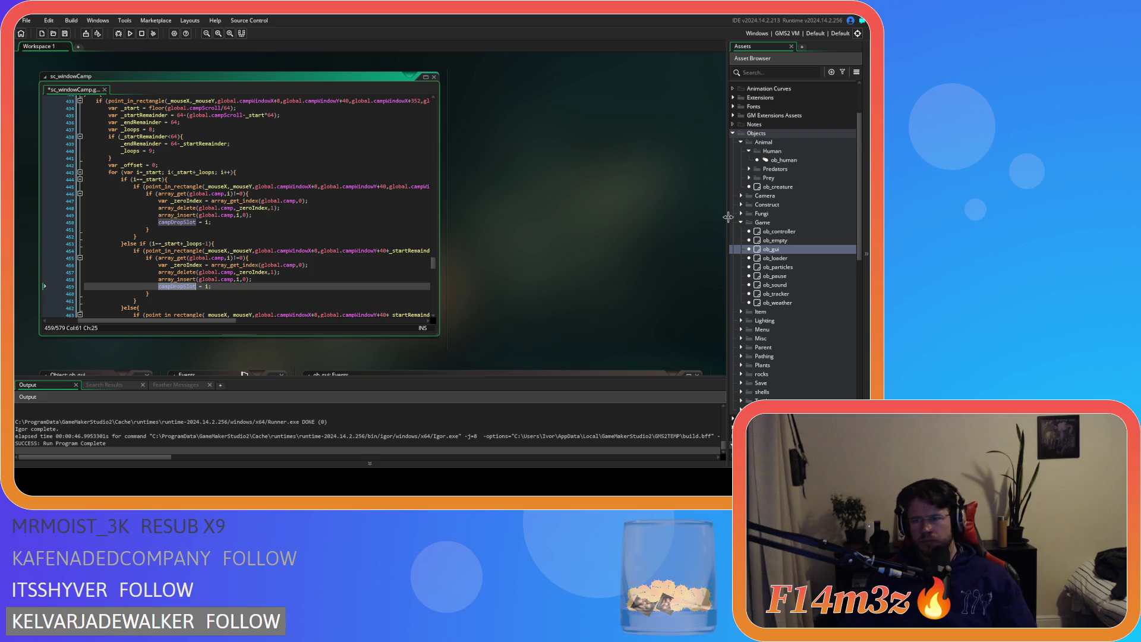
double_click(780, 250)
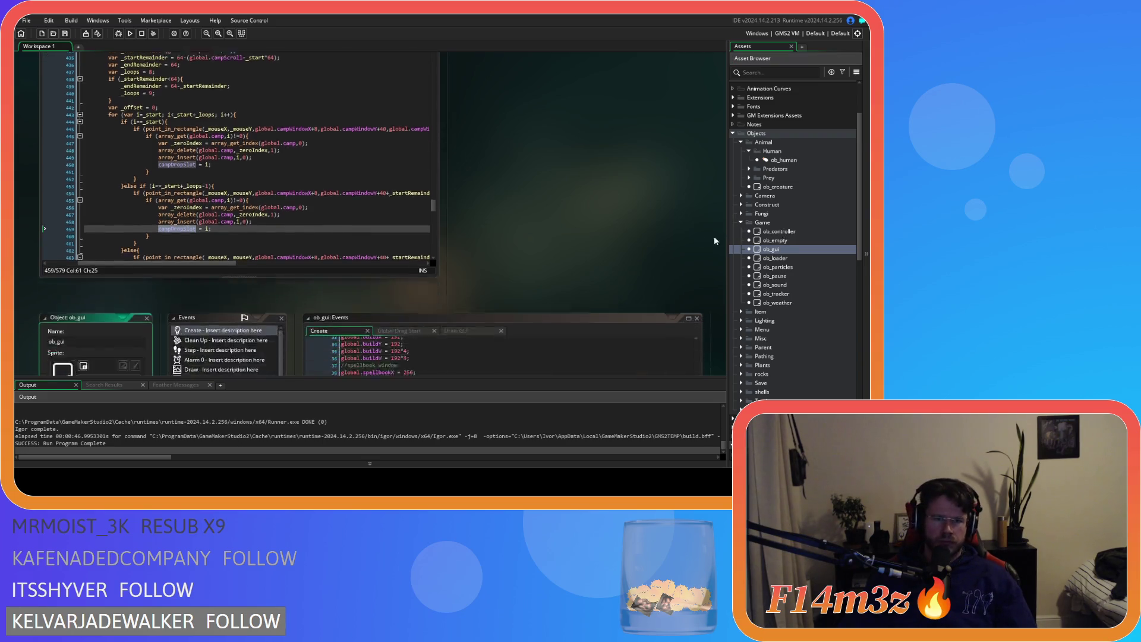
click(447, 94)
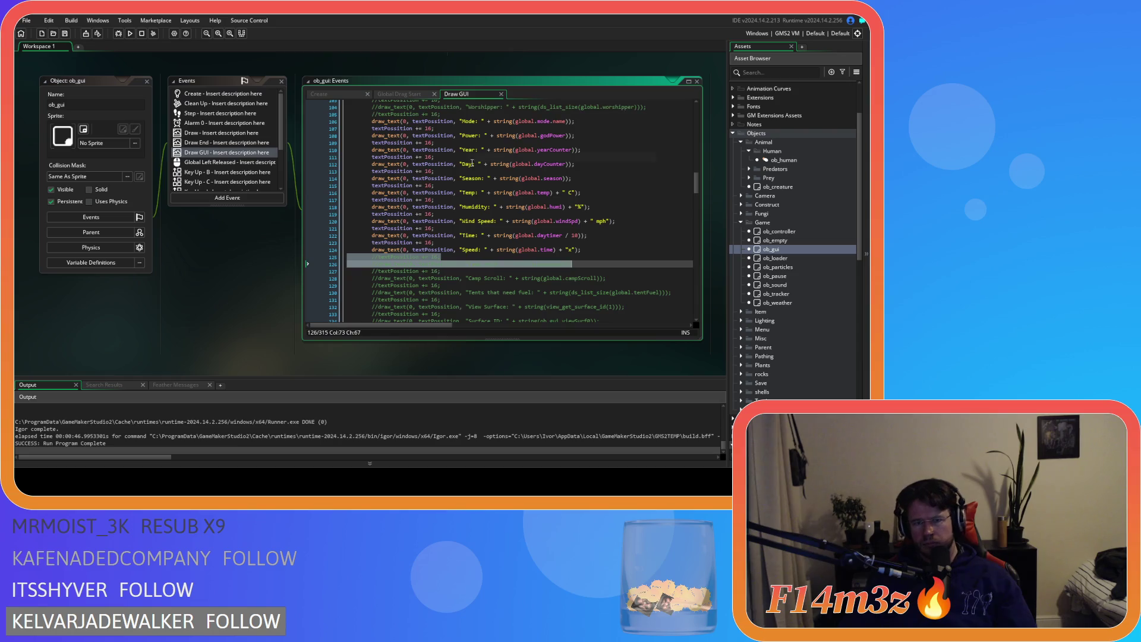
key(ctrl+shift+k)
Change the debug label to 'Camp Drop Slot' showing campDropSlot, then run with F5
double_click(483, 265)
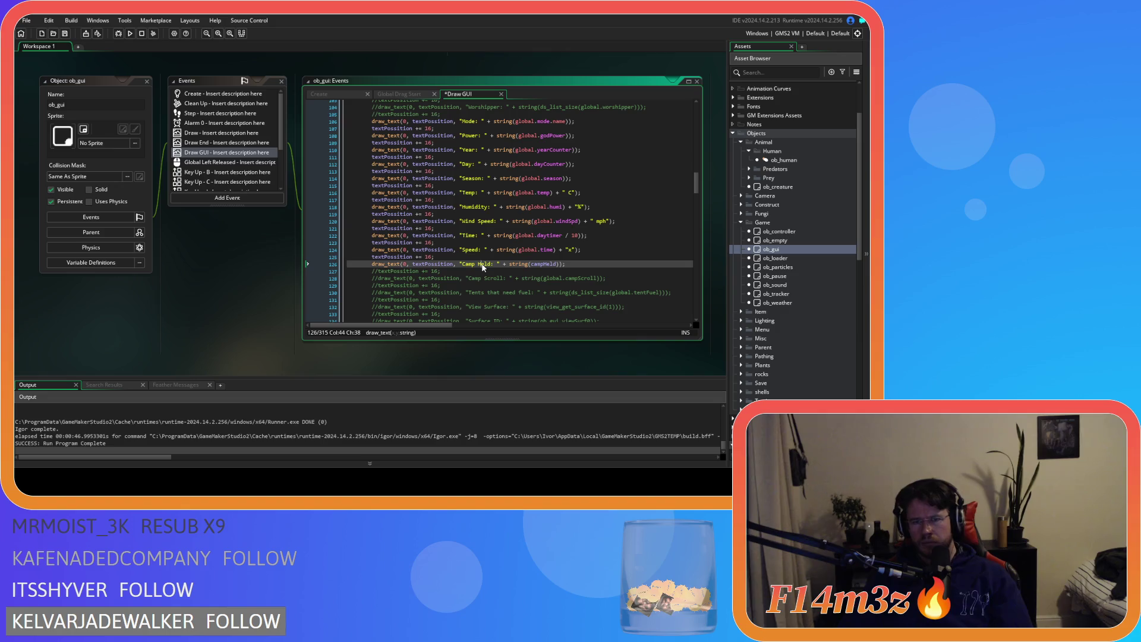
text(Drop)
text( Slot)
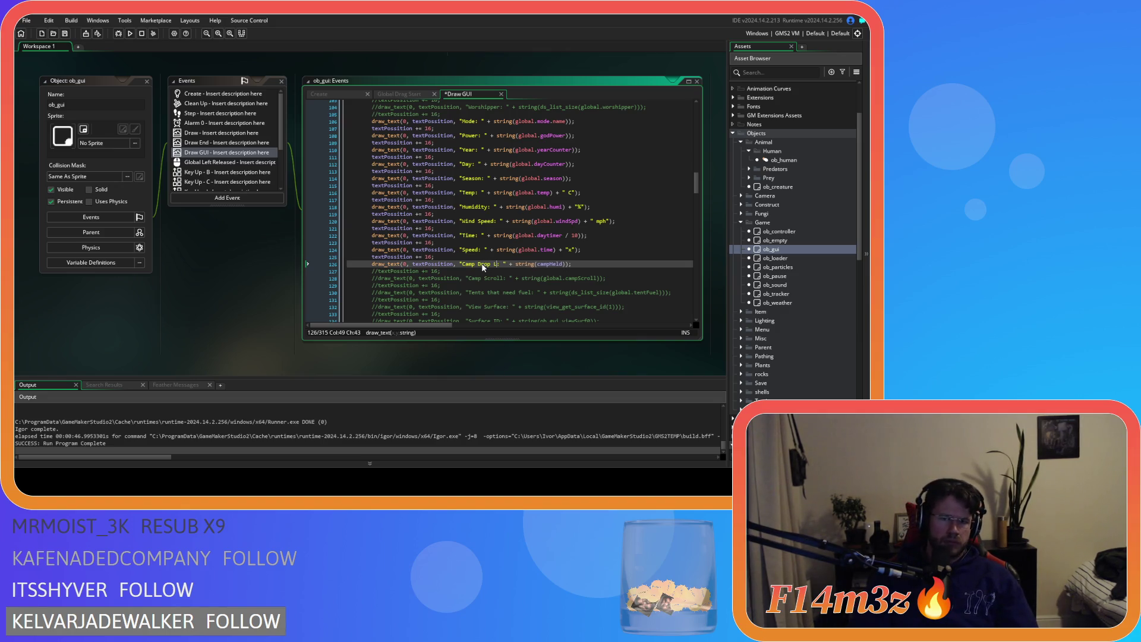
double_click(561, 264)
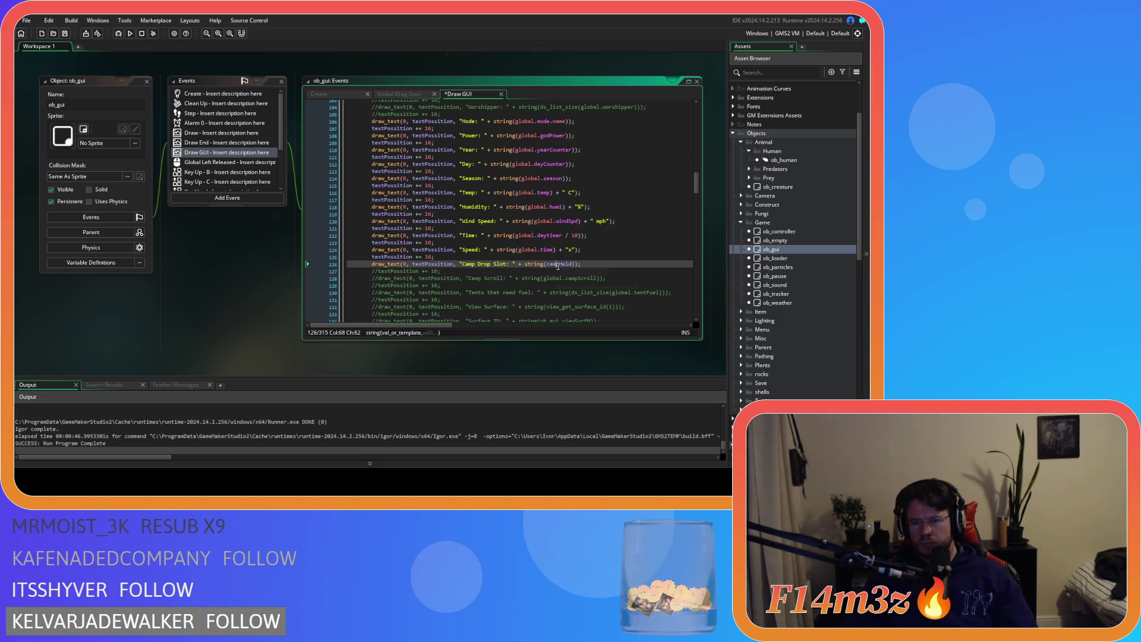
text(campDropSlot)
key(F5)
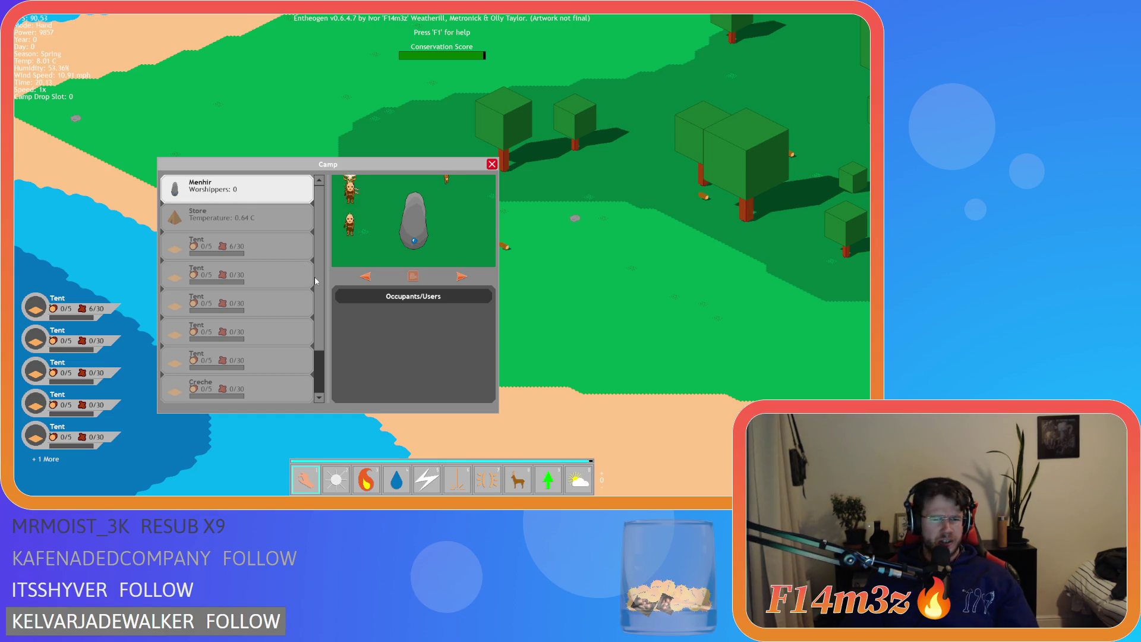
Drag a Tent entry into the third Camp slot, then close the window and quit
click(280, 277)
click(274, 275)
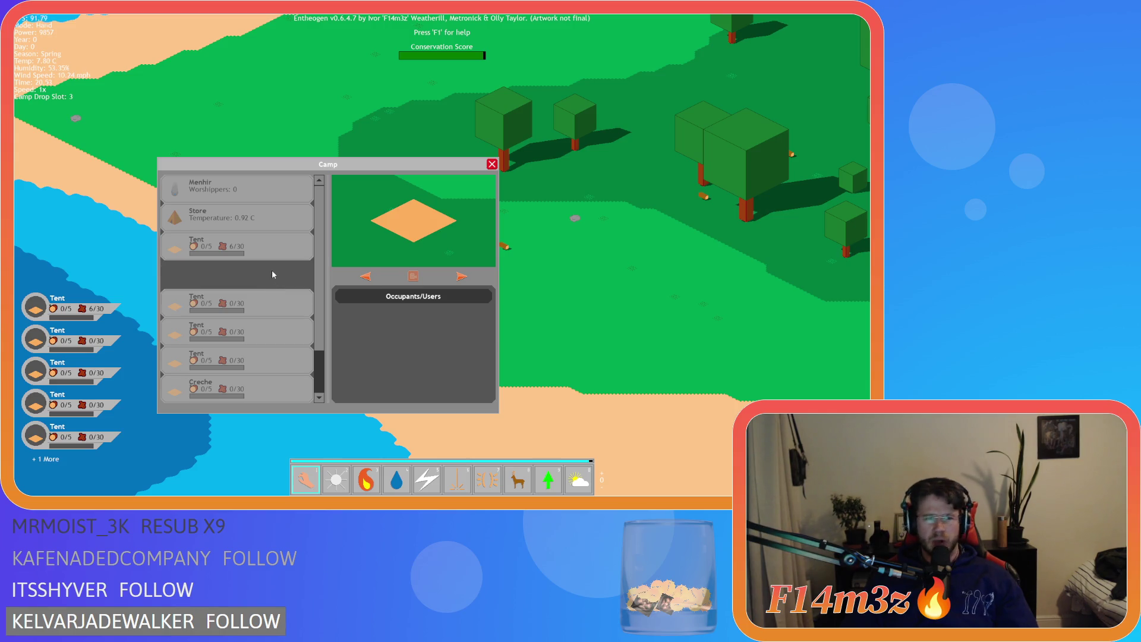
mouse_move(267, 291)
mouse_down()
mouse_move(249, 249)
mouse_move(247, 270)
mouse_up()
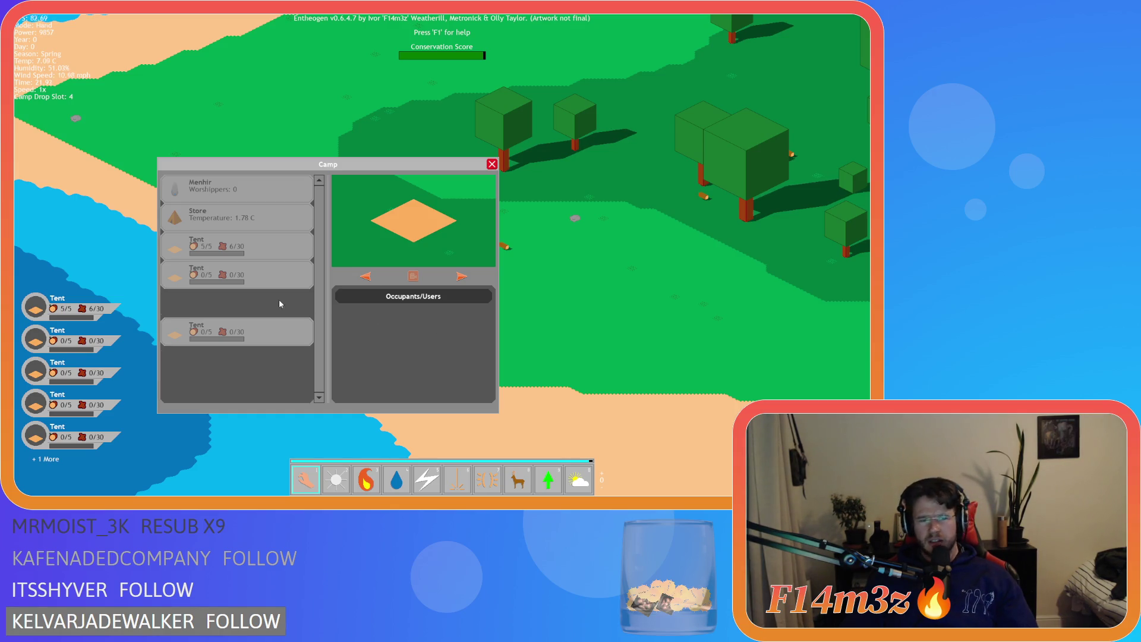
mouse_move(419, 330)
mouse_down()
mouse_move(248, 295)
mouse_move(259, 235)
mouse_move(246, 248)
mouse_up()
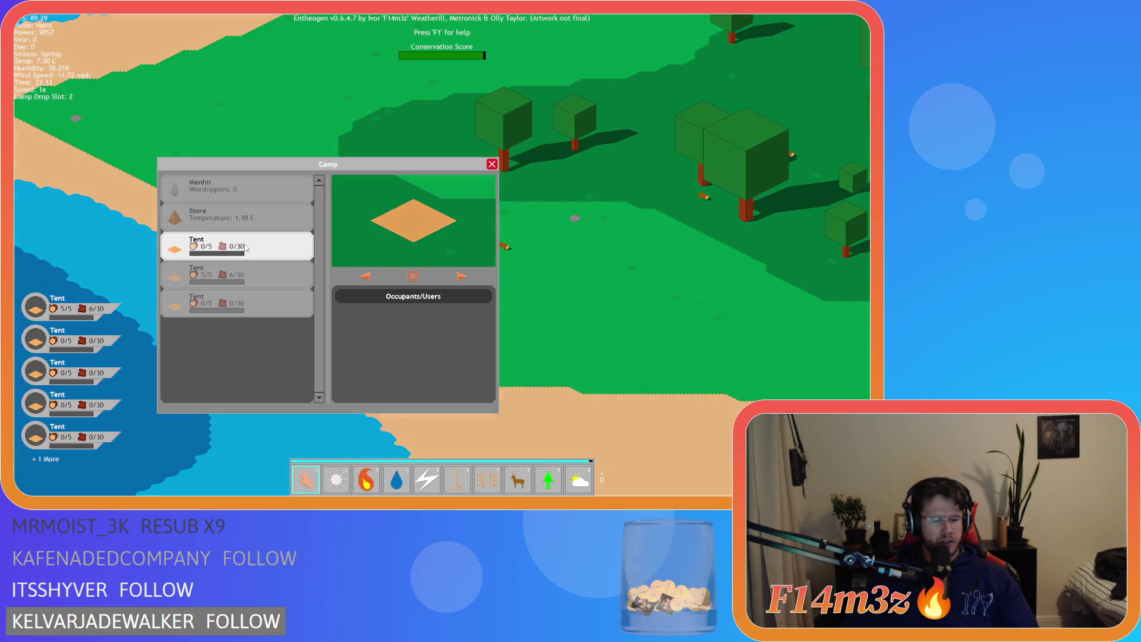
key(Escape)
key(Escape)
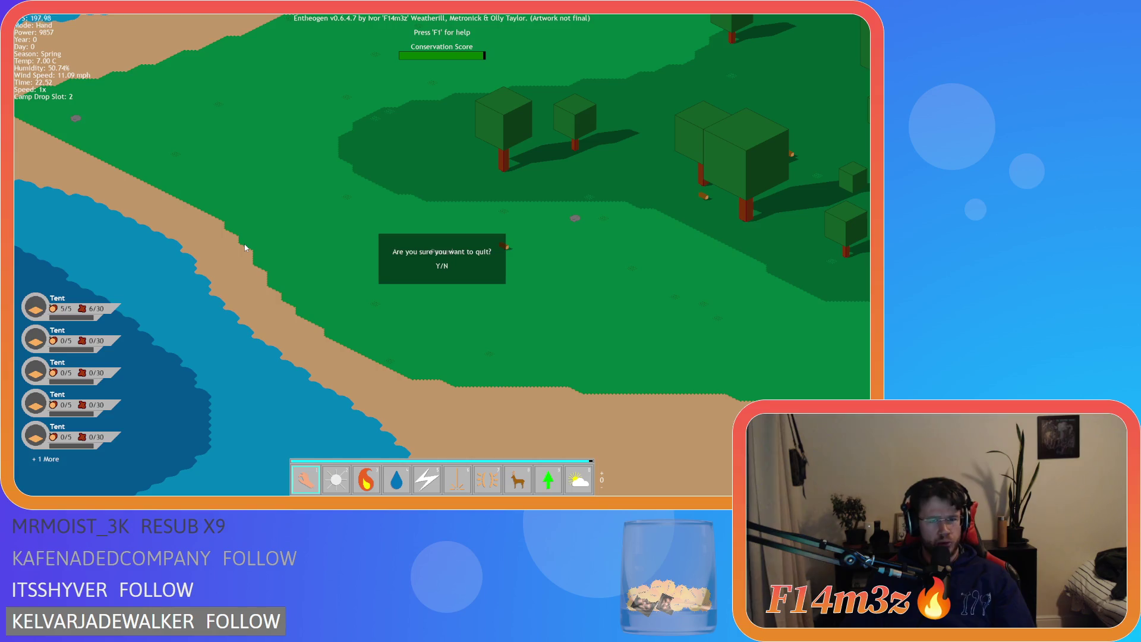
key(y)
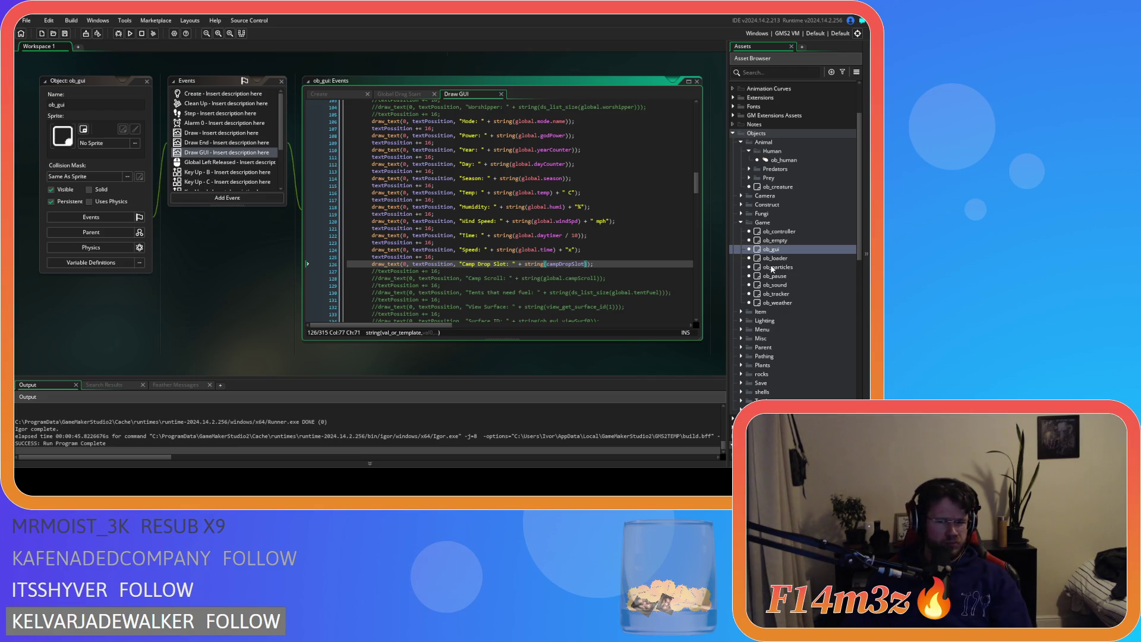
Jump with F12 to the campDropSlot assignment in sc_windowCamp and scroll through the surrounding code
key(F12)
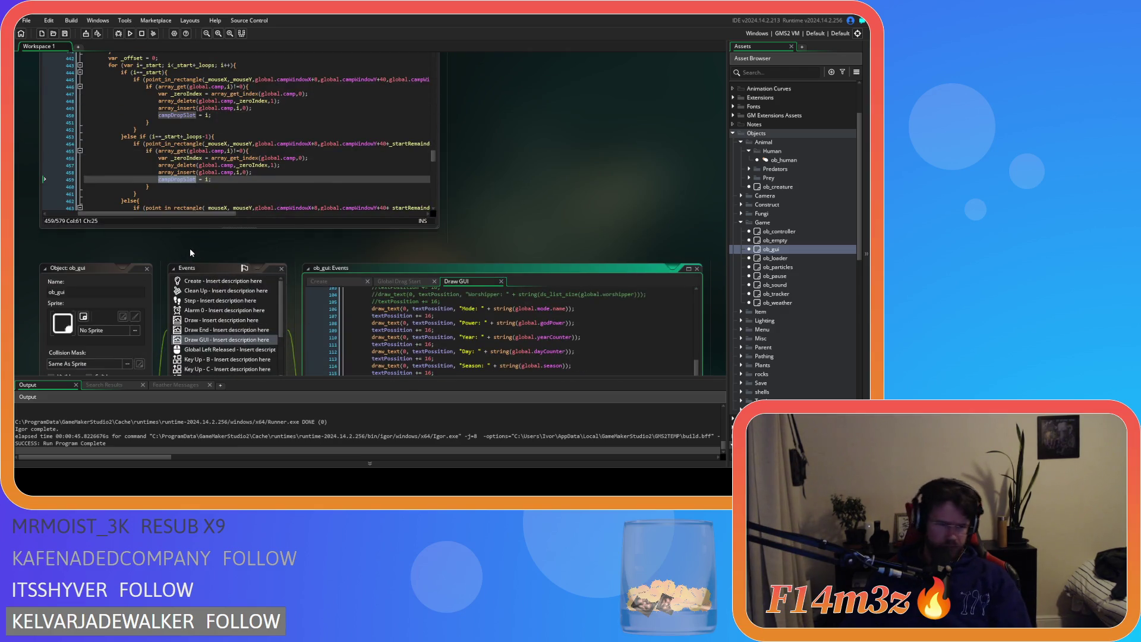
scroll(190, 248, up, 5)
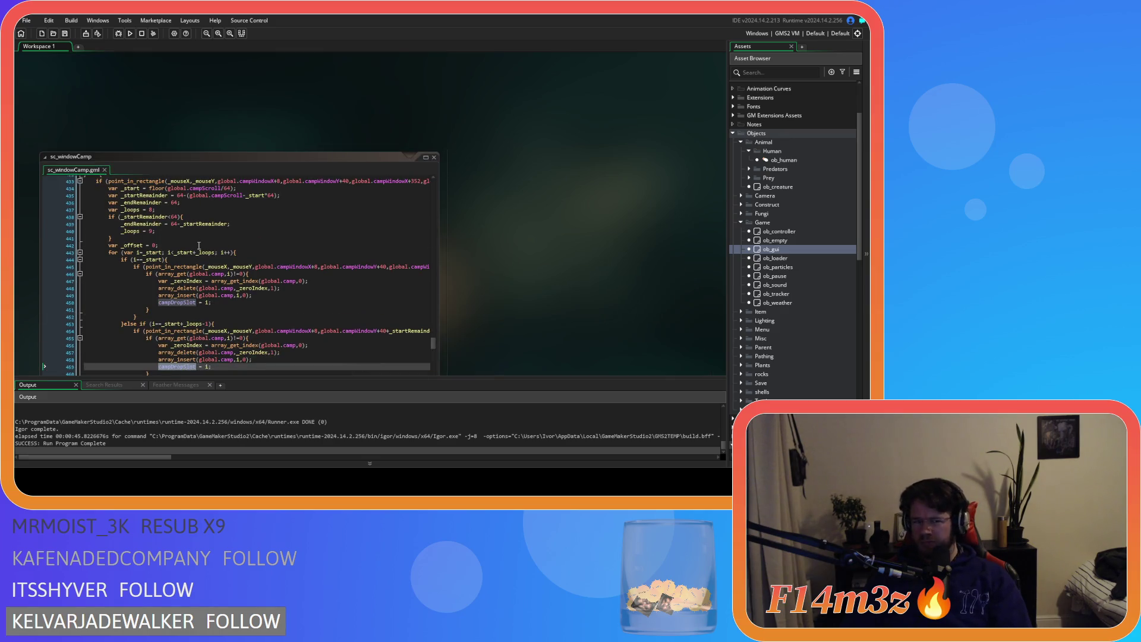
click(211, 313)
scroll(213, 311, down, 3)
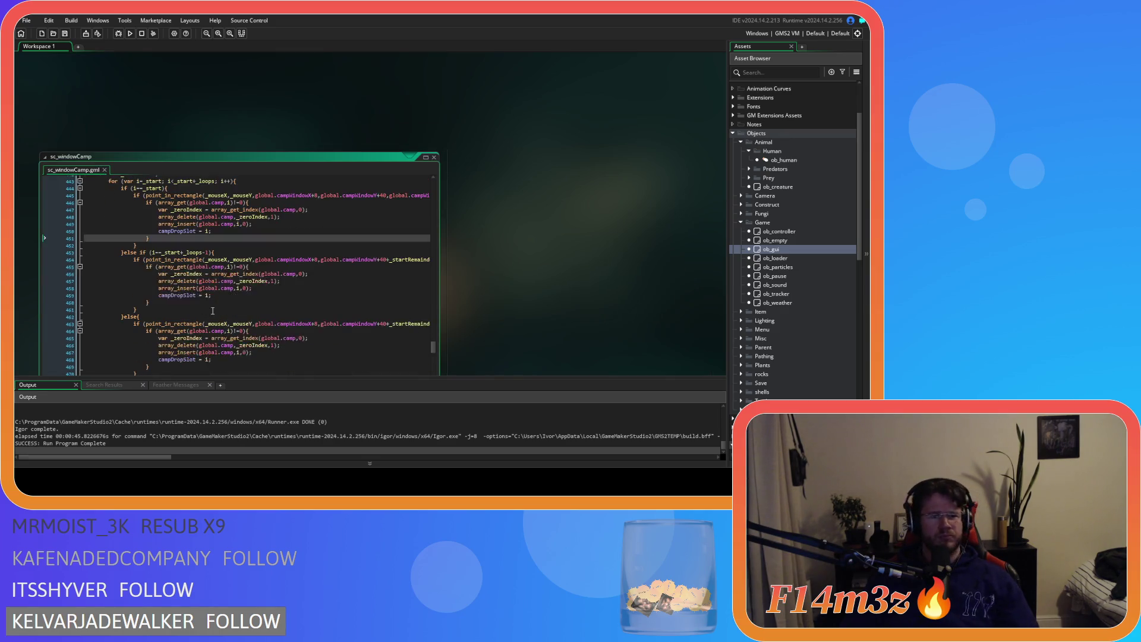
scroll(213, 310, down, 3)
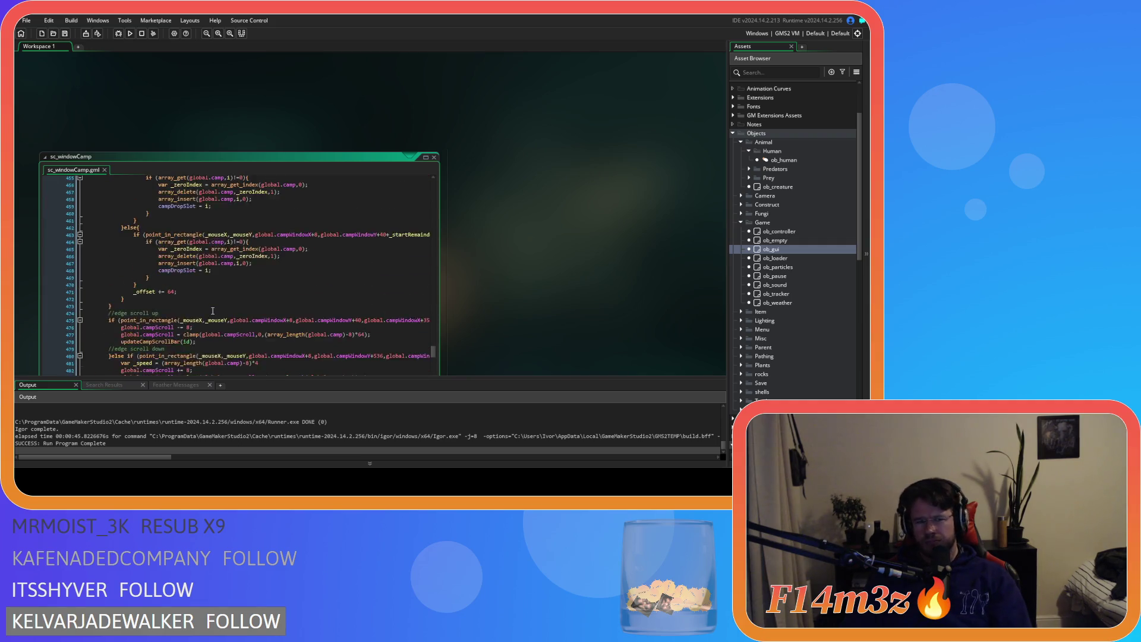
scroll(212, 311, up, 2)
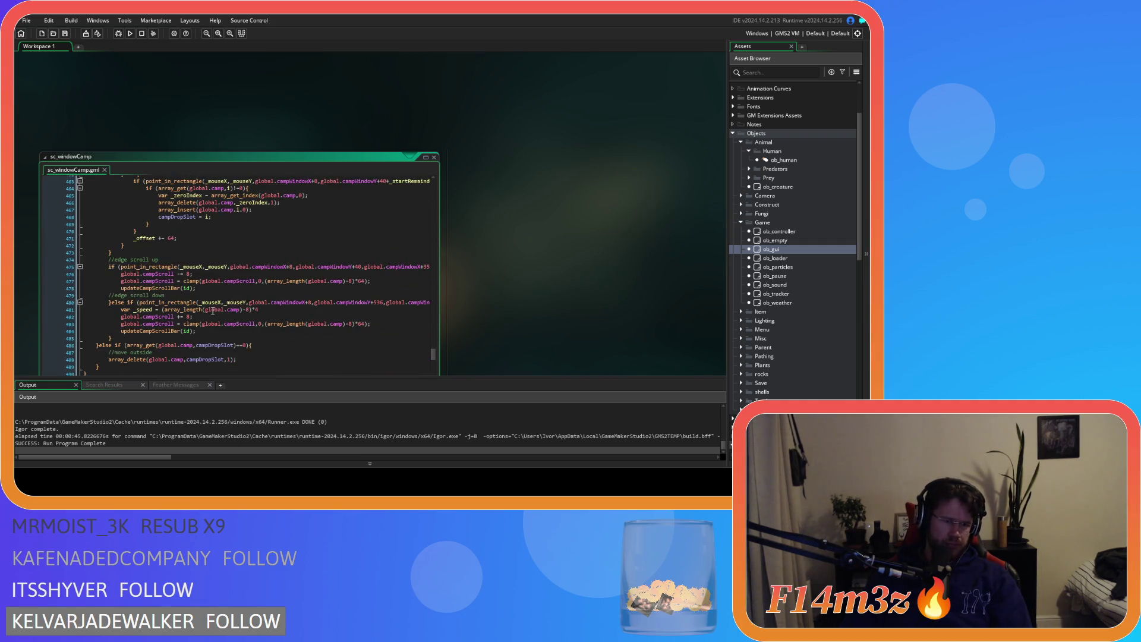
scroll(213, 311, up, 7)
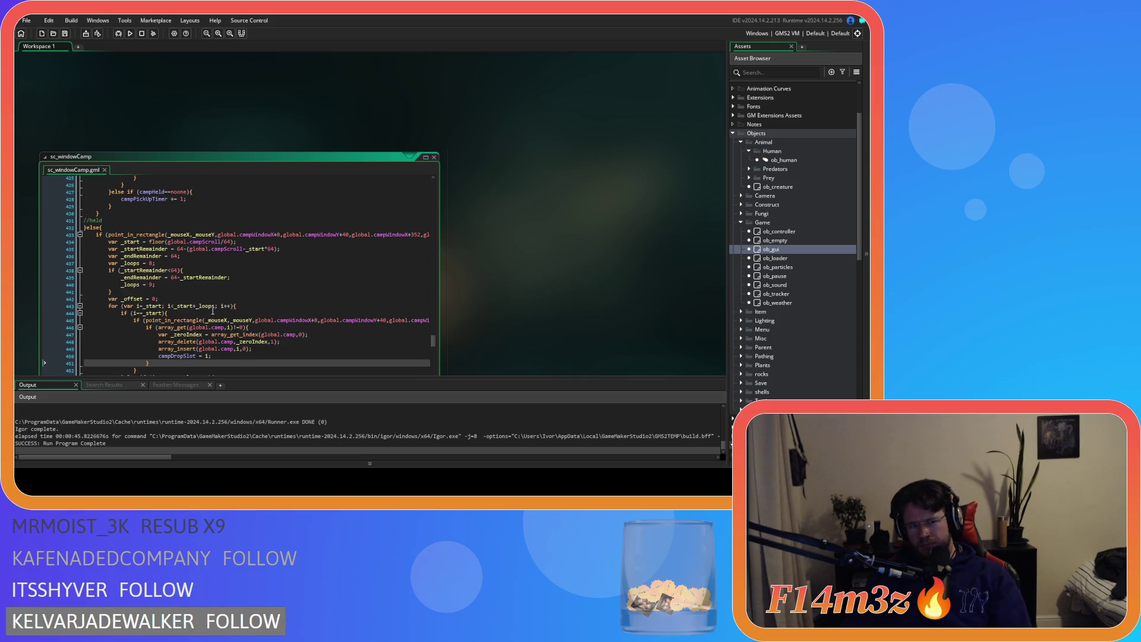
scroll(212, 310, down, 13)
scroll(550, 253, down, 3)
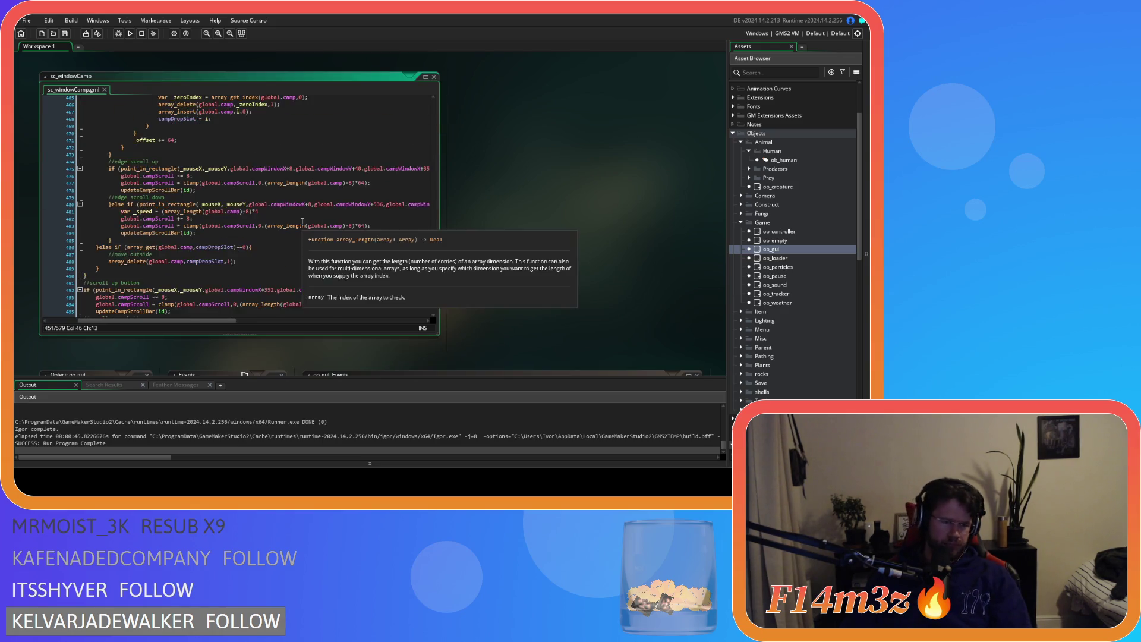
scroll(302, 221, down, 2)
Review the else-if array_delete branch, then rebuild and run the game with F5
click(293, 219)
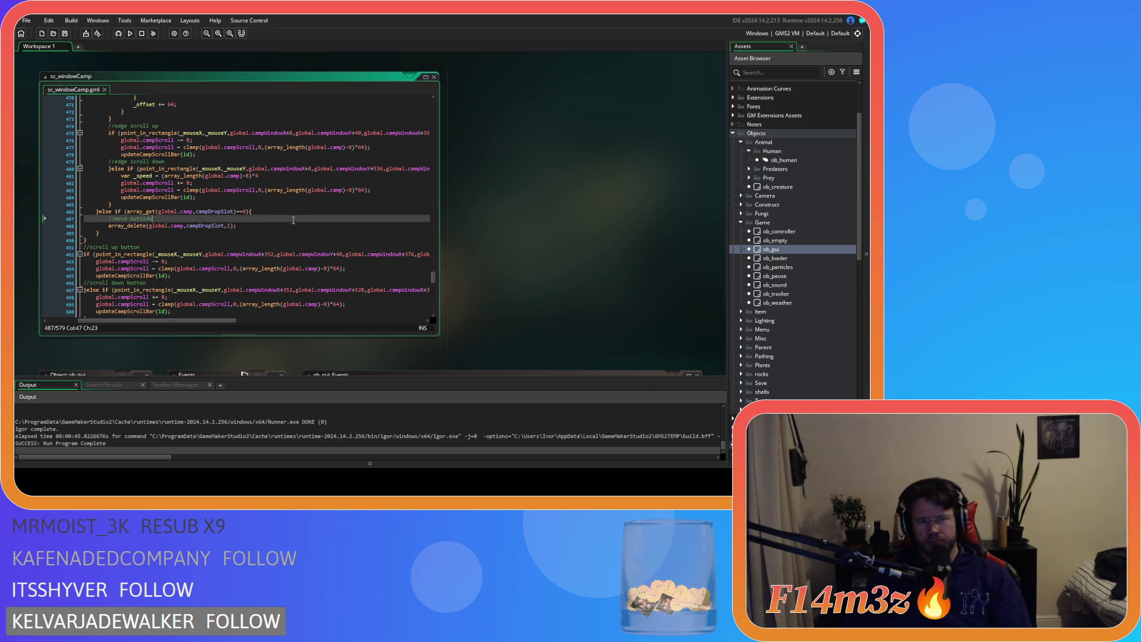
click(292, 224)
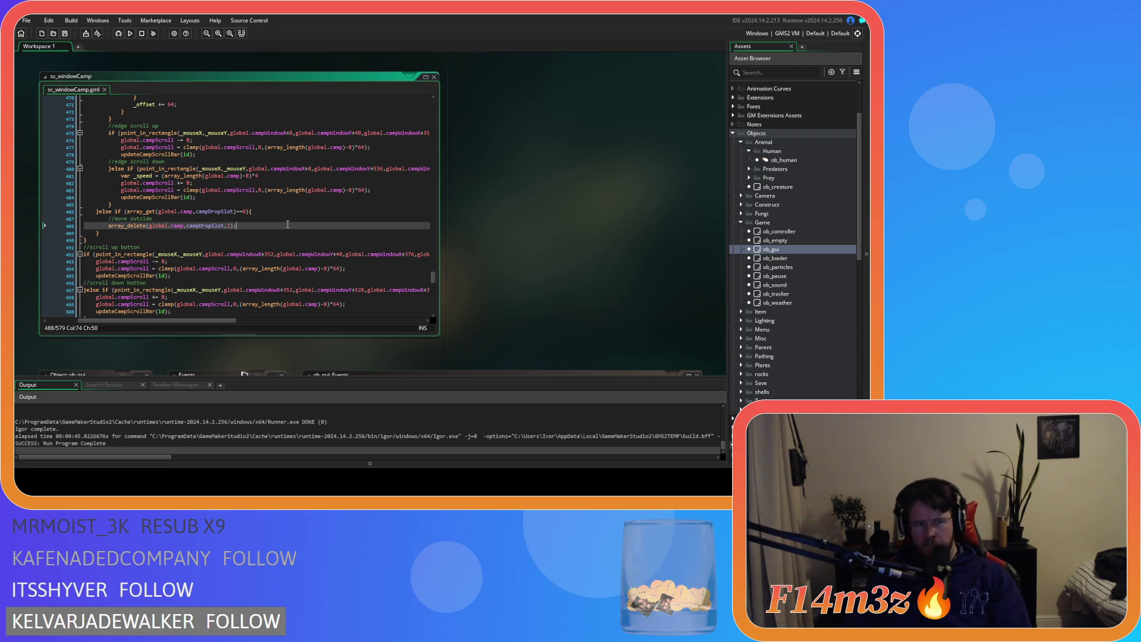
scroll(287, 224, up, 5)
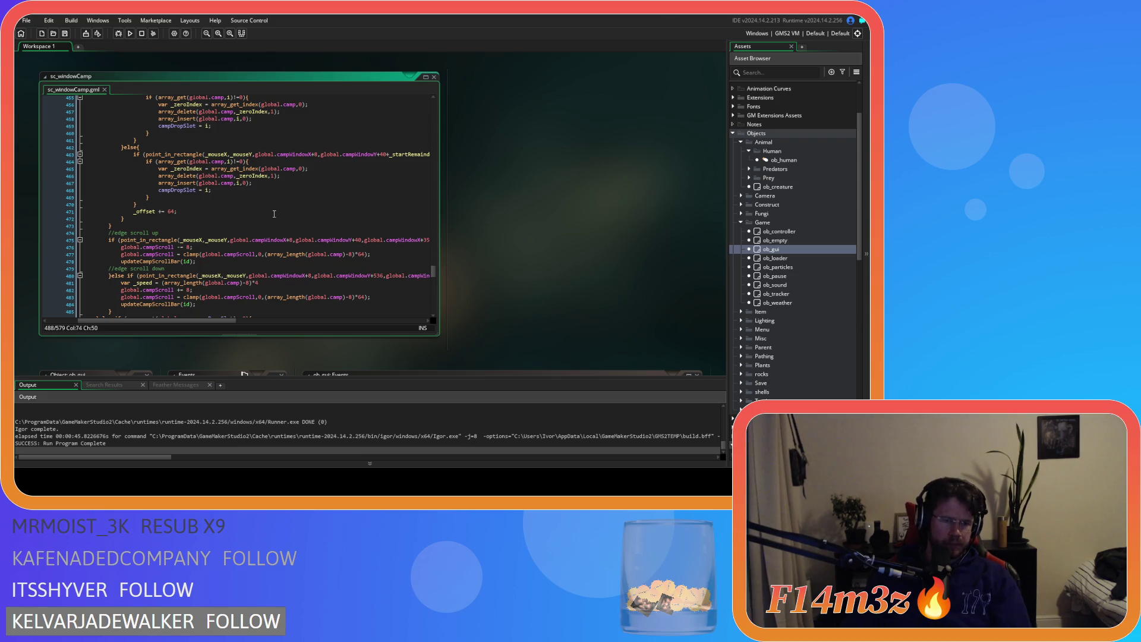
key(F5)
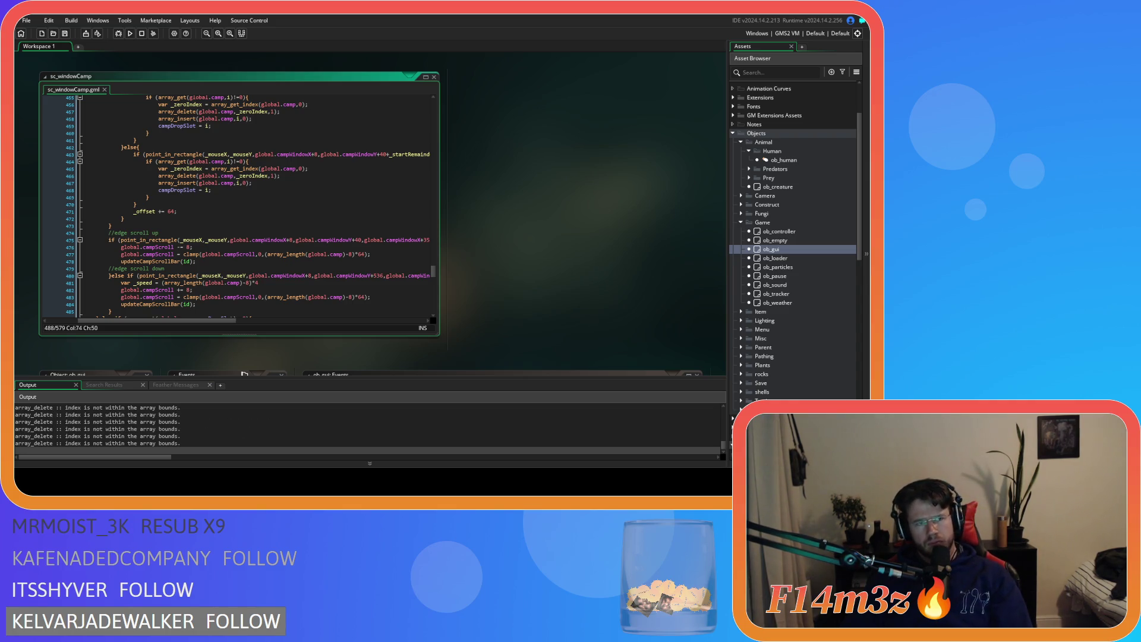
Switch to the game, close the Camp window, and quit with Escape and Y
key(alt+Tab)
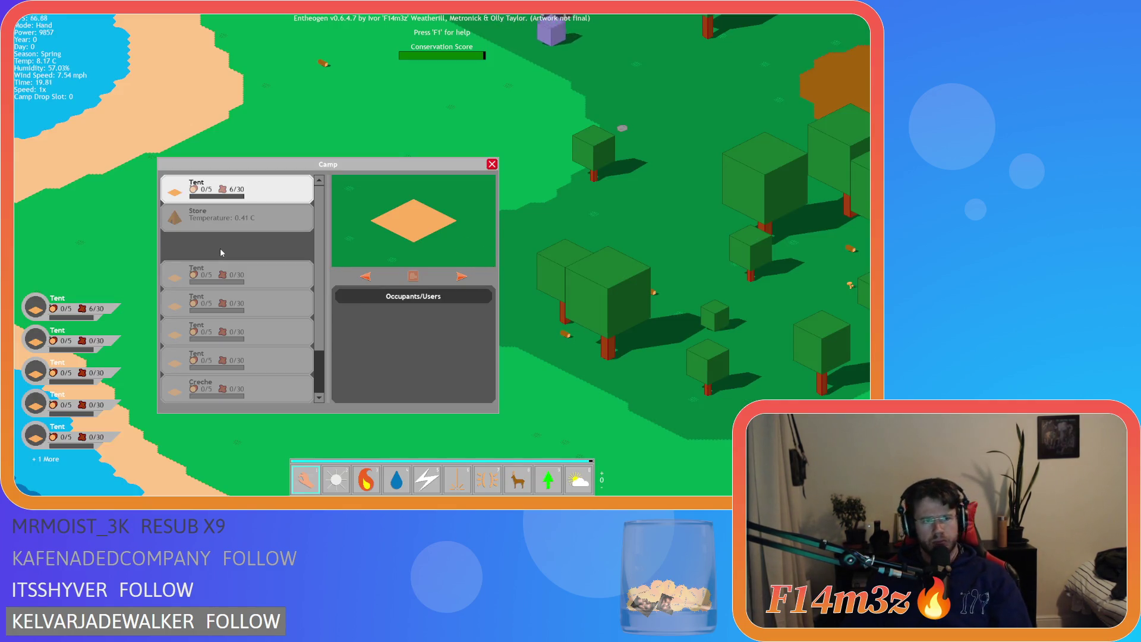
key(Escape)
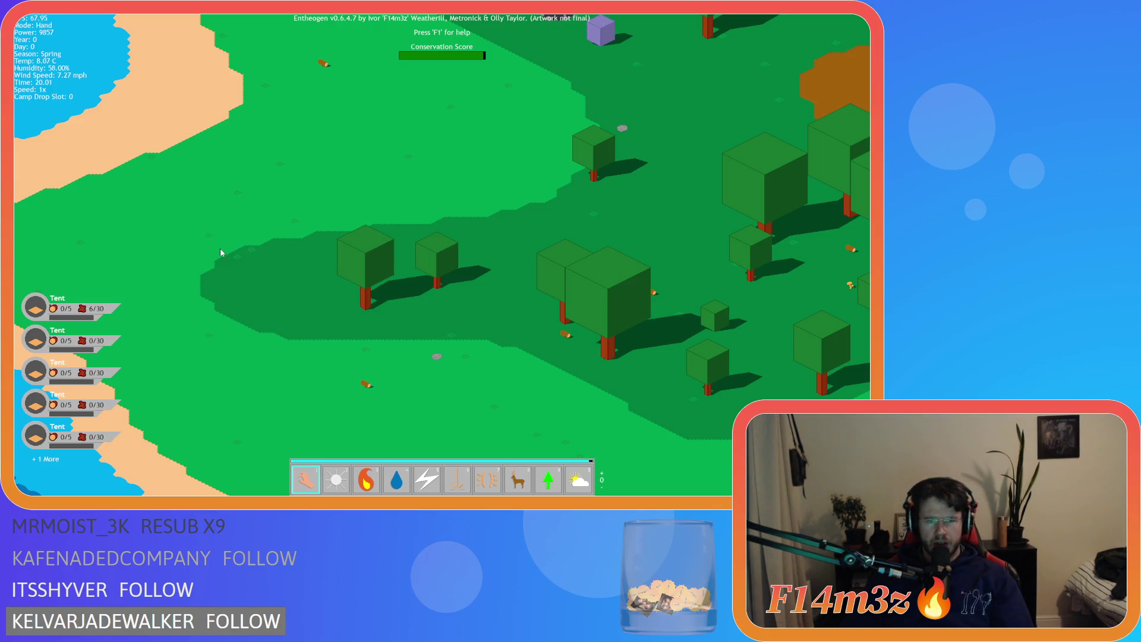
key(Escape)
key(y)
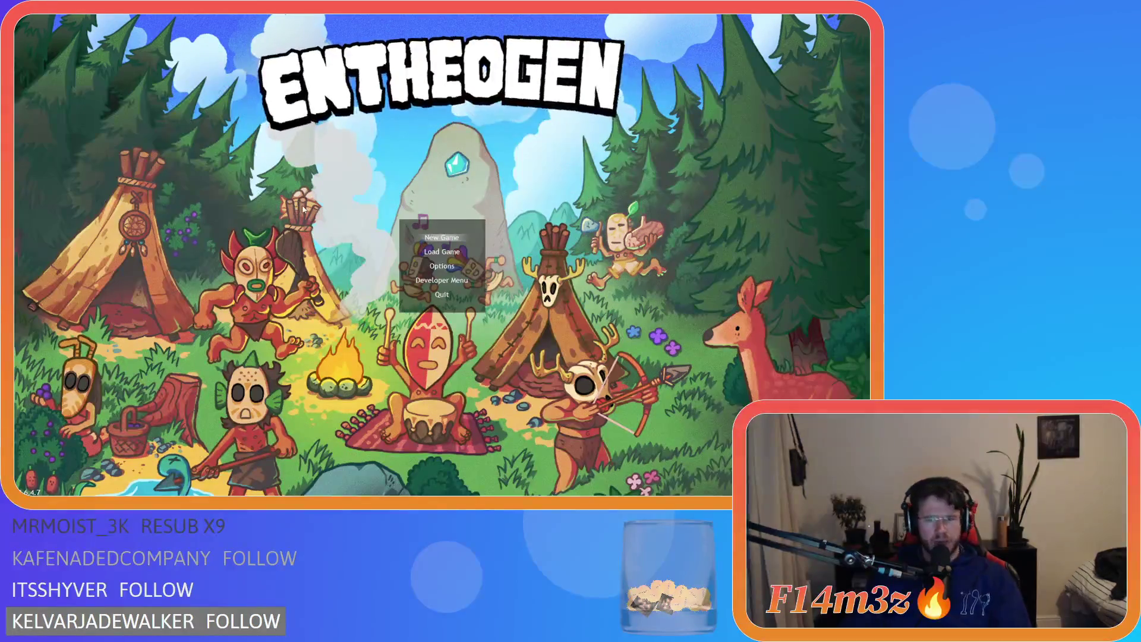
scroll(299, 201, up, 3)
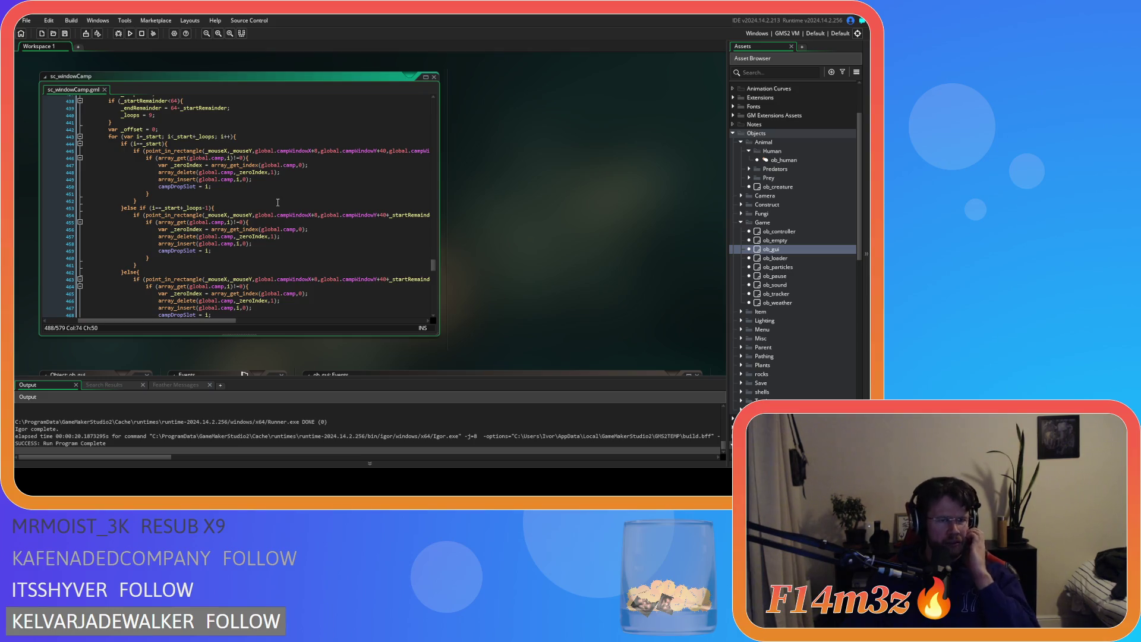
scroll(277, 203, up, 5)
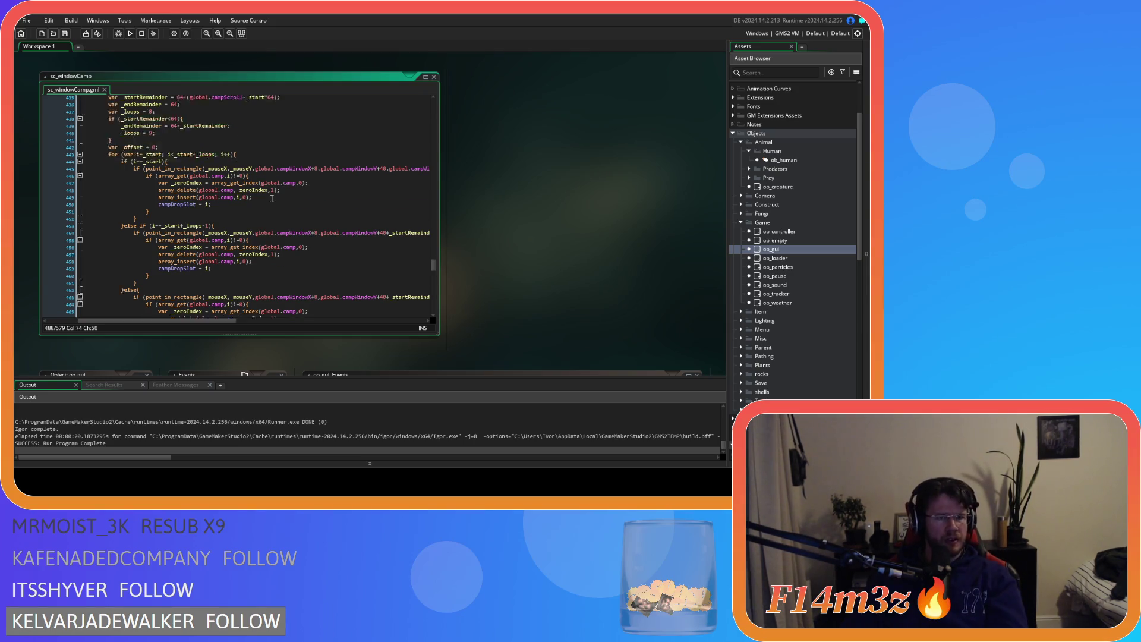
scroll(217, 262, up, 5)
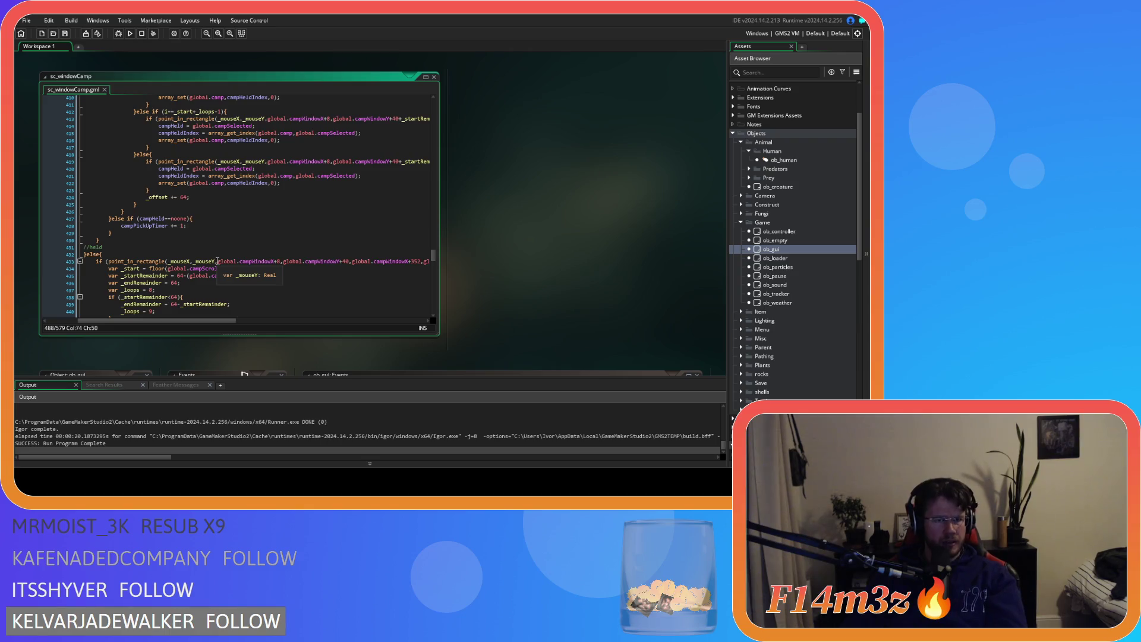
scroll(216, 262, up, 7)
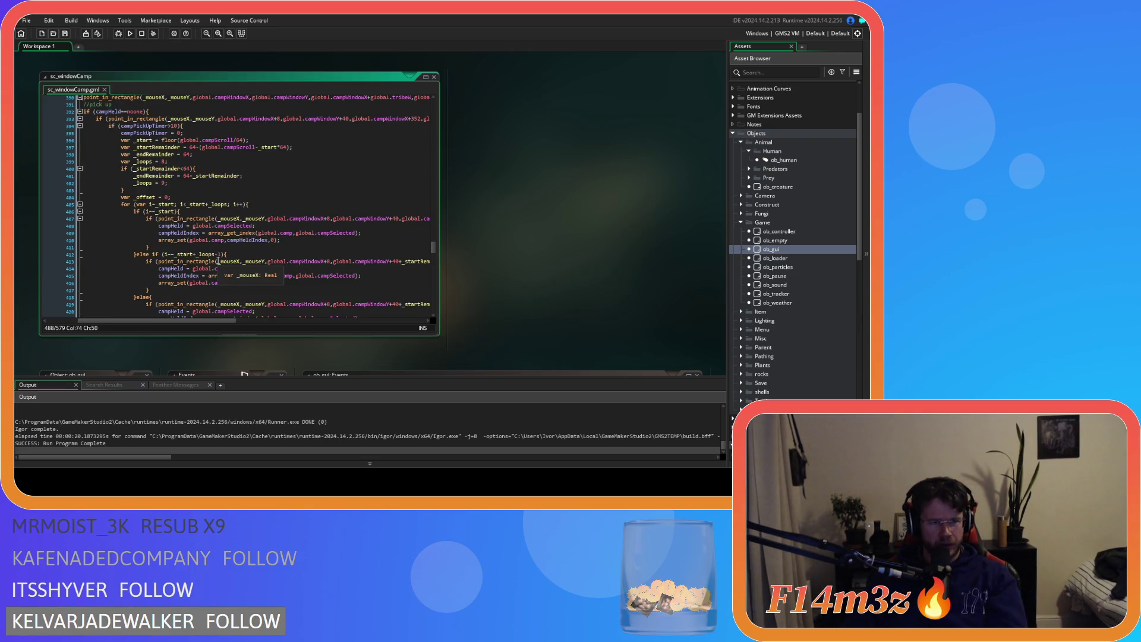
mouse_move(199, 322)
mouse_down()
mouse_move(176, 322)
mouse_move(190, 323)
mouse_up()
scroll(267, 250, down, 4)
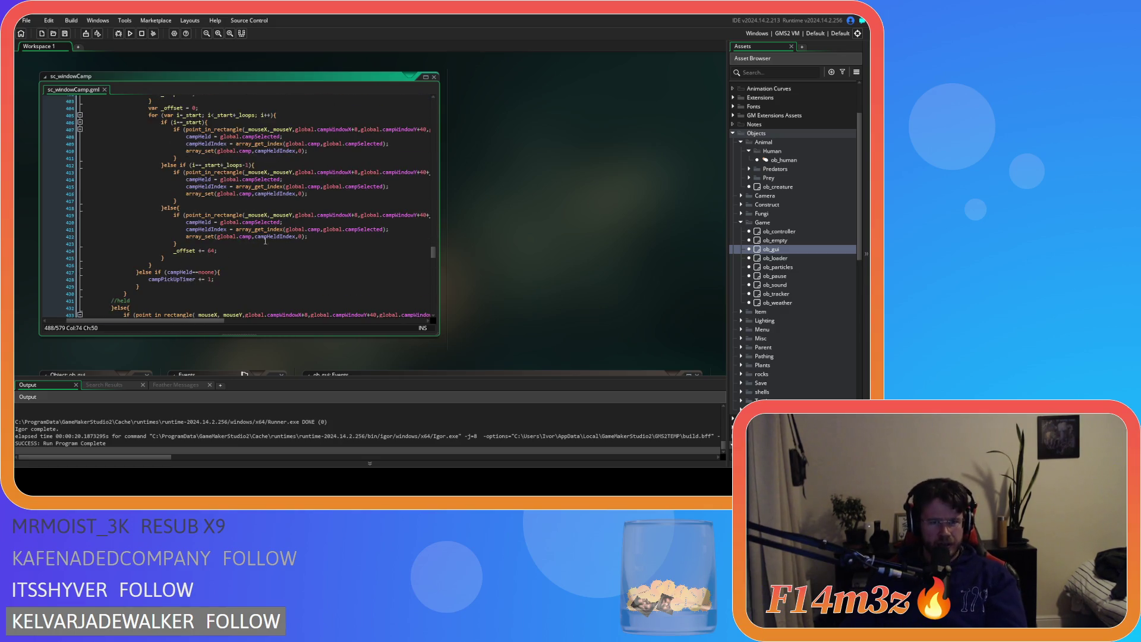
scroll(265, 240, down, 9)
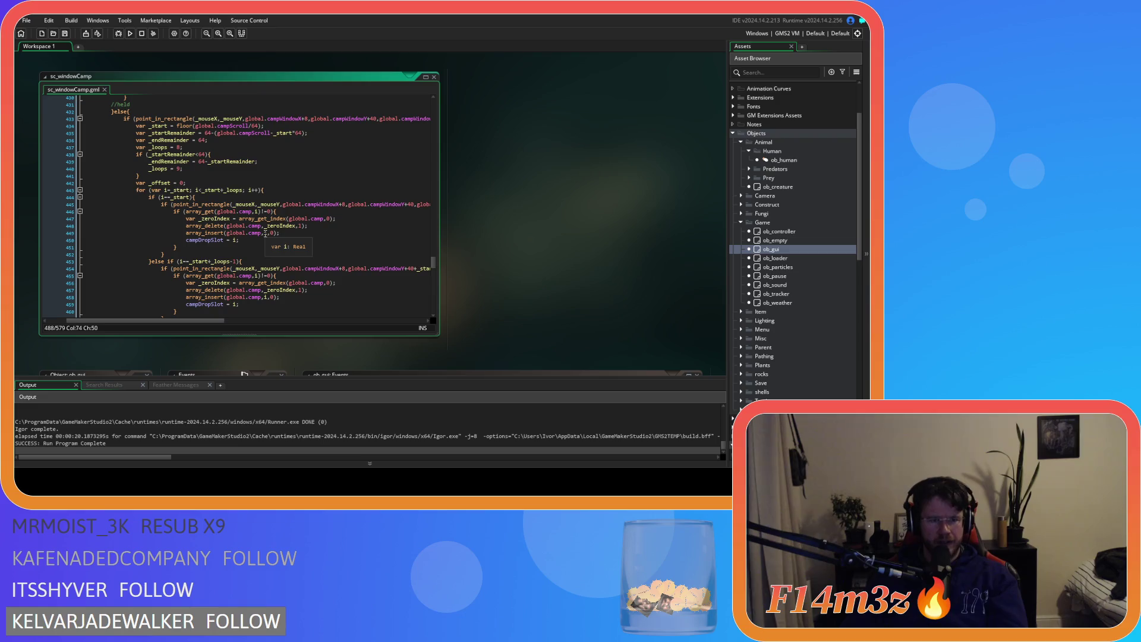
drag(239, 240, 184, 240)
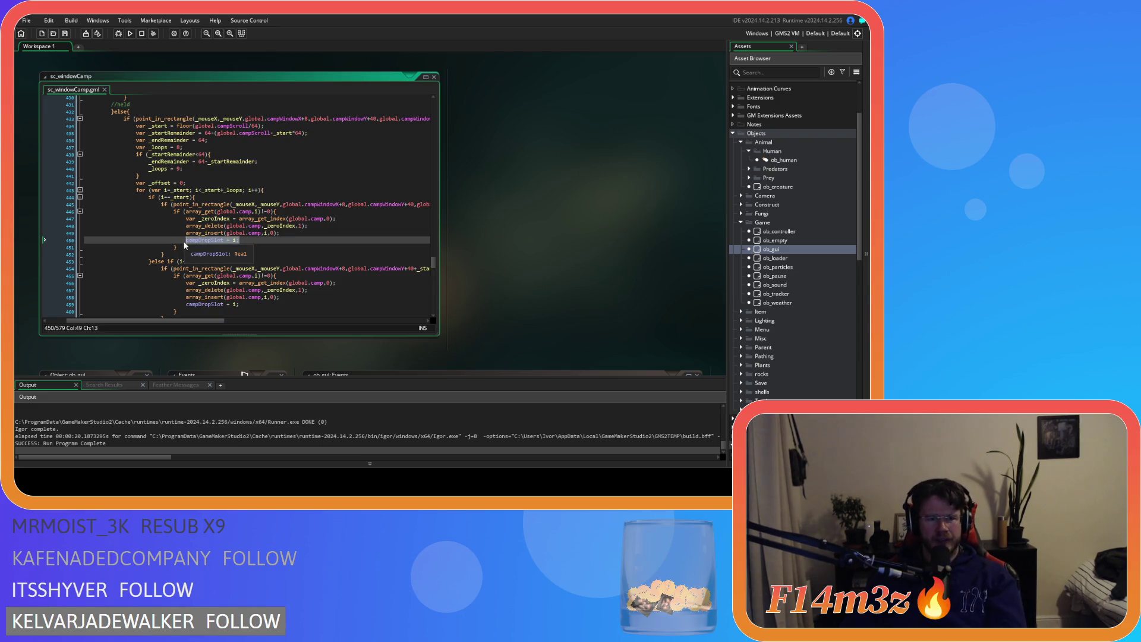
scroll(252, 232, up, 12)
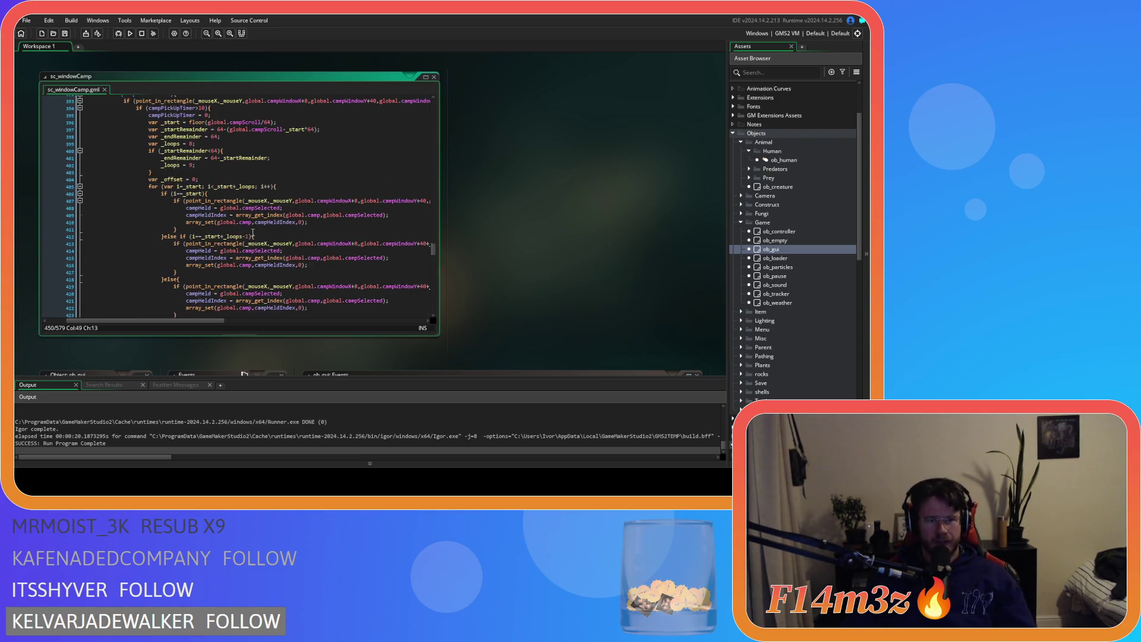
click(316, 222)
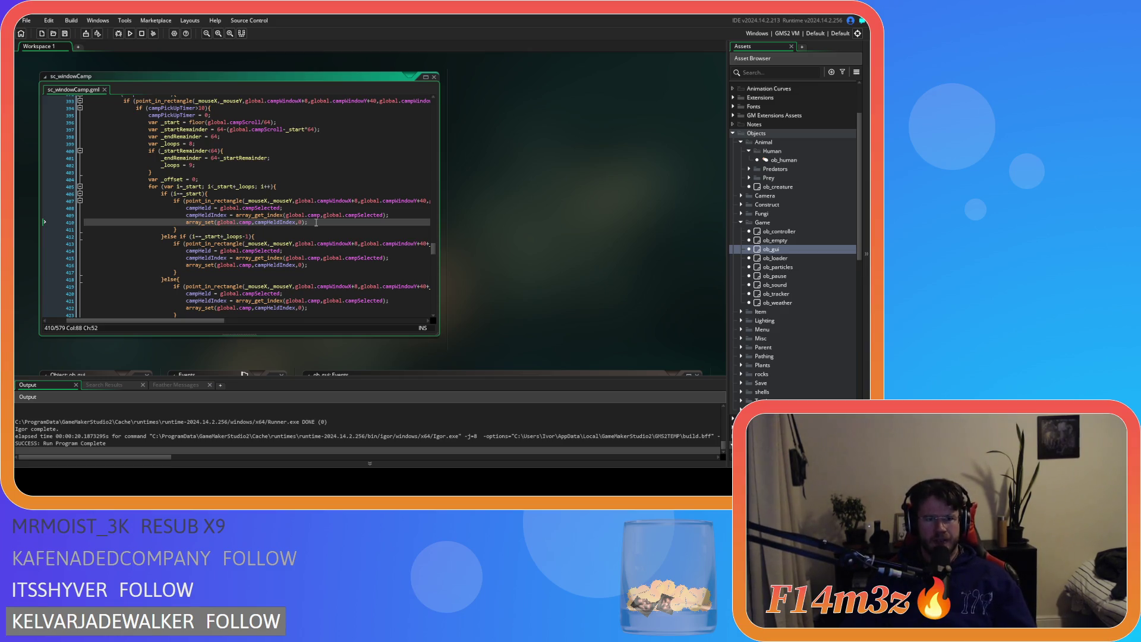
scroll(316, 223, up, 3)
scroll(316, 222, down, 2)
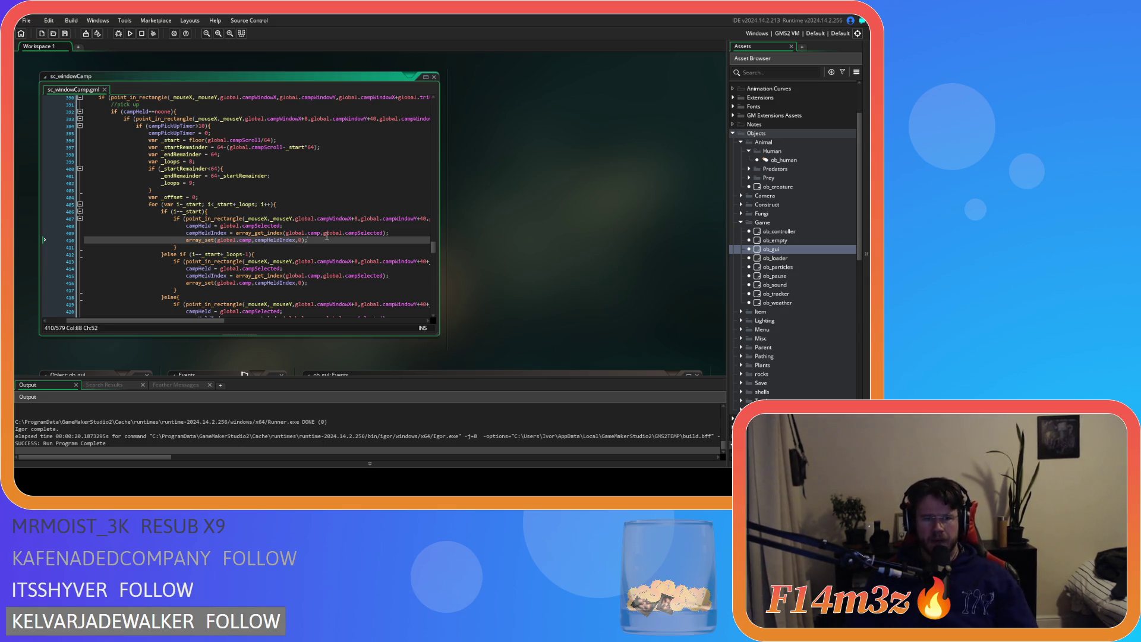
Add 'campDropSlot = campHeldIndex;' after the first branch's array_set call and copy it
key(Return)
text(campDropSlot = i;)
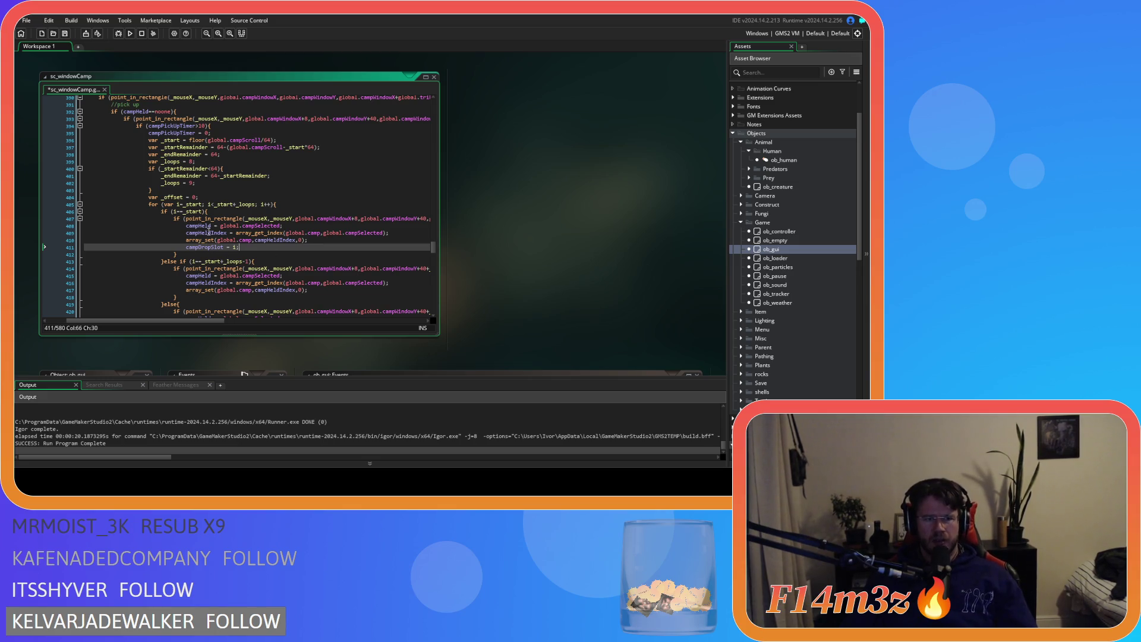
double_click(206, 232)
key(ctrl+c)
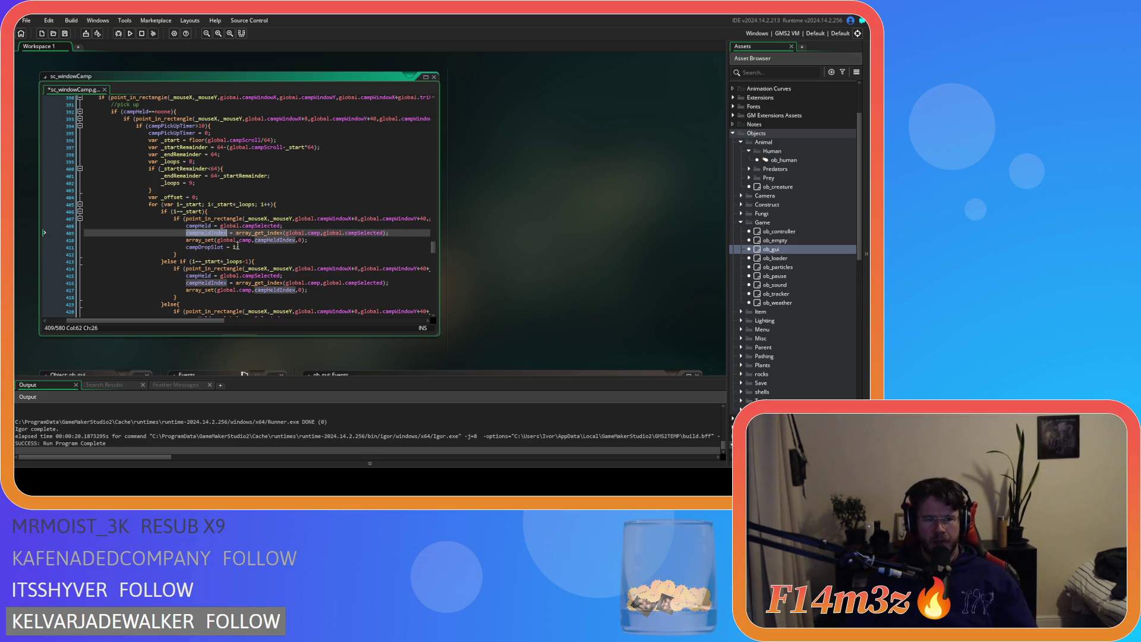
double_click(237, 247)
key(ctrl+v)
drag(277, 247, 184, 249)
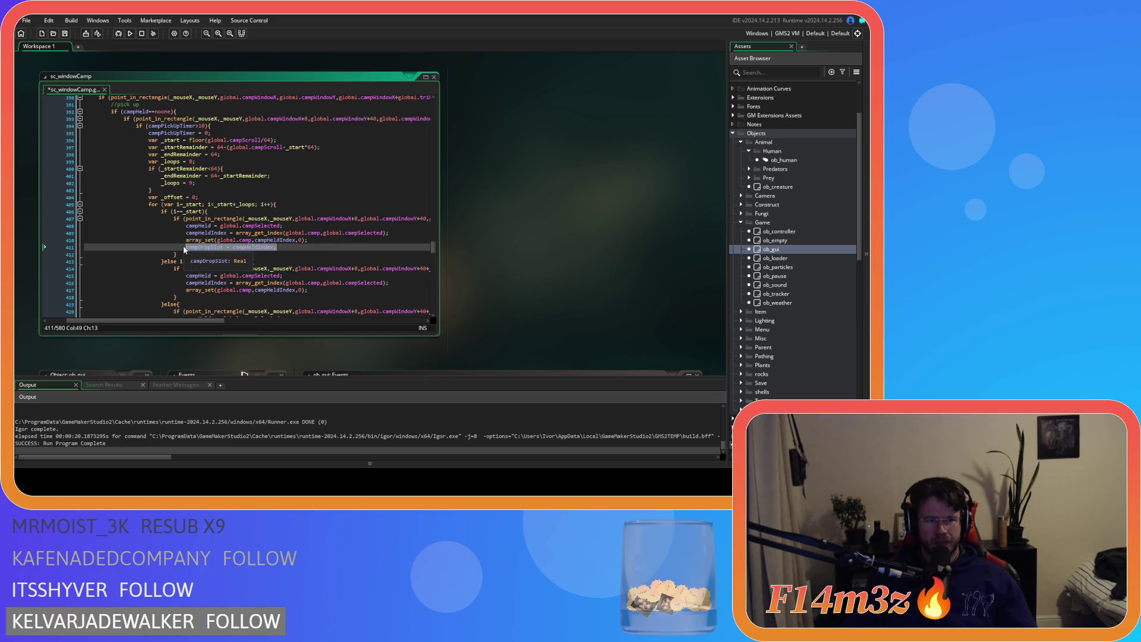
key(ctrl+c)
Paste the campDropSlot statement after the array_set lines in the second and third branches
click(339, 290)
key(Return)
key(ctrl+v)
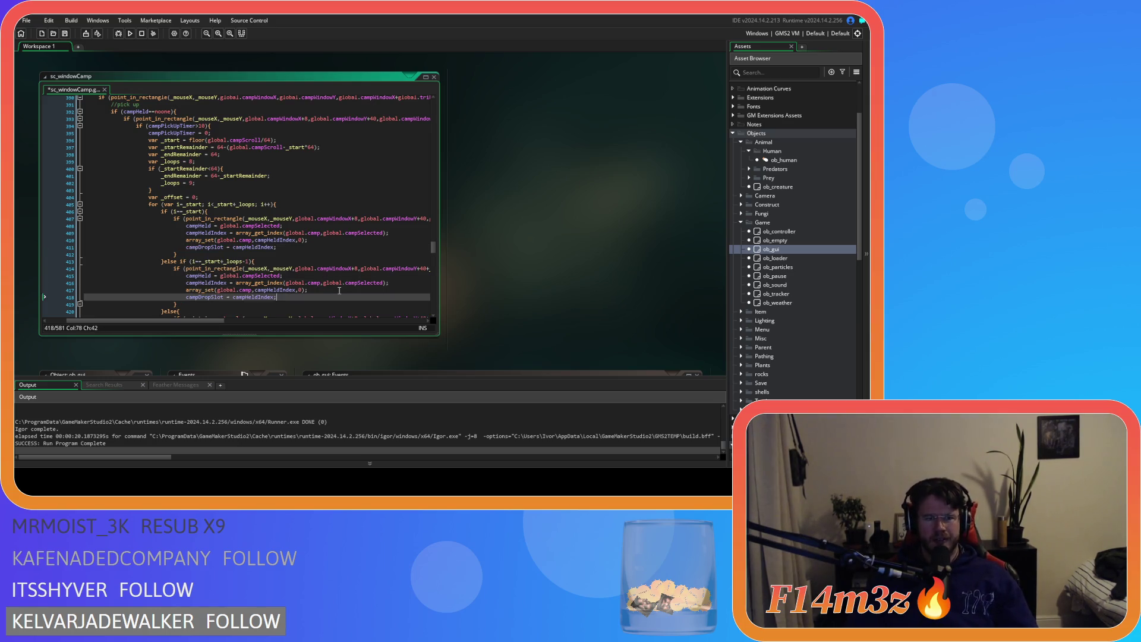
scroll(339, 290, down, 4)
click(324, 250)
key(Return)
key(ctrl+v)
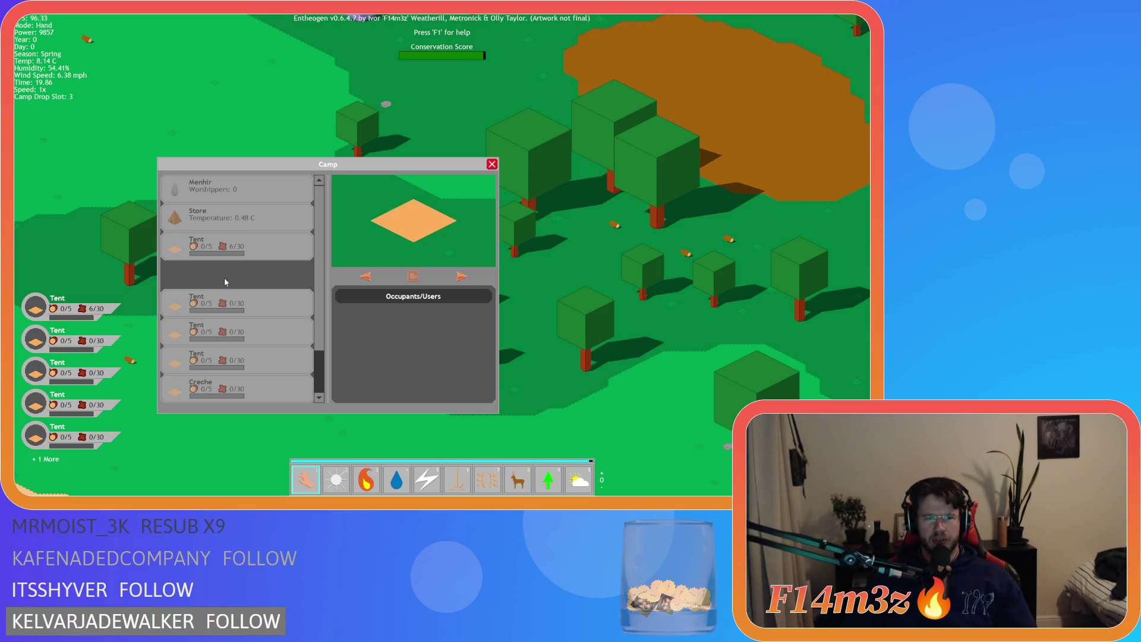
Drag Tent entries between Camp window slots, placing the 0/5 Tent third, then quit the game
mouse_move(224, 282)
mouse_down()
mouse_move(243, 298)
mouse_move(245, 280)
mouse_up()
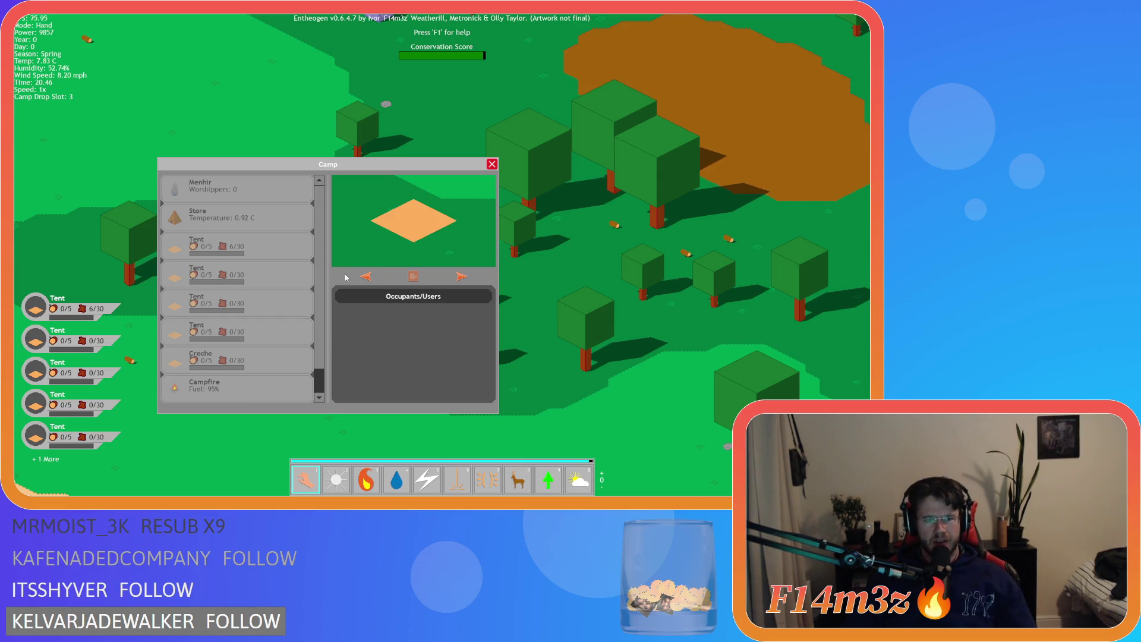
drag(346, 277, 215, 283)
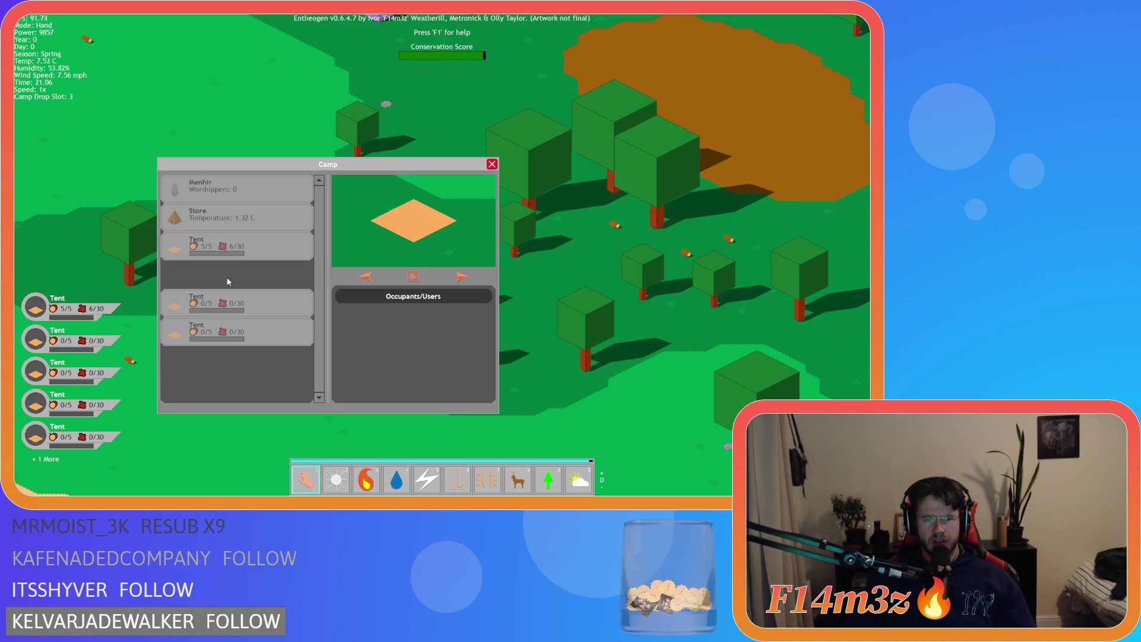
drag(228, 274, 233, 278)
click(233, 279)
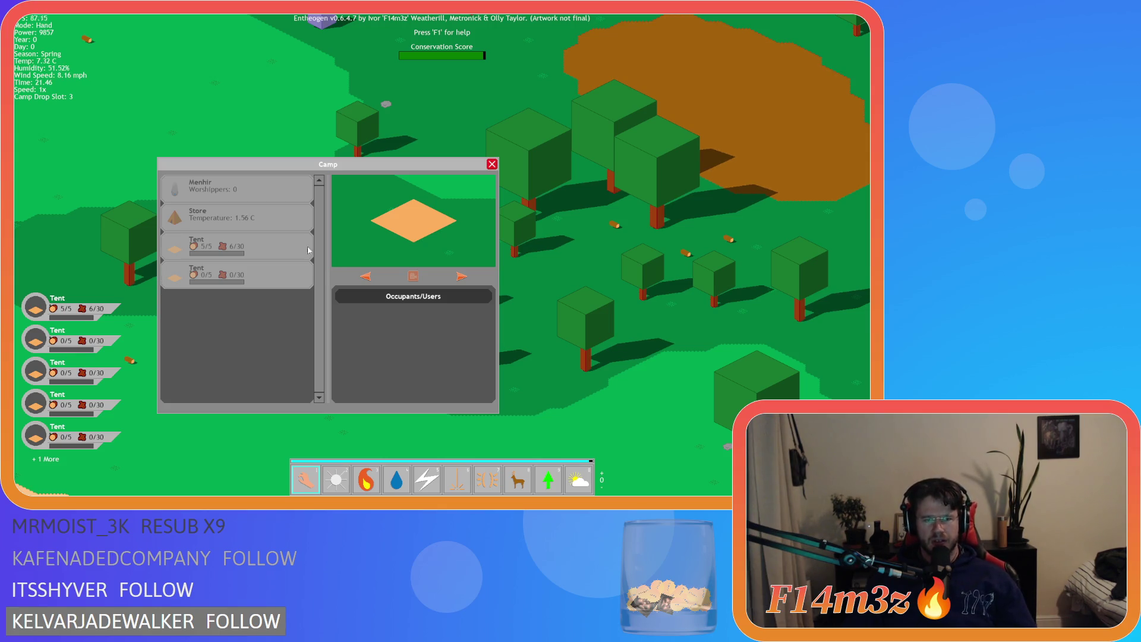
click(254, 248)
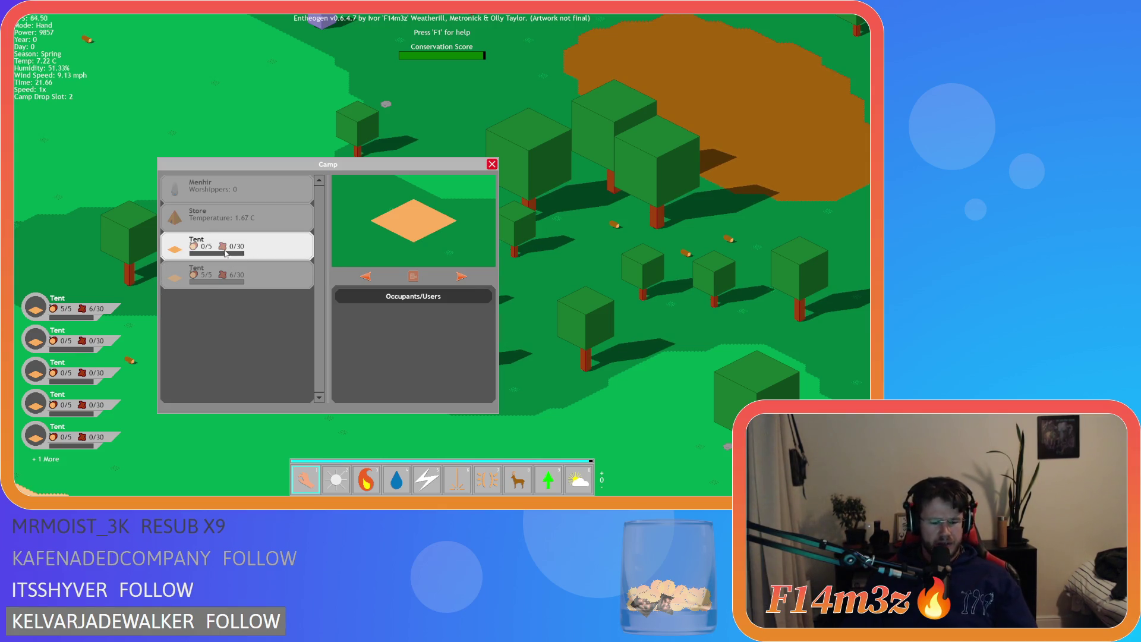
key(Escape)
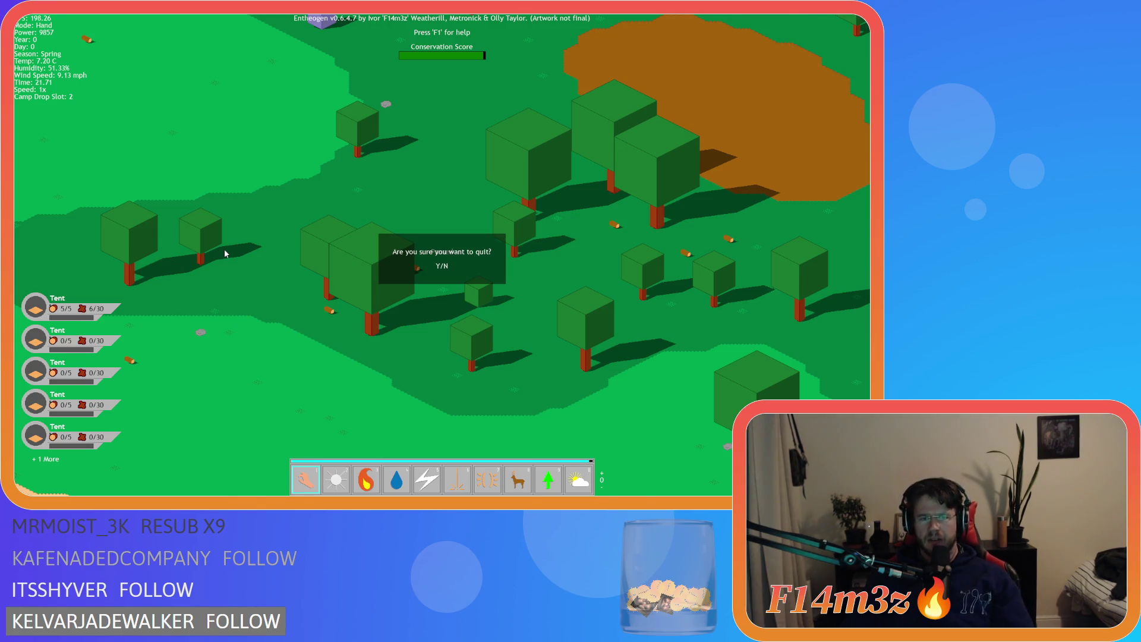
key(y)
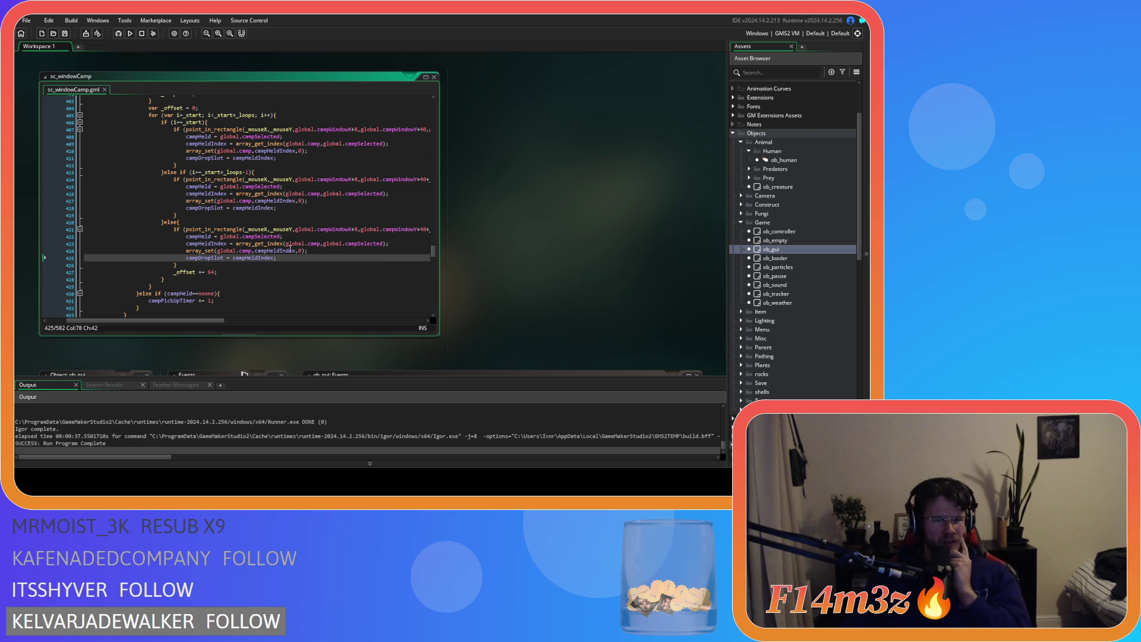
Review the array_insert code at line 461 and array_delete below, then rebuild and run with F5
scroll(333, 223, down, 10)
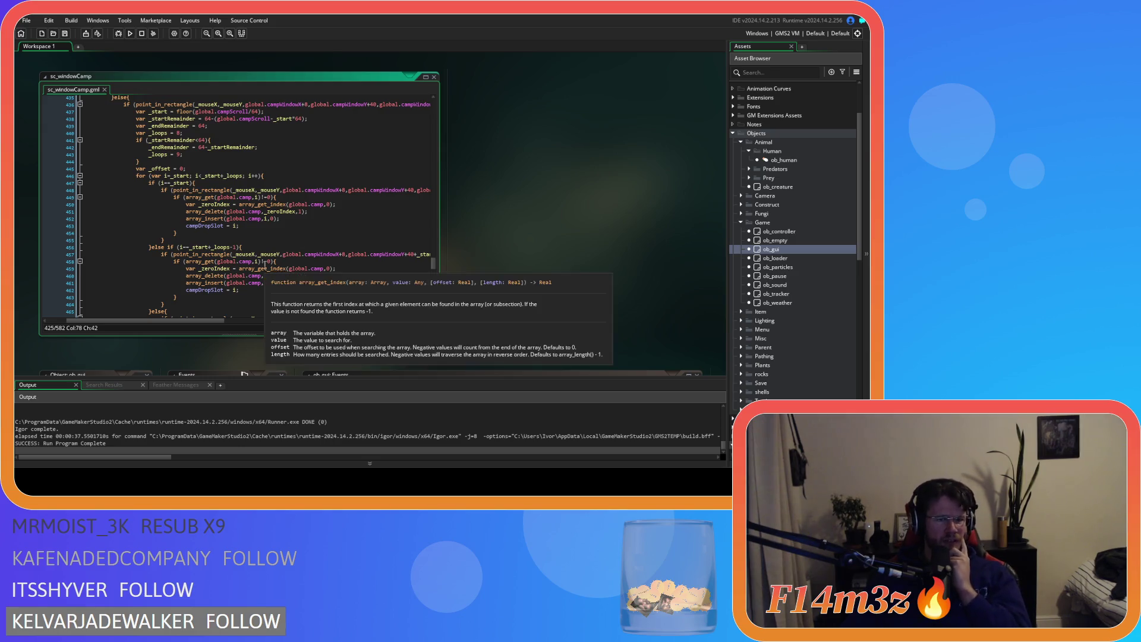
click(212, 284)
scroll(290, 288, up, 3)
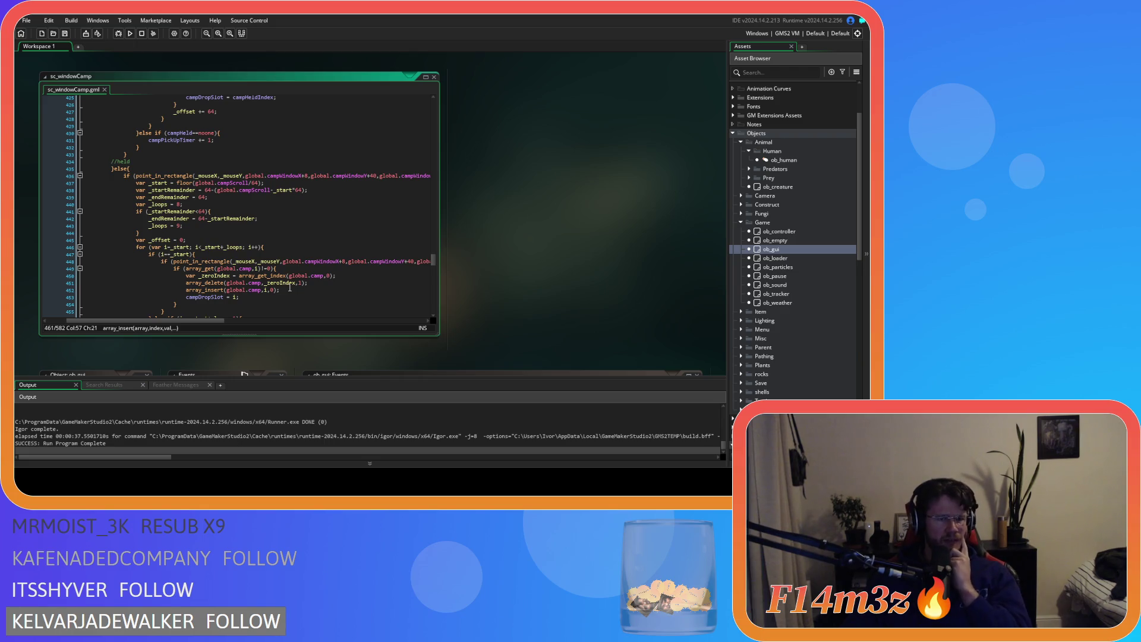
scroll(290, 288, down, 3)
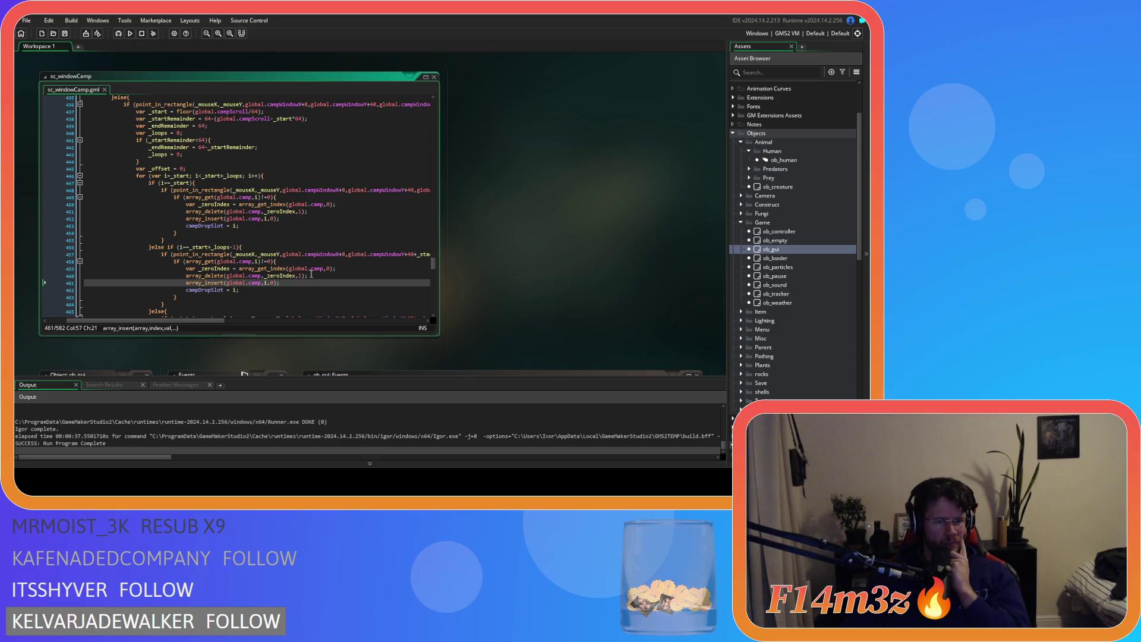
scroll(310, 274, down, 7)
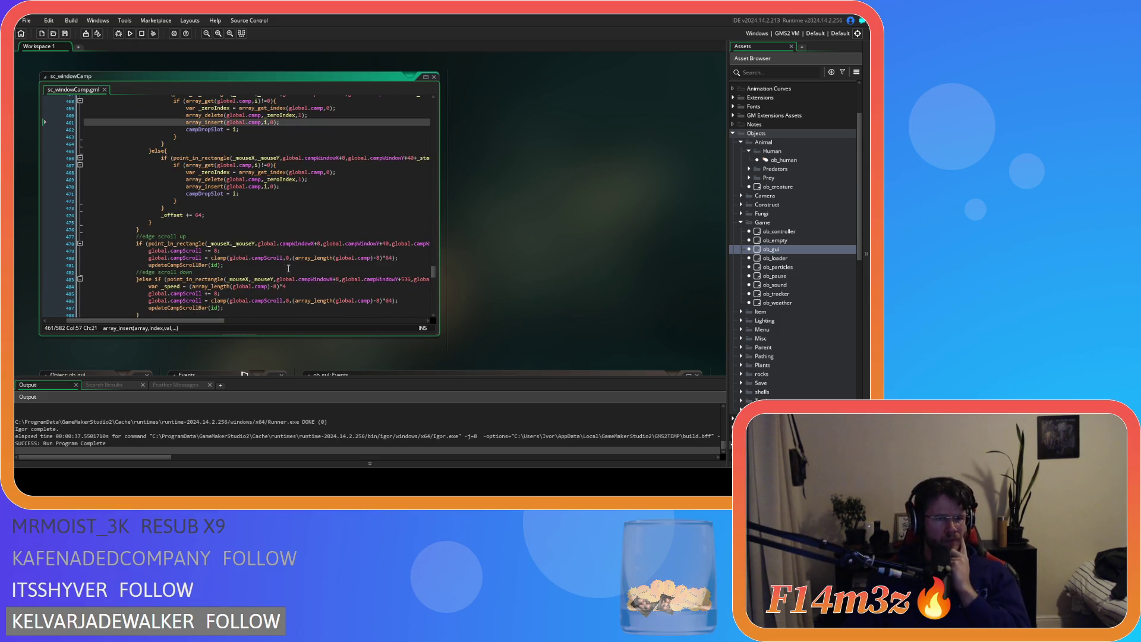
scroll(269, 260, down, 4)
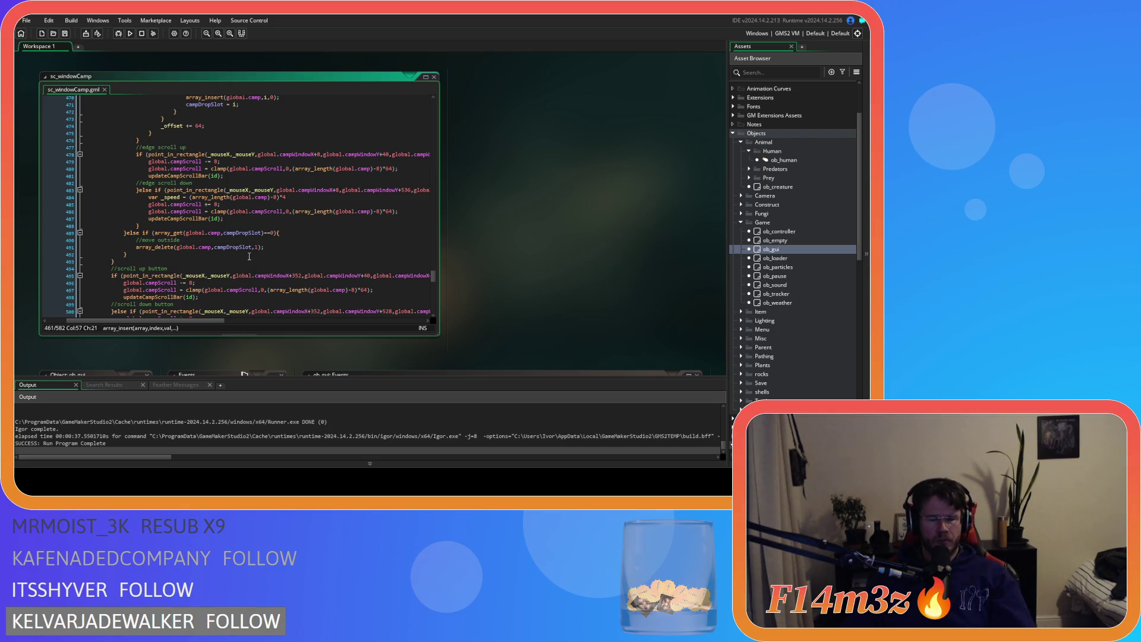
key(F5)
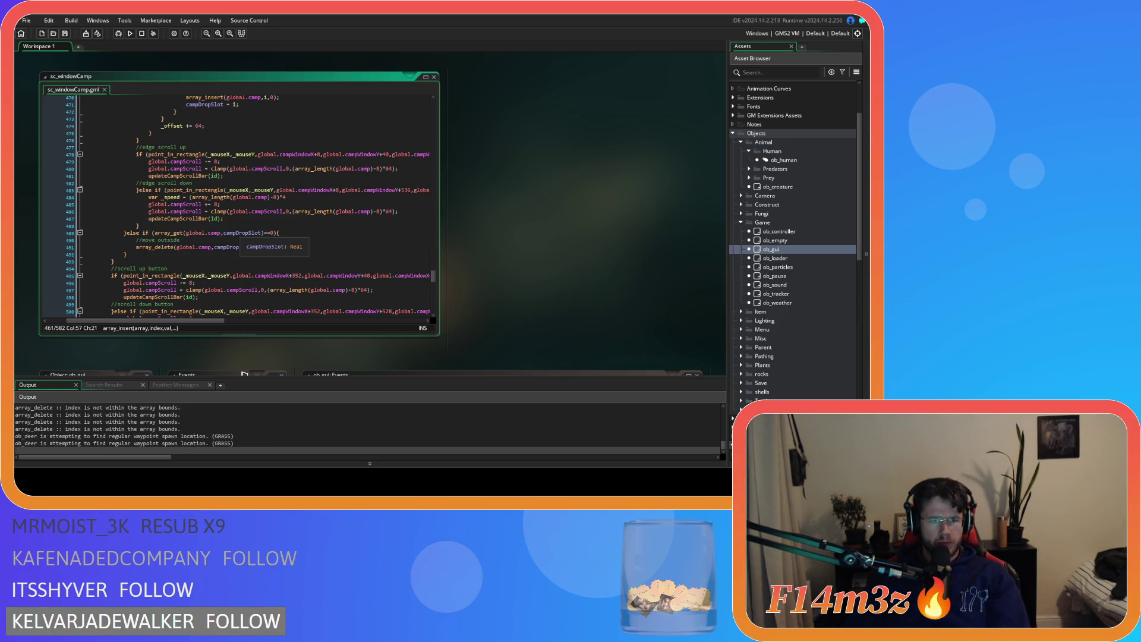
key(alt+Tab)
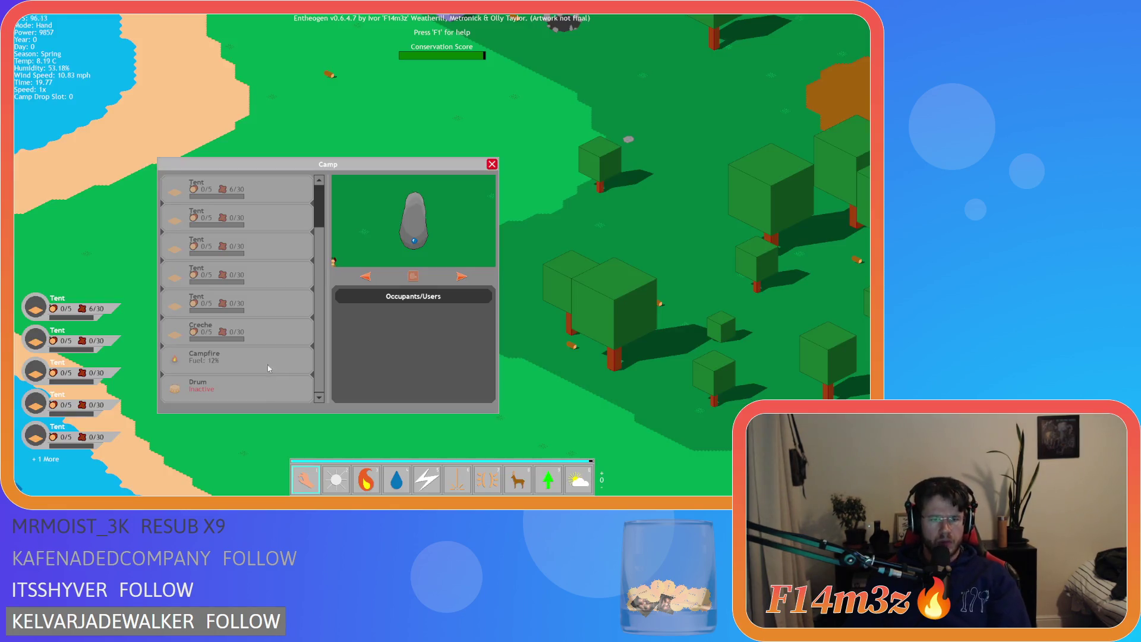